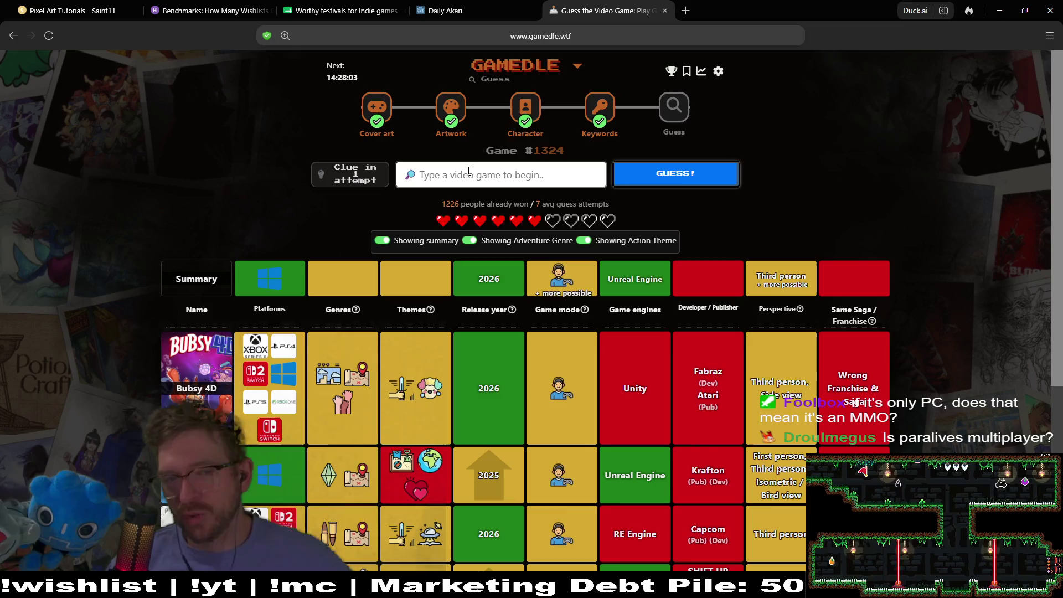
- Try searches for 'para' and 'Slay the Spire', clearing both without guessing
{"action": "type", "text": "paralive"}
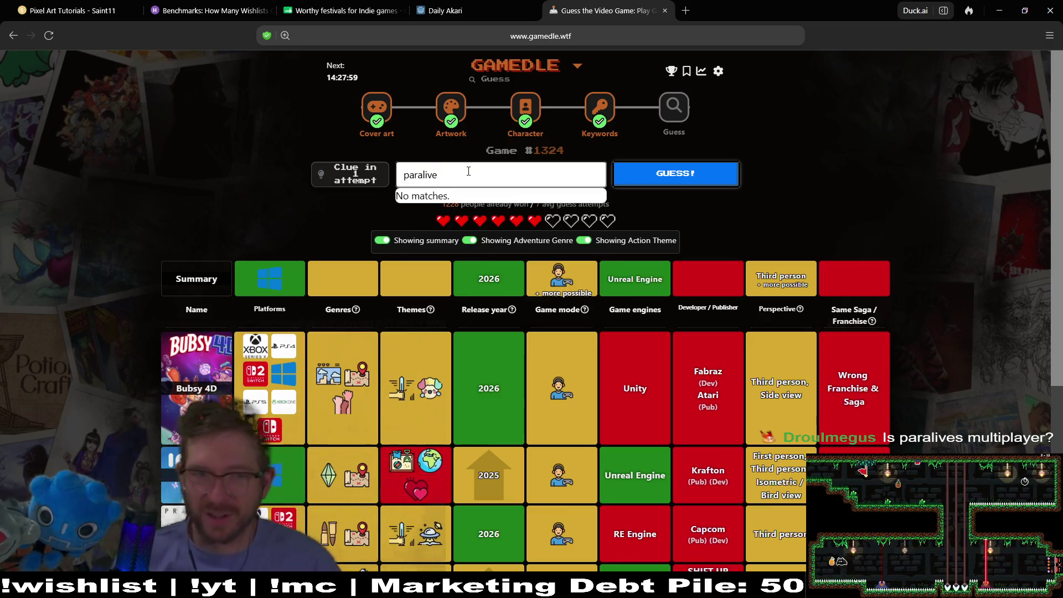
{"action": "key", "text": "ctrl+a"}
{"action": "key", "text": "BackSpace"}
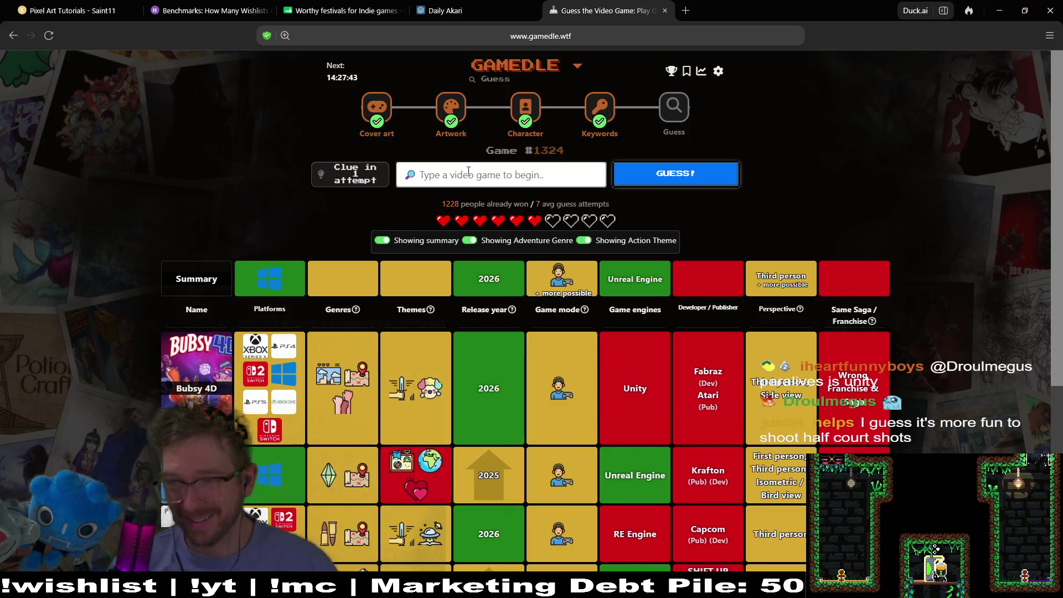
{"action": "type", "text": "slay "}
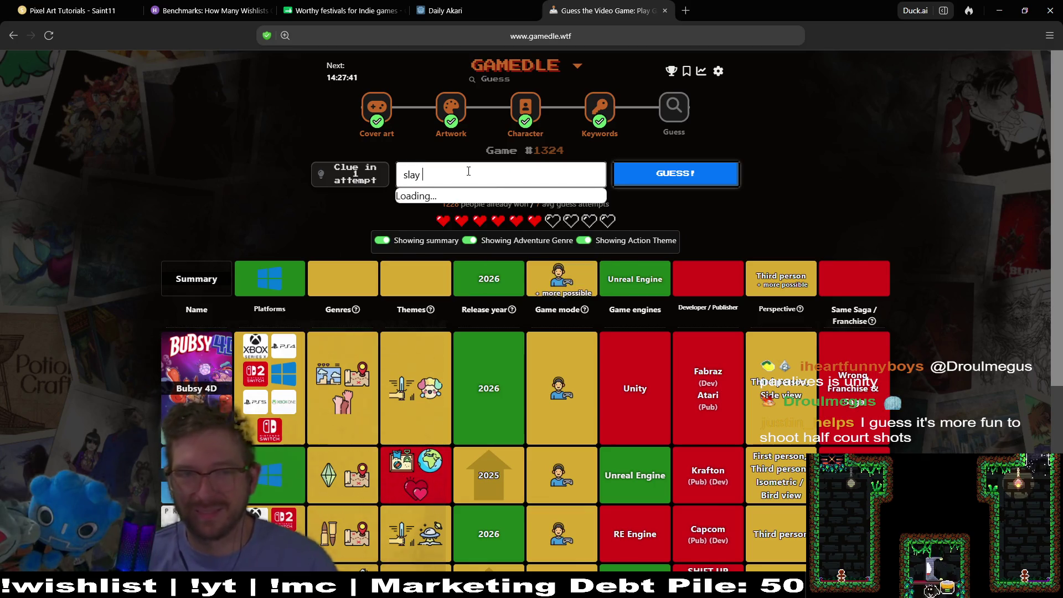
{"action": "type", "text": "the spire"}
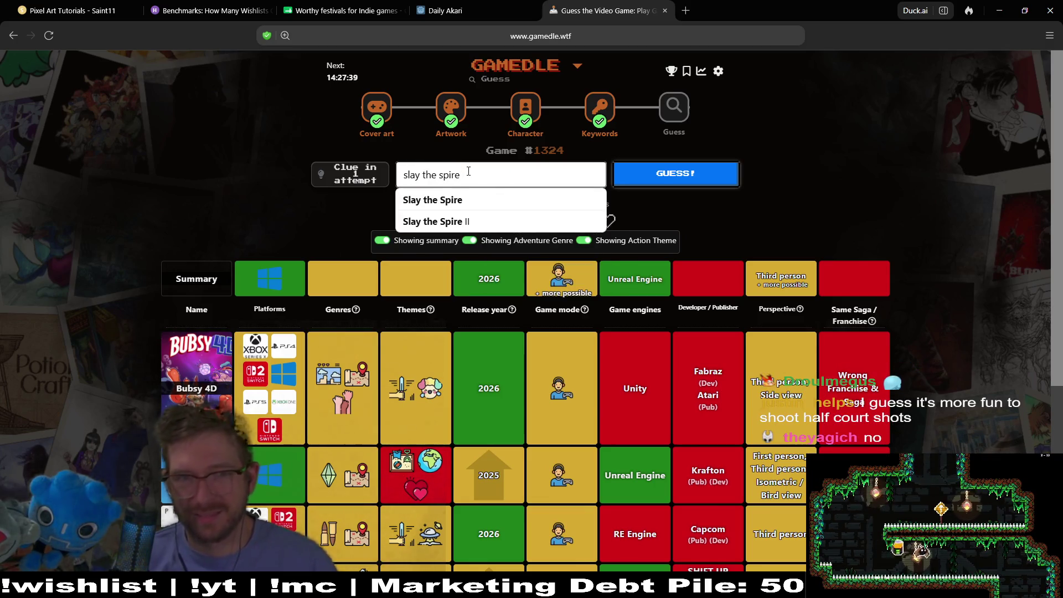
{"action": "left_click", "coordinate": [465, 222]}
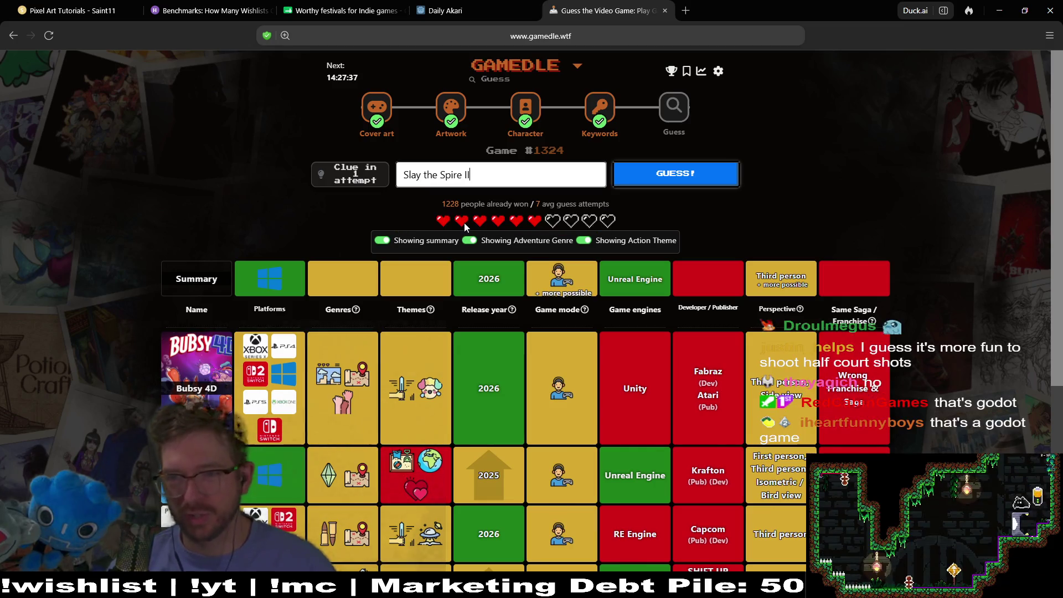
{"action": "key", "text": "ctrl+a"}
{"action": "key", "text": "BackSpace"}
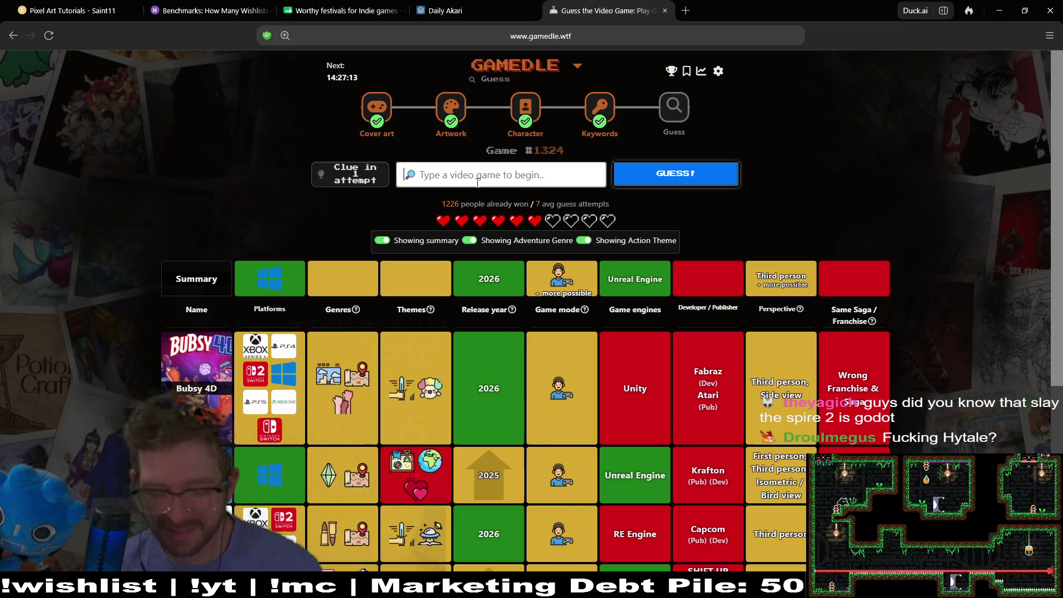
- Guess Hytale from the 'hytale' suggestions
{"action": "type", "text": "hyt"}
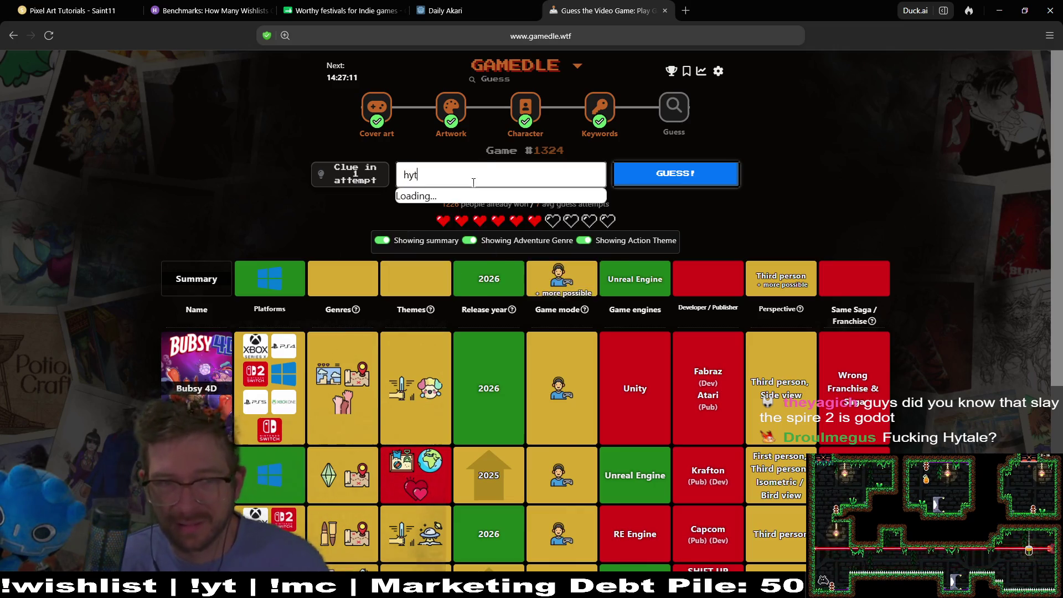
{"action": "type", "text": "ale"}
{"action": "left_click", "coordinate": [445, 197]}
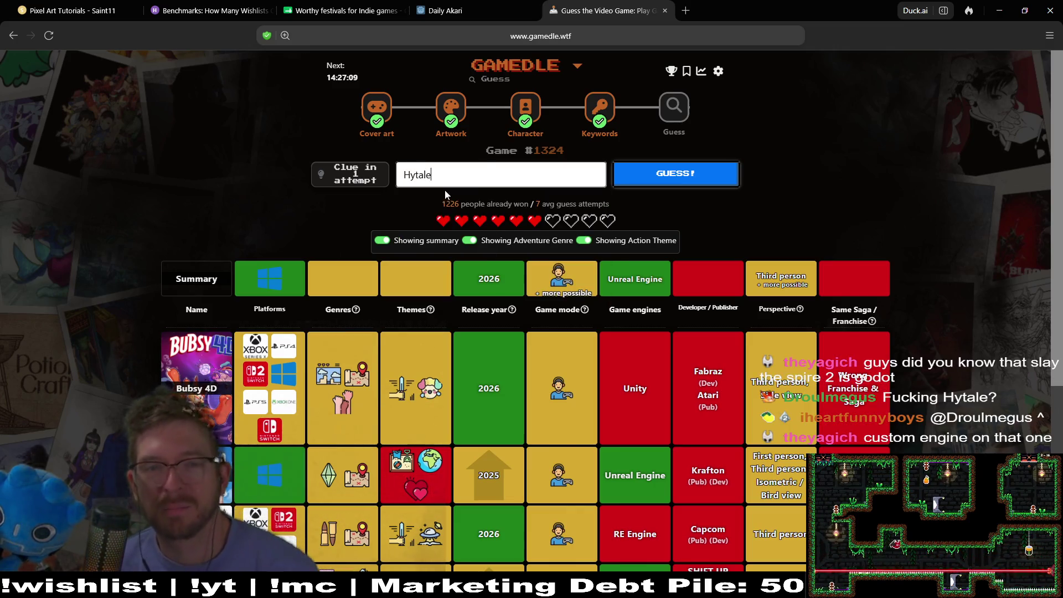
{"action": "left_click", "coordinate": [714, 178]}
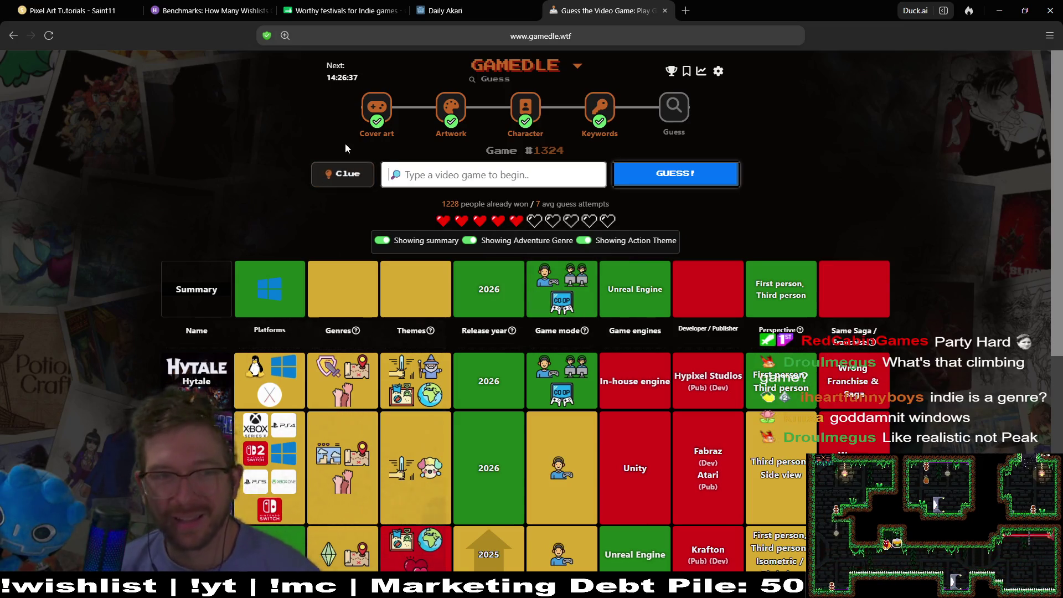
- Spend a clue to reveal developer Evil Raptor and publisher Fireshine Games
{"action": "left_click", "coordinate": [344, 176]}
{"action": "left_click", "coordinate": [561, 407]}
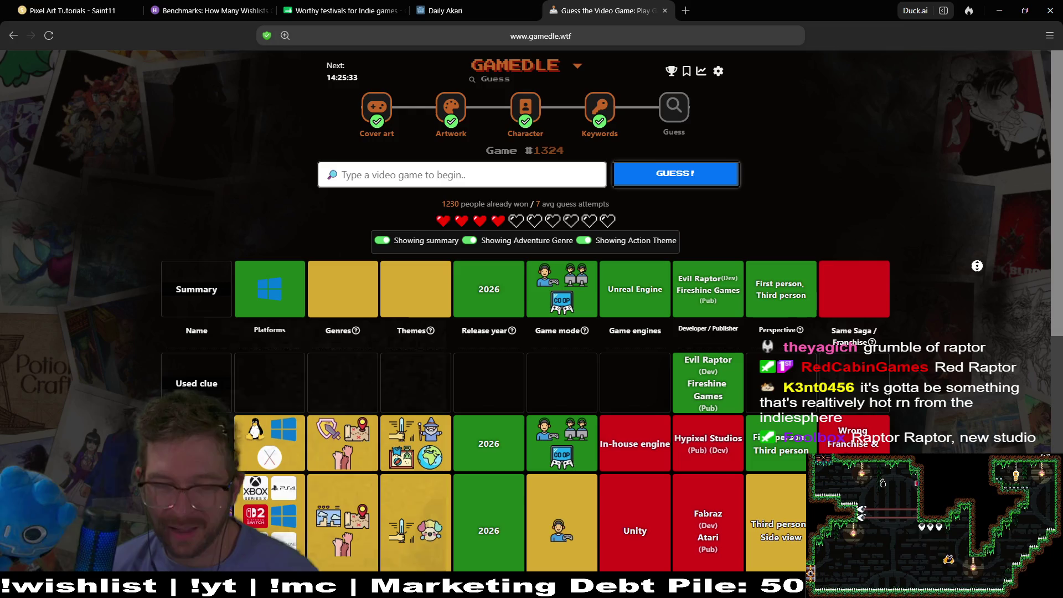
{"action": "scroll", "coordinate": [994, 277], "scroll_direction": "down", "scroll_amount": 1}
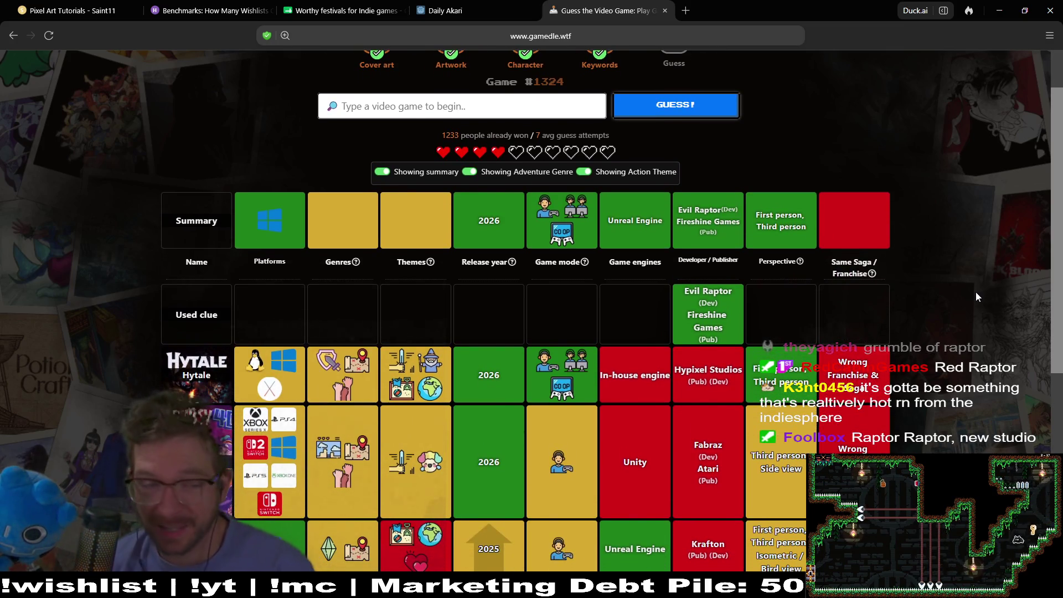
{"action": "mouse_move", "coordinate": [330, 386]}
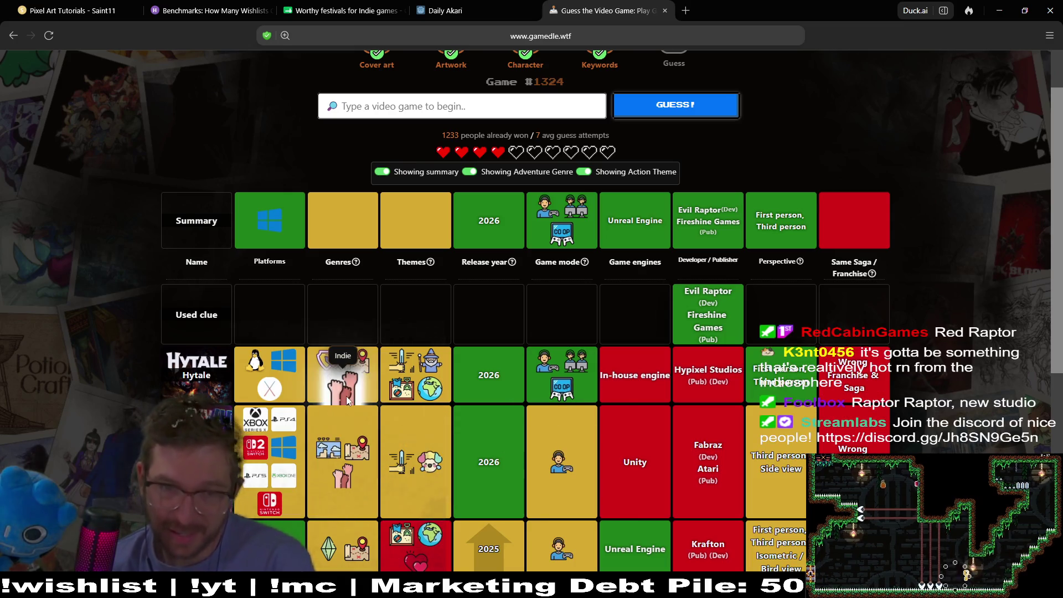
{"action": "mouse_move", "coordinate": [258, 211]}
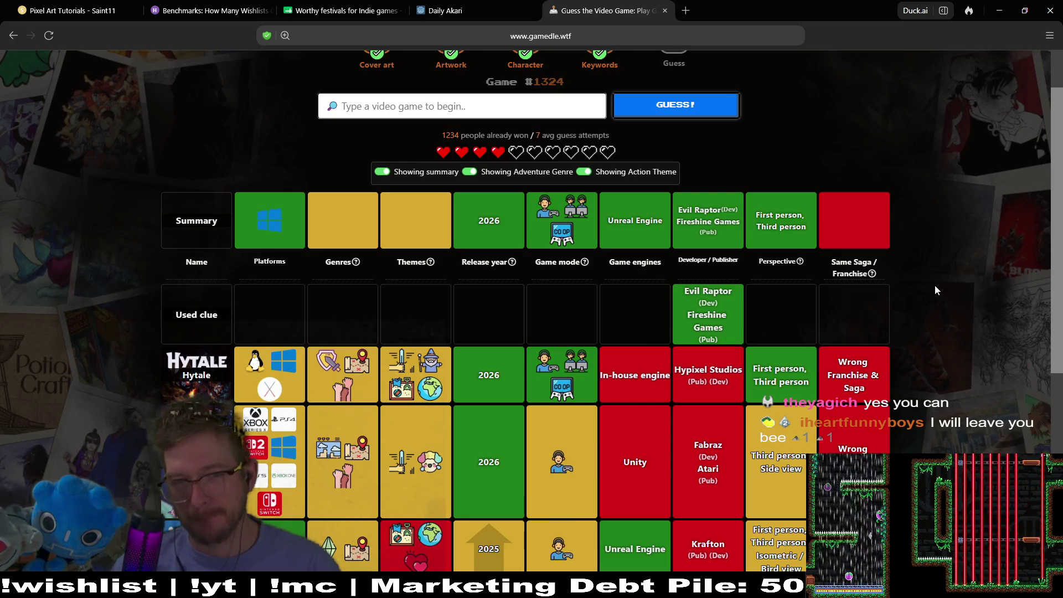
{"action": "left_click", "coordinate": [454, 95]}
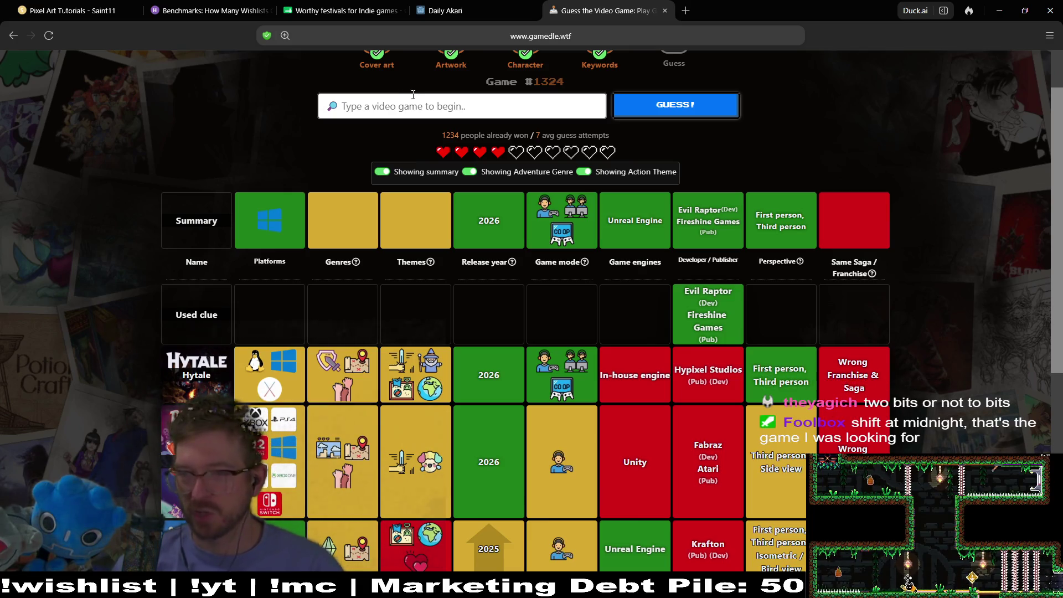
- Guess Late Shift from the 'shift at' suggestions
{"action": "type", "text": "s"}
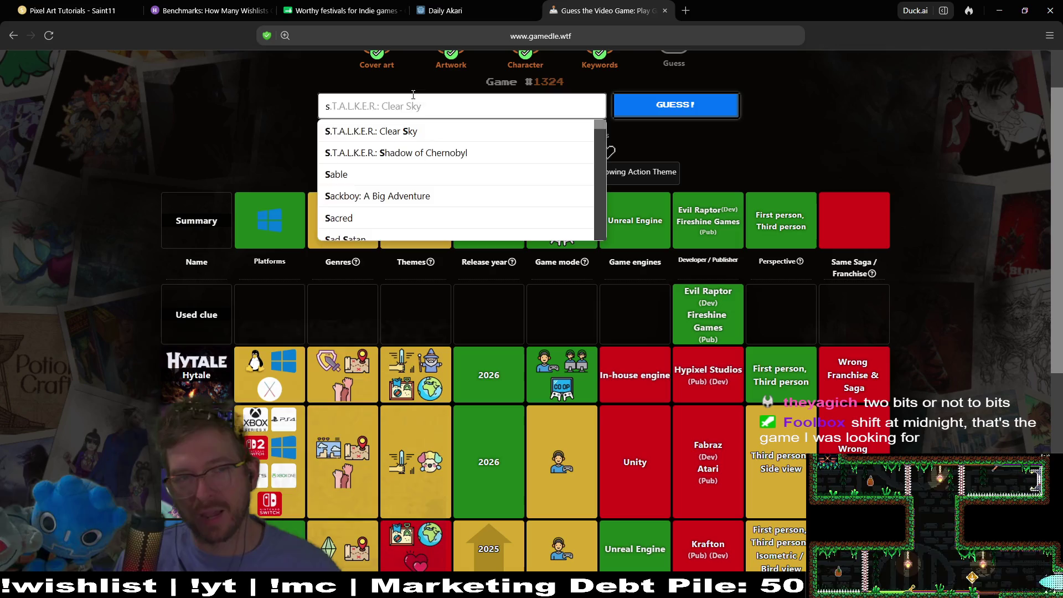
{"action": "type", "text": "hift"}
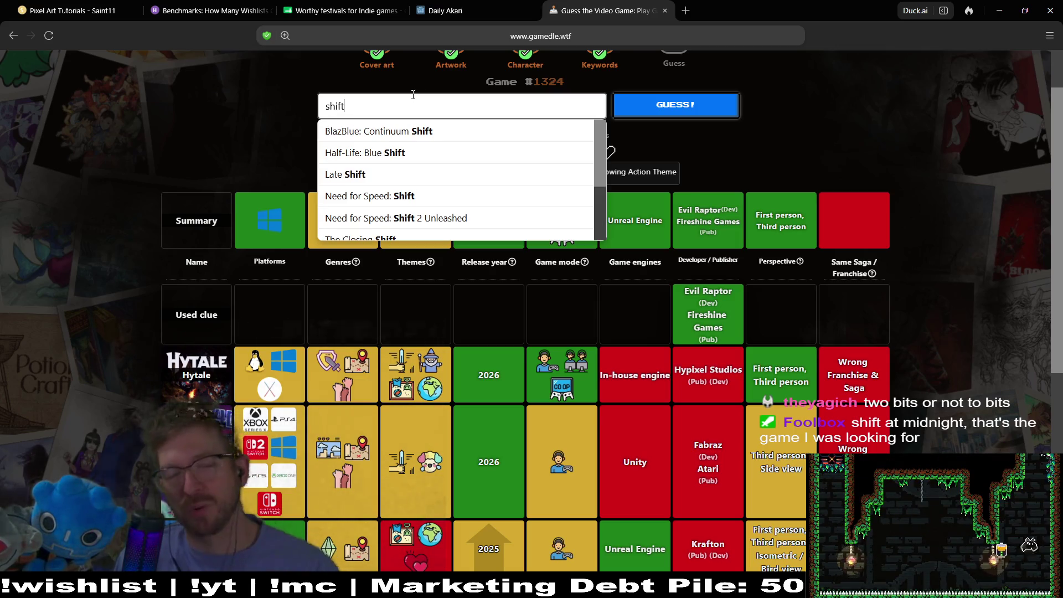
{"action": "type", "text": " at"}
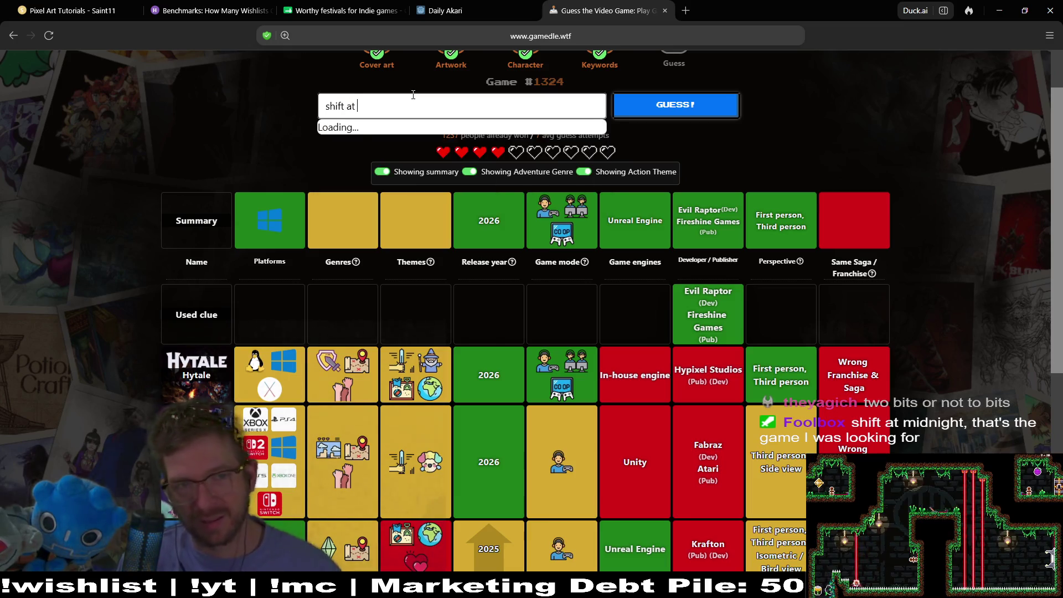
{"action": "left_click", "coordinate": [387, 131]}
{"action": "left_click", "coordinate": [699, 108]}
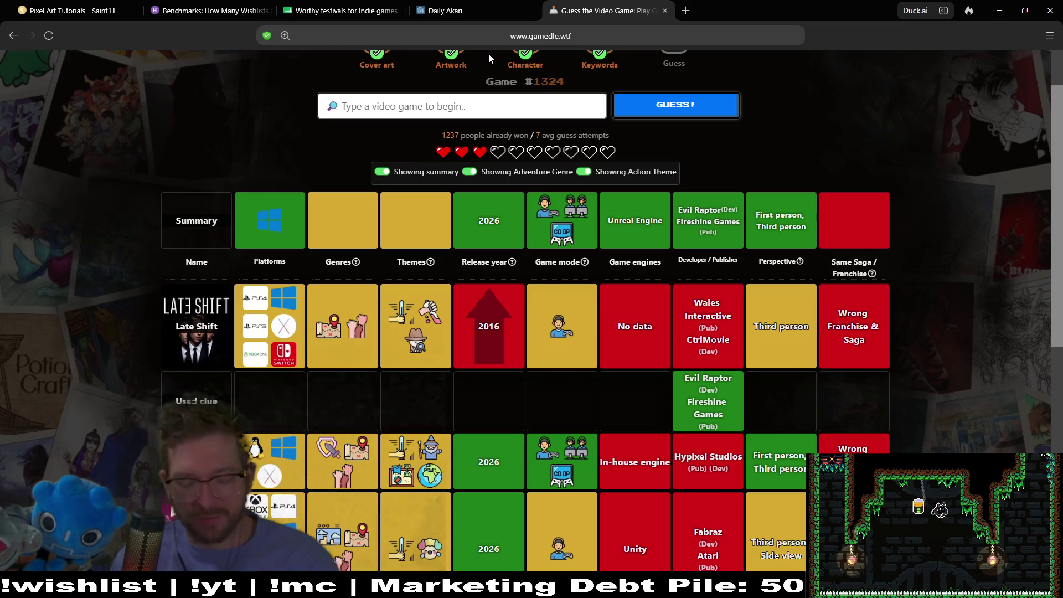
- Guess Forza Motorsport 7 from the 'forza' suggestions
{"action": "type", "text": "forza"}
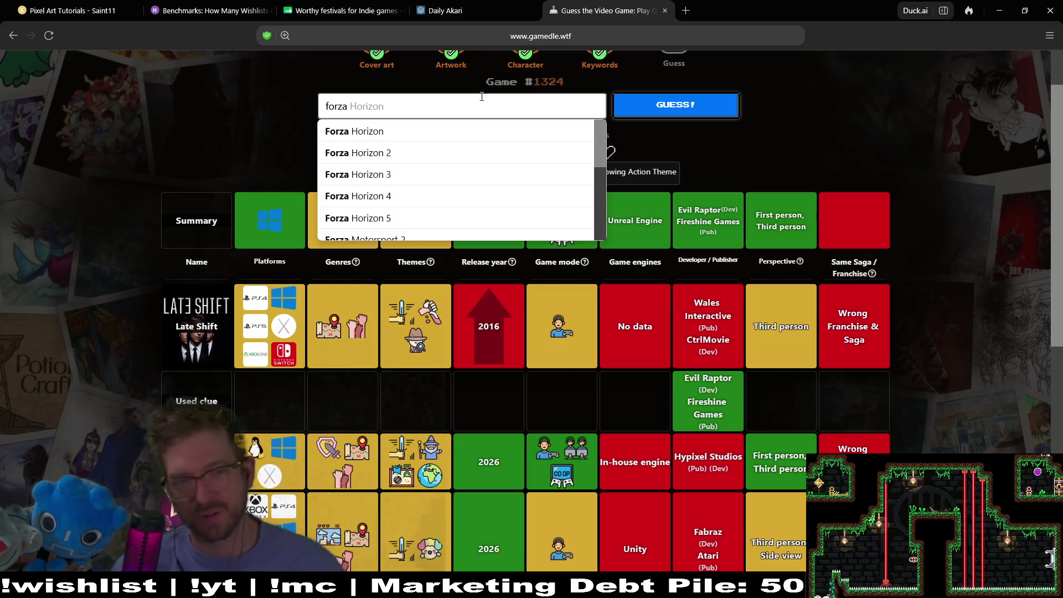
{"action": "scroll", "coordinate": [460, 176], "scroll_direction": "down", "scroll_amount": 3}
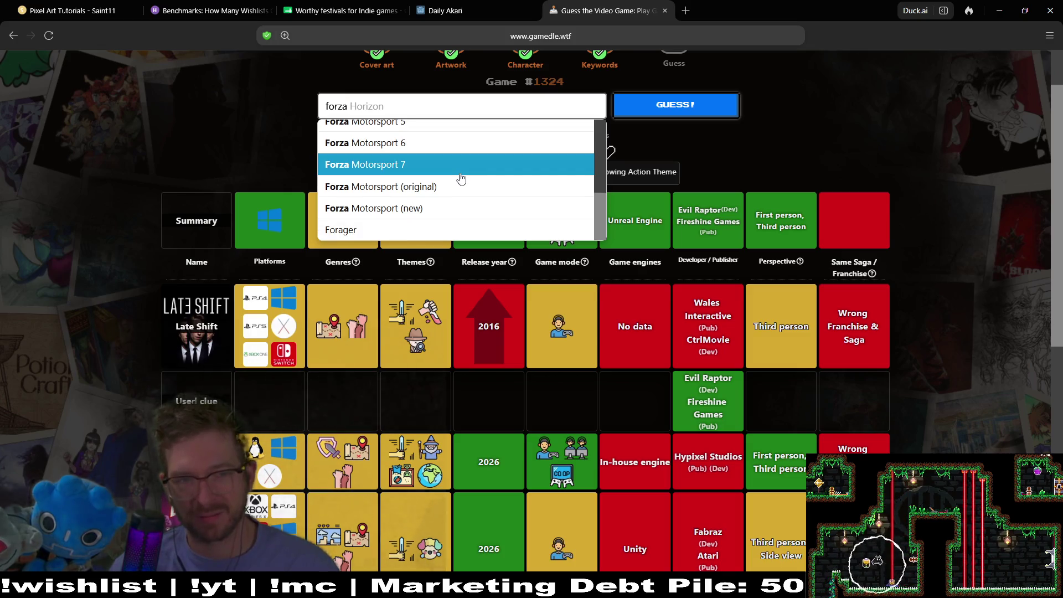
{"action": "left_click", "coordinate": [460, 176]}
{"action": "left_click", "coordinate": [724, 107]}
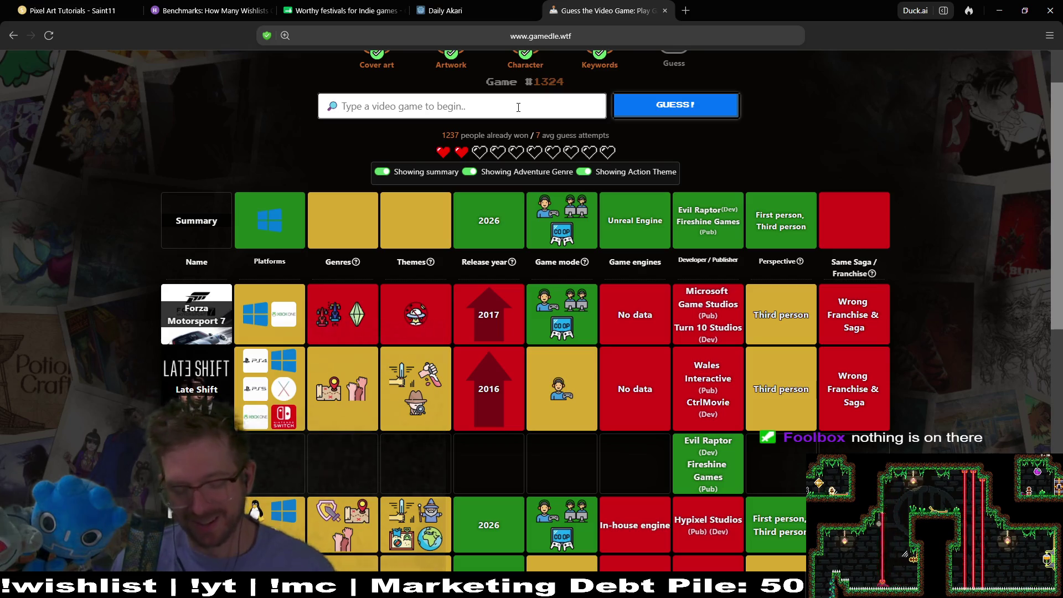
- Search 'tomb' and guess Indiana Jones and the Emperor's Tomb
{"action": "type", "text": "t"}
{"action": "key", "text": "BackSpace"}
{"action": "key", "text": "BackSpace"}
{"action": "type", "text": "mb"}
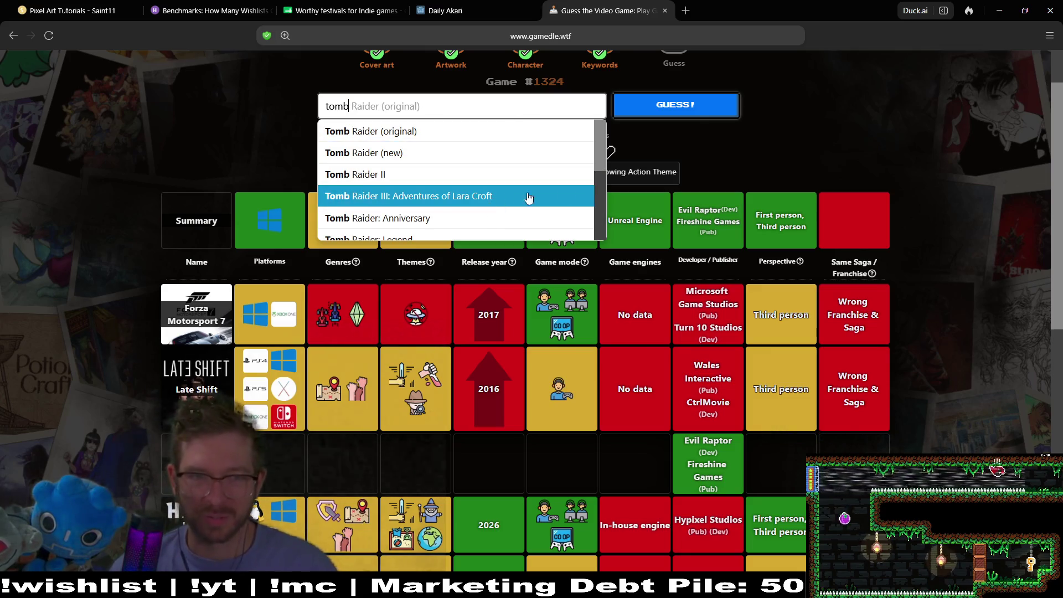
{"action": "scroll", "coordinate": [602, 200], "scroll_direction": "down", "scroll_amount": 1}
{"action": "left_click_drag", "start_coordinate": [602, 195], "coordinate": [604, 243]}
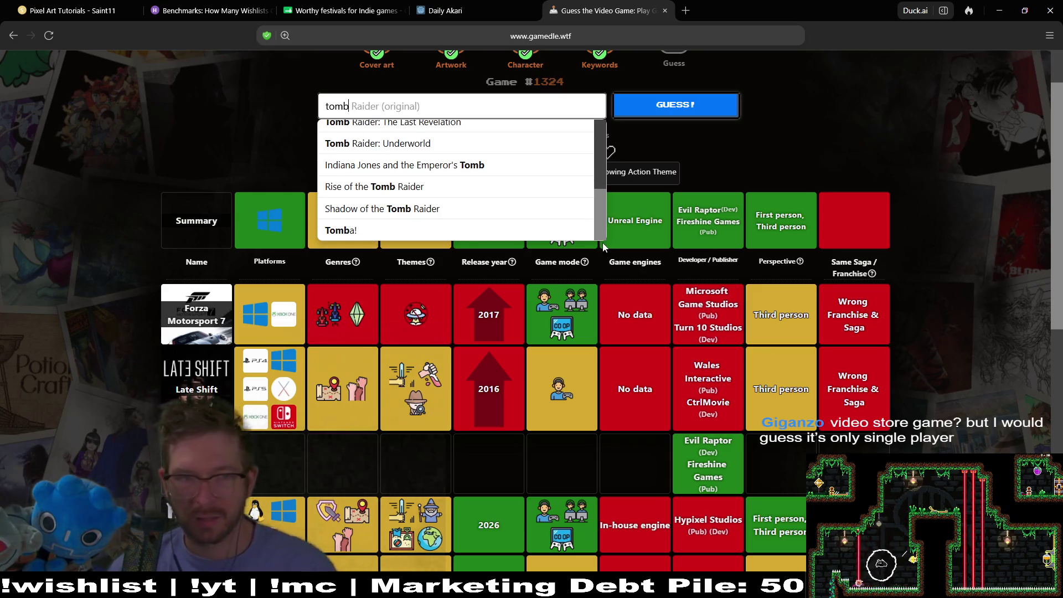
{"action": "left_click", "coordinate": [475, 165]}
{"action": "left_click", "coordinate": [638, 104]}
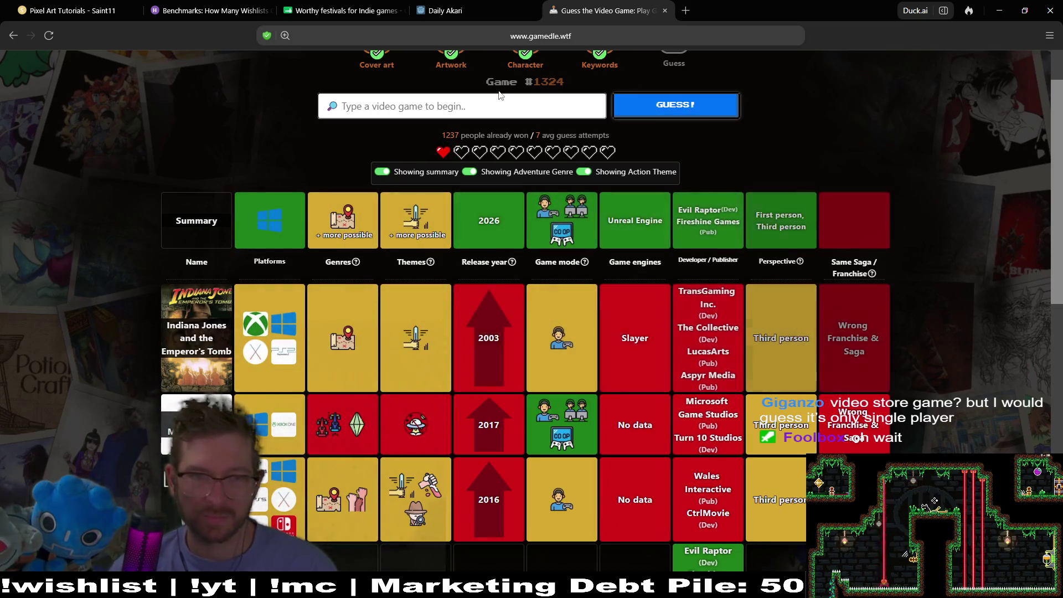
- Start a new search, clearing 'rewind' and typing 'manage'
{"action": "left_click", "coordinate": [499, 103]}
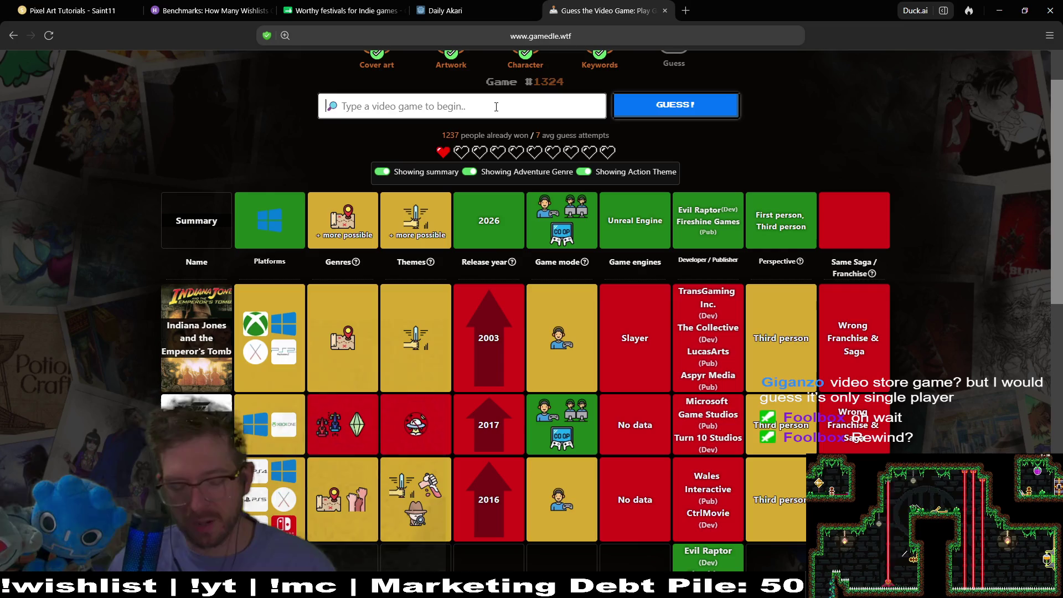
{"action": "type", "text": "rewind"}
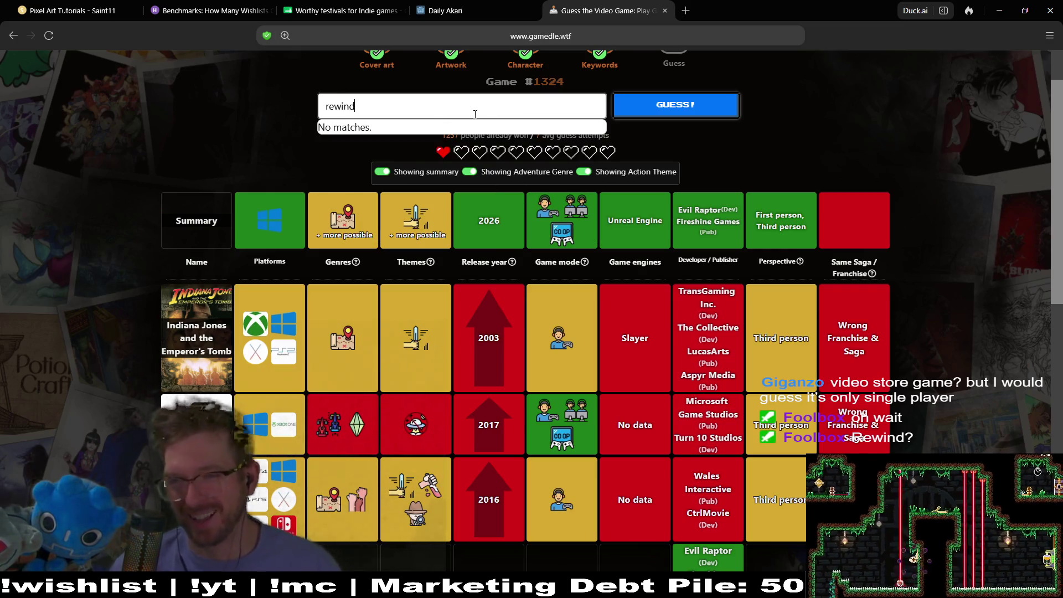
{"action": "left_click_drag", "start_coordinate": [442, 111], "coordinate": [303, 95]}
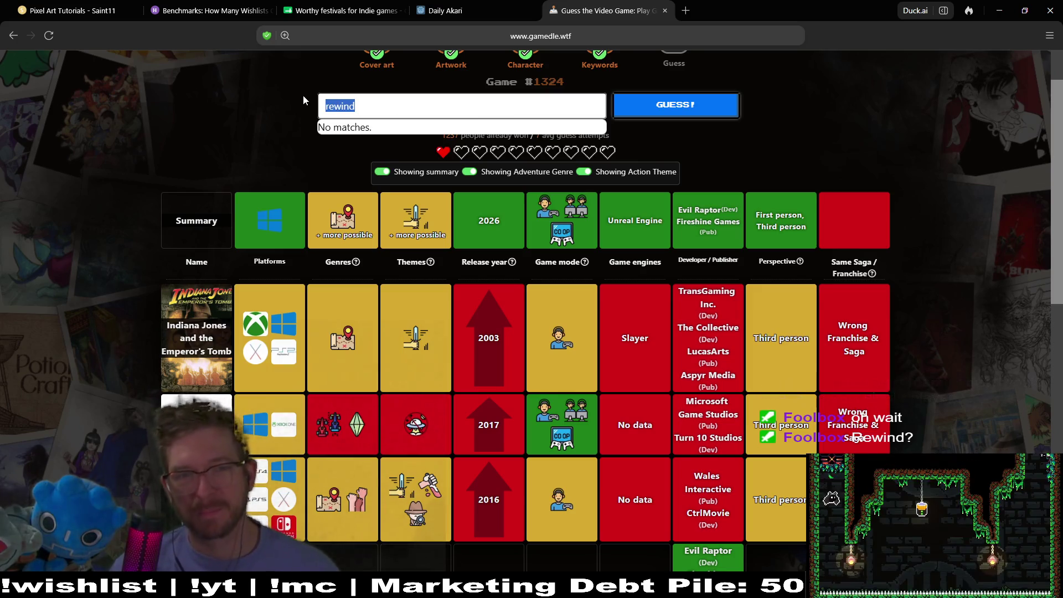
{"action": "key", "text": "BackSpace"}
{"action": "type", "text": "s"}
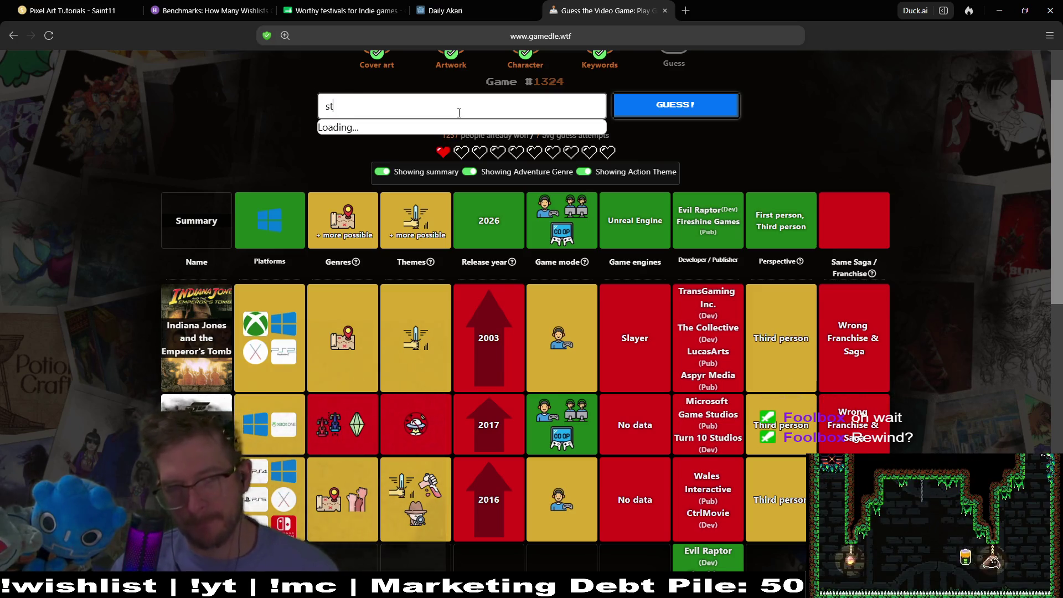
{"action": "key", "text": "BackSpace"}
{"action": "type", "text": "manage"}
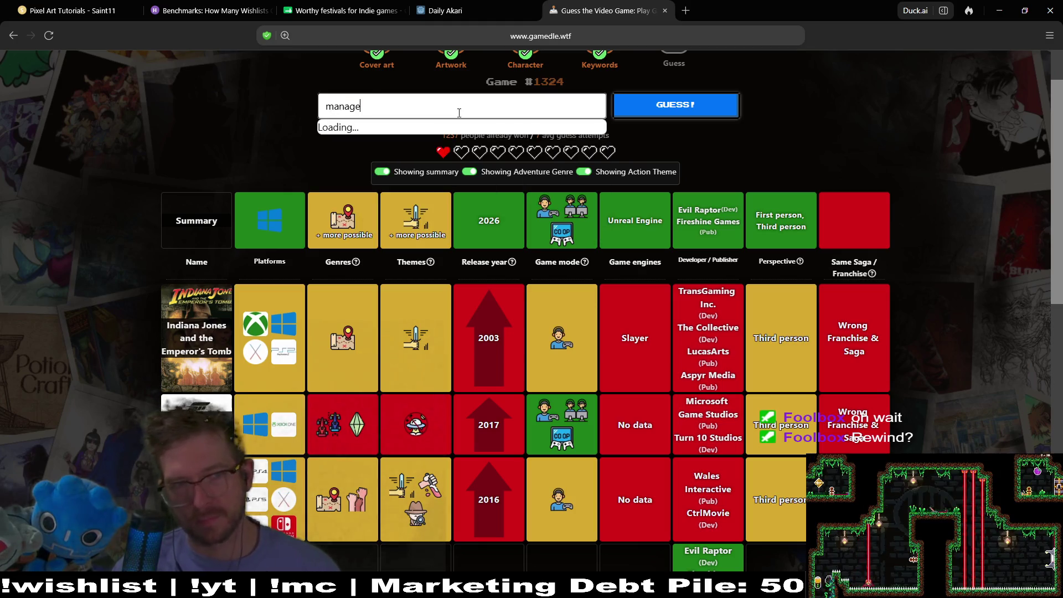
{"action": "scroll", "coordinate": [496, 178], "scroll_direction": "down", "scroll_amount": 10}
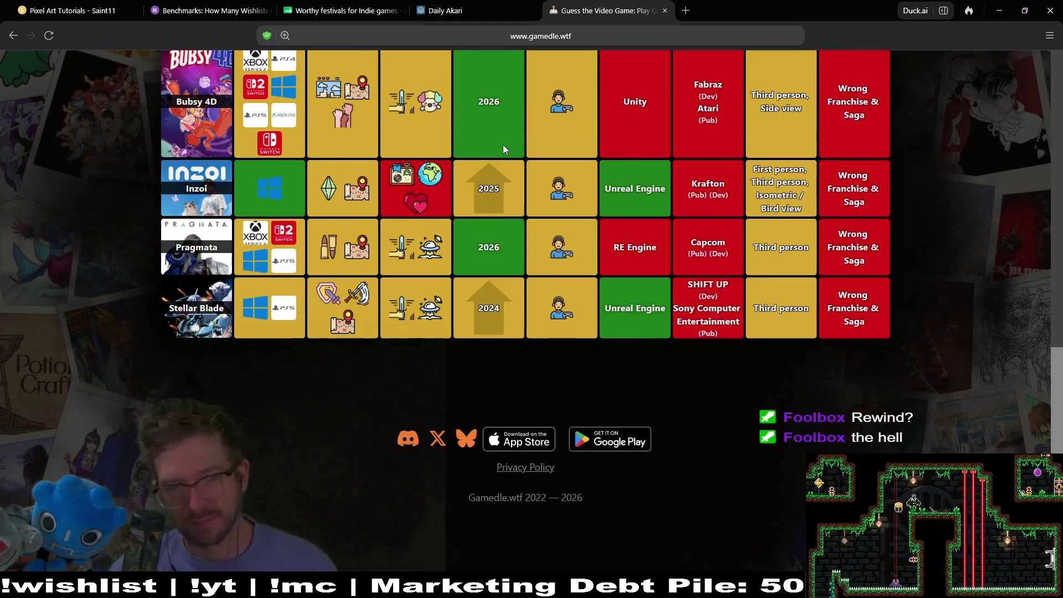
- Scroll the suggestions and clear the old 'manage' search text
{"action": "scroll", "coordinate": [625, 280], "scroll_direction": "up", "scroll_amount": 8}
{"action": "scroll", "coordinate": [625, 279], "scroll_direction": "up", "scroll_amount": 2}
{"action": "scroll", "coordinate": [464, 281], "scroll_direction": "down", "scroll_amount": 7}
{"action": "scroll", "coordinate": [504, 292], "scroll_direction": "up", "scroll_amount": 7}
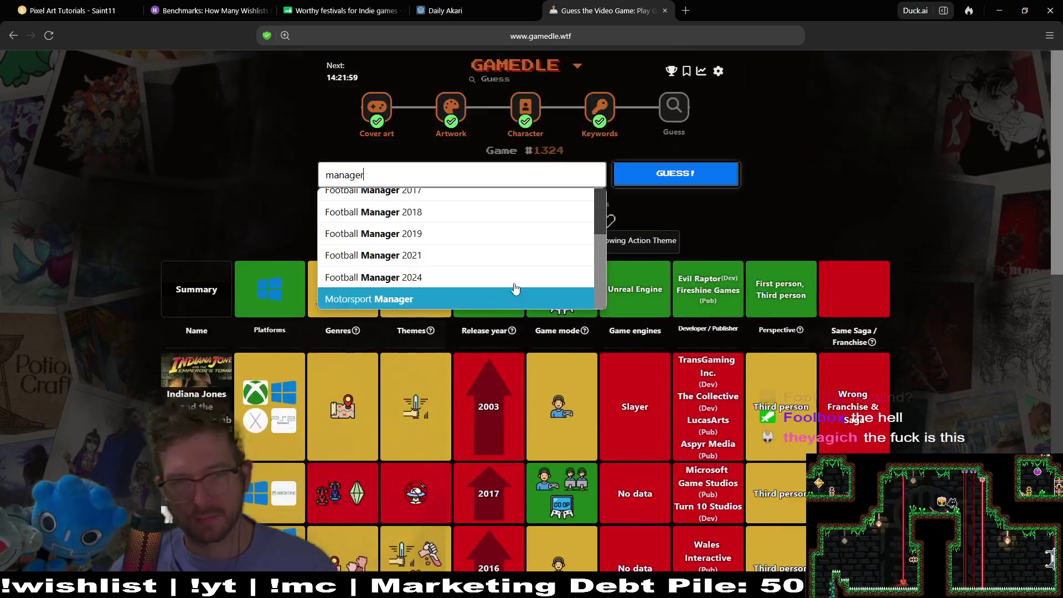
{"action": "scroll", "coordinate": [596, 275], "scroll_direction": "up", "scroll_amount": 1}
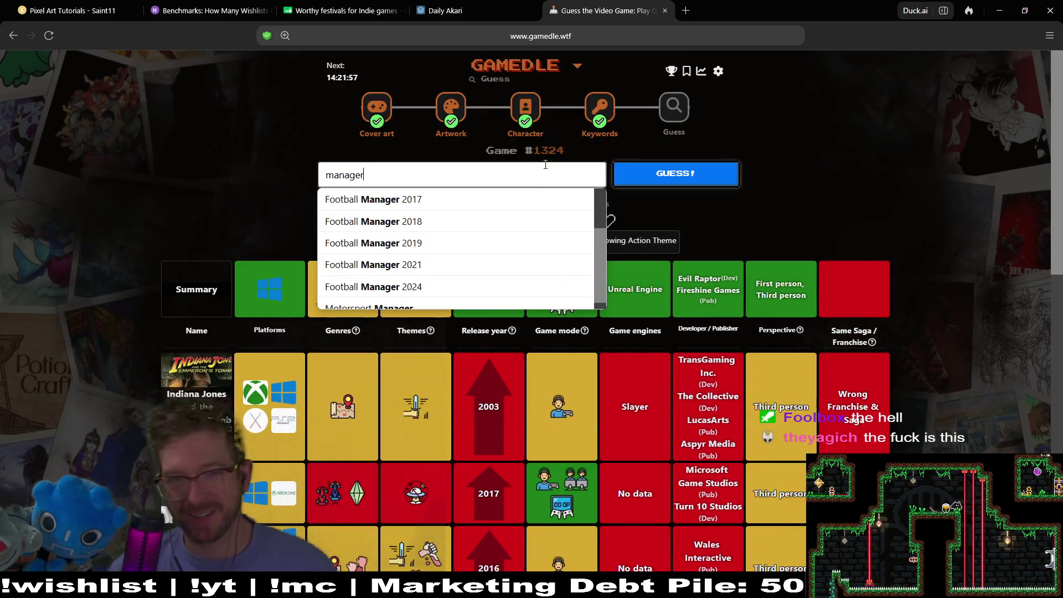
{"action": "double_click", "coordinate": [433, 178]}
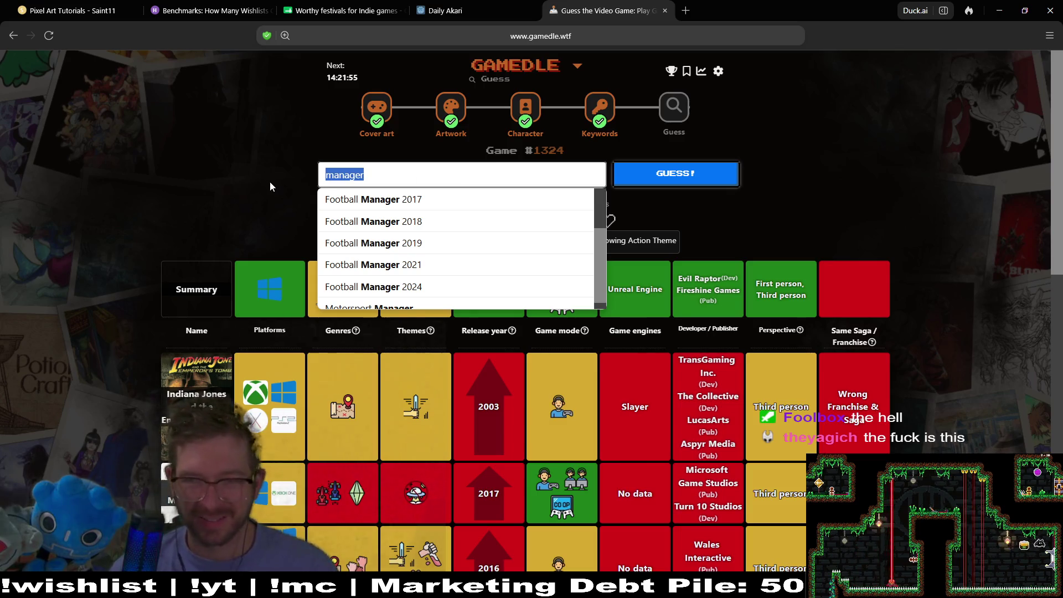
{"action": "key", "text": "BackSpace"}
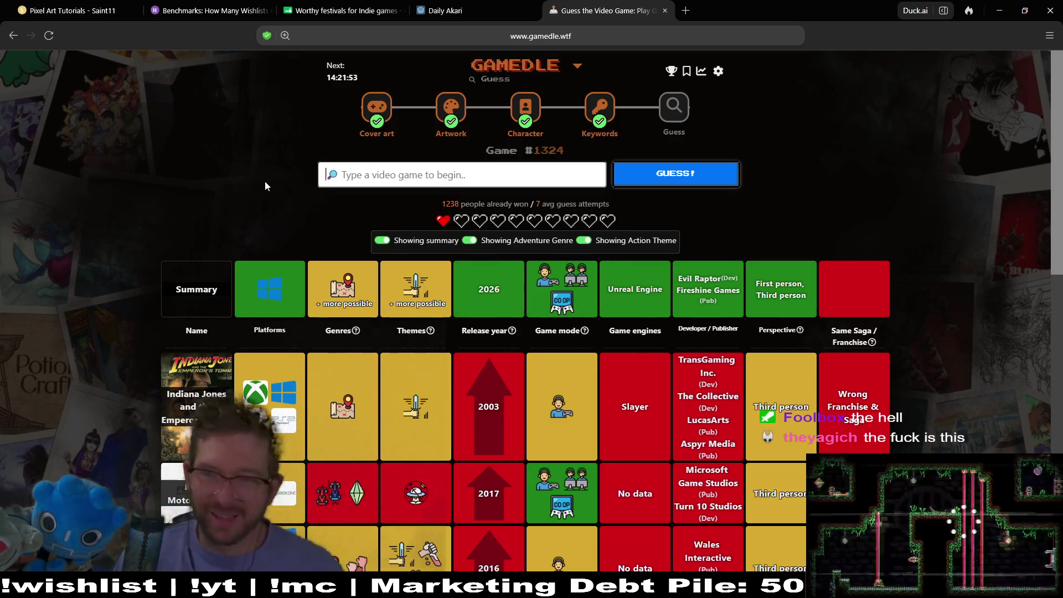
- Try 'video' and 'videogame' searches, then enter 'lego bat' for LEGO Batman titles
{"action": "type", "text": "vbi"}
{"action": "key", "text": "BackSpace"}
{"action": "key", "text": "BackSpace"}
{"action": "key", "text": "BackSpace"}
{"action": "type", "text": "vi"}
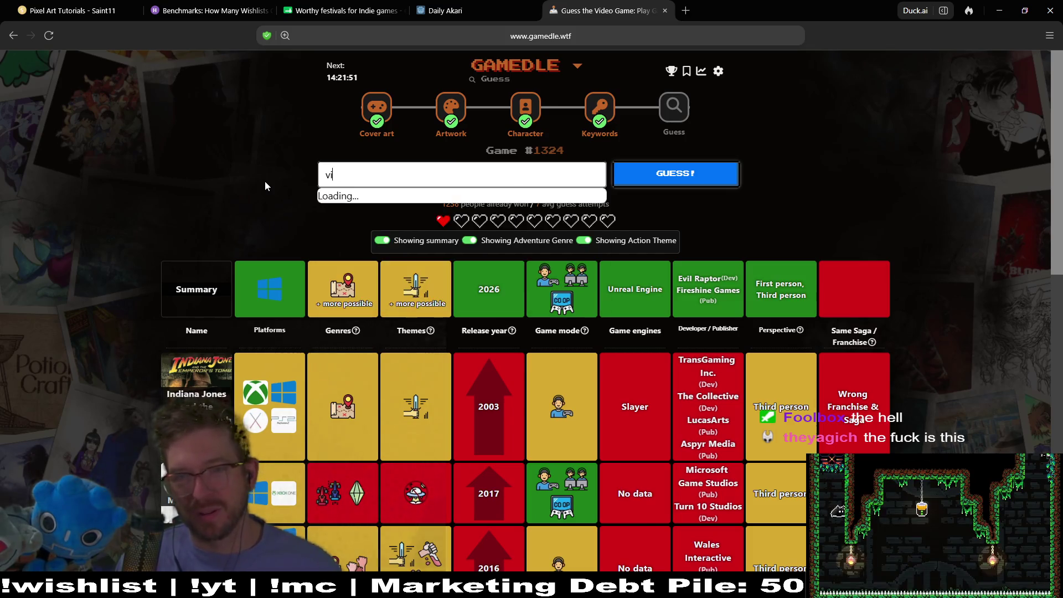
{"action": "type", "text": "deo"}
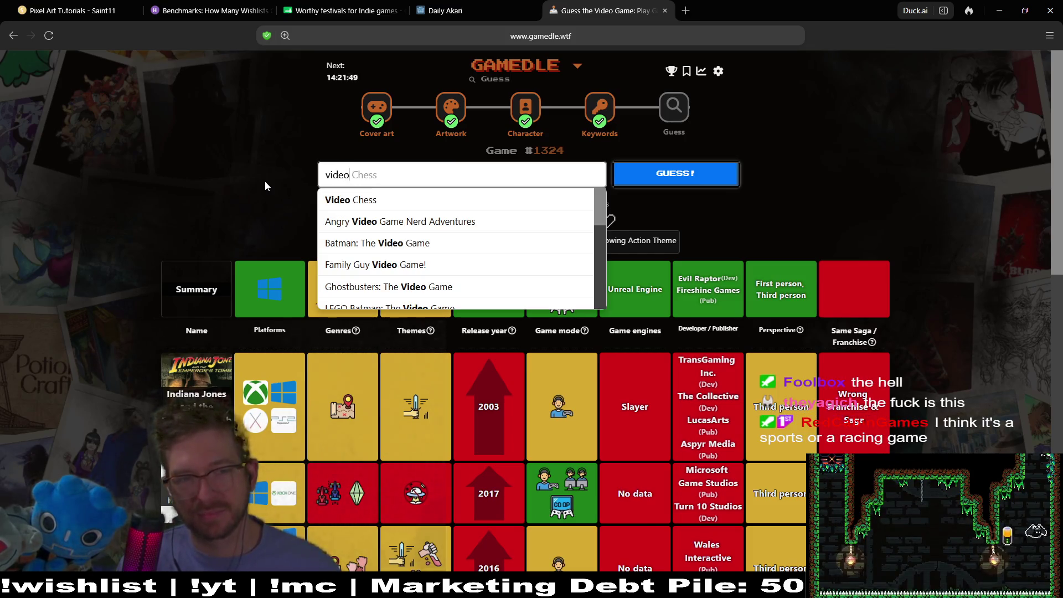
{"action": "key", "text": "BackSpace"}
{"action": "type", "text": "game"}
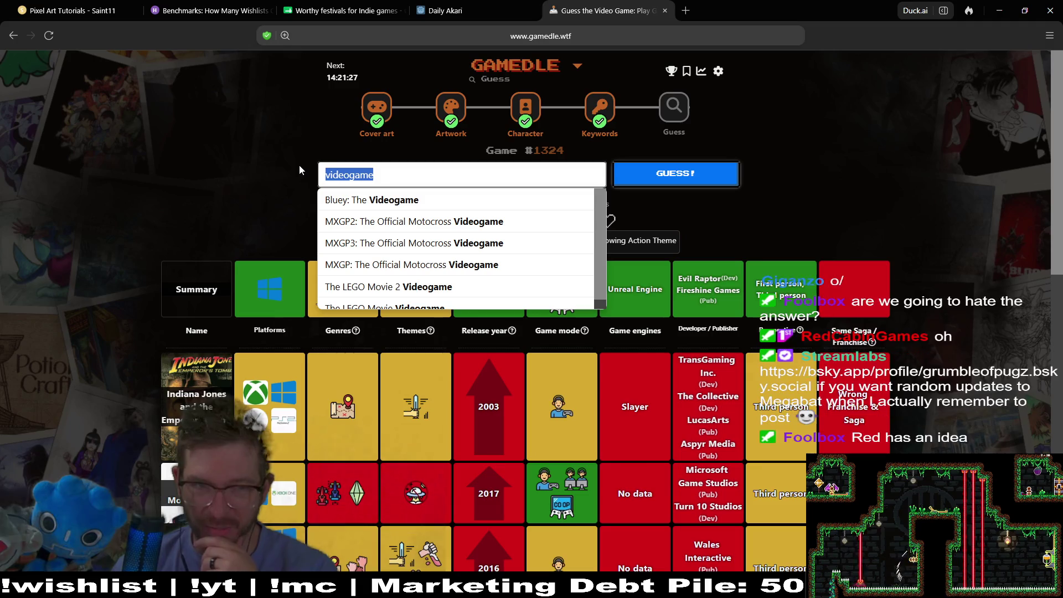
{"action": "key", "text": "BackSpace"}
{"action": "type", "text": "lego bat"}
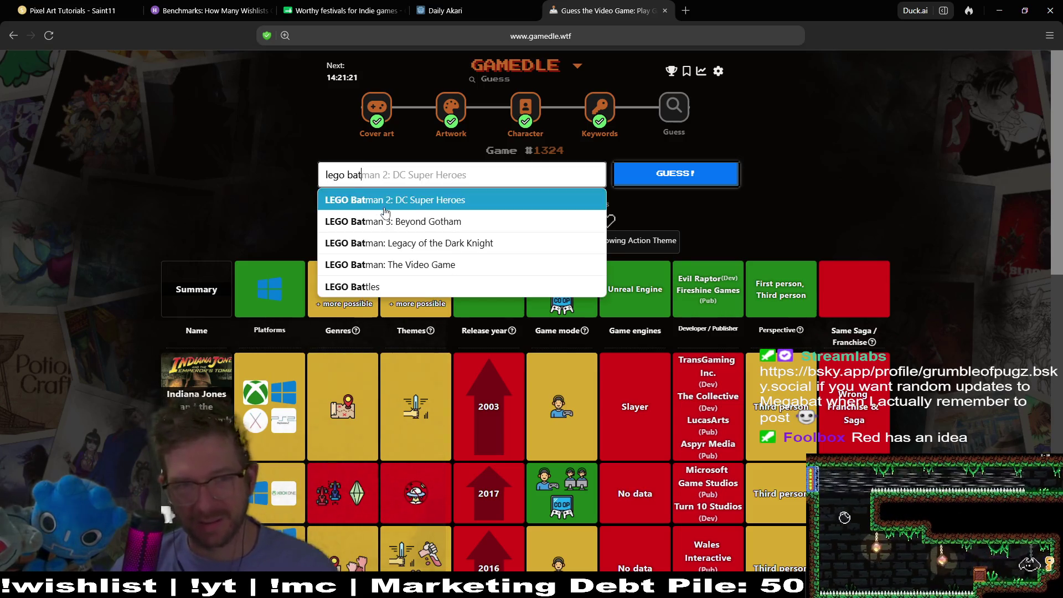
- Guess LEGO Batman: Legacy of the Dark Knight, then play the Far Far West trailer, seek to 0:22 and pause
{"action": "left_click", "coordinate": [385, 243]}
{"action": "left_click", "coordinate": [712, 176]}
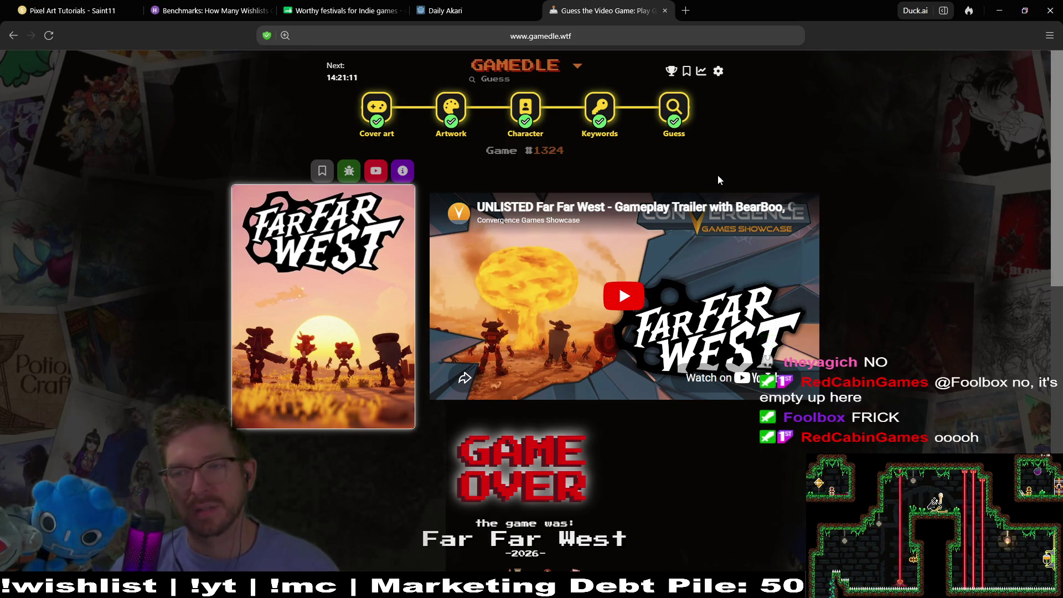
{"action": "left_click", "coordinate": [606, 283]}
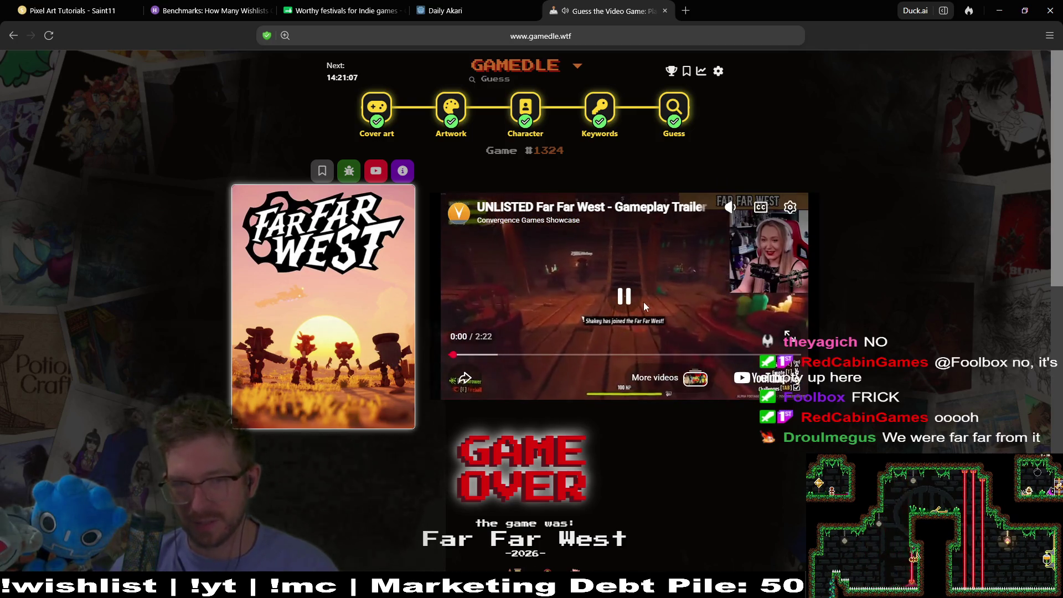
{"action": "left_click", "coordinate": [502, 357]}
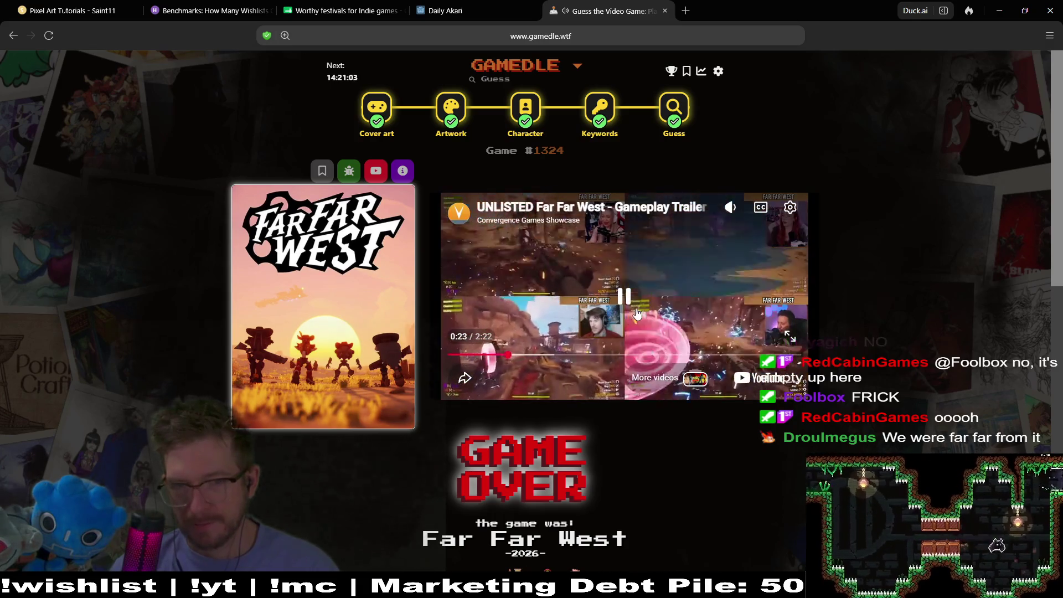
{"action": "left_click", "coordinate": [637, 313]}
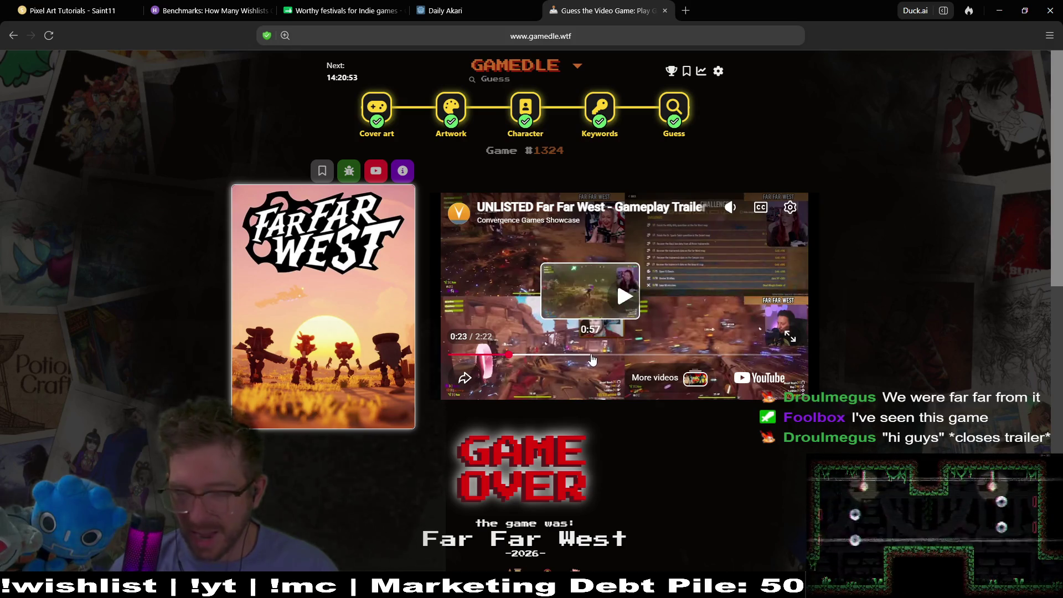
- Scroll the results page, then switch from the browser to Steam
{"action": "scroll", "coordinate": [984, 324], "scroll_direction": "down", "scroll_amount": 2}
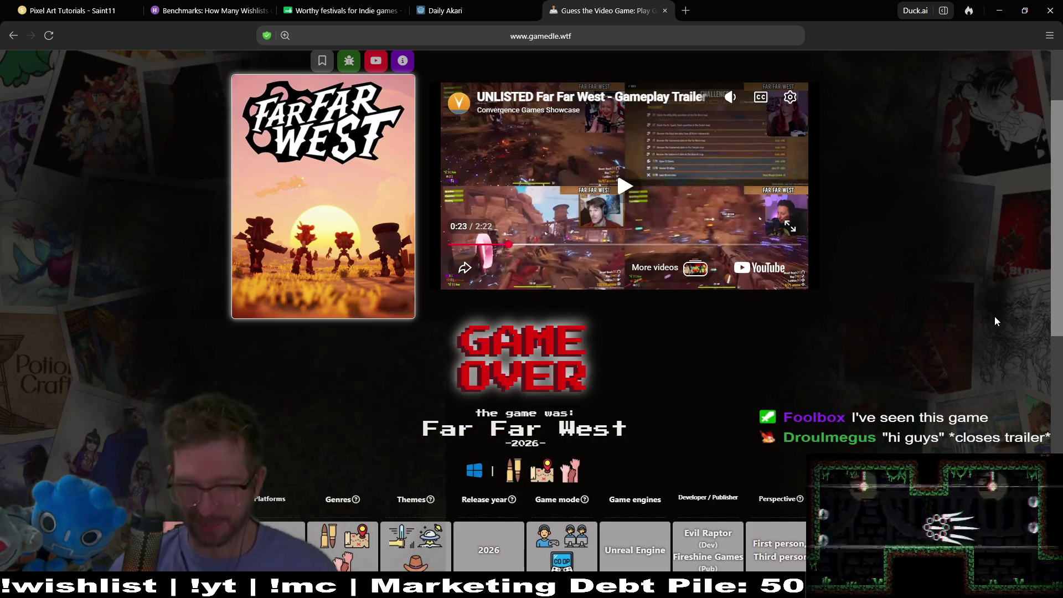
{"action": "scroll", "coordinate": [822, 240], "scroll_direction": "up", "scroll_amount": 2}
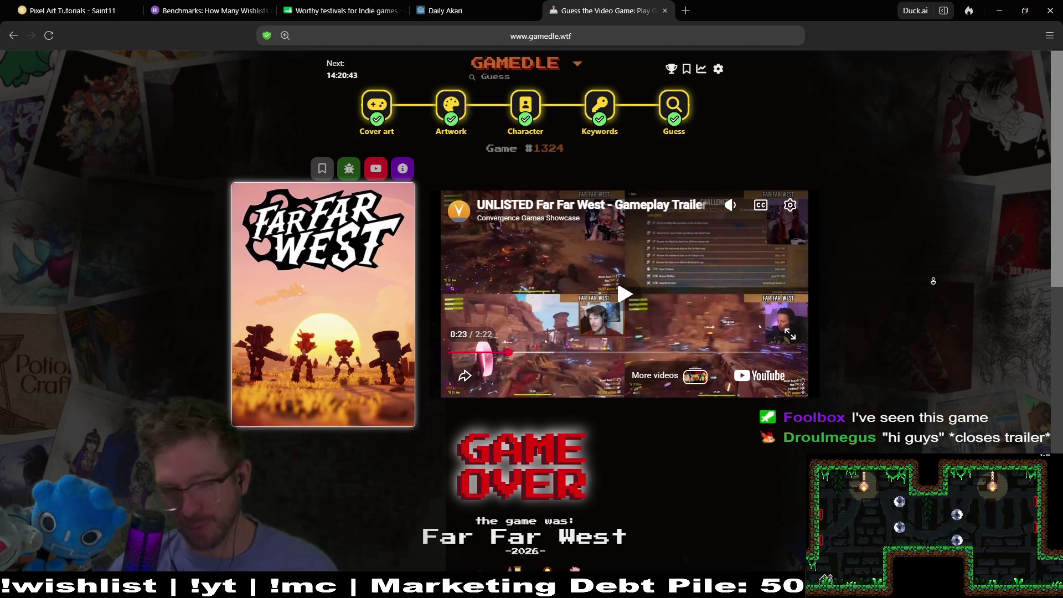
{"action": "scroll", "coordinate": [925, 294], "scroll_direction": "down", "scroll_amount": 6}
{"action": "scroll", "coordinate": [911, 332], "scroll_direction": "up", "scroll_amount": 6}
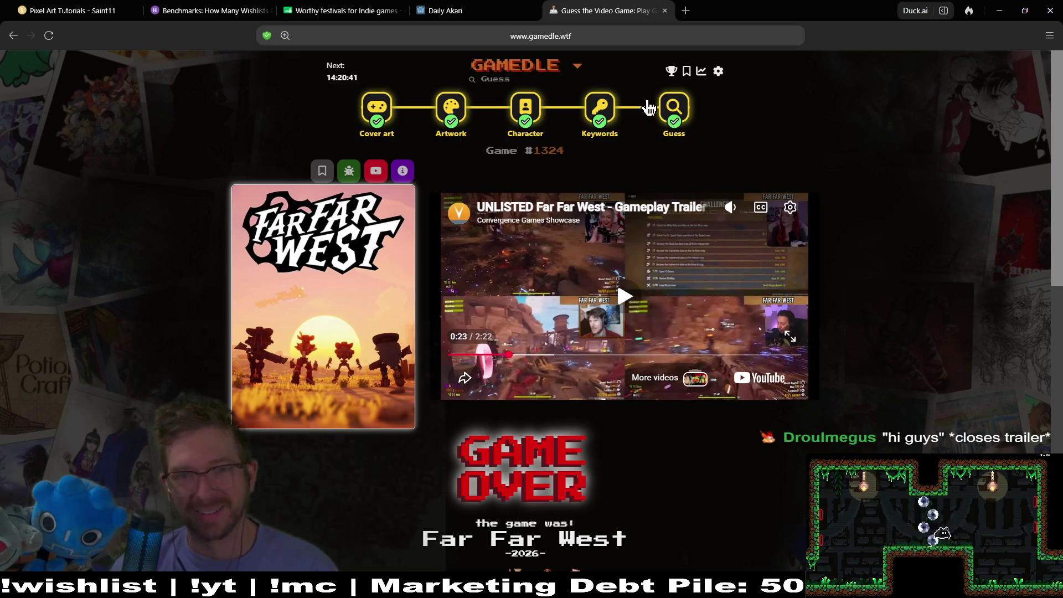
{"action": "key", "text": "alt+Tab"}
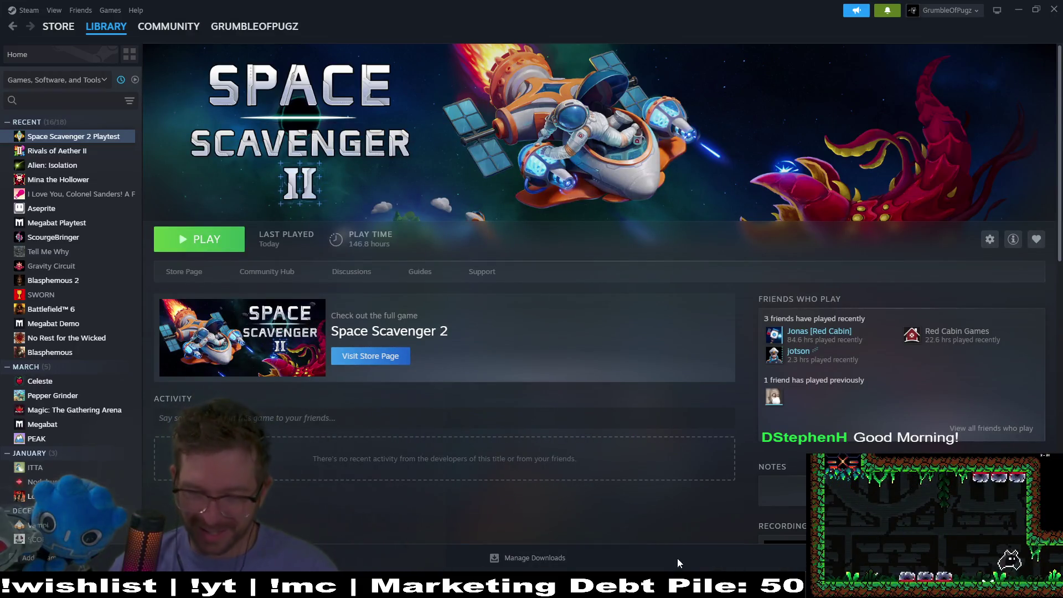
- Bring up the Godot Project Manager and open the Megabat project
{"action": "left_click", "coordinate": [787, 561]}
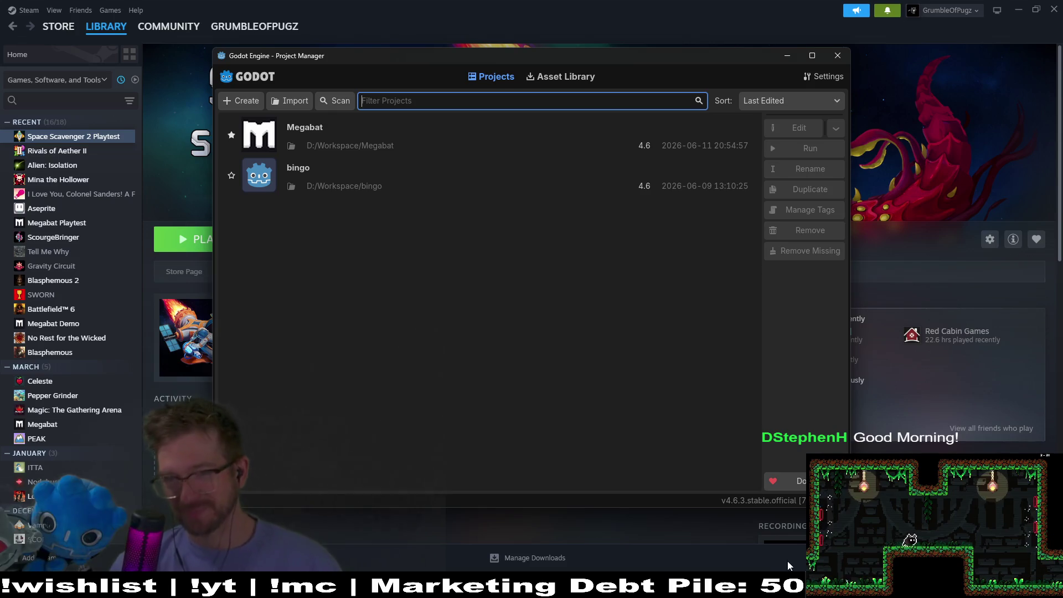
{"action": "double_click", "coordinate": [473, 122]}
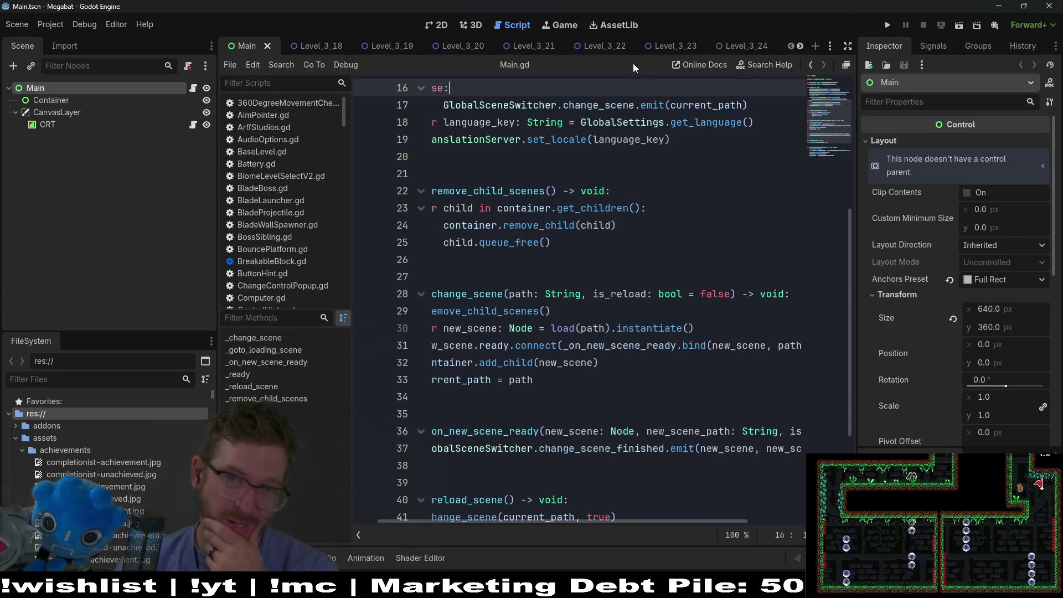
- Show the Level_3_24 scene tab in the 2D workspace and zoom the canvas
{"action": "left_click", "coordinate": [740, 50]}
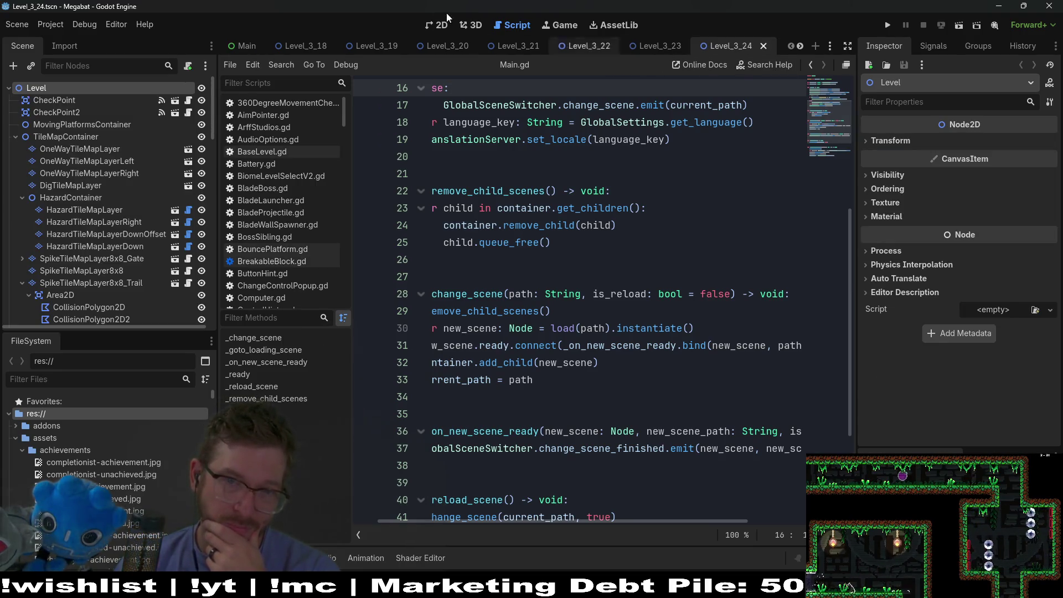
{"action": "left_click", "coordinate": [438, 25]}
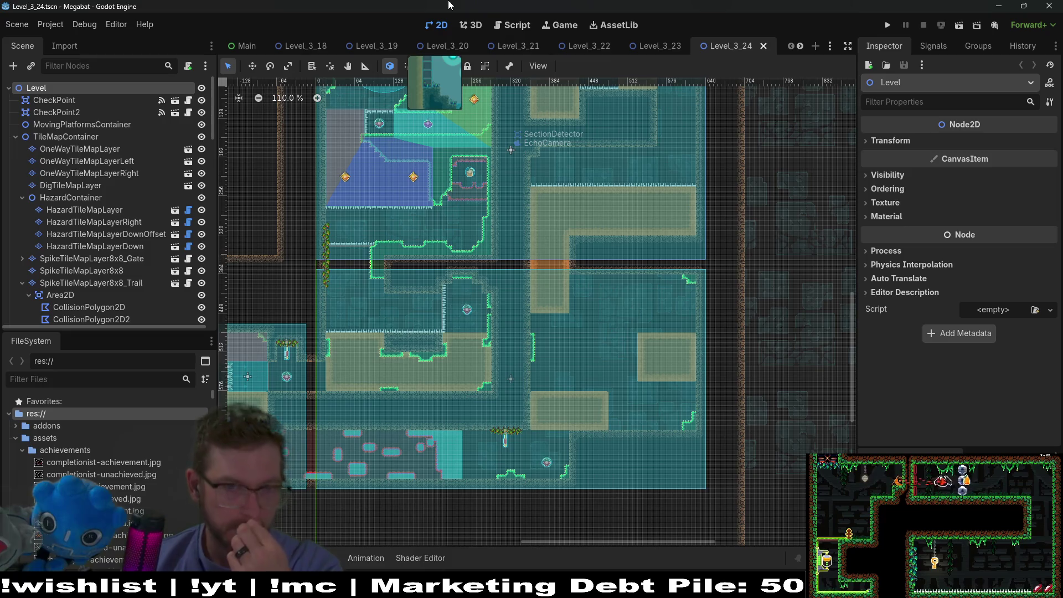
{"action": "scroll", "coordinate": [556, 291], "scroll_direction": "up", "scroll_amount": 5}
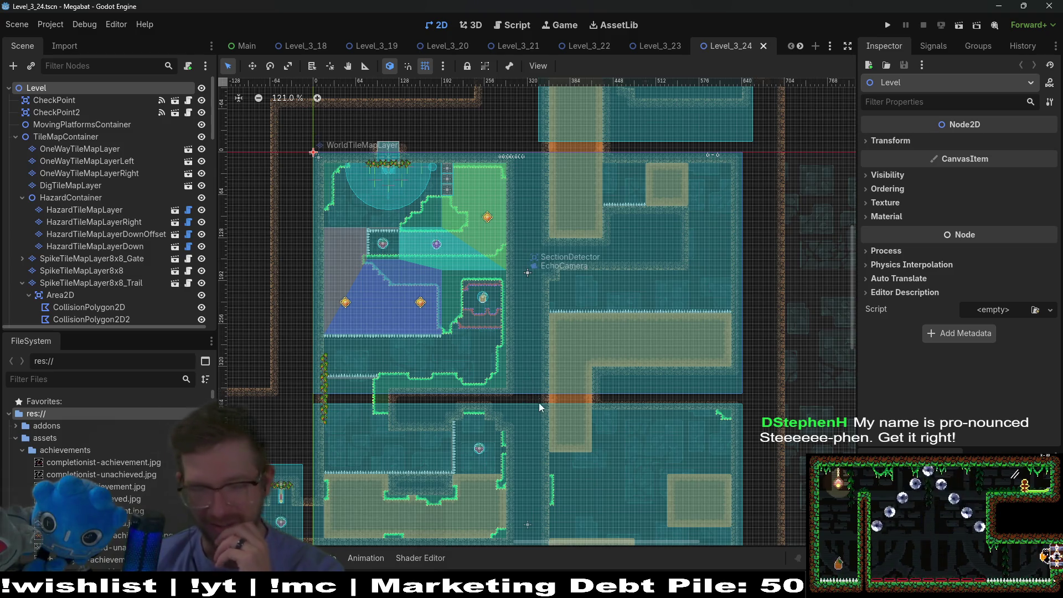
{"action": "scroll", "coordinate": [537, 367], "scroll_direction": "down", "scroll_amount": 5}
{"action": "scroll", "coordinate": [537, 367], "scroll_direction": "down", "scroll_amount": 5}
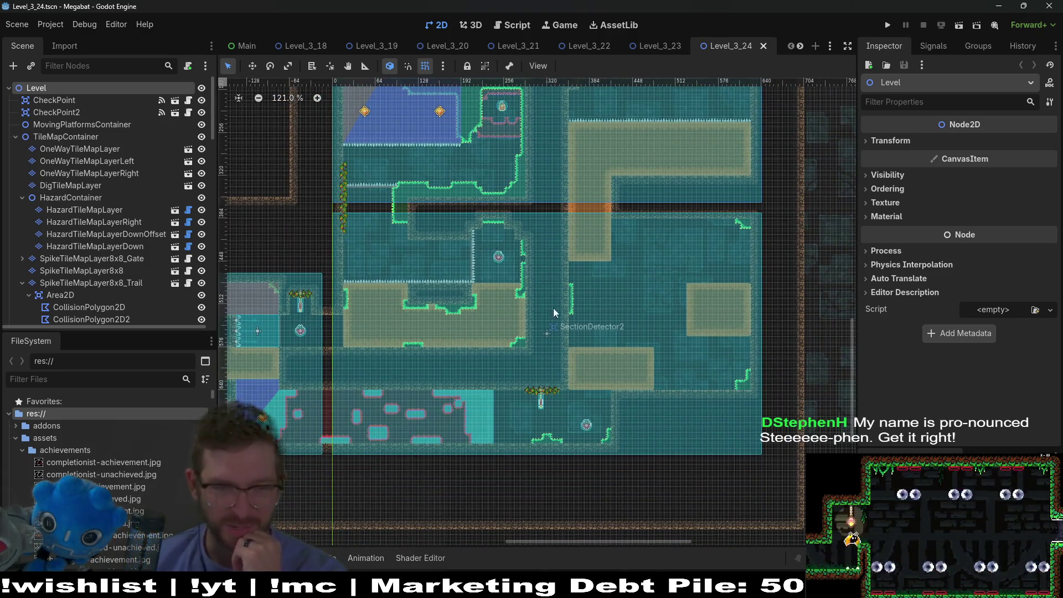
{"action": "scroll", "coordinate": [562, 309], "scroll_direction": "down", "scroll_amount": 4}
{"action": "scroll", "coordinate": [537, 219], "scroll_direction": "left", "scroll_amount": 10}
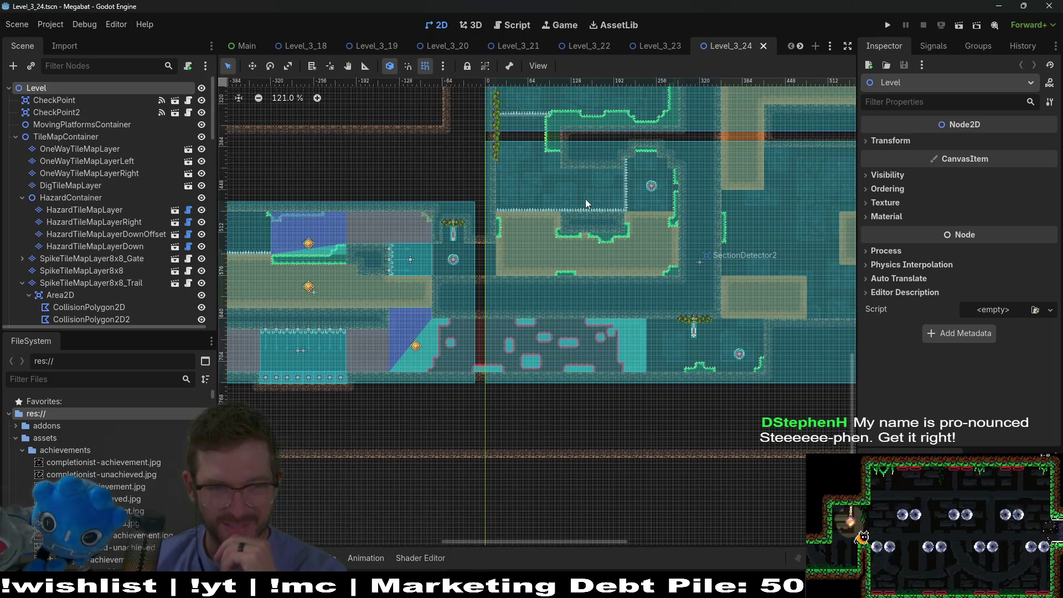
{"action": "scroll", "coordinate": [609, 151], "scroll_direction": "up", "scroll_amount": 7}
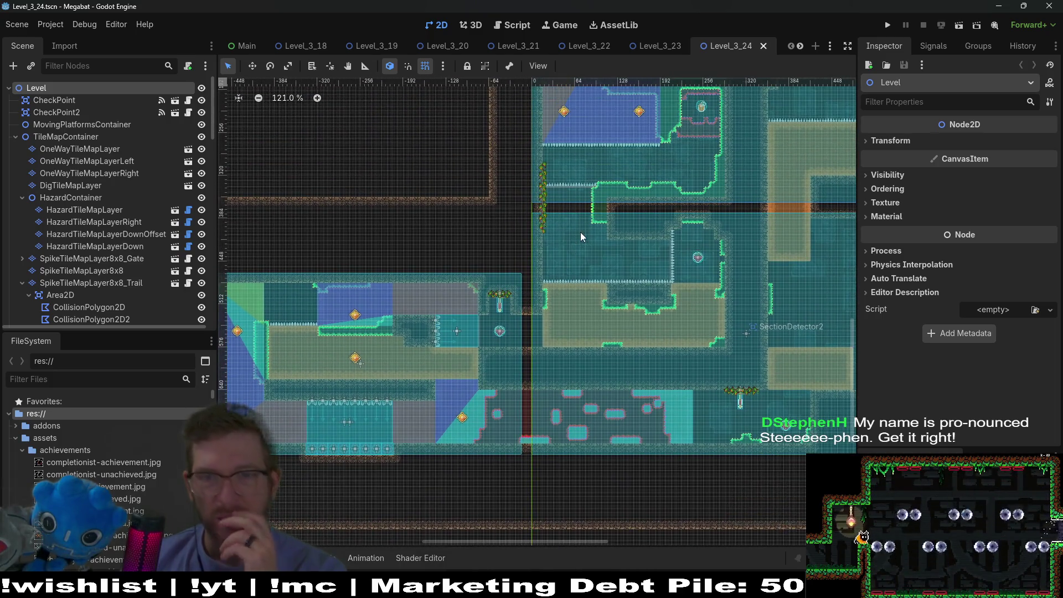
{"action": "scroll", "coordinate": [567, 229], "scroll_direction": "right", "scroll_amount": 3}
{"action": "scroll", "coordinate": [721, 240], "scroll_direction": "left", "scroll_amount": 4}
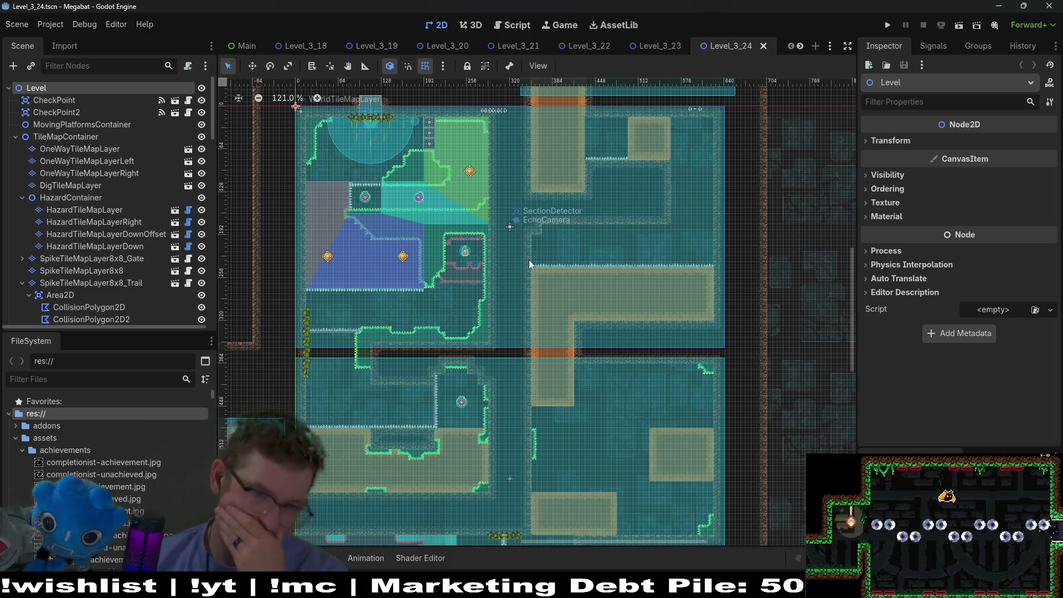
{"action": "scroll", "coordinate": [695, 237], "scroll_direction": "down", "scroll_amount": 5}
{"action": "scroll", "coordinate": [693, 234], "scroll_direction": "right", "scroll_amount": 13}
{"action": "scroll", "coordinate": [493, 307], "scroll_direction": "up", "scroll_amount": 12}
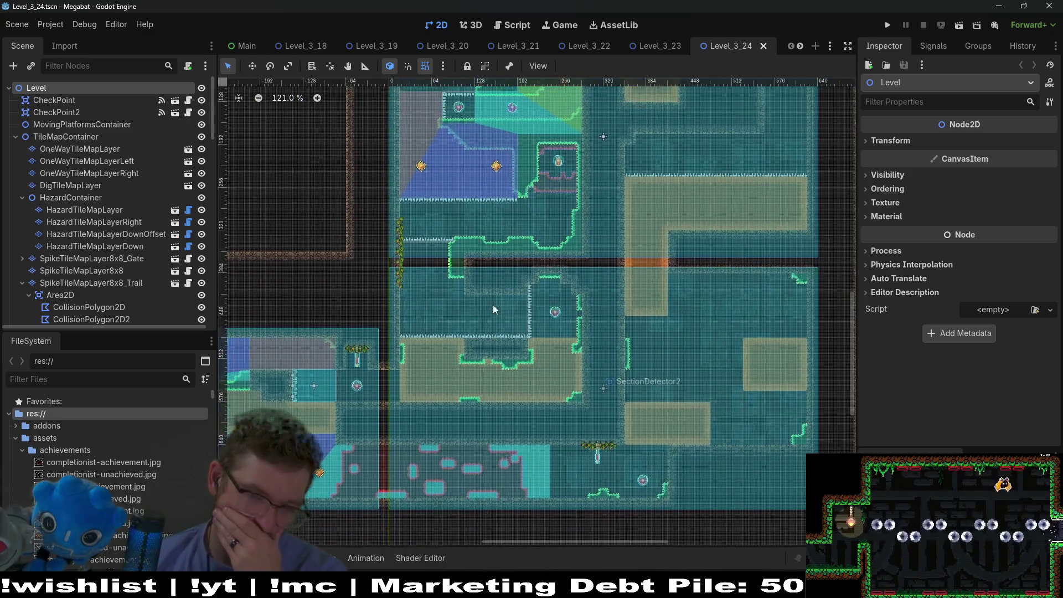
{"action": "scroll", "coordinate": [666, 327], "scroll_direction": "up", "scroll_amount": 1}
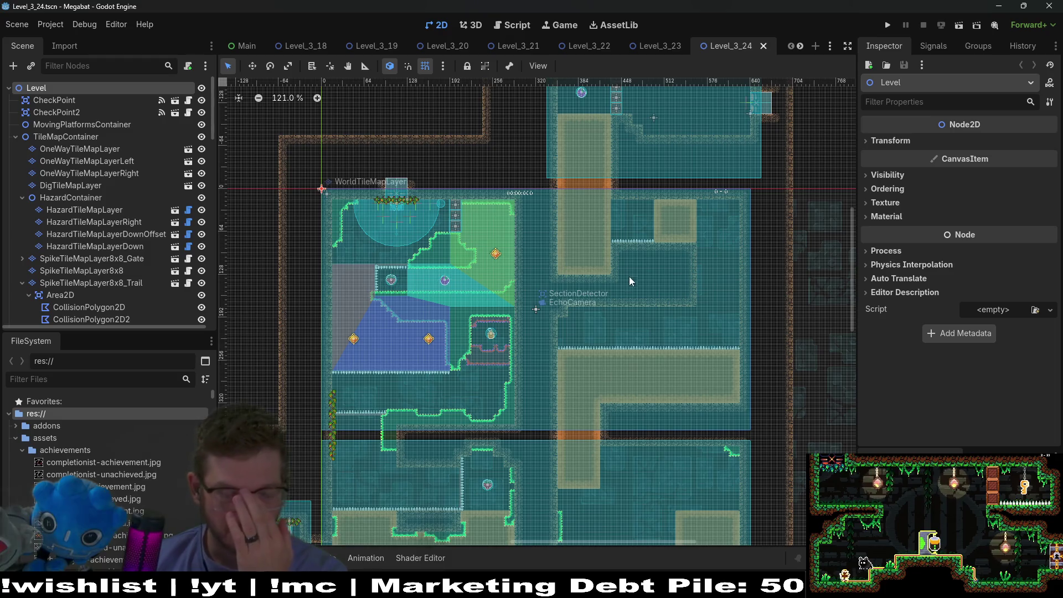
{"action": "left_click_drag", "start_coordinate": [628, 285], "coordinate": [612, 380]}
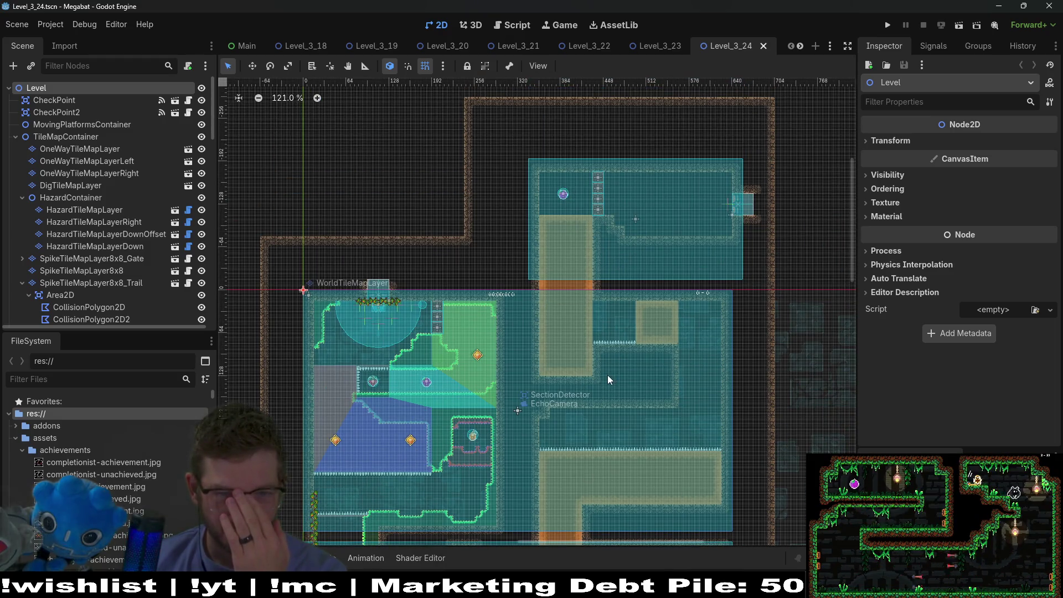
{"action": "mouse_move", "coordinate": [606, 375]}
{"action": "left_mouse_down"}
{"action": "mouse_move", "coordinate": [637, 342]}
{"action": "mouse_move", "coordinate": [688, 187]}
{"action": "left_mouse_up"}
{"action": "mouse_move", "coordinate": [567, 389]}
{"action": "left_mouse_down"}
{"action": "mouse_move", "coordinate": [650, 282]}
{"action": "mouse_move", "coordinate": [559, 310]}
{"action": "left_mouse_up"}
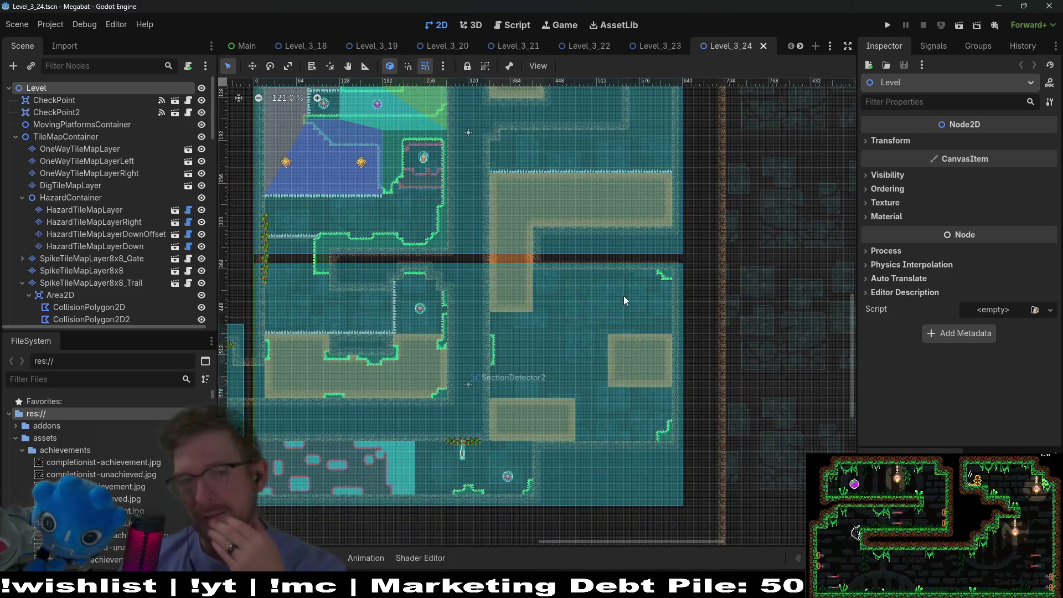
{"action": "left_click_drag", "start_coordinate": [623, 296], "coordinate": [577, 373]}
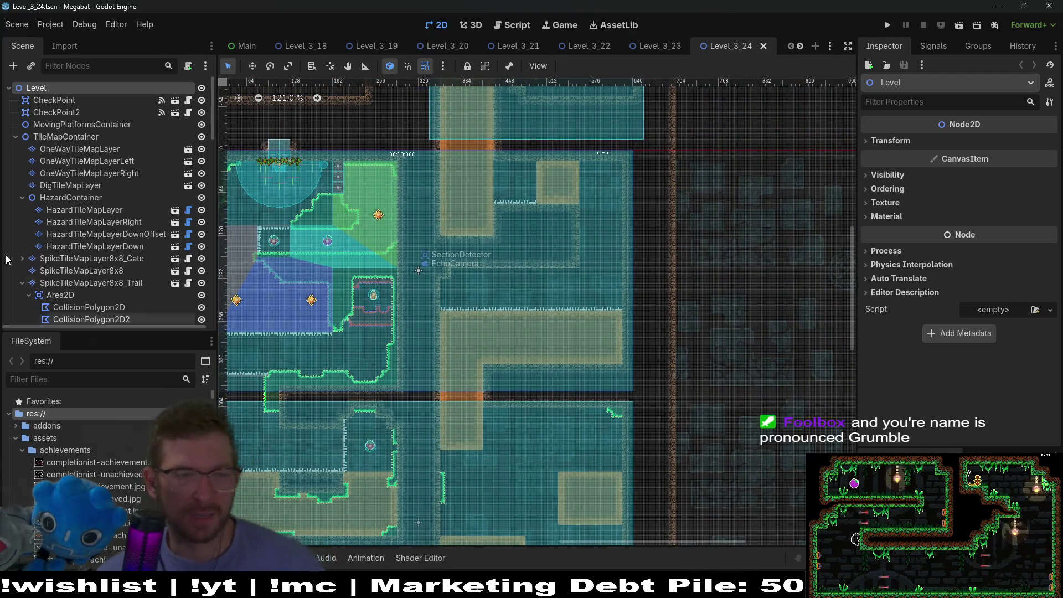
{"action": "scroll", "coordinate": [110, 220], "scroll_direction": "down", "scroll_amount": 10}
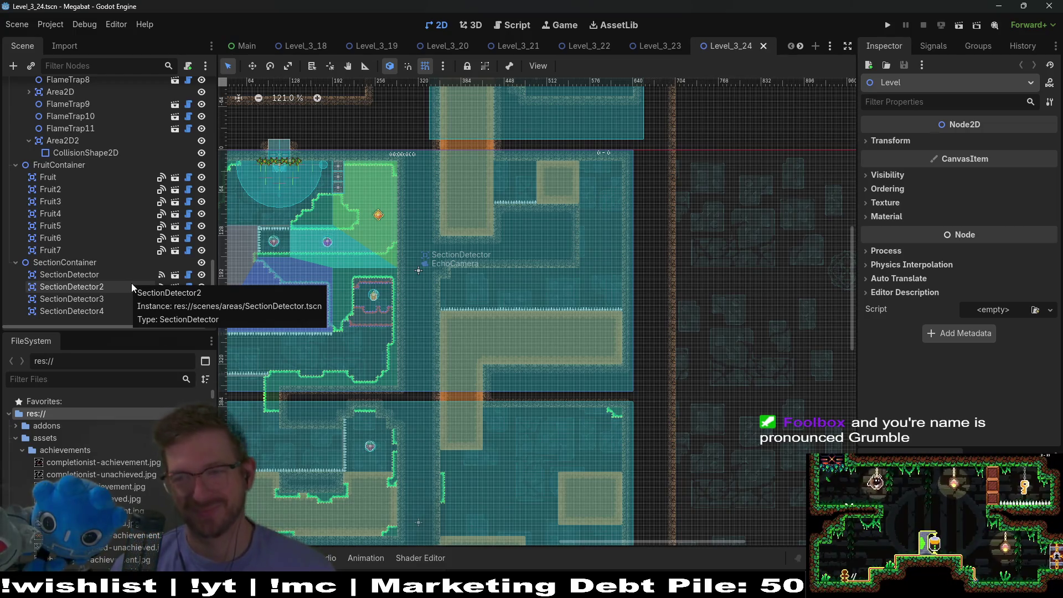
{"action": "left_click", "coordinate": [121, 305]}
- Frame and delete the SectionDetector4 node
{"action": "key", "text": "f"}
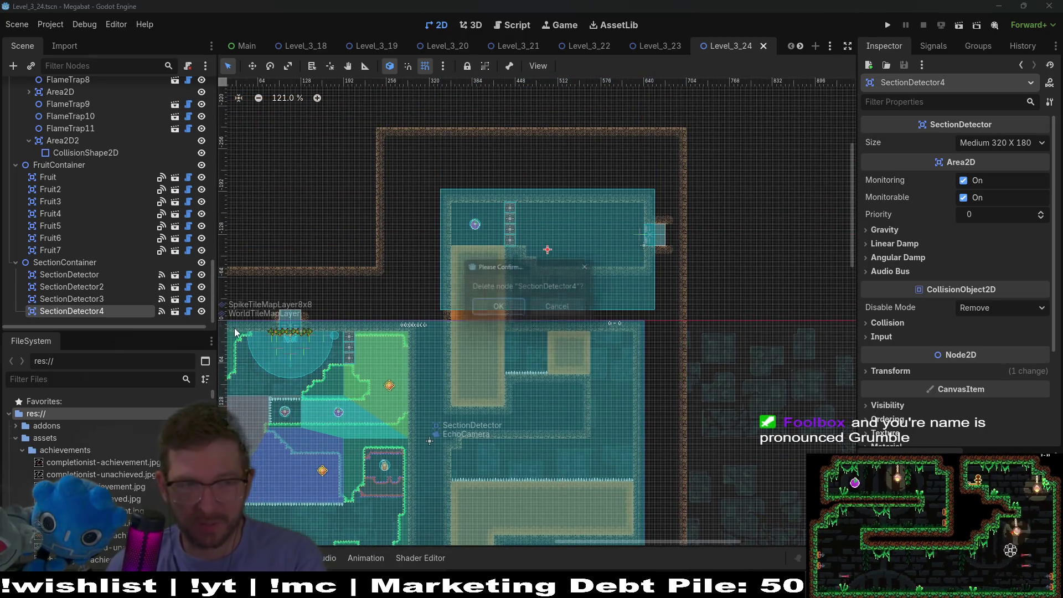
{"action": "key", "text": "Delete"}
{"action": "left_click_drag", "start_coordinate": [541, 291], "coordinate": [601, 203]}
{"action": "scroll", "coordinate": [126, 211], "scroll_direction": "up", "scroll_amount": 5}
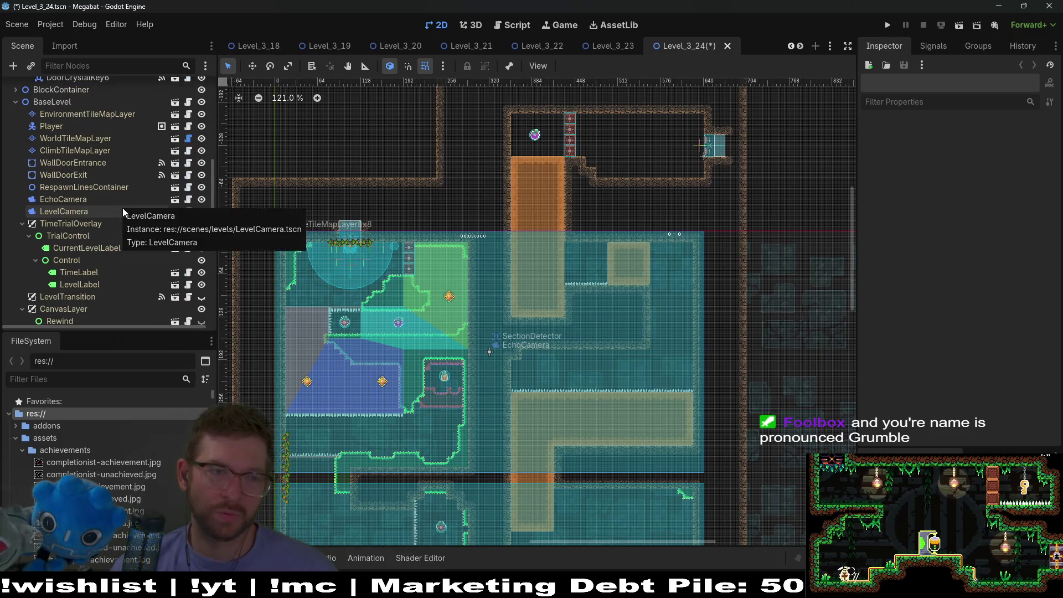
{"action": "scroll", "coordinate": [119, 216], "scroll_direction": "down", "scroll_amount": 5}
- Delete the Fruit7 dash fruit node, confirm, and pan to the lower rooms
{"action": "left_click", "coordinate": [60, 292]}
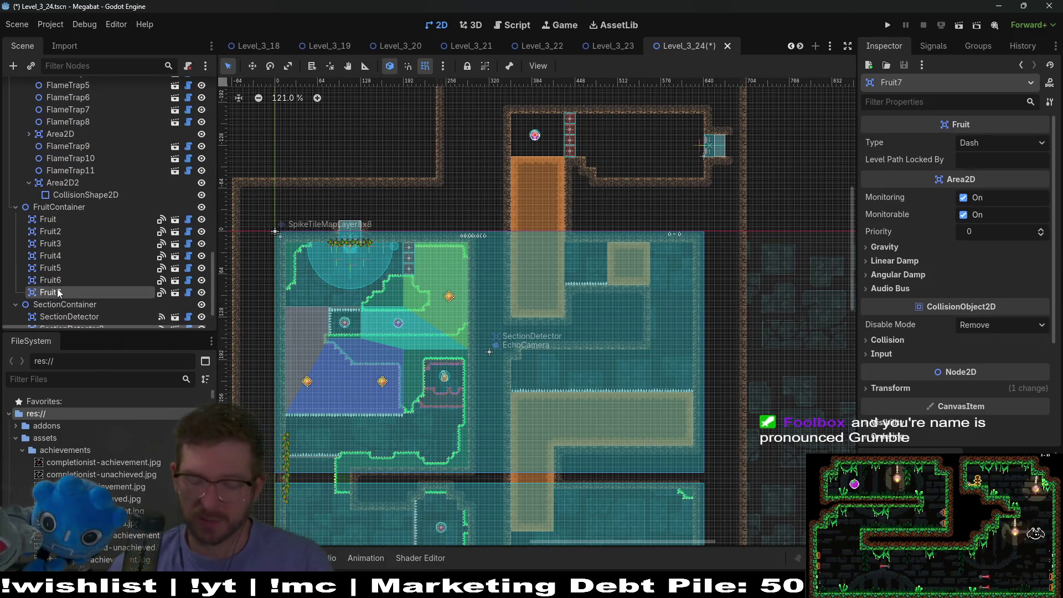
{"action": "key", "text": "Delete"}
{"action": "key", "text": "Return"}
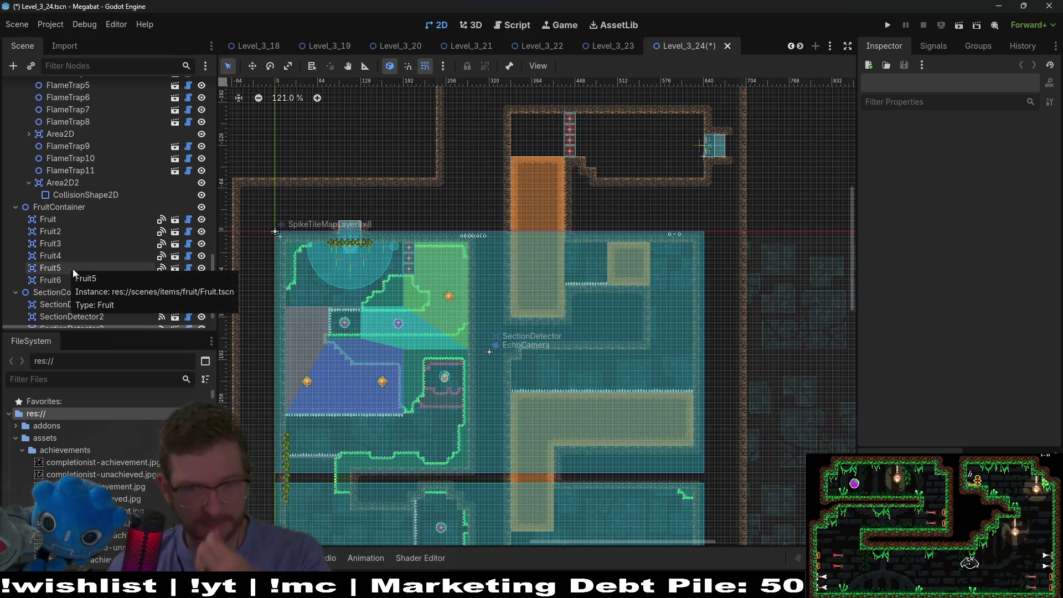
{"action": "left_click_drag", "start_coordinate": [661, 319], "coordinate": [617, 228]}
{"action": "scroll", "coordinate": [617, 228], "scroll_direction": "down", "scroll_amount": 5}
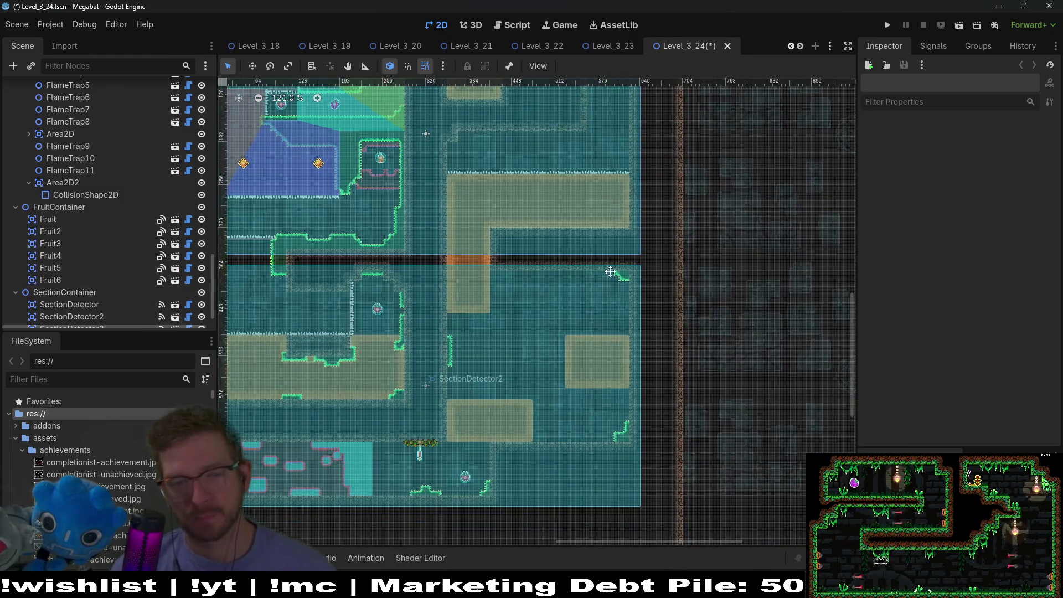
{"action": "scroll", "coordinate": [622, 231], "scroll_direction": "up", "scroll_amount": 3}
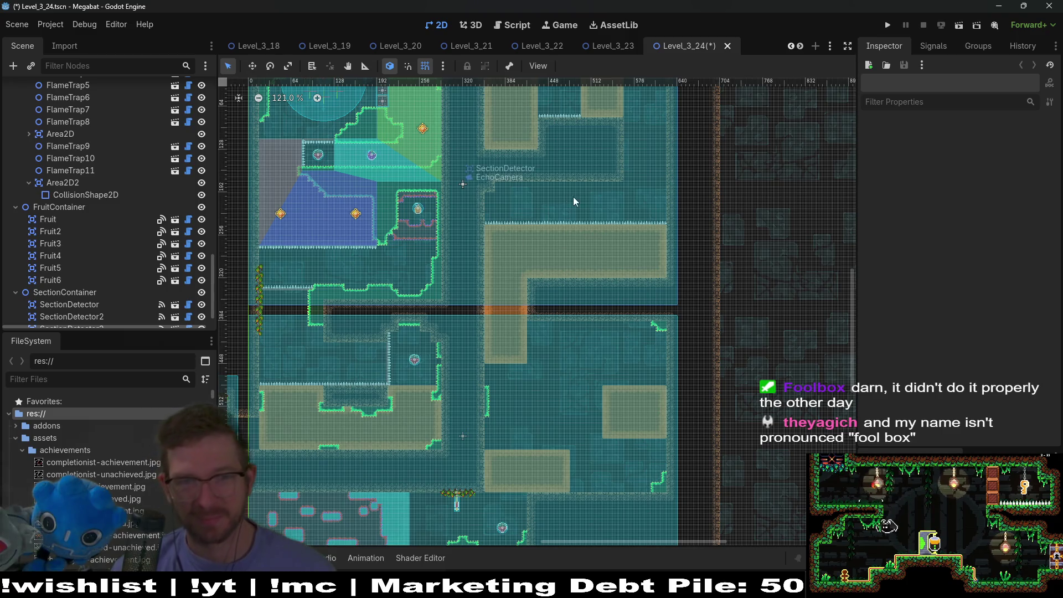
{"action": "scroll", "coordinate": [582, 199], "scroll_direction": "up", "scroll_amount": 5}
{"action": "scroll", "coordinate": [87, 259], "scroll_direction": "up", "scroll_amount": 2}
{"action": "scroll", "coordinate": [87, 260], "scroll_direction": "up", "scroll_amount": 15}
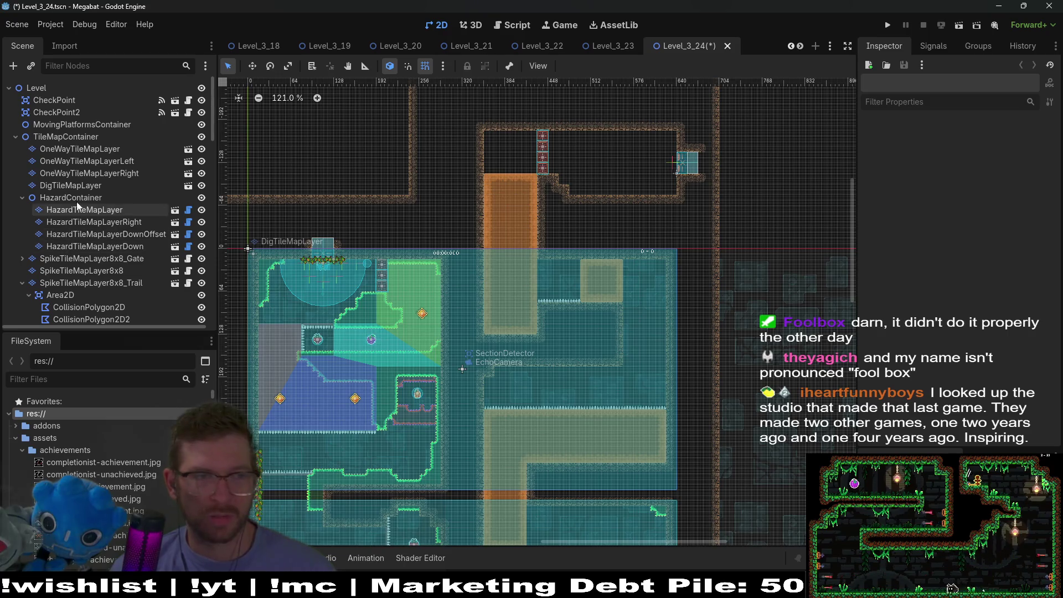
- Paint a 13x15 rectangle of Sand terrain on the DigTileMapLayer
{"action": "left_click", "coordinate": [70, 185]}
{"action": "left_click", "coordinate": [329, 446]}
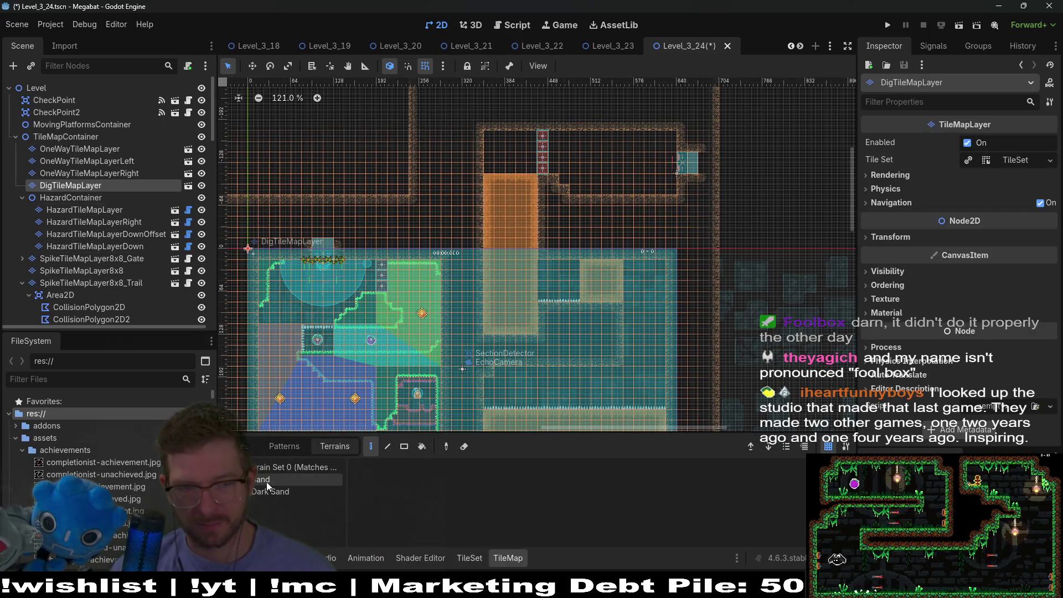
{"action": "left_click", "coordinate": [277, 479]}
{"action": "scroll", "coordinate": [524, 251], "scroll_direction": "up", "scroll_amount": 3}
{"action": "left_click", "coordinate": [404, 446]}
{"action": "left_click_drag", "start_coordinate": [449, 200], "coordinate": [587, 353]}
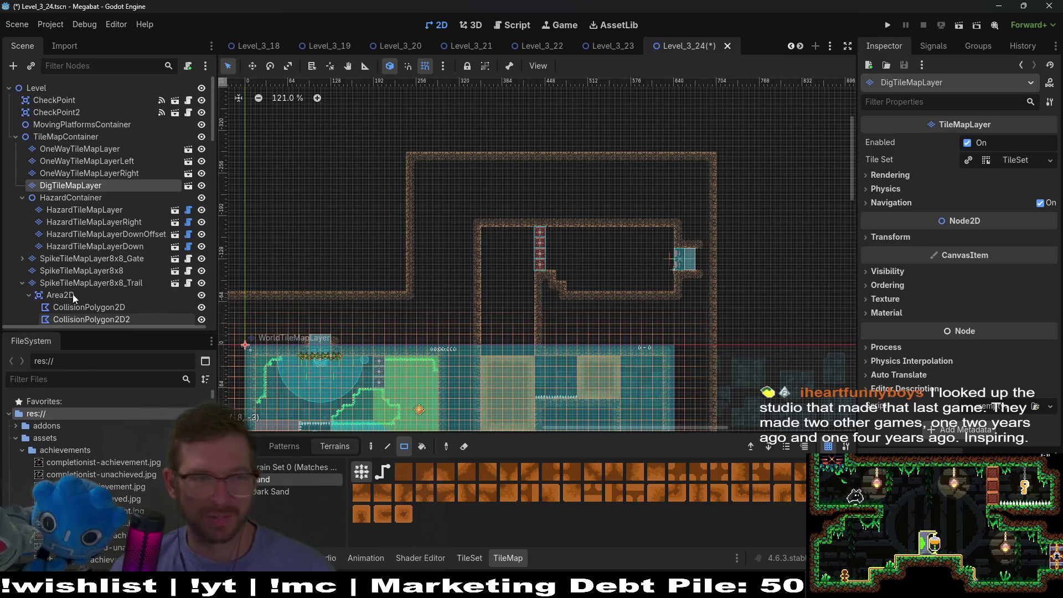
- Inspect the LevelCamera, Fruit6, FlameTrap11 and FlameTrap8 nodes in the Scene dock
{"action": "right_click", "coordinate": [107, 280]}
{"action": "key", "text": "Escape"}
{"action": "left_click", "coordinate": [61, 290]}
{"action": "scroll", "coordinate": [69, 282], "scroll_direction": "down", "scroll_amount": 10}
{"action": "left_click", "coordinate": [75, 262]}
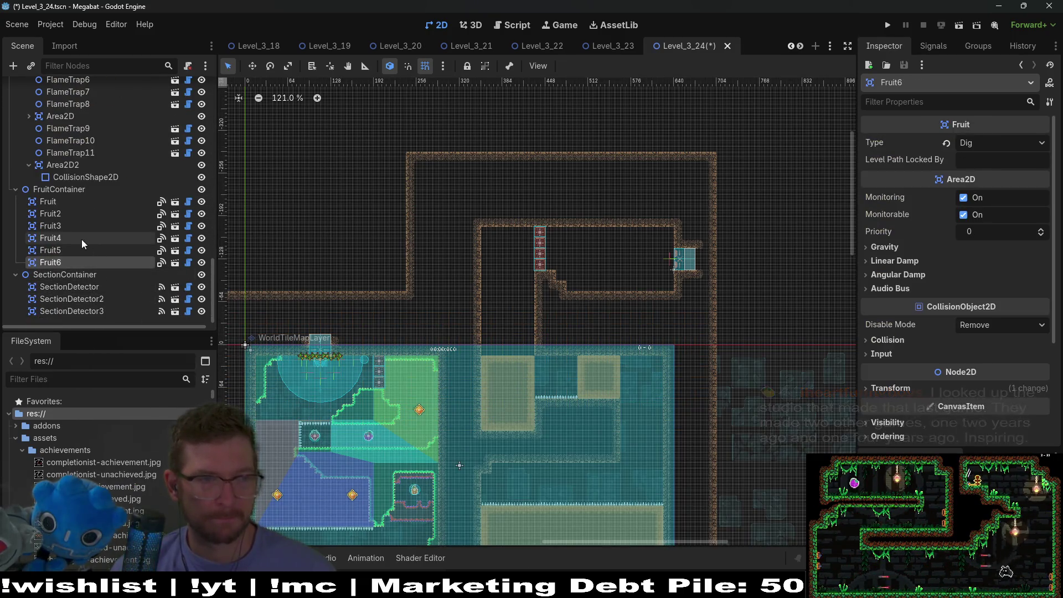
{"action": "scroll", "coordinate": [105, 260], "scroll_direction": "up", "scroll_amount": 4}
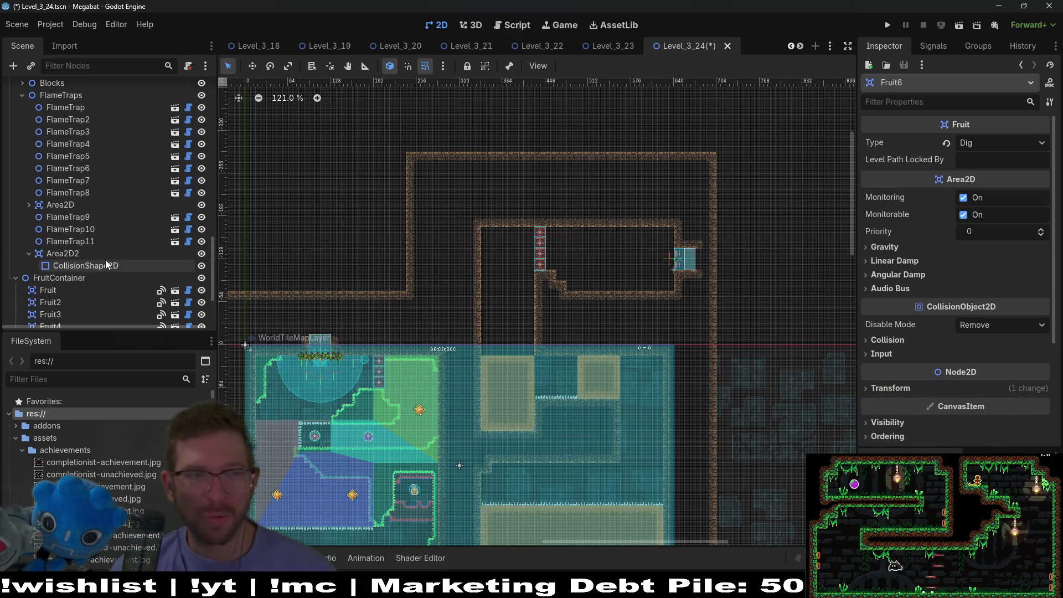
{"action": "left_click", "coordinate": [95, 239]}
{"action": "left_click", "coordinate": [89, 194]}
{"action": "scroll", "coordinate": [105, 211], "scroll_direction": "up", "scroll_amount": 4}
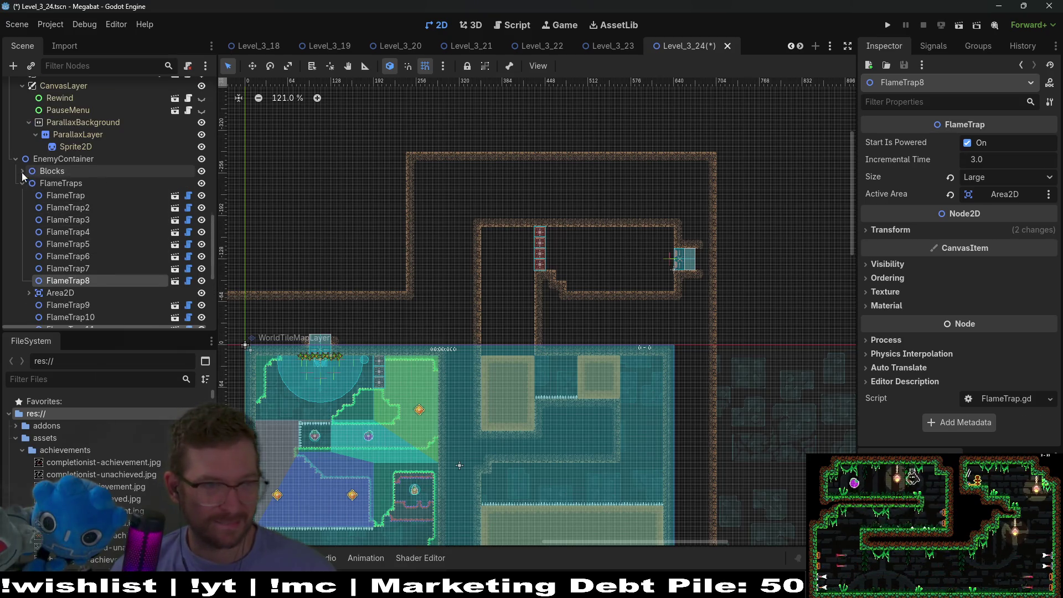
- Expand Blocks and delete BreakableBlock through BreakableBlock4 together
{"action": "left_click", "coordinate": [22, 171]}
{"action": "scroll", "coordinate": [72, 194], "scroll_direction": "down", "scroll_amount": 3}
{"action": "left_click", "coordinate": [90, 257]}
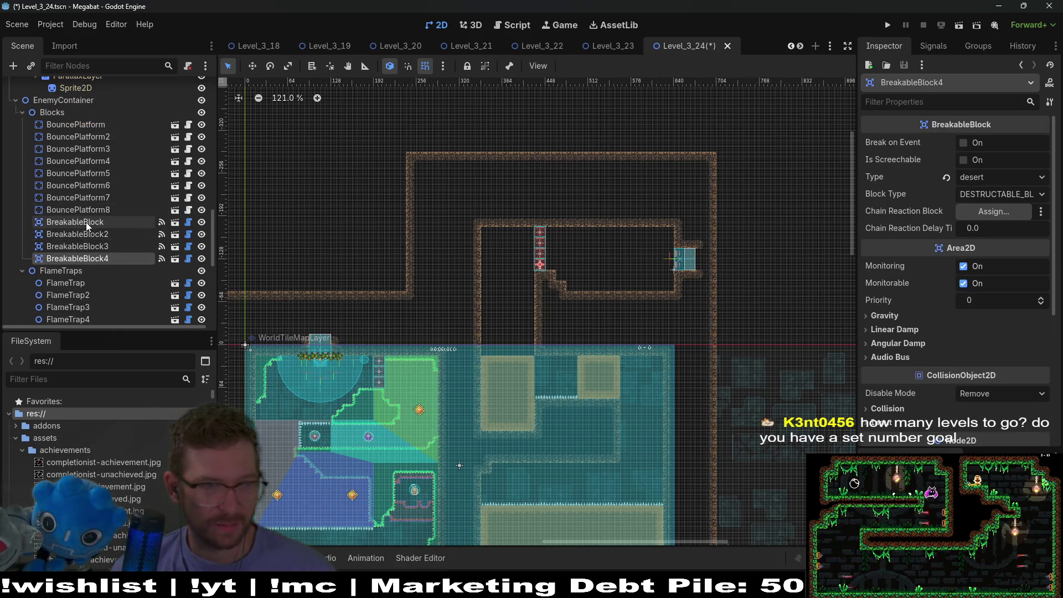
{"action": "left_click", "coordinate": [85, 221], "text": "shift"}
{"action": "key", "text": "Delete"}
{"action": "key", "text": "Return"}
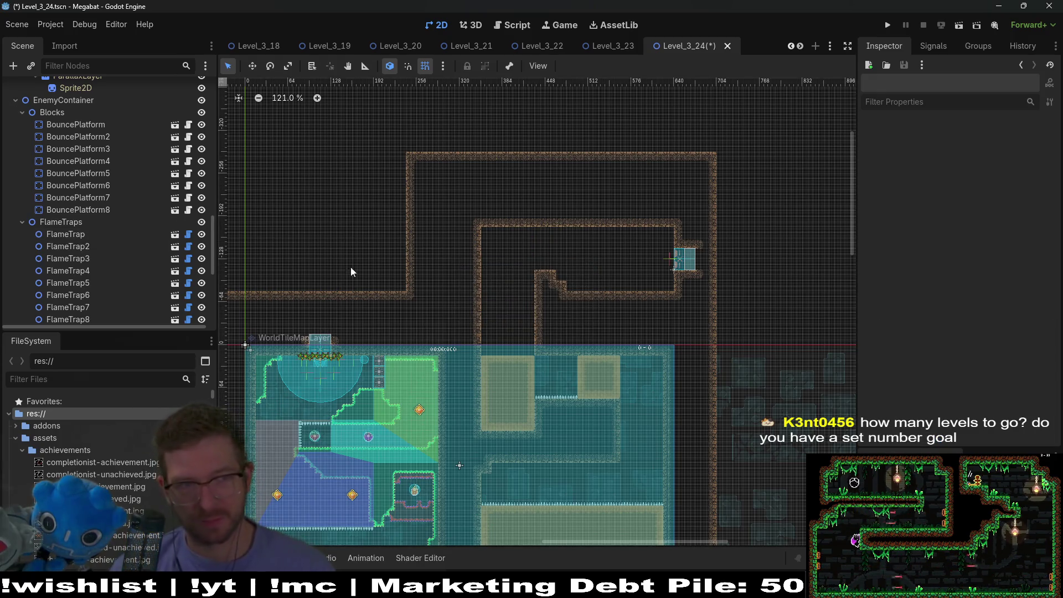
{"action": "scroll", "coordinate": [105, 218], "scroll_direction": "up", "scroll_amount": 5}
{"action": "scroll", "coordinate": [102, 211], "scroll_direction": "down", "scroll_amount": 5}
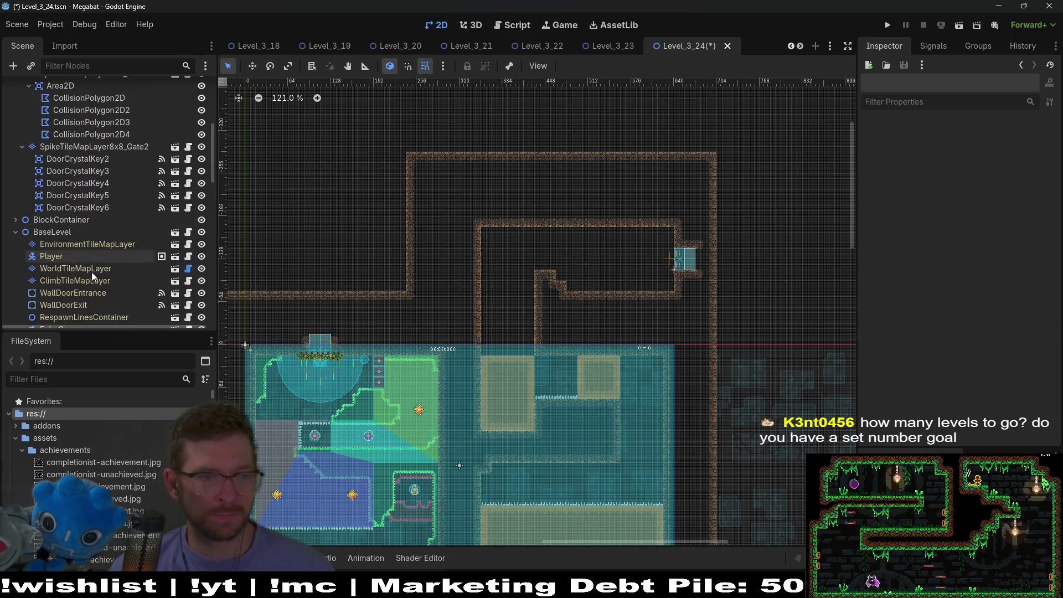
- Paint a 38x16 DESERT terrain rectangle above the room on WorldTileMapLayer
{"action": "left_click", "coordinate": [92, 268]}
{"action": "left_click", "coordinate": [282, 492]}
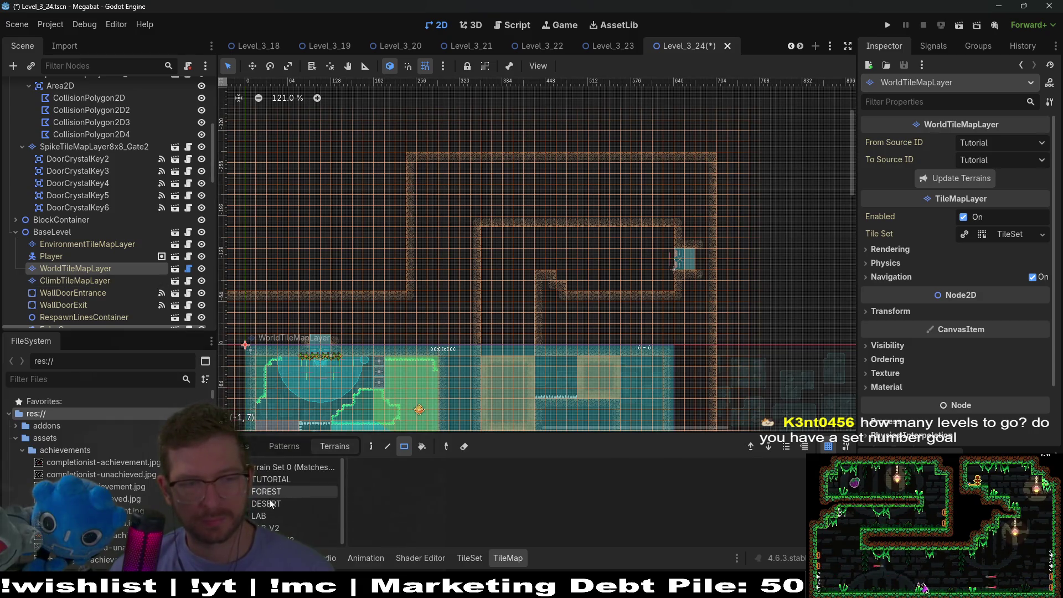
{"action": "left_click", "coordinate": [271, 502]}
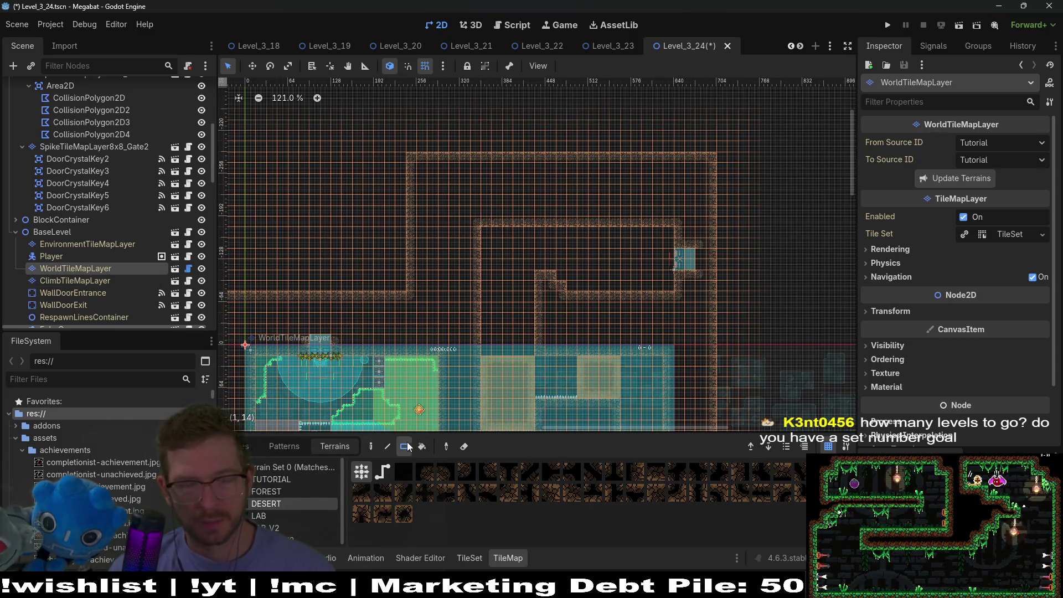
{"action": "mouse_move", "coordinate": [371, 92]}
{"action": "left_mouse_down"}
{"action": "mouse_move", "coordinate": [683, 254]}
{"action": "mouse_move", "coordinate": [772, 294]}
{"action": "mouse_move", "coordinate": [783, 288]}
{"action": "left_mouse_up"}
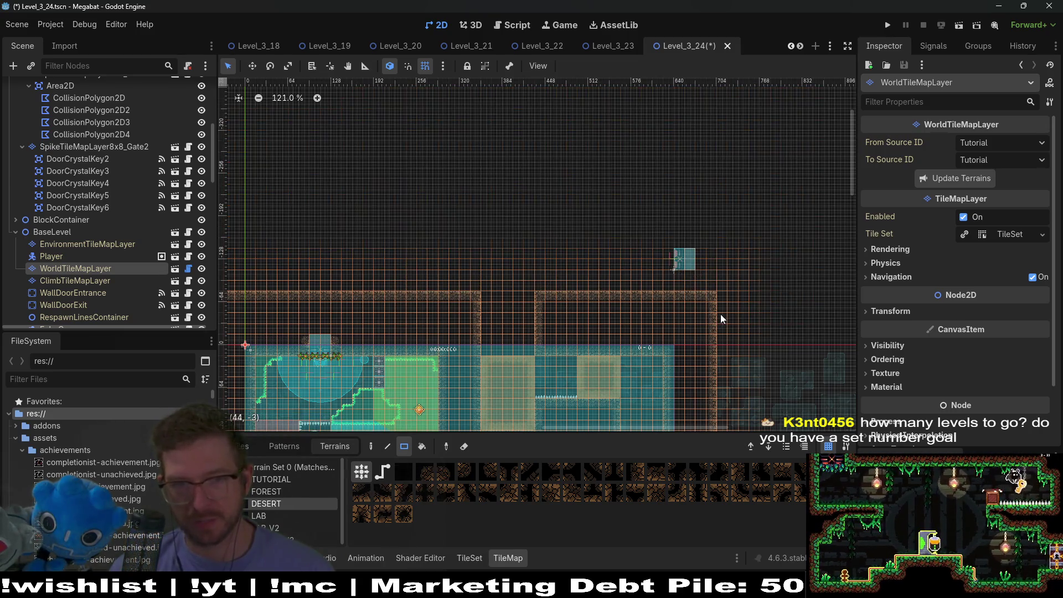
- Erase a small block of wall tiles and review the painted desert area
{"action": "scroll", "coordinate": [577, 191], "scroll_direction": "down", "scroll_amount": 5}
{"action": "left_click_drag", "start_coordinate": [501, 176], "coordinate": [547, 230]}
{"action": "scroll", "coordinate": [684, 257], "scroll_direction": "up", "scroll_amount": 1}
{"action": "scroll", "coordinate": [540, 221], "scroll_direction": "up", "scroll_amount": 1}
{"action": "scroll", "coordinate": [629, 198], "scroll_direction": "down", "scroll_amount": 2}
{"action": "scroll", "coordinate": [627, 267], "scroll_direction": "down", "scroll_amount": 3}
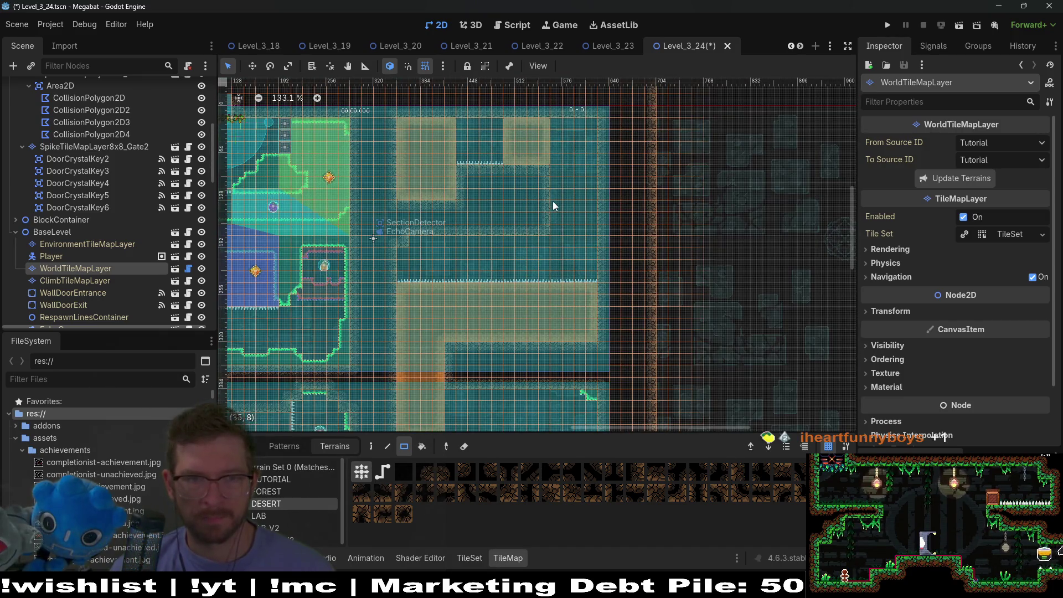
{"action": "scroll", "coordinate": [573, 238], "scroll_direction": "up", "scroll_amount": 1}
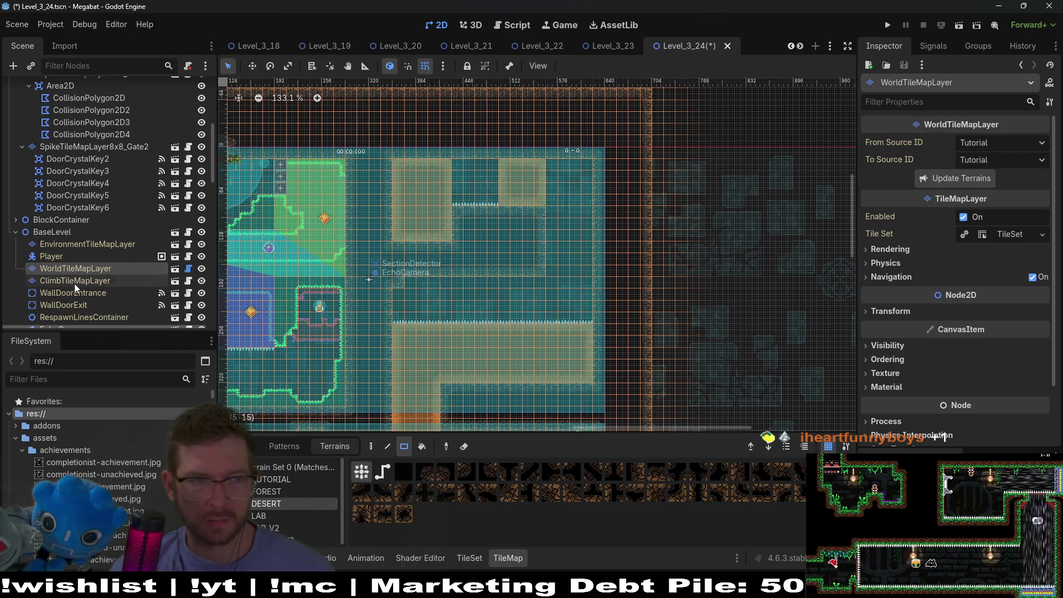
{"action": "scroll", "coordinate": [82, 268], "scroll_direction": "up", "scroll_amount": 6}
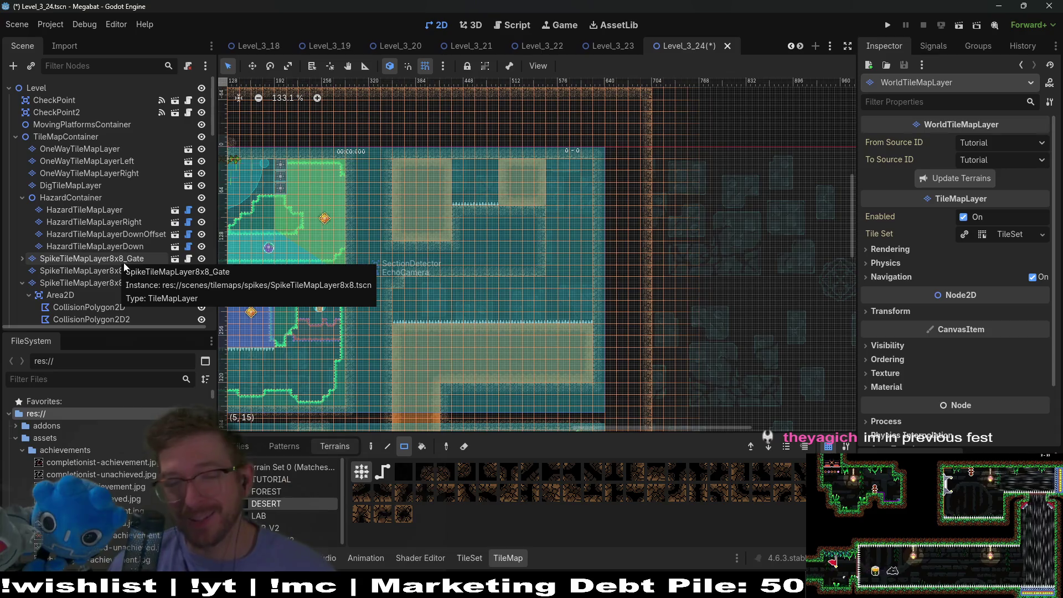
{"action": "scroll", "coordinate": [570, 215], "scroll_direction": "down", "scroll_amount": 7}
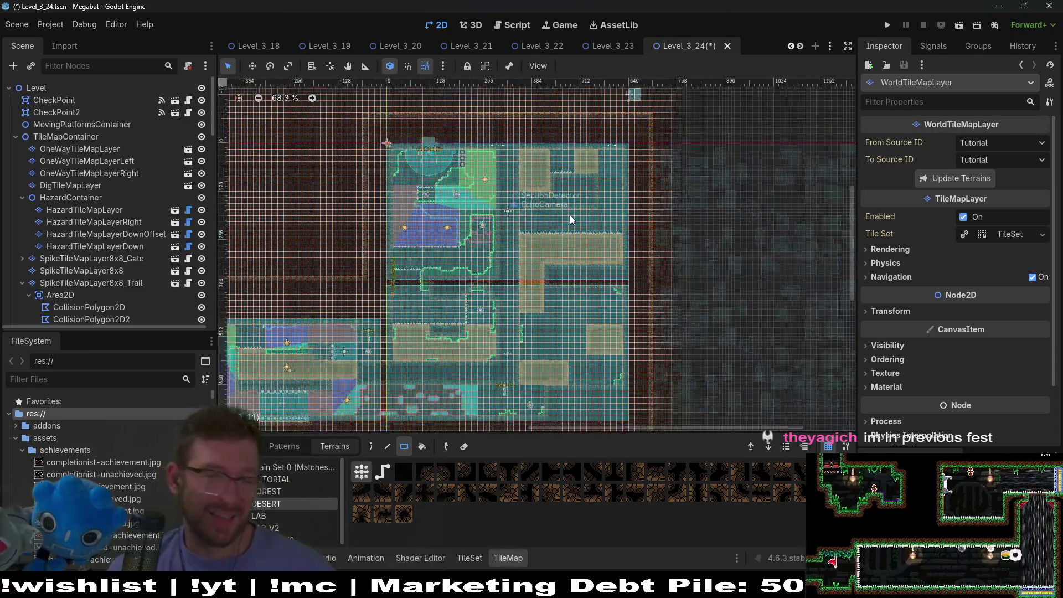
{"action": "scroll", "coordinate": [619, 200], "scroll_direction": "down", "scroll_amount": 2}
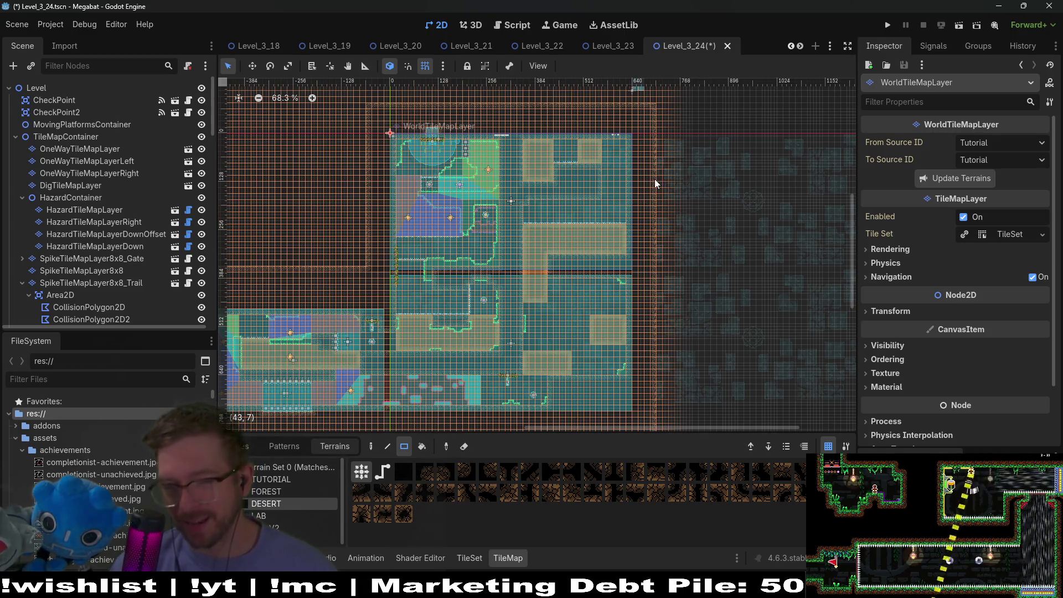
{"action": "scroll", "coordinate": [622, 226], "scroll_direction": "up", "scroll_amount": 5}
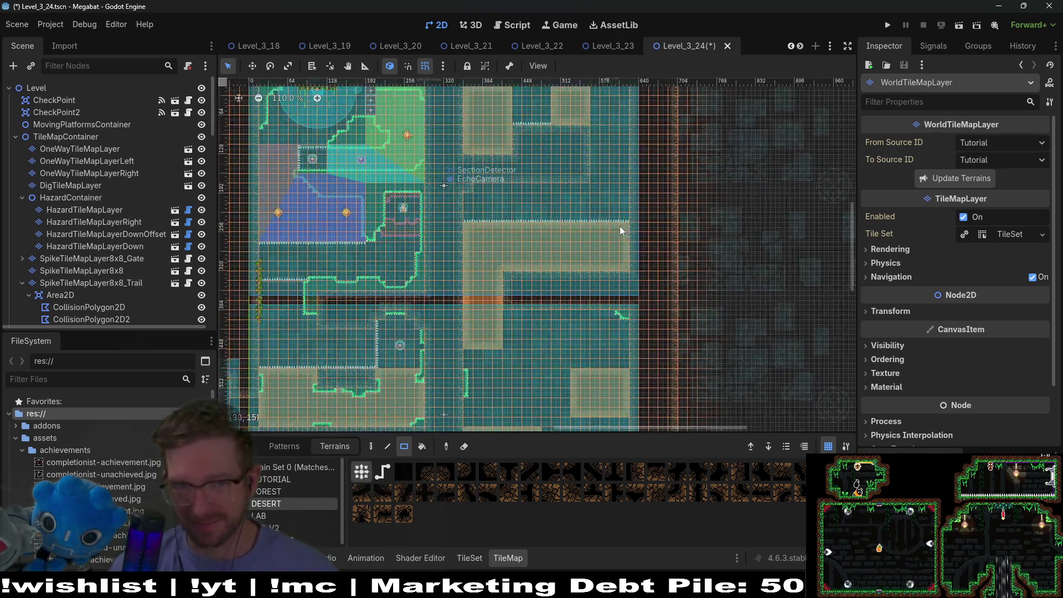
{"action": "scroll", "coordinate": [663, 274], "scroll_direction": "down", "scroll_amount": 2}
{"action": "scroll", "coordinate": [703, 319], "scroll_direction": "up", "scroll_amount": 2}
{"action": "left_click_drag", "start_coordinate": [705, 320], "coordinate": [697, 290]}
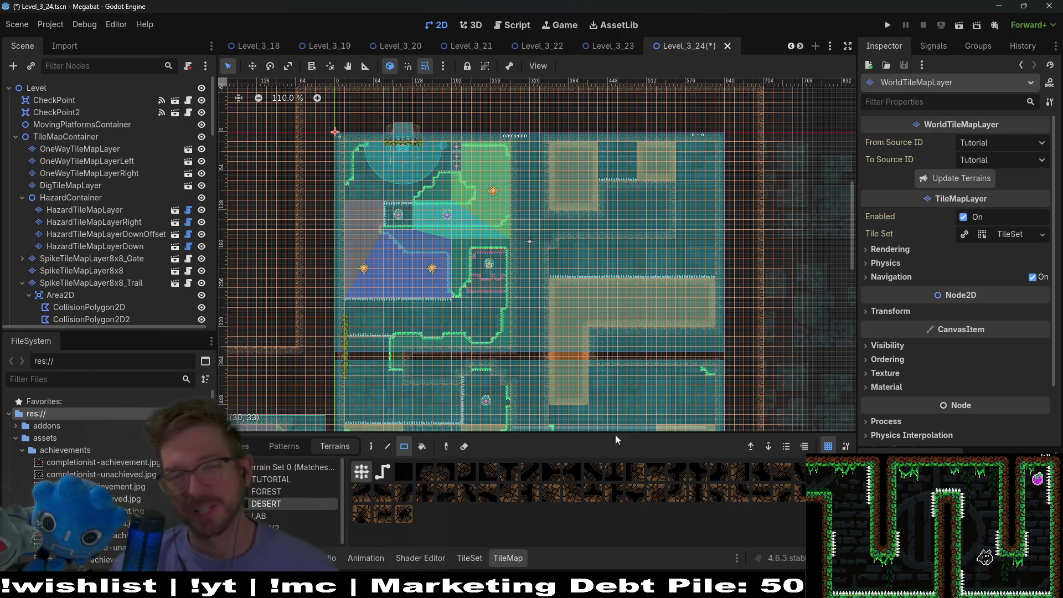
{"action": "scroll", "coordinate": [692, 174], "scroll_direction": "down", "scroll_amount": 5}
{"action": "left_click_drag", "start_coordinate": [673, 196], "coordinate": [652, 249]}
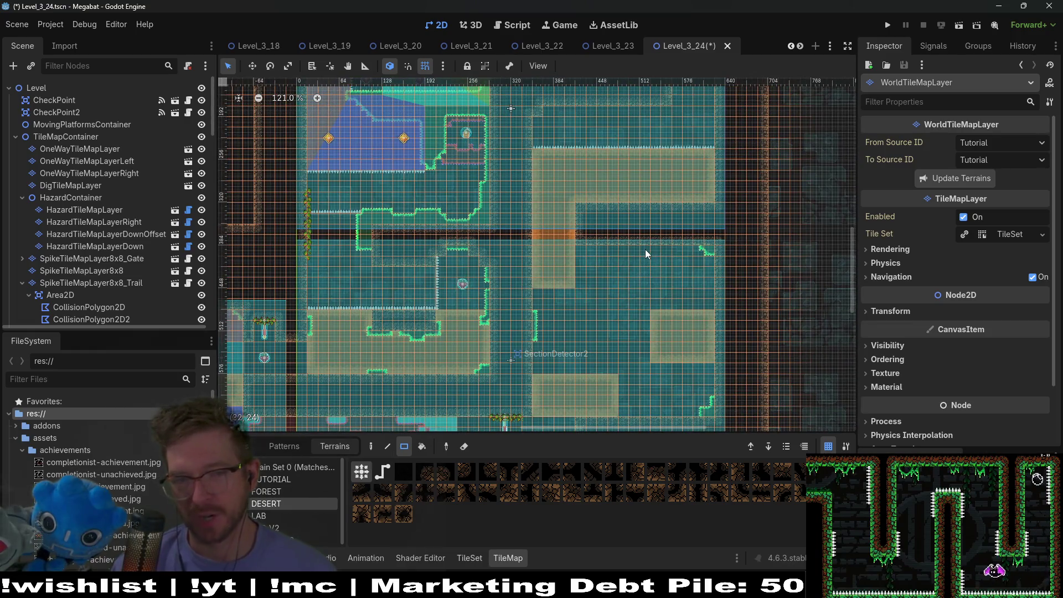
{"action": "scroll", "coordinate": [637, 272], "scroll_direction": "down", "scroll_amount": 1}
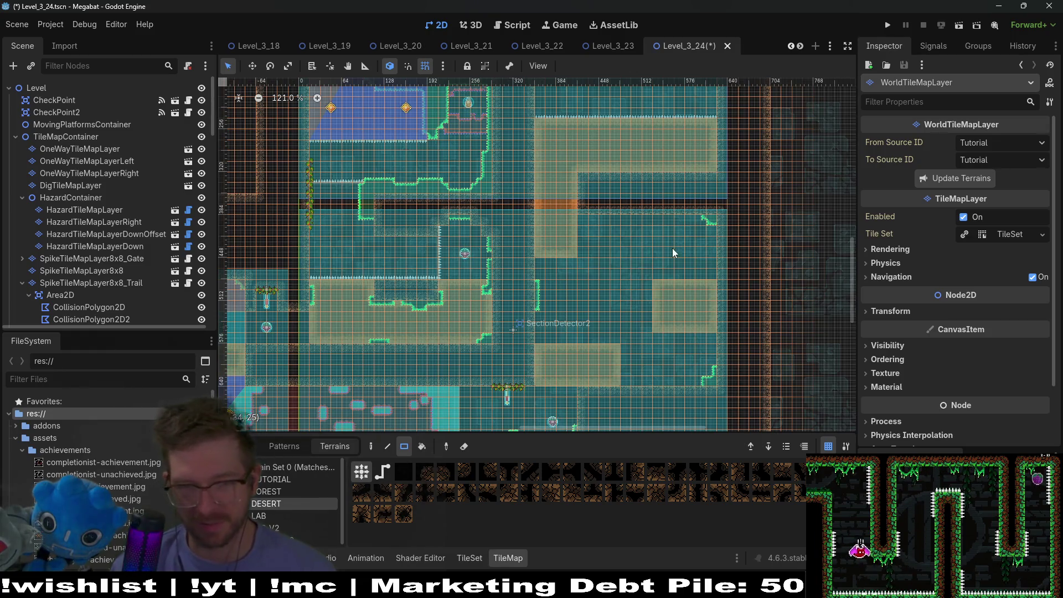
{"action": "left_click_drag", "start_coordinate": [673, 179], "coordinate": [672, 269]}
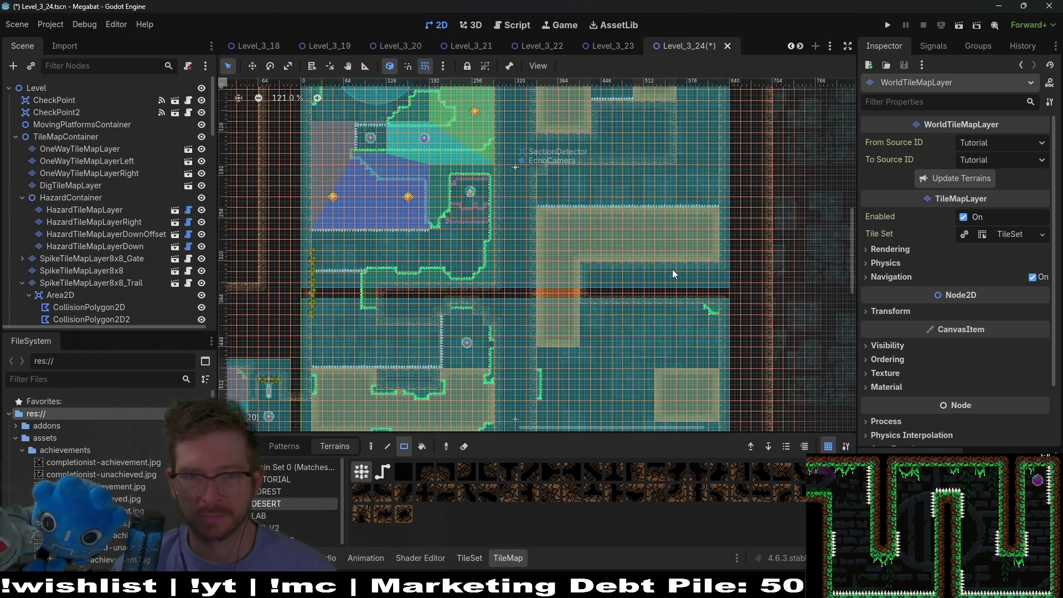
{"action": "scroll", "coordinate": [665, 296], "scroll_direction": "down", "scroll_amount": 7}
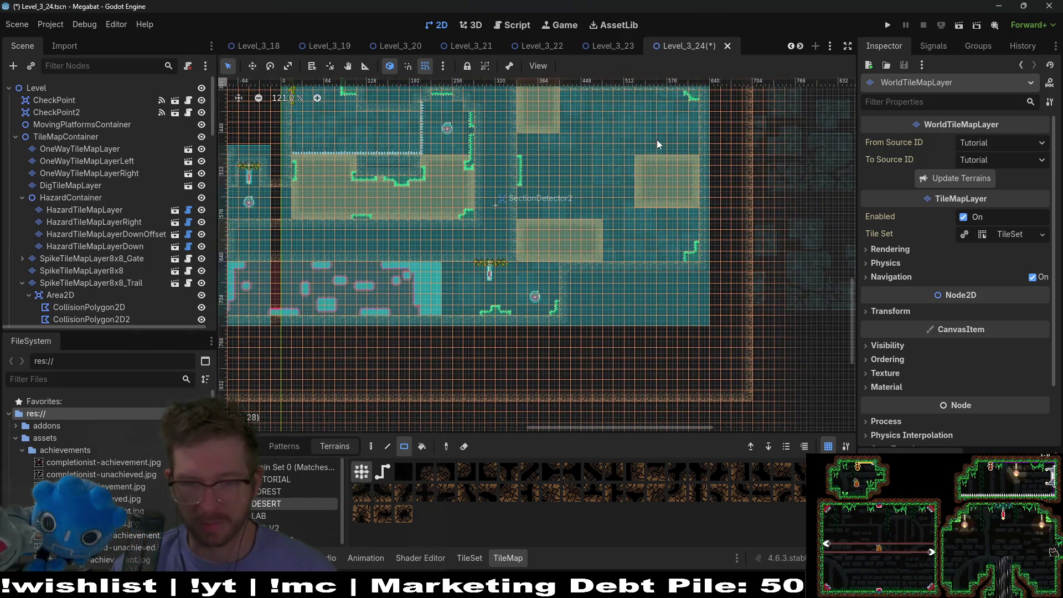
{"action": "scroll", "coordinate": [654, 233], "scroll_direction": "up", "scroll_amount": 3}
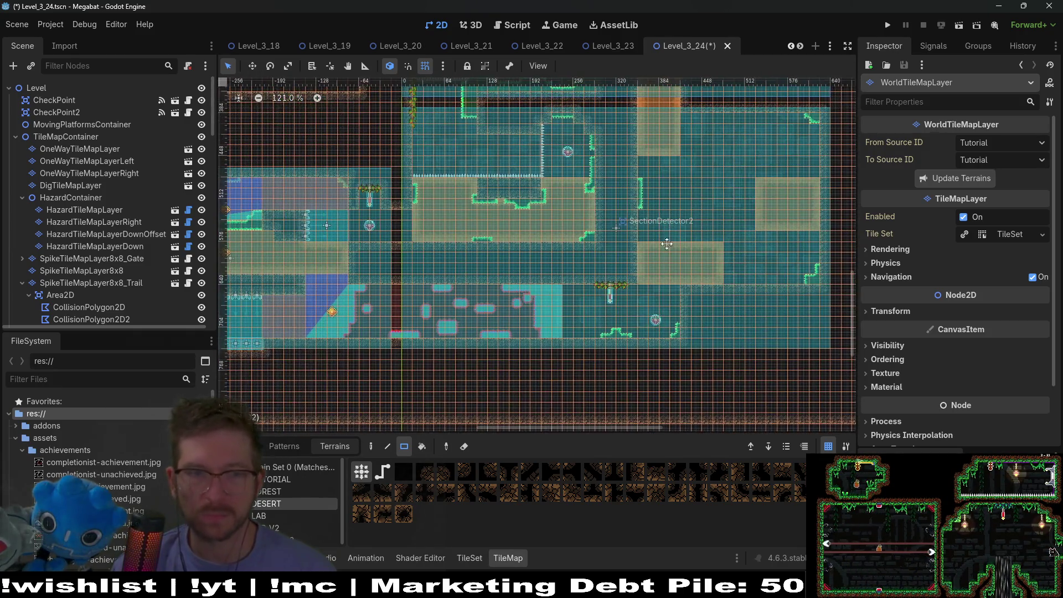
{"action": "scroll", "coordinate": [720, 301], "scroll_direction": "left", "scroll_amount": 5}
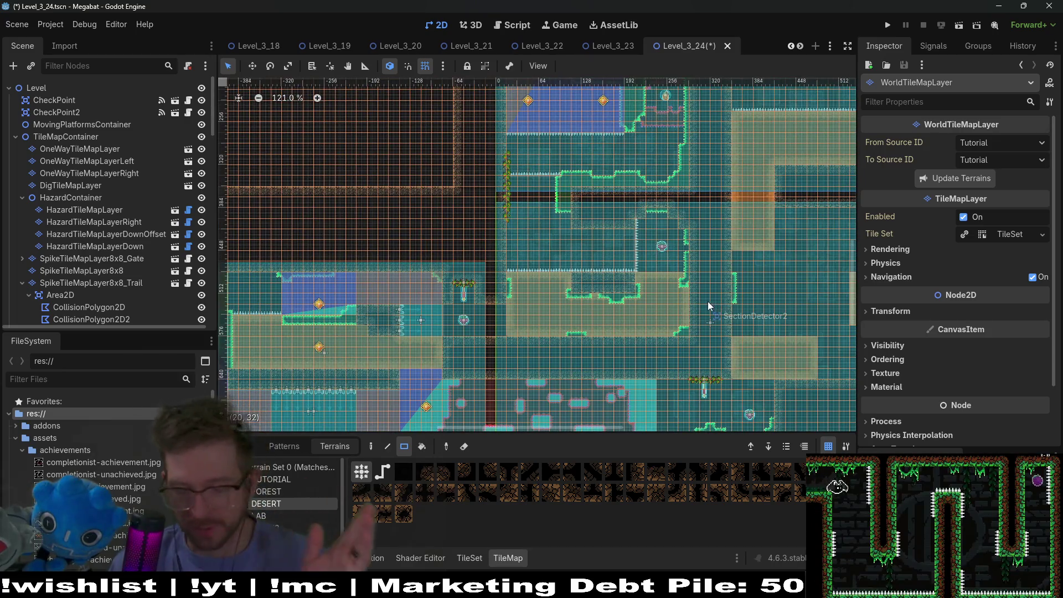
{"action": "scroll", "coordinate": [673, 303], "scroll_direction": "up", "scroll_amount": 7}
{"action": "scroll", "coordinate": [611, 325], "scroll_direction": "right", "scroll_amount": 8}
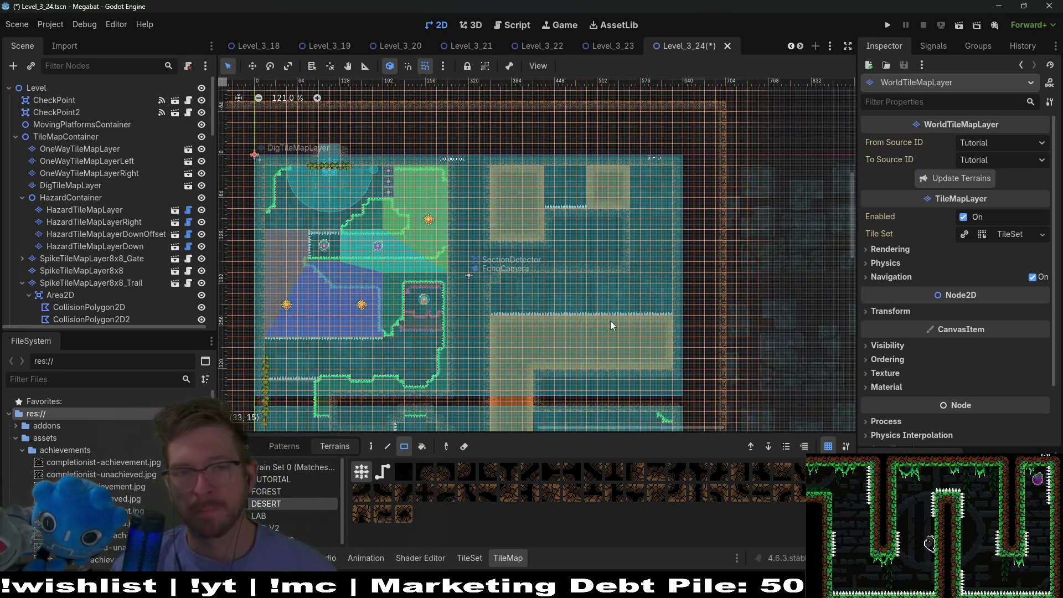
{"action": "scroll", "coordinate": [614, 265], "scroll_direction": "down", "scroll_amount": 5}
{"action": "scroll", "coordinate": [624, 222], "scroll_direction": "left", "scroll_amount": 1}
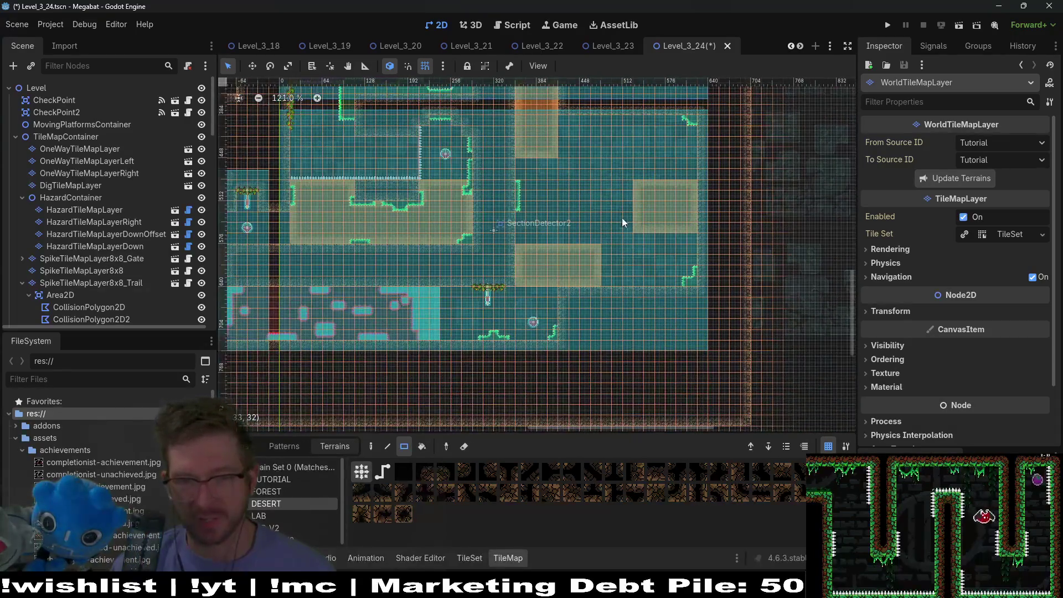
{"action": "scroll", "coordinate": [612, 221], "scroll_direction": "up", "scroll_amount": 2}
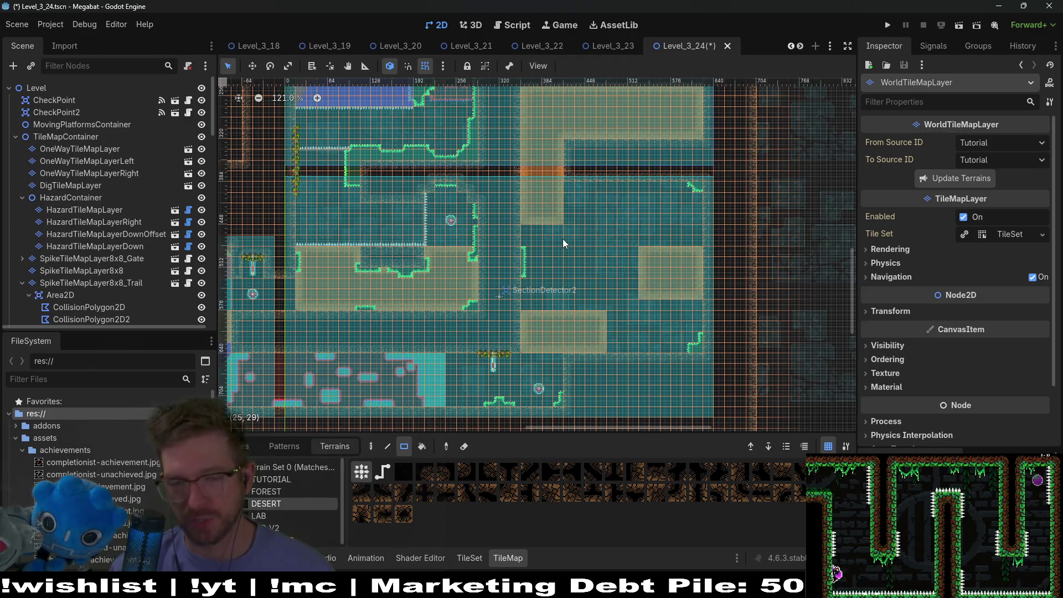
{"action": "left_click_drag", "start_coordinate": [565, 247], "coordinate": [672, 242]}
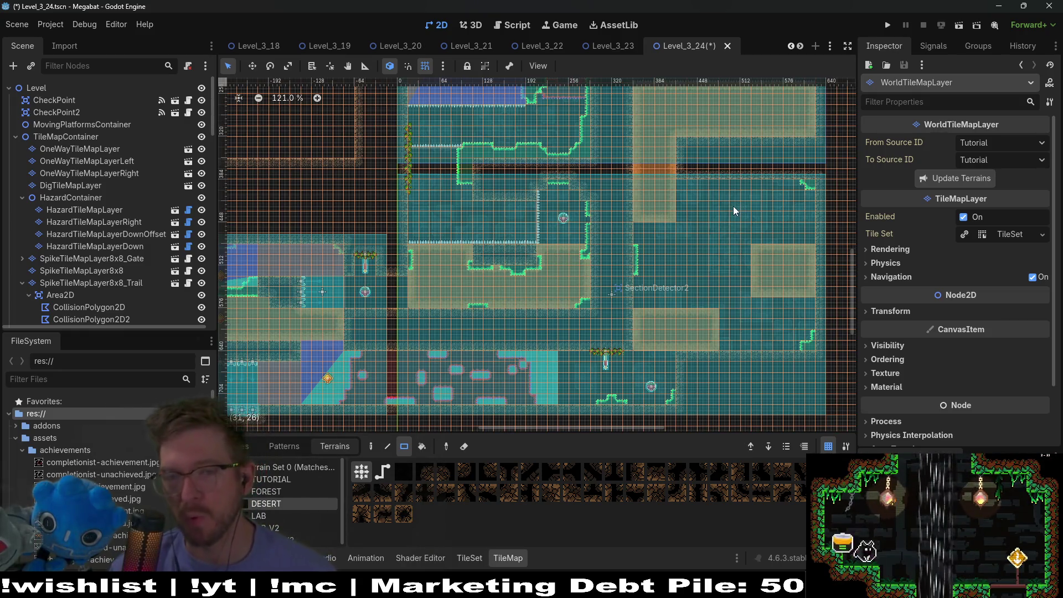
{"action": "left_click_drag", "start_coordinate": [747, 238], "coordinate": [715, 243]}
{"action": "scroll", "coordinate": [716, 248], "scroll_direction": "up", "scroll_amount": 5}
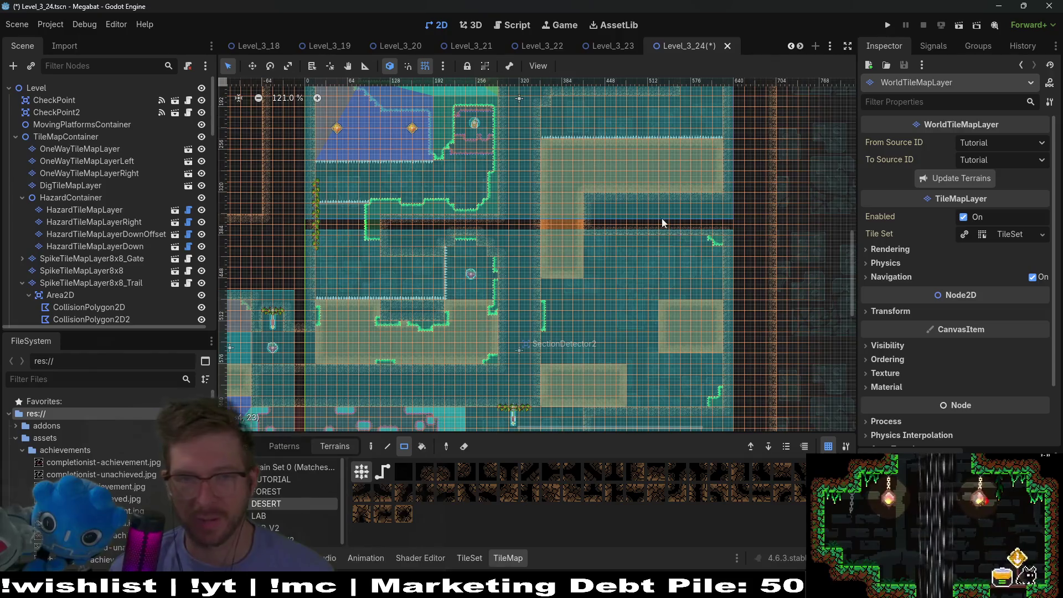
{"action": "scroll", "coordinate": [672, 231], "scroll_direction": "right", "scroll_amount": 3}
{"action": "left_click", "coordinate": [125, 209]}
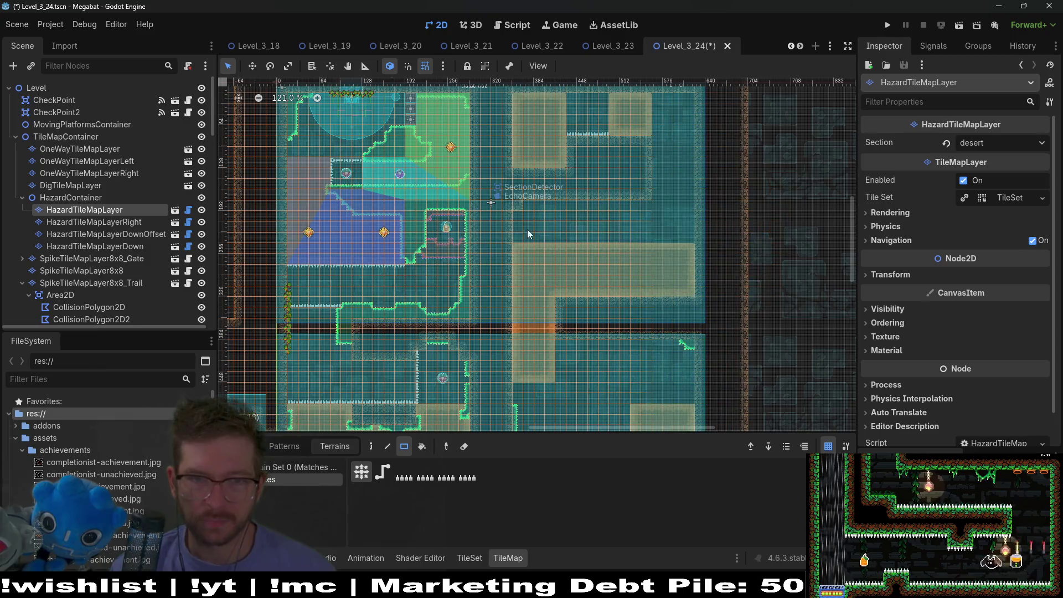
- Paint a 24 by 36 Sand terrain rectangle on DigTileMapLayer
{"action": "scroll", "coordinate": [647, 249], "scroll_direction": "up", "scroll_amount": 4}
{"action": "scroll", "coordinate": [692, 376], "scroll_direction": "down", "scroll_amount": 4}
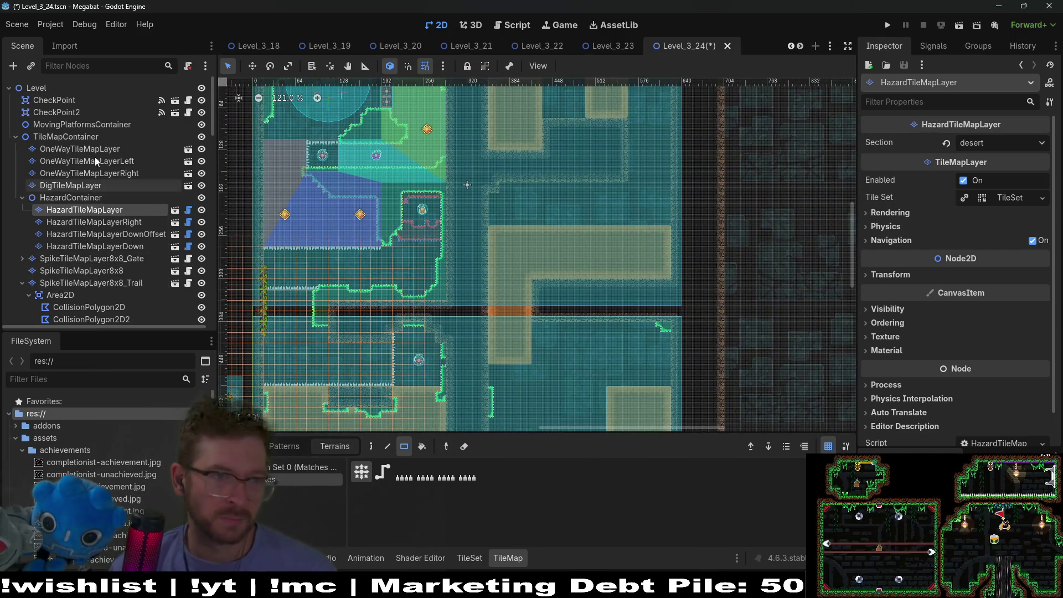
{"action": "left_click", "coordinate": [84, 186]}
{"action": "left_click", "coordinate": [278, 480]}
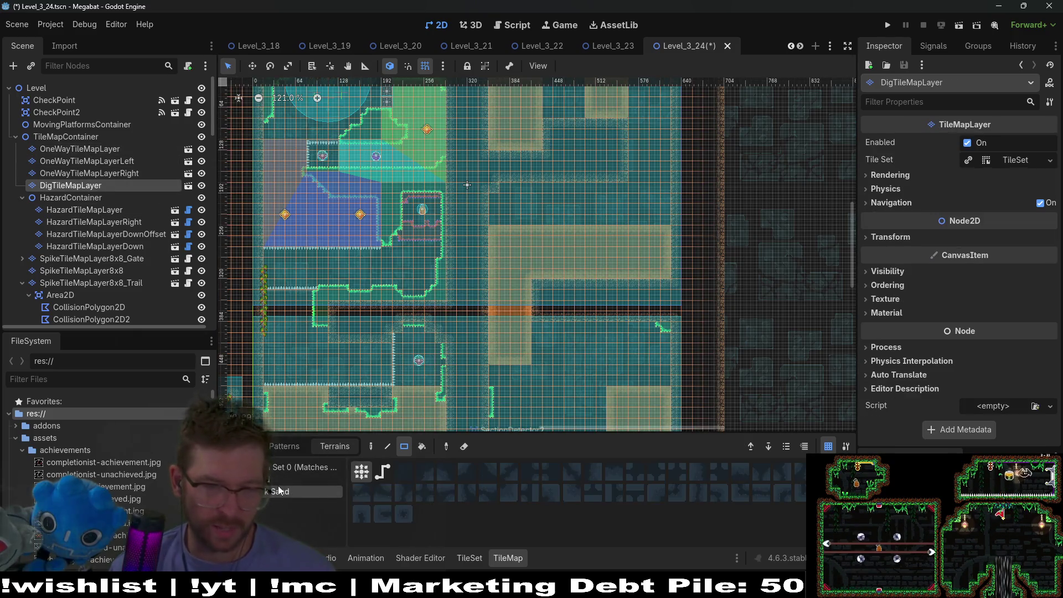
{"action": "scroll", "coordinate": [583, 247], "scroll_direction": "up", "scroll_amount": 2}
{"action": "scroll", "coordinate": [583, 247], "scroll_direction": "right", "scroll_amount": 2}
{"action": "scroll", "coordinate": [583, 247], "scroll_direction": "down", "scroll_amount": 2}
{"action": "mouse_move", "coordinate": [466, 156]}
{"action": "left_mouse_down"}
{"action": "mouse_move", "coordinate": [619, 383]}
{"action": "mouse_move", "coordinate": [633, 388]}
{"action": "mouse_move", "coordinate": [633, 407]}
{"action": "mouse_move", "coordinate": [647, 284]}
{"action": "mouse_move", "coordinate": [642, 294]}
{"action": "left_mouse_up"}
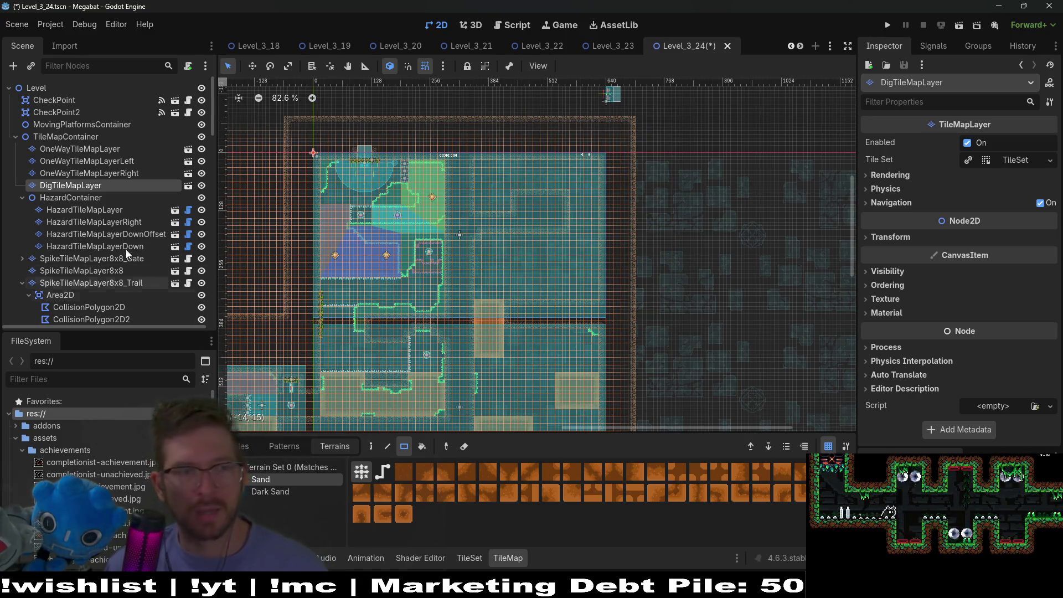
{"action": "scroll", "coordinate": [505, 227], "scroll_direction": "up", "scroll_amount": 4}
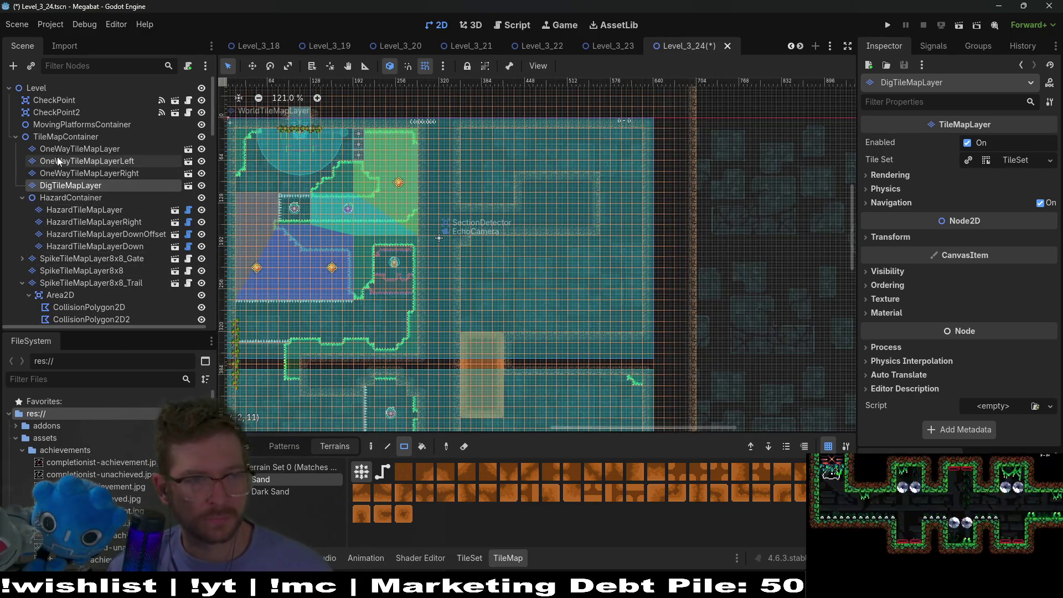
{"action": "scroll", "coordinate": [96, 280], "scroll_direction": "down", "scroll_amount": 3}
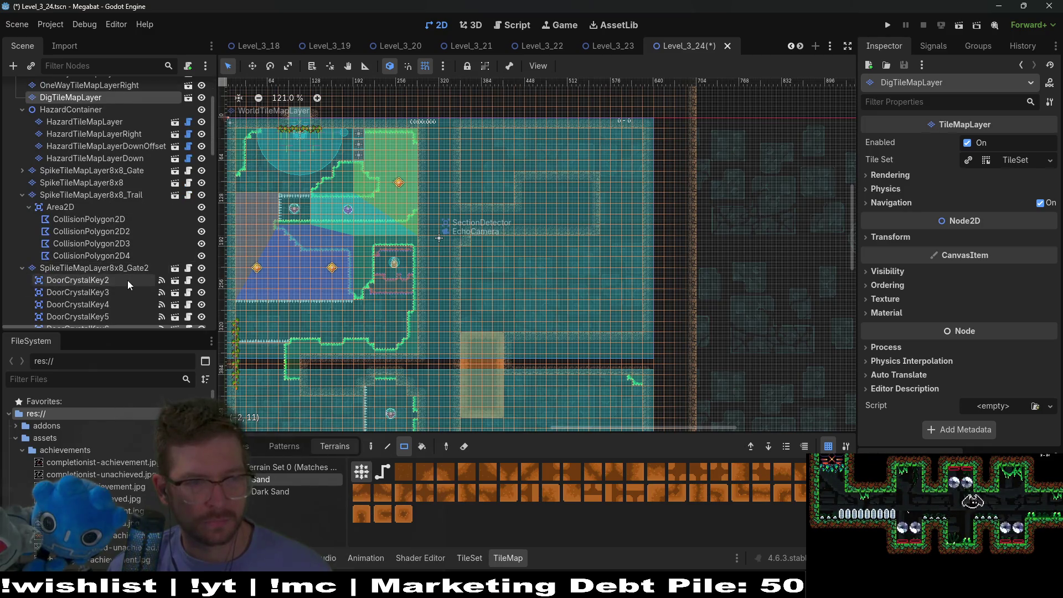
{"action": "scroll", "coordinate": [128, 281], "scroll_direction": "down", "scroll_amount": 5}
- Select WorldTileMapLayer and choose DESERT as the paint terrain
{"action": "left_click", "coordinate": [68, 243]}
{"action": "left_click", "coordinate": [274, 491]}
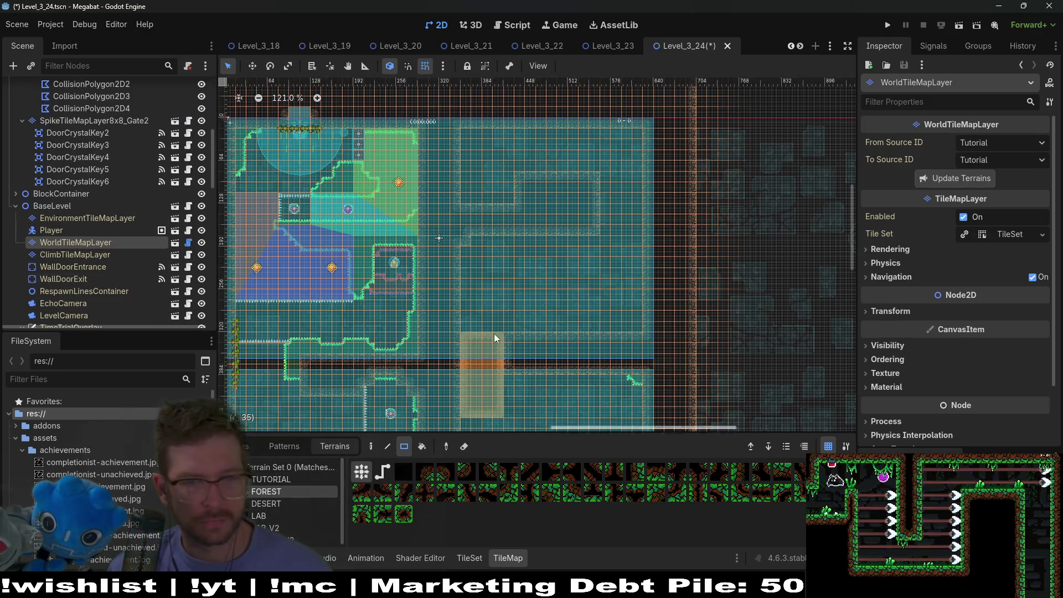
{"action": "left_click", "coordinate": [264, 502]}
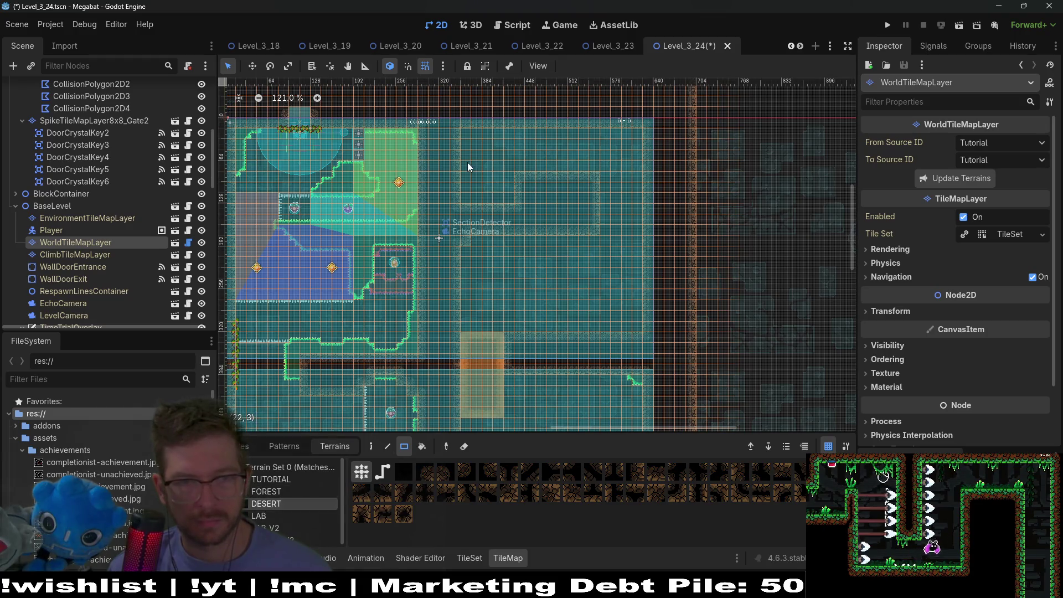
{"action": "scroll", "coordinate": [610, 297], "scroll_direction": "down", "scroll_amount": 5}
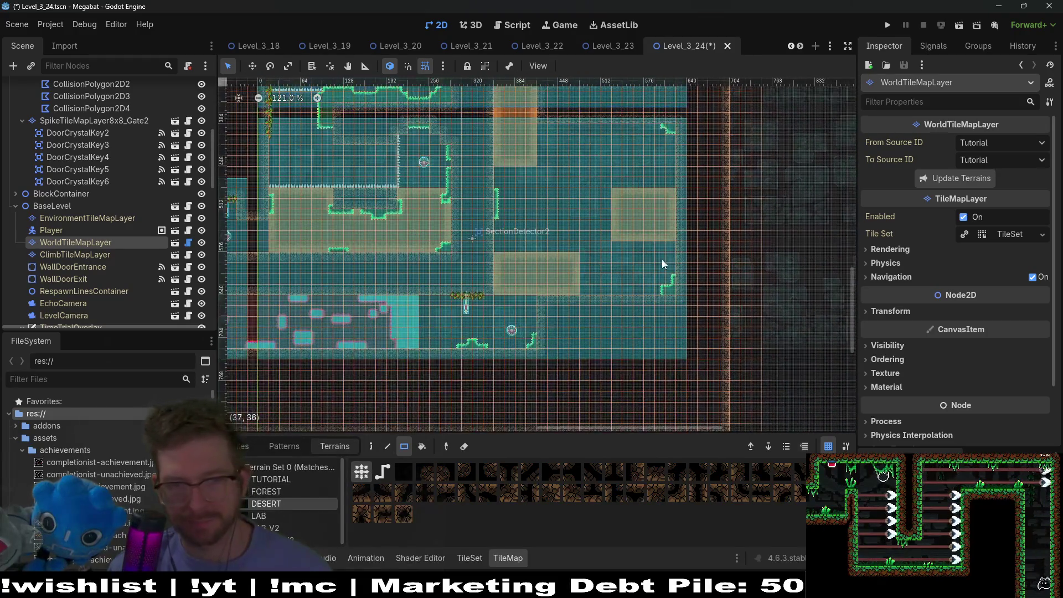
{"action": "scroll", "coordinate": [460, 323], "scroll_direction": "up", "scroll_amount": 4}
{"action": "scroll", "coordinate": [589, 294], "scroll_direction": "down", "scroll_amount": 3}
{"action": "scroll", "coordinate": [501, 284], "scroll_direction": "down", "scroll_amount": 2}
{"action": "scroll", "coordinate": [551, 284], "scroll_direction": "up", "scroll_amount": 2}
{"action": "scroll", "coordinate": [454, 274], "scroll_direction": "right", "scroll_amount": 8}
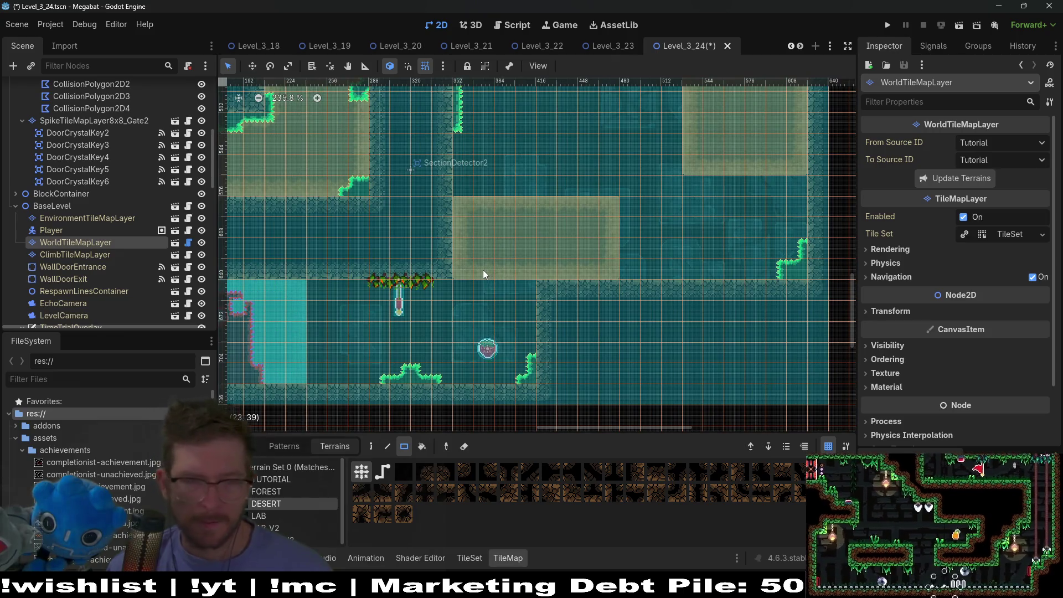
{"action": "scroll", "coordinate": [600, 292], "scroll_direction": "left", "scroll_amount": 5}
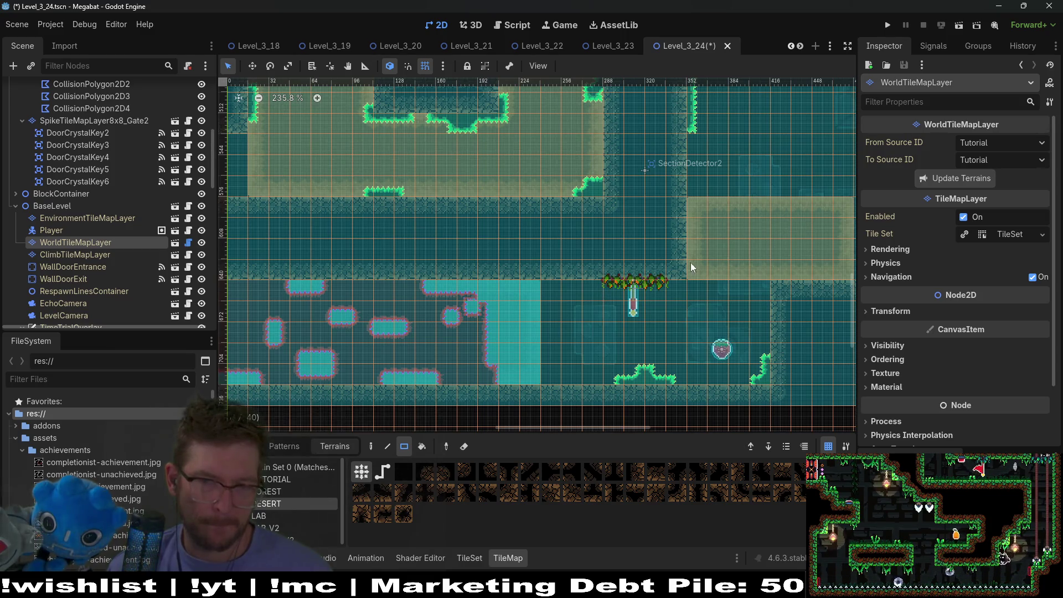
{"action": "scroll", "coordinate": [546, 264], "scroll_direction": "right", "scroll_amount": 5}
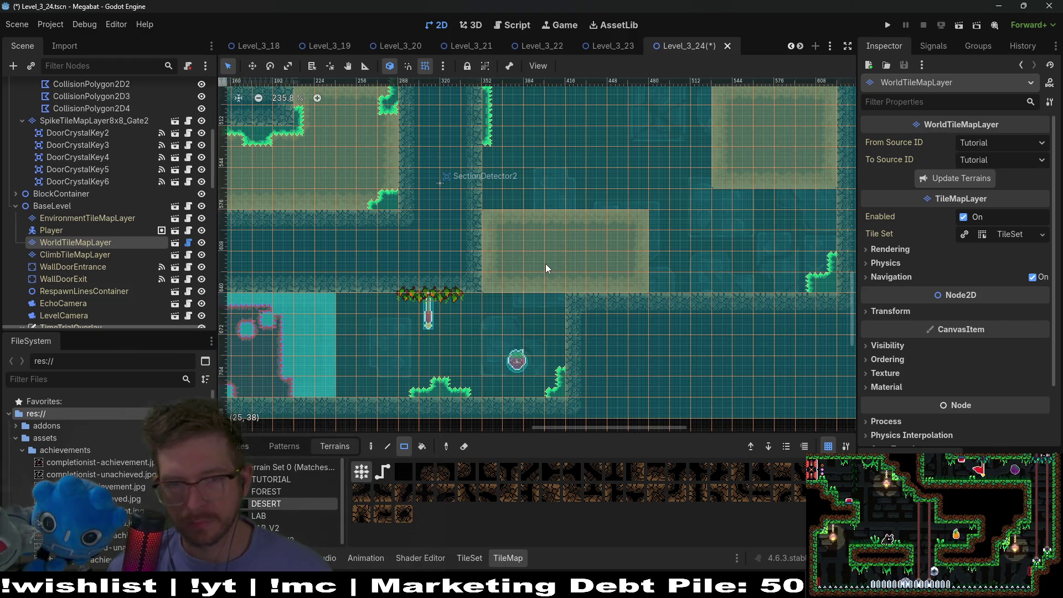
{"action": "scroll", "coordinate": [559, 286], "scroll_direction": "up", "scroll_amount": 3}
{"action": "scroll", "coordinate": [559, 287], "scroll_direction": "right", "scroll_amount": 3}
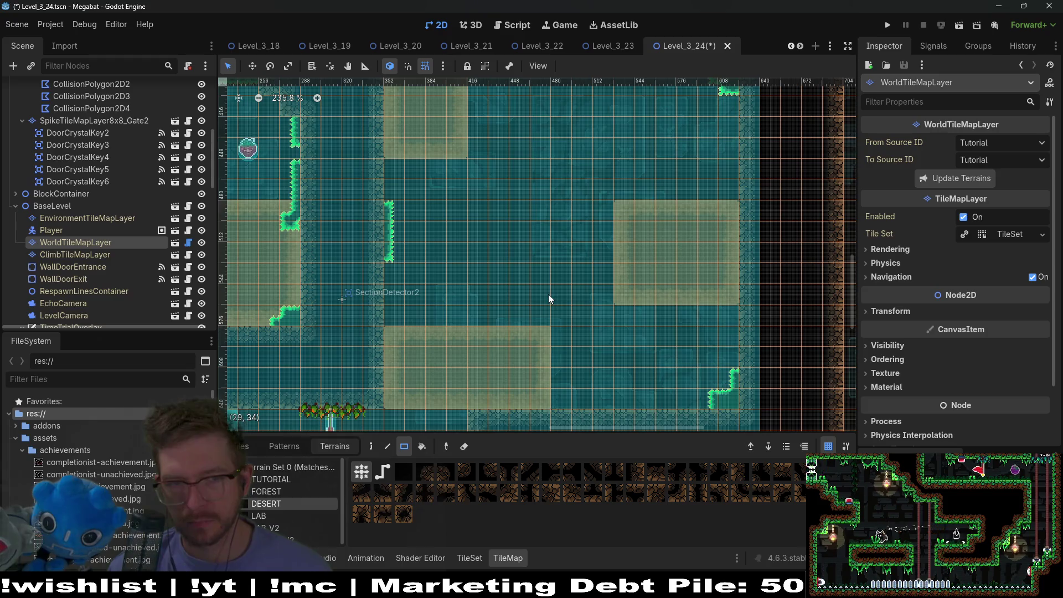
{"action": "scroll", "coordinate": [110, 201], "scroll_direction": "up", "scroll_amount": 5}
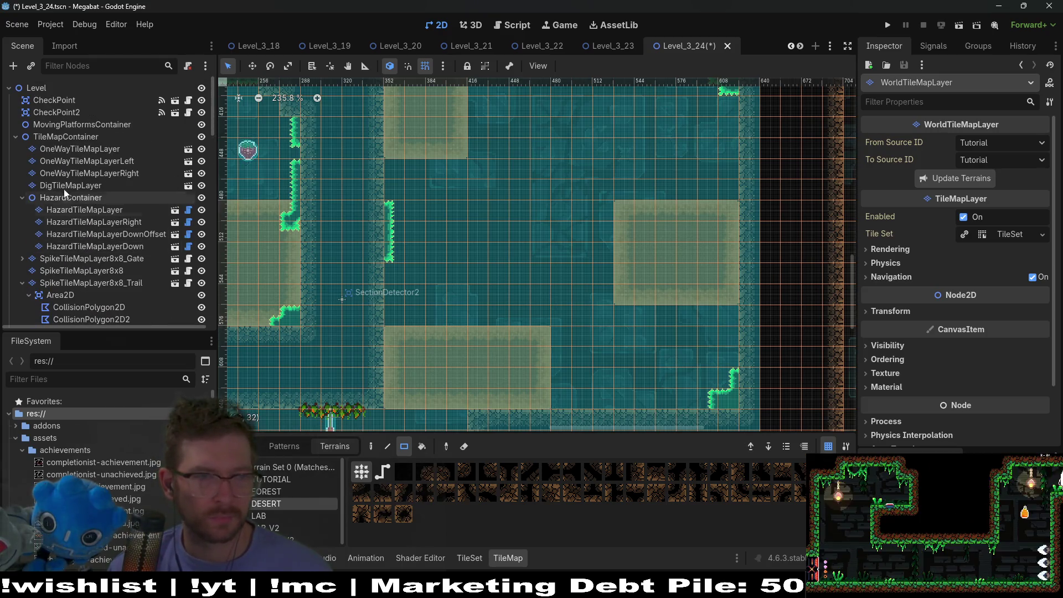
- Check HazardTileMapLayerDown and HazardTileMapLayer, then make DigTileMapLayer the active layer
{"action": "left_click", "coordinate": [105, 246]}
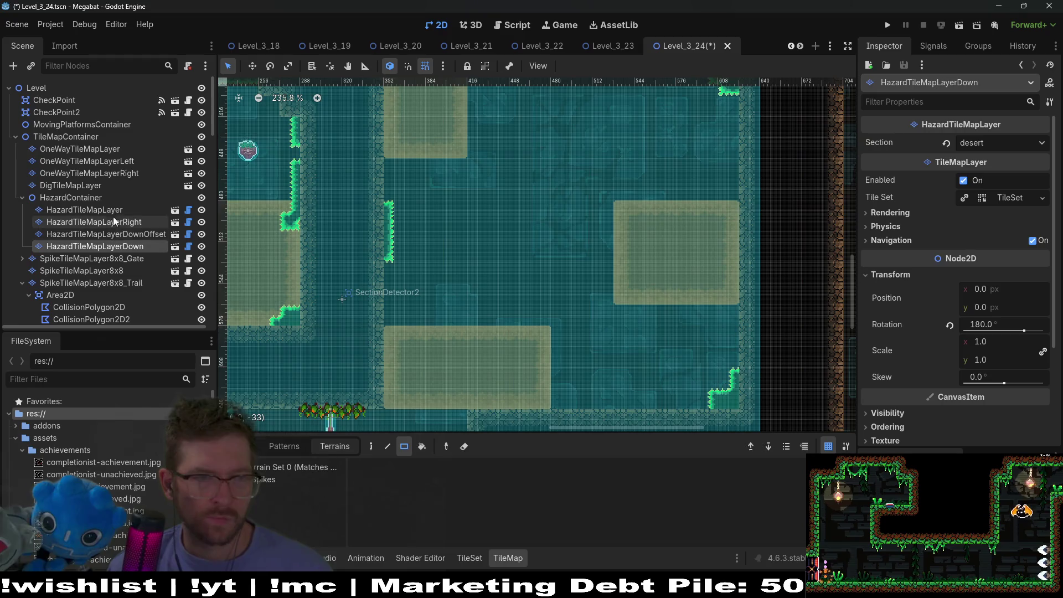
{"action": "left_click", "coordinate": [94, 210]}
{"action": "scroll", "coordinate": [123, 270], "scroll_direction": "down", "scroll_amount": 4}
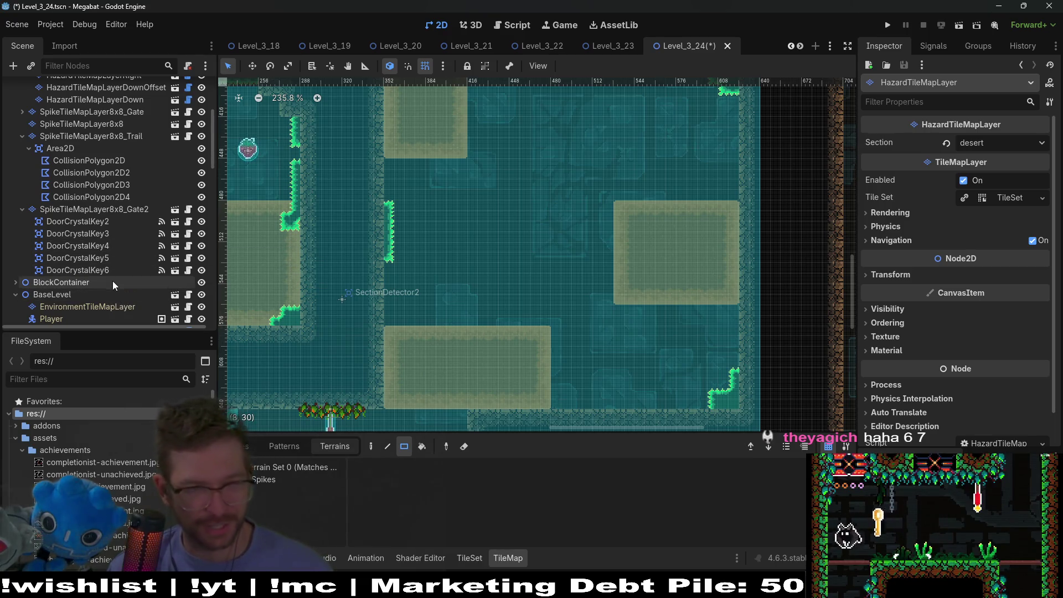
{"action": "scroll", "coordinate": [113, 266], "scroll_direction": "up", "scroll_amount": 5}
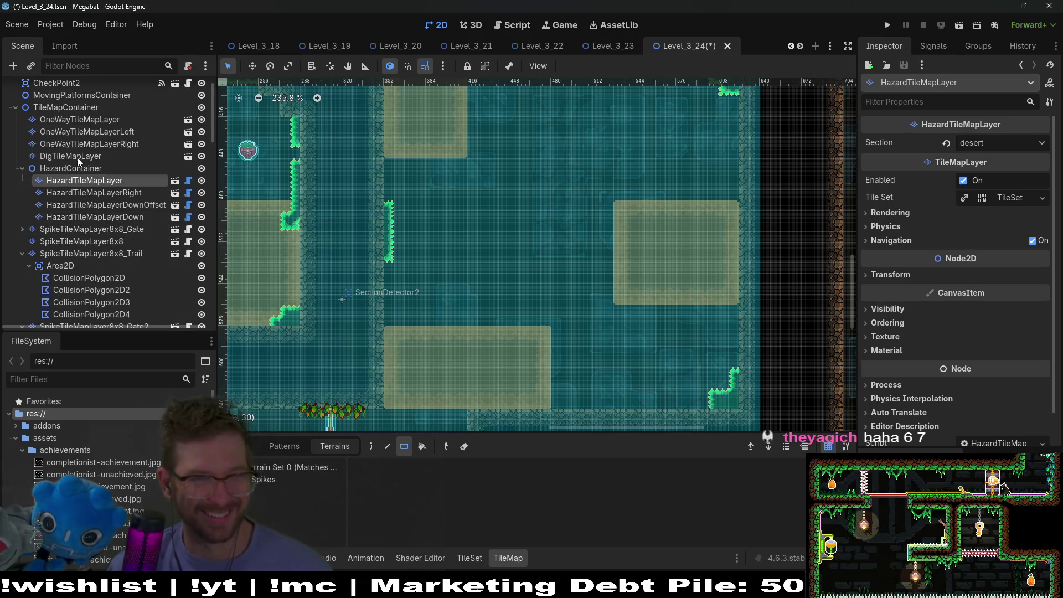
{"action": "left_click", "coordinate": [75, 157]}
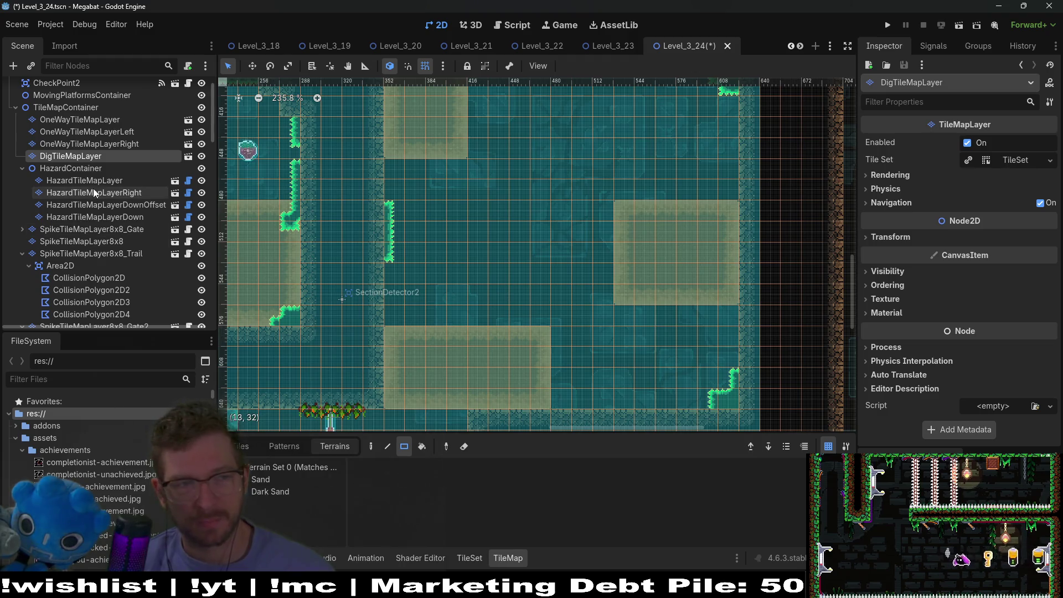
- After checking the one-way platform layer, paint a DESERT rectangle on WorldTileMapLayer
{"action": "left_click", "coordinate": [118, 144]}
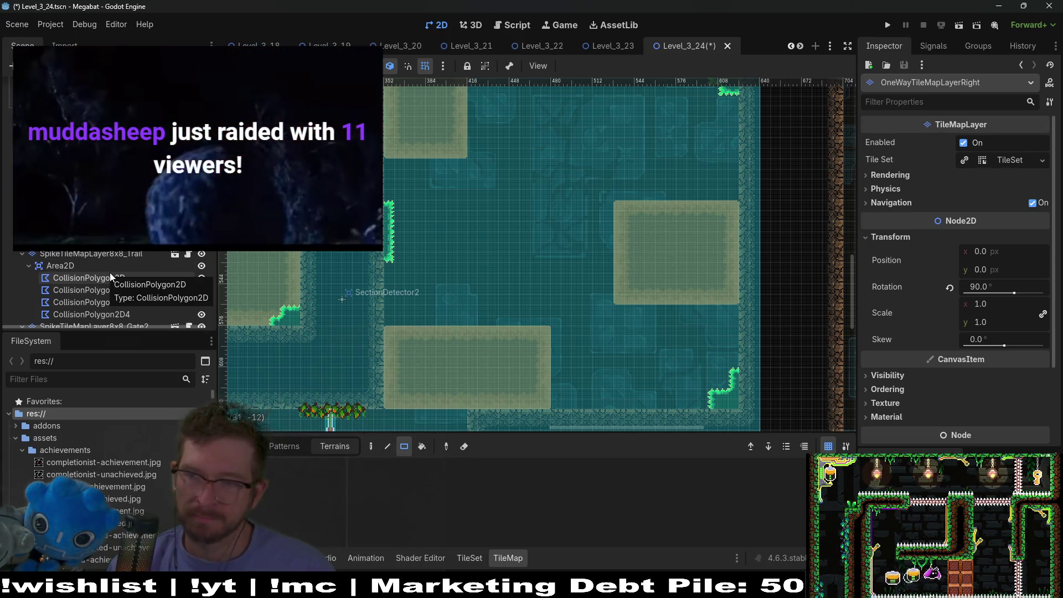
{"action": "scroll", "coordinate": [110, 273], "scroll_direction": "down", "scroll_amount": 3}
{"action": "scroll", "coordinate": [110, 272], "scroll_direction": "down", "scroll_amount": 5}
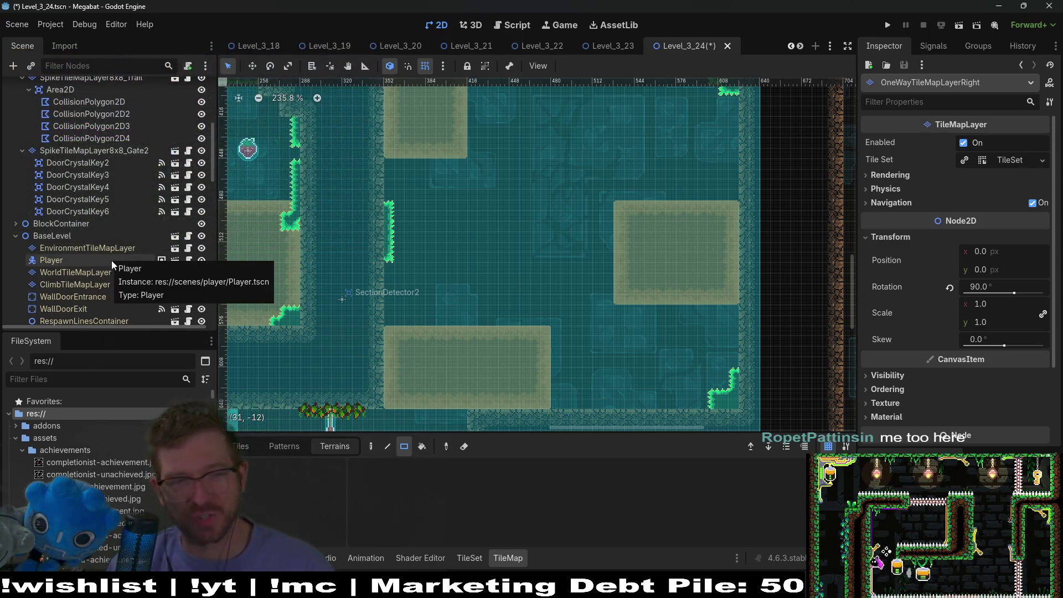
{"action": "left_click", "coordinate": [87, 272]}
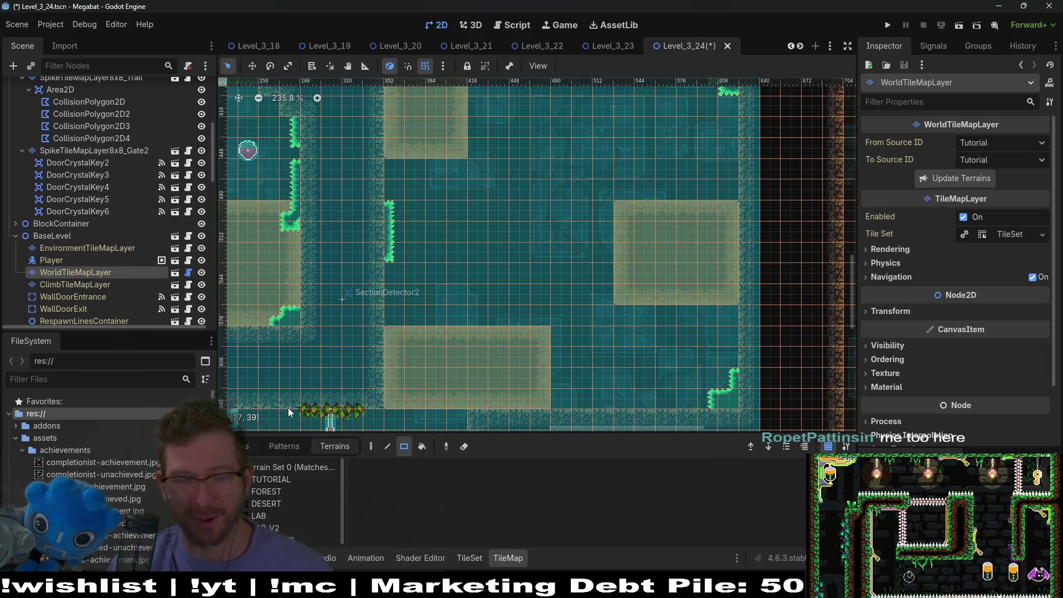
{"action": "left_click", "coordinate": [266, 503]}
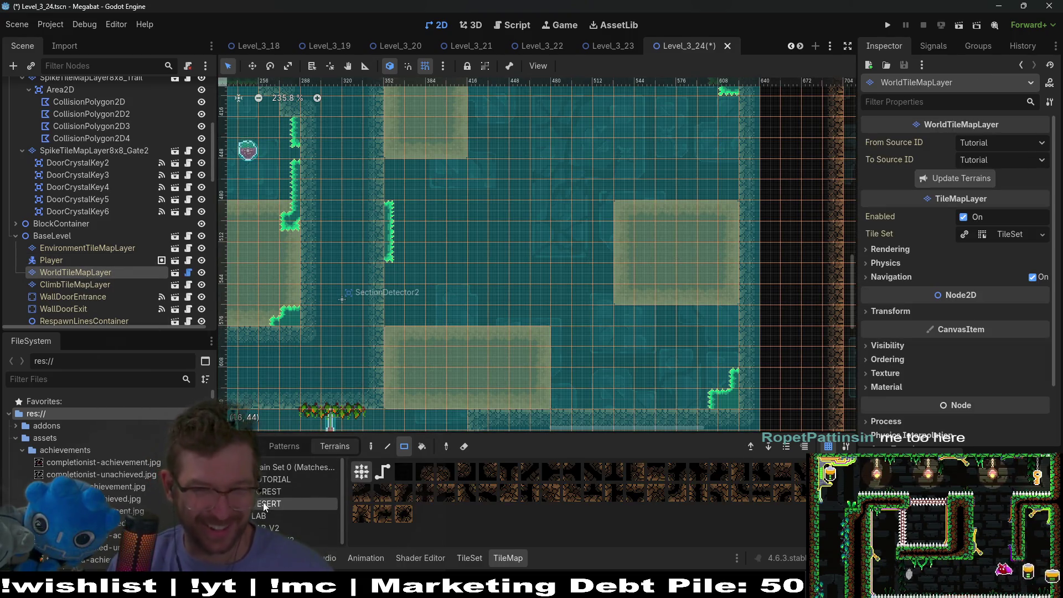
{"action": "left_click_drag", "start_coordinate": [394, 168], "coordinate": [538, 312]}
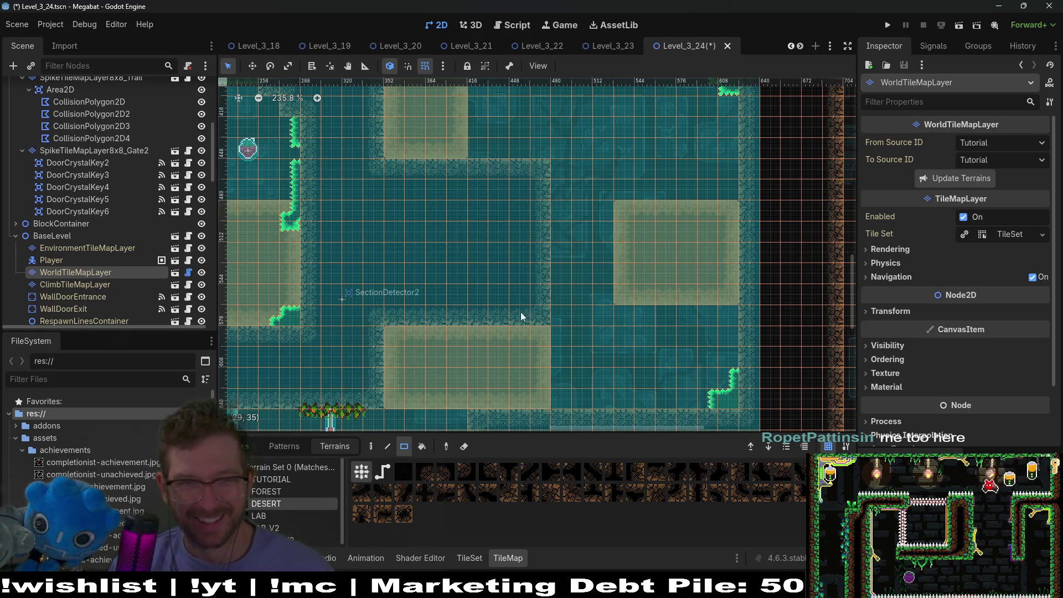
- Paint a 9 by 10 block of spike tiles on SpikeTileMapLayer8x8
{"action": "scroll", "coordinate": [72, 231], "scroll_direction": "up", "scroll_amount": 3}
{"action": "scroll", "coordinate": [72, 230], "scroll_direction": "up", "scroll_amount": 4}
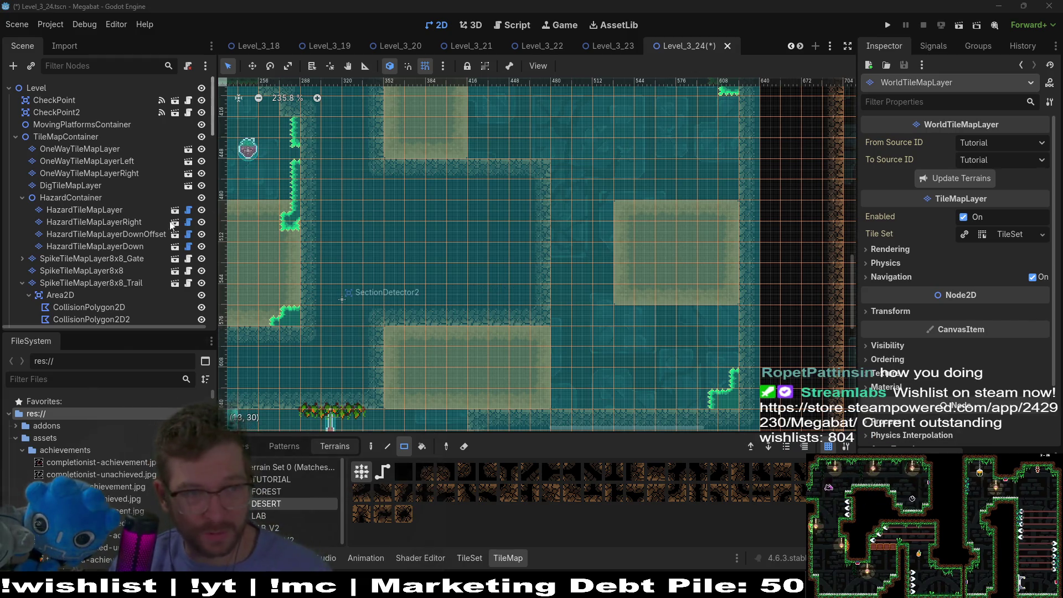
{"action": "scroll", "coordinate": [115, 229], "scroll_direction": "down", "scroll_amount": 3}
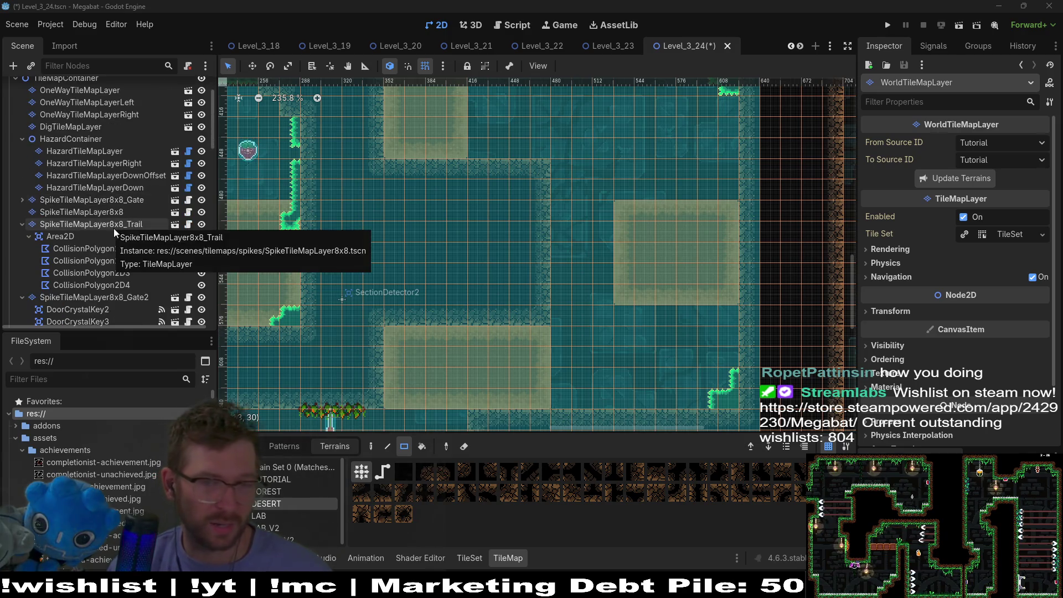
{"action": "scroll", "coordinate": [123, 231], "scroll_direction": "up", "scroll_amount": 2}
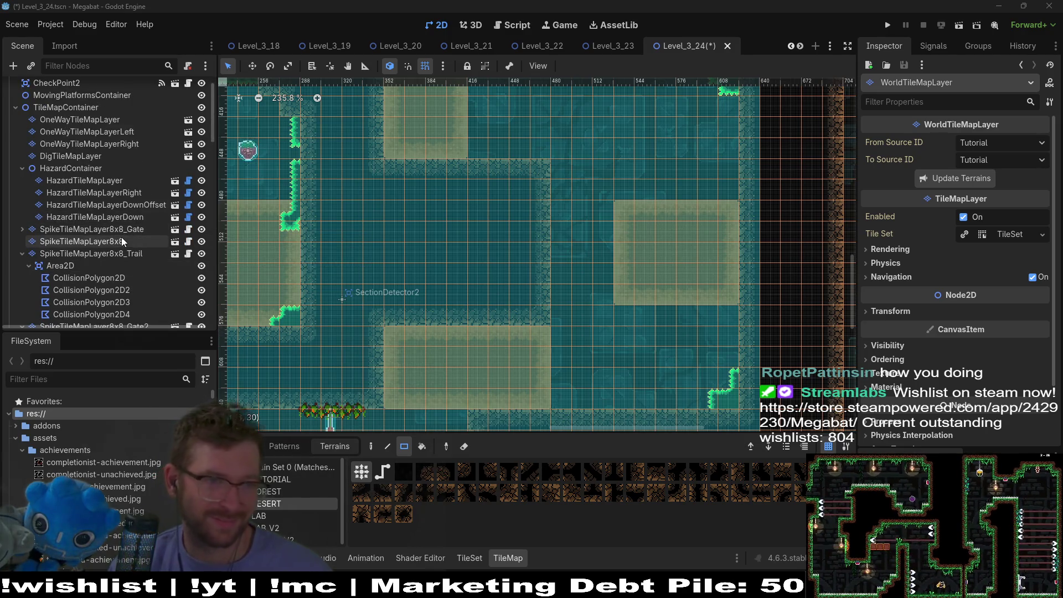
{"action": "left_click", "coordinate": [103, 245]}
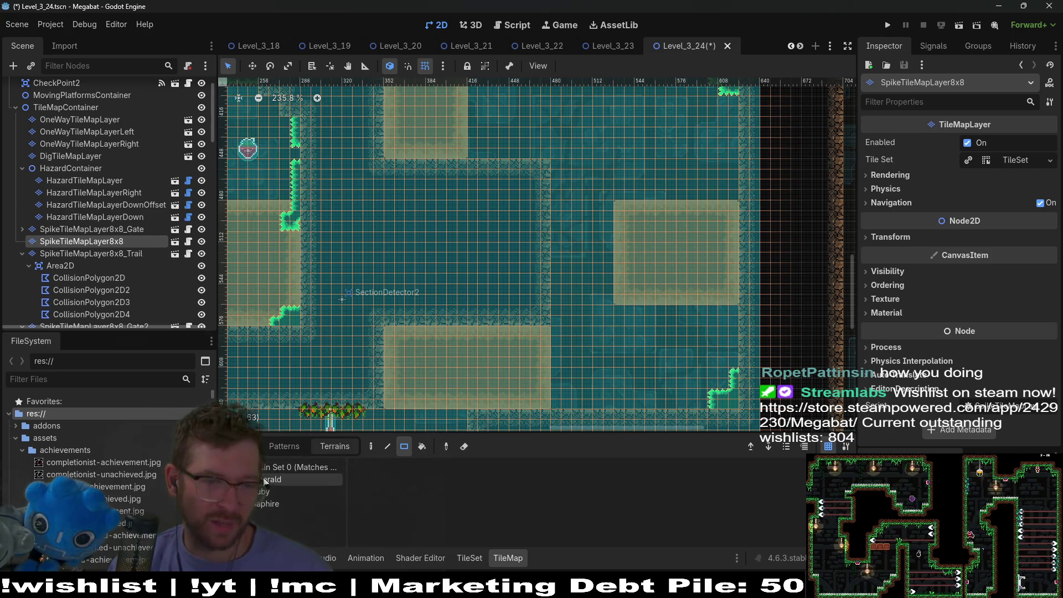
{"action": "left_click_drag", "start_coordinate": [346, 193], "coordinate": [444, 296]}
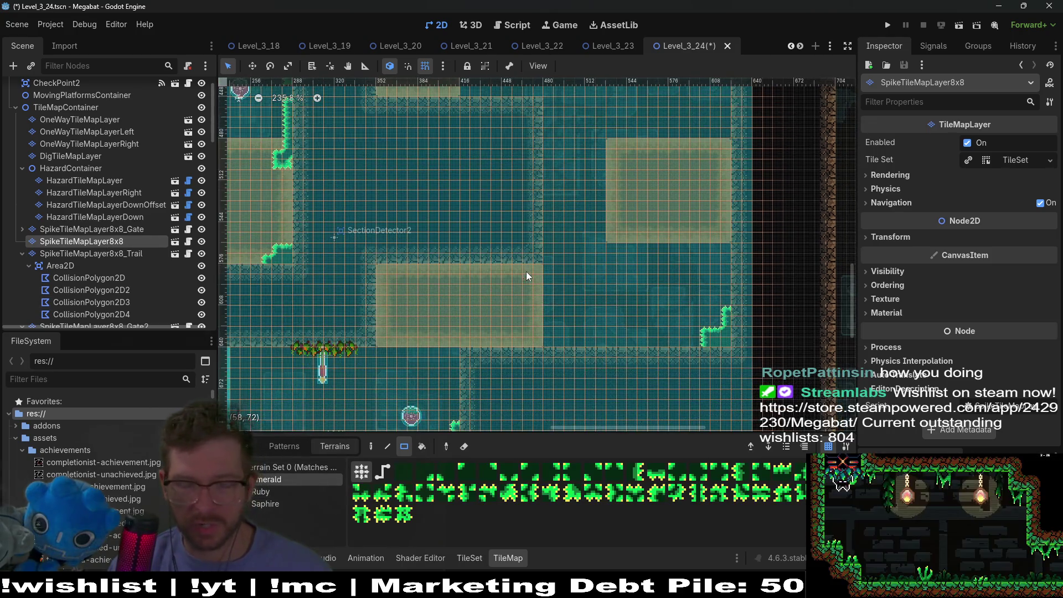
{"action": "left_click_drag", "start_coordinate": [540, 344], "coordinate": [526, 272]}
- Pan up-left across the level and select HazardTileMapLayer
{"action": "left_click_drag", "start_coordinate": [456, 330], "coordinate": [601, 233]}
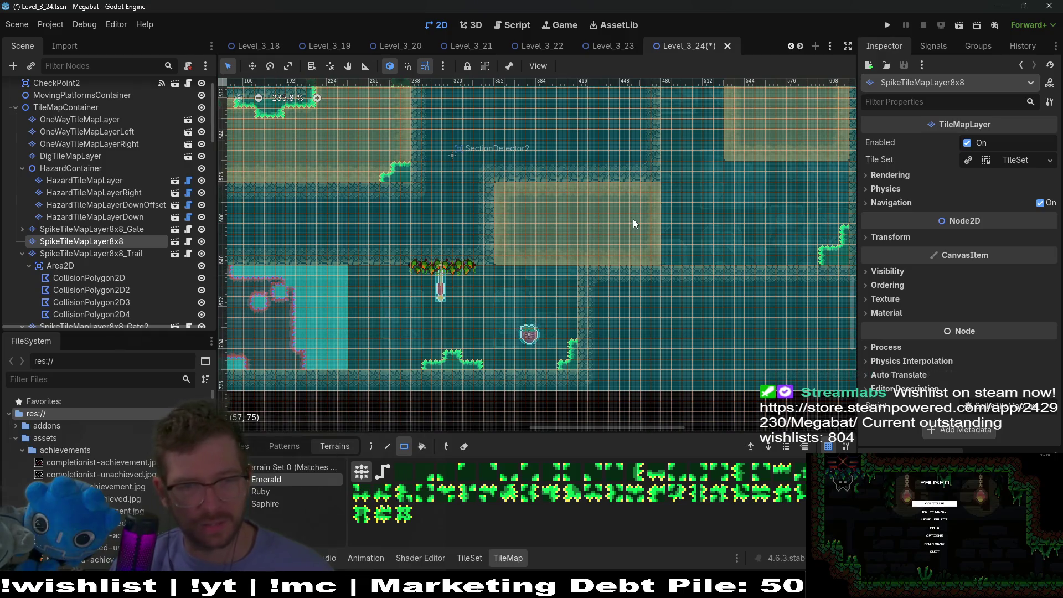
{"action": "left_click_drag", "start_coordinate": [688, 186], "coordinate": [671, 198]}
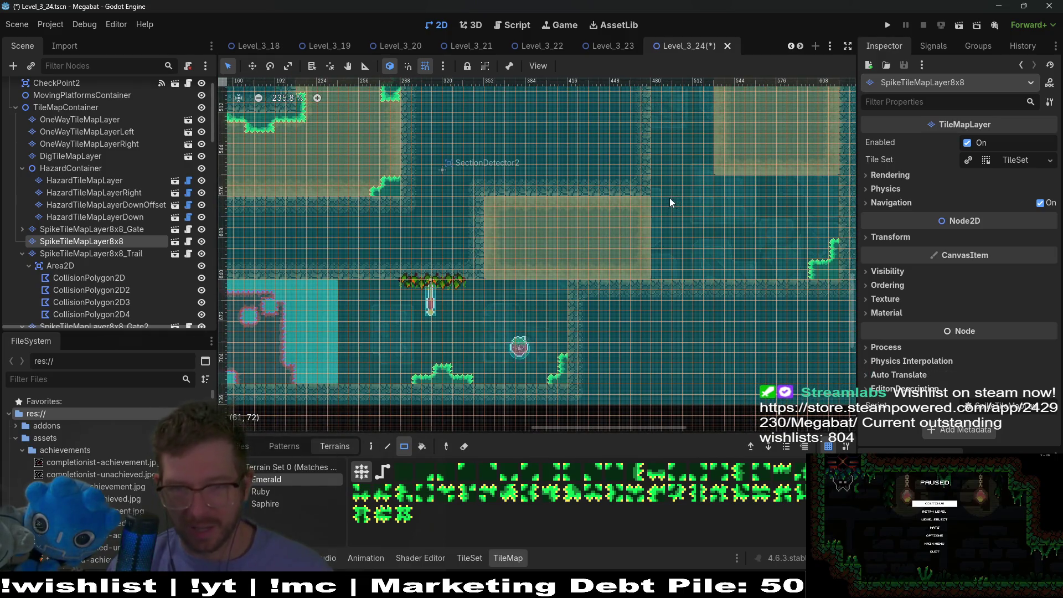
{"action": "left_click_drag", "start_coordinate": [700, 151], "coordinate": [666, 260]}
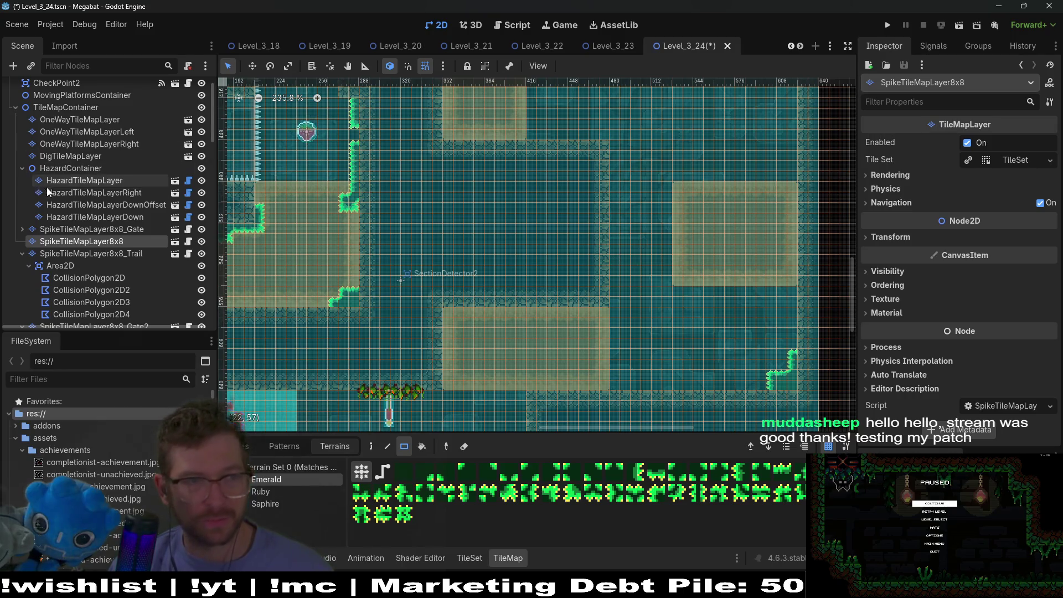
{"action": "scroll", "coordinate": [42, 187], "scroll_direction": "up", "scroll_amount": 2}
{"action": "left_click", "coordinate": [79, 150]}
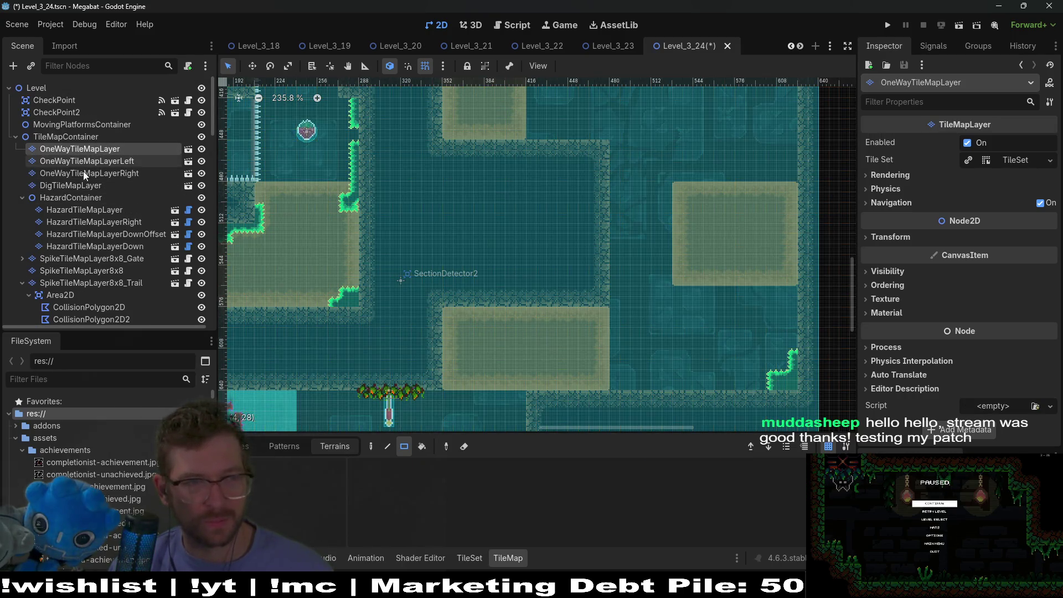
{"action": "left_click", "coordinate": [94, 210]}
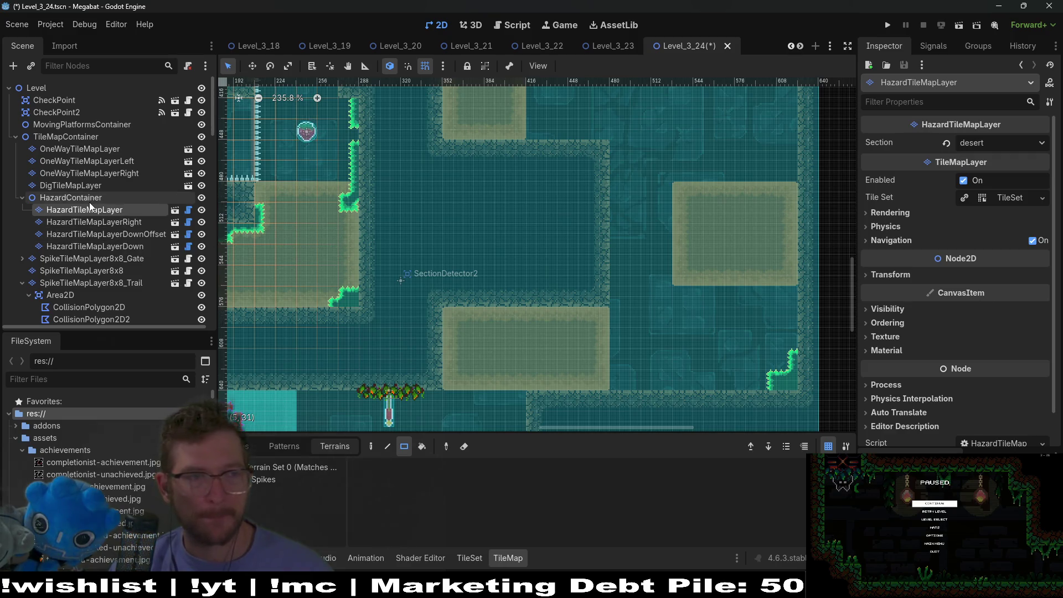
- Fill a large area on the right with Sand on DigTileMapLayer, returning to the SectionDetector2 room
{"action": "left_click", "coordinate": [89, 185]}
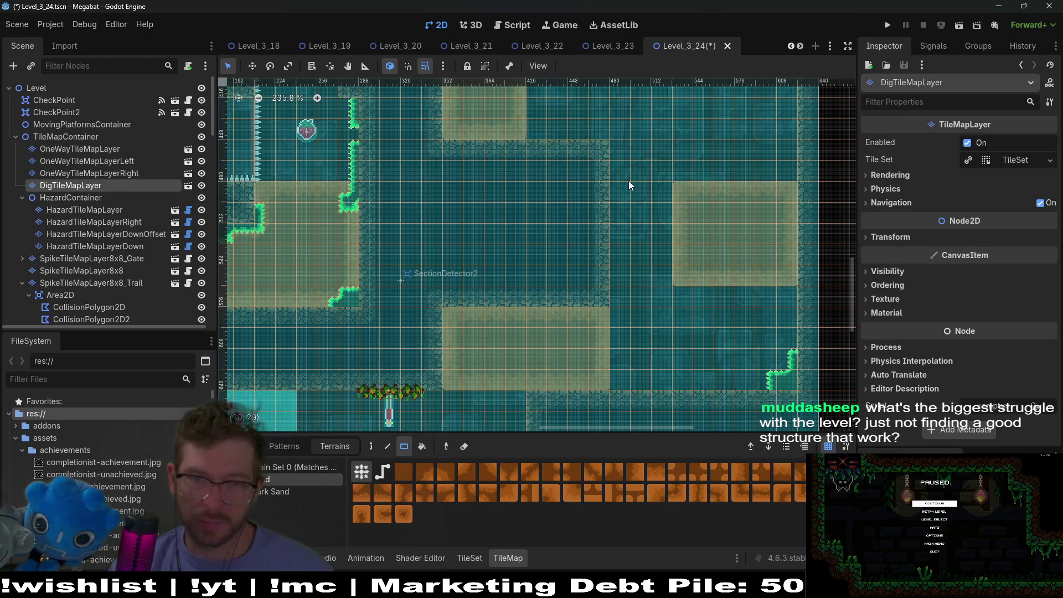
{"action": "mouse_move", "coordinate": [613, 153]}
{"action": "left_mouse_down"}
{"action": "mouse_move", "coordinate": [800, 288]}
{"action": "mouse_move", "coordinate": [800, 302]}
{"action": "left_mouse_up"}
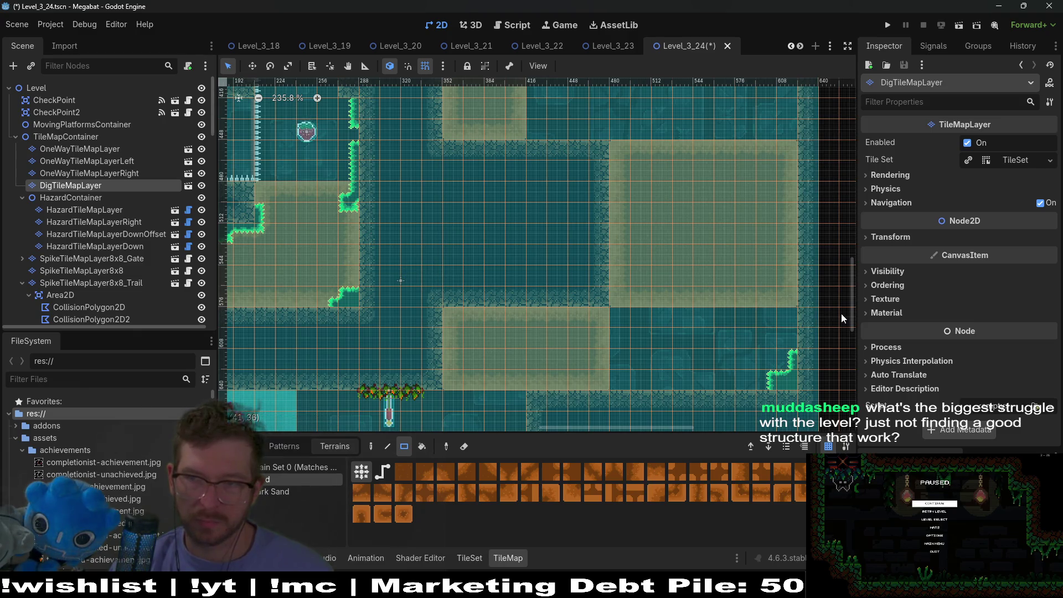
{"action": "mouse_move", "coordinate": [413, 363]}
{"action": "left_mouse_down"}
{"action": "mouse_move", "coordinate": [385, 287]}
{"action": "mouse_move", "coordinate": [558, 258]}
{"action": "left_mouse_up"}
{"action": "left_click_drag", "start_coordinate": [523, 217], "coordinate": [639, 290]}
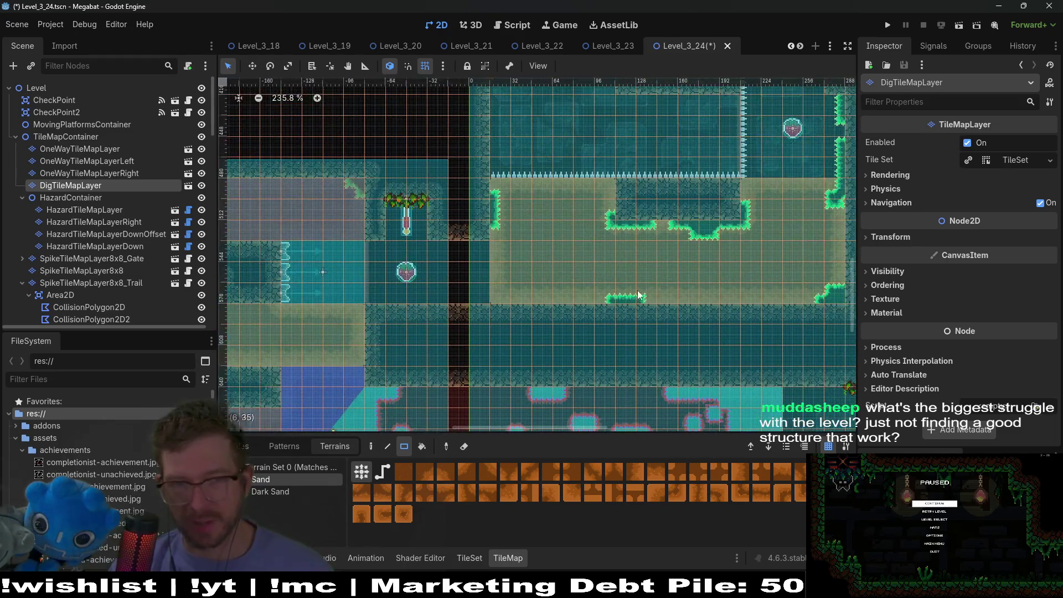
{"action": "left_click_drag", "start_coordinate": [612, 208], "coordinate": [530, 276]}
{"action": "mouse_move", "coordinate": [480, 247]}
{"action": "left_mouse_down"}
{"action": "mouse_move", "coordinate": [568, 350]}
{"action": "mouse_move", "coordinate": [578, 424]}
{"action": "left_mouse_up"}
{"action": "left_click_drag", "start_coordinate": [563, 201], "coordinate": [606, 231]}
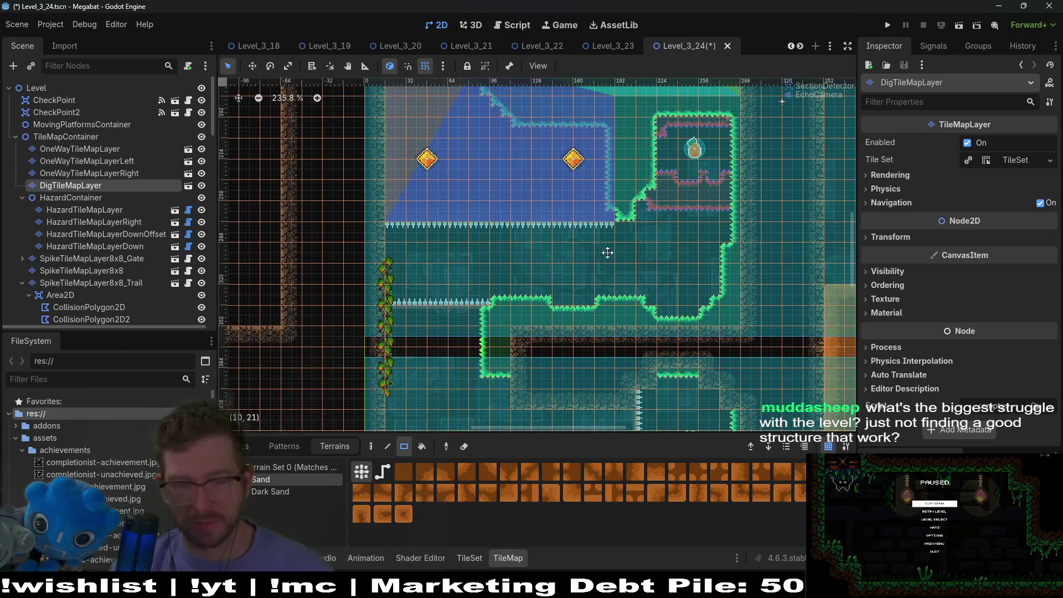
{"action": "scroll", "coordinate": [595, 284], "scroll_direction": "down", "scroll_amount": 5}
{"action": "left_click_drag", "start_coordinate": [538, 289], "coordinate": [406, 304]}
- Clear a strip of sand tiles and repaint it as Sand terrain
{"action": "scroll", "coordinate": [620, 265], "scroll_direction": "down", "scroll_amount": 5}
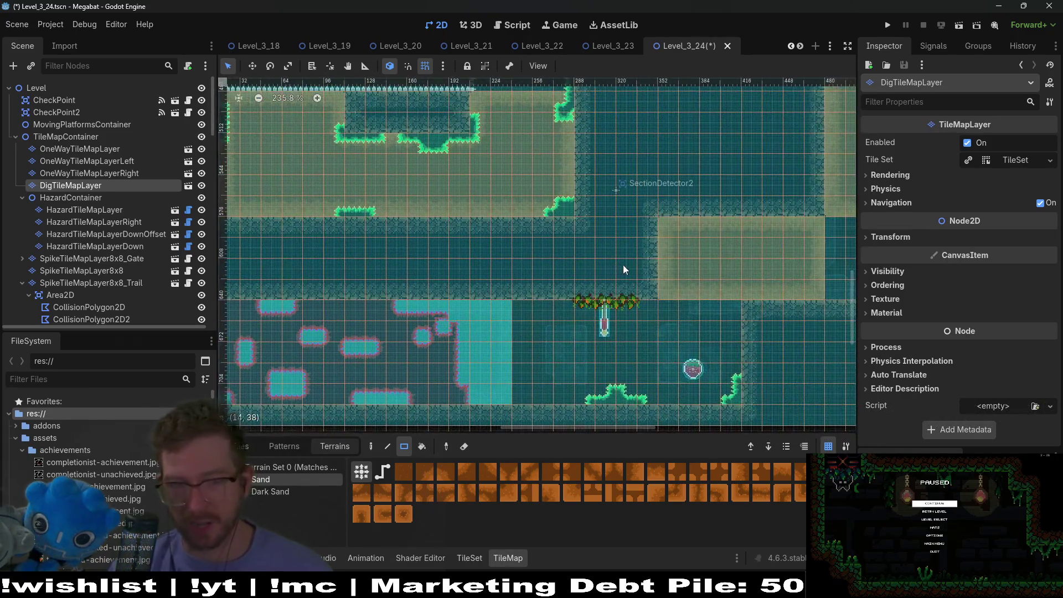
{"action": "scroll", "coordinate": [620, 265], "scroll_direction": "right", "scroll_amount": 5}
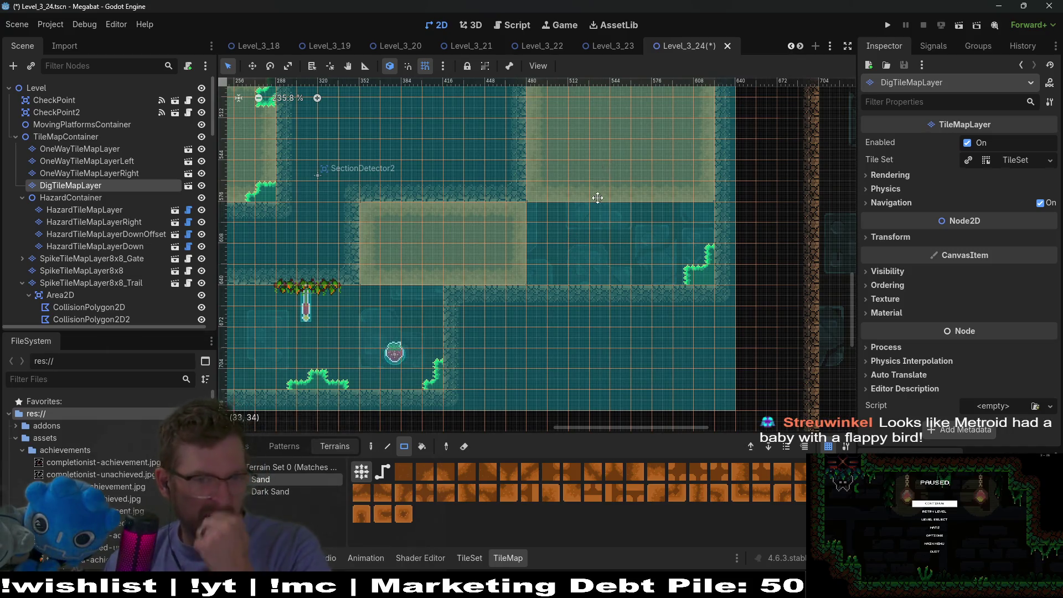
{"action": "scroll", "coordinate": [569, 228], "scroll_direction": "up", "scroll_amount": 5}
{"action": "scroll", "coordinate": [576, 177], "scroll_direction": "down", "scroll_amount": 4}
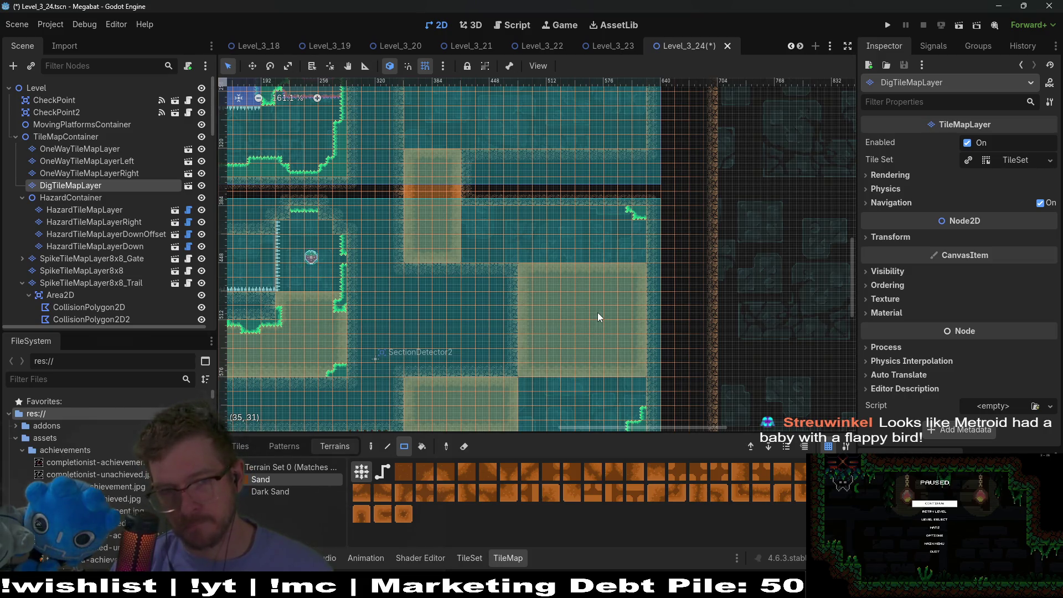
{"action": "scroll", "coordinate": [598, 316], "scroll_direction": "up", "scroll_amount": 6}
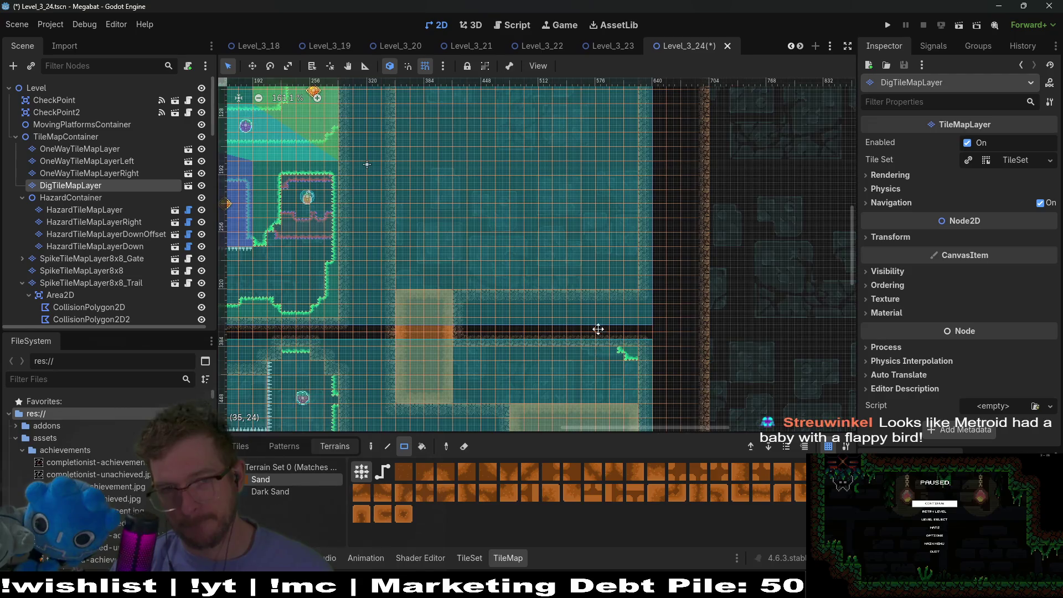
{"action": "scroll", "coordinate": [572, 192], "scroll_direction": "down", "scroll_amount": 8}
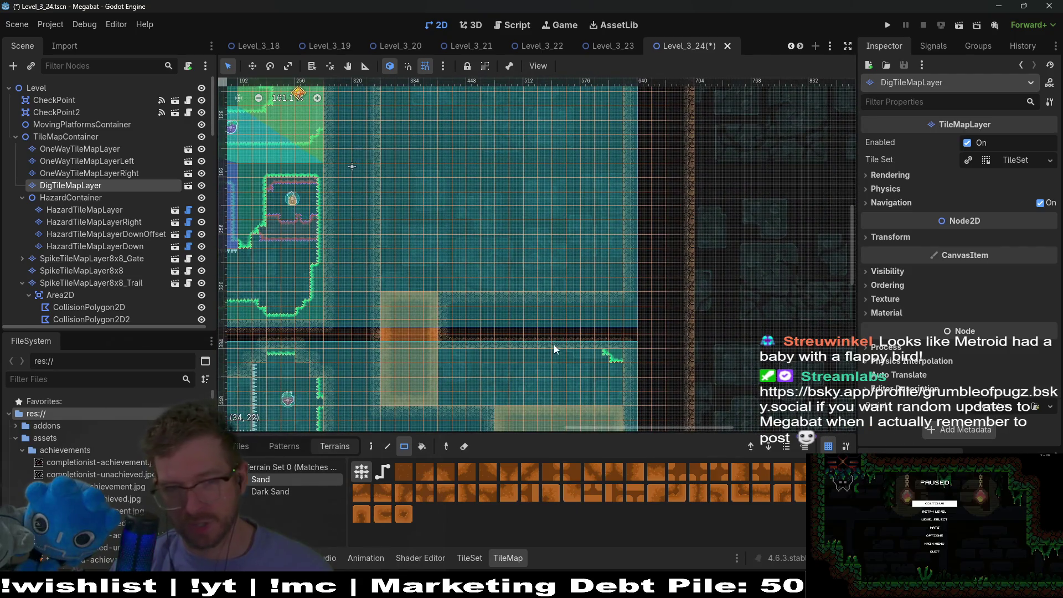
{"action": "scroll", "coordinate": [561, 291], "scroll_direction": "up", "scroll_amount": 7, "text": "ctrl"}
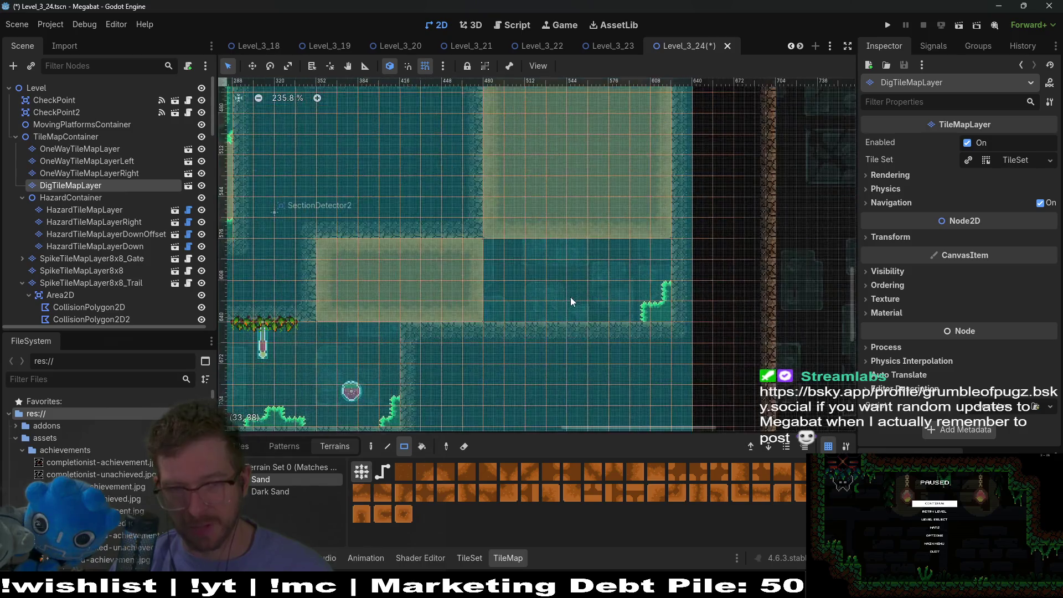
{"action": "left_click_drag", "start_coordinate": [468, 204], "coordinate": [579, 215]}
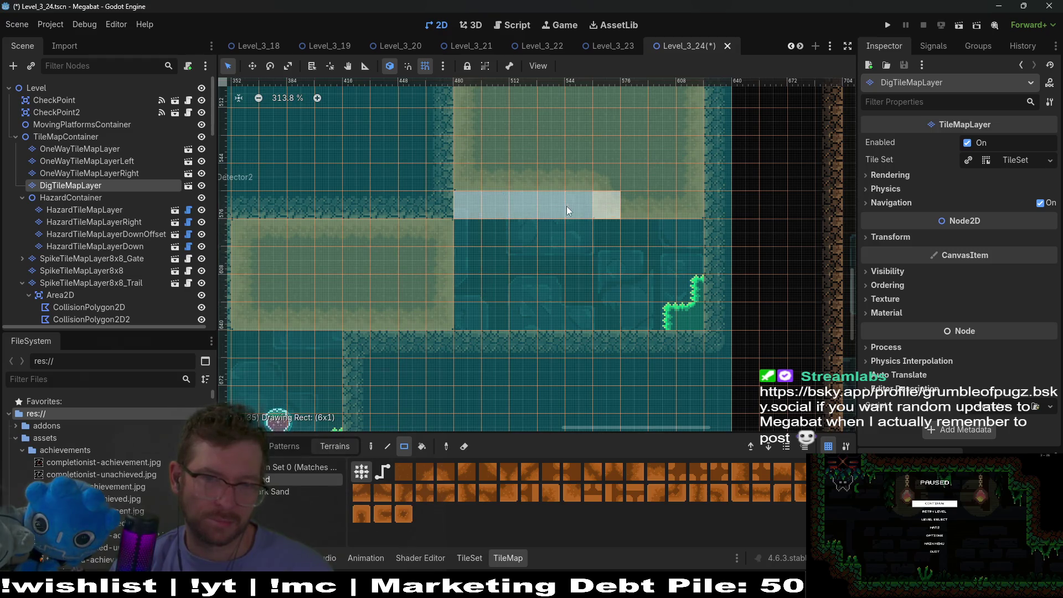
{"action": "left_click_drag", "start_coordinate": [573, 206], "coordinate": [559, 206]}
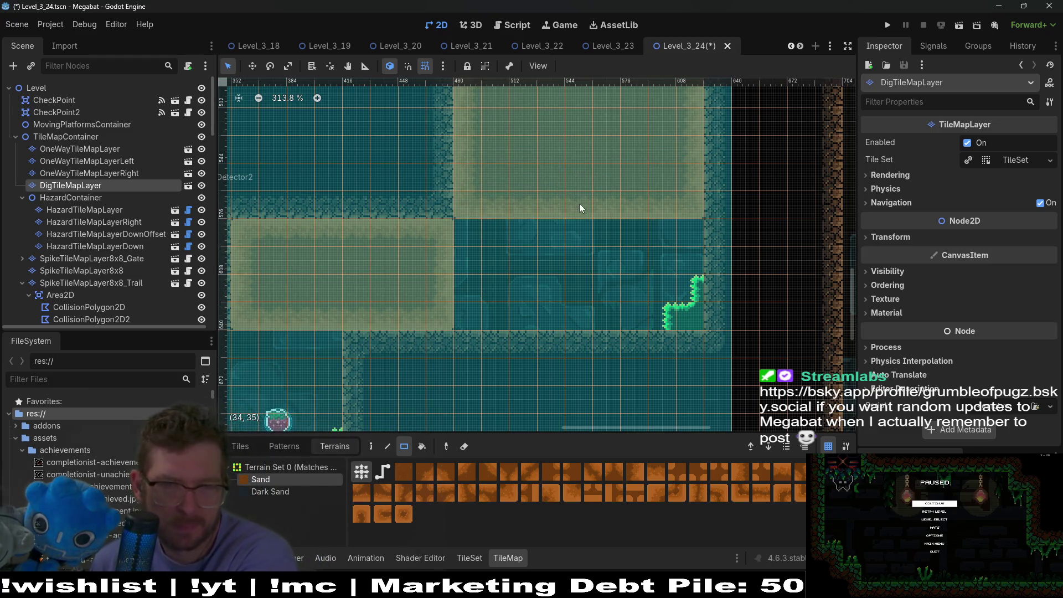
{"action": "scroll", "coordinate": [579, 127], "scroll_direction": "up", "scroll_amount": 5}
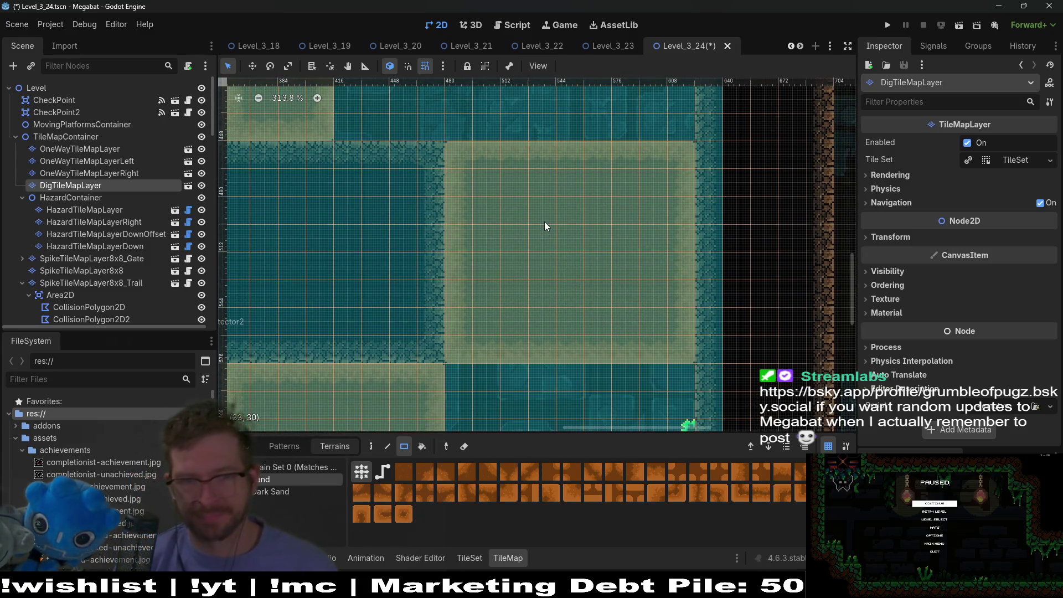
{"action": "scroll", "coordinate": [530, 332], "scroll_direction": "down", "scroll_amount": 3}
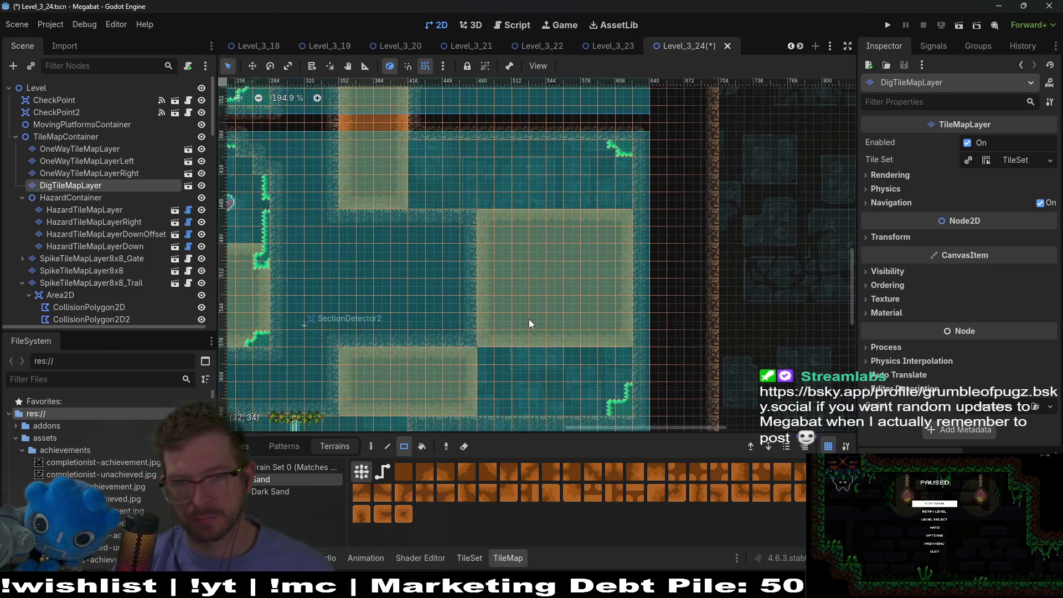
{"action": "scroll", "coordinate": [550, 308], "scroll_direction": "down", "scroll_amount": 2}
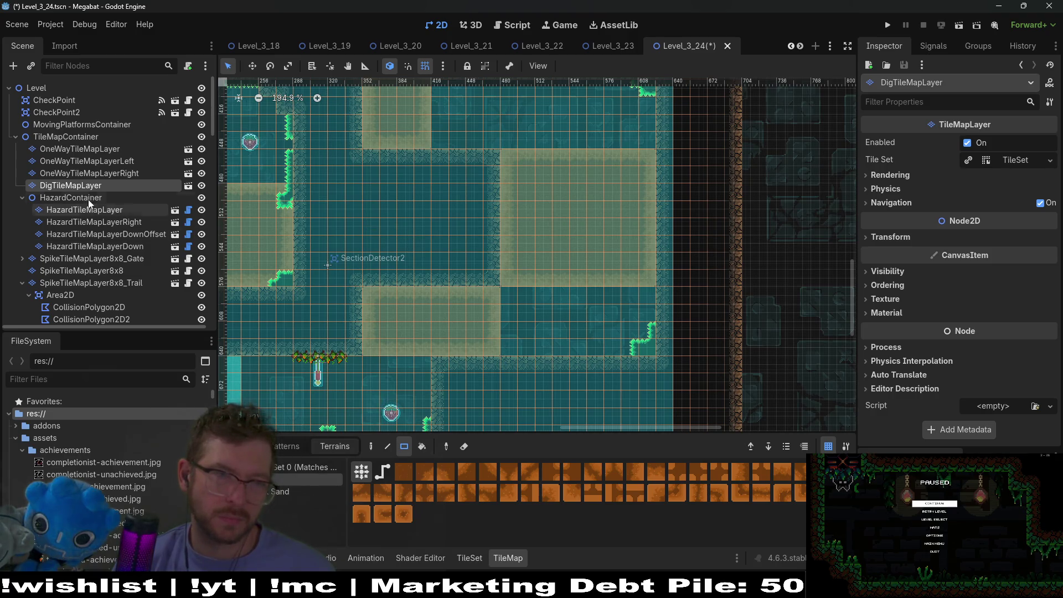
- Move from OneWayTileMapLayer down to BaseLevel's WorldTileMapLayer and select it
{"action": "left_click", "coordinate": [94, 150]}
{"action": "key", "text": "Down"}
{"action": "key", "text": "Up"}
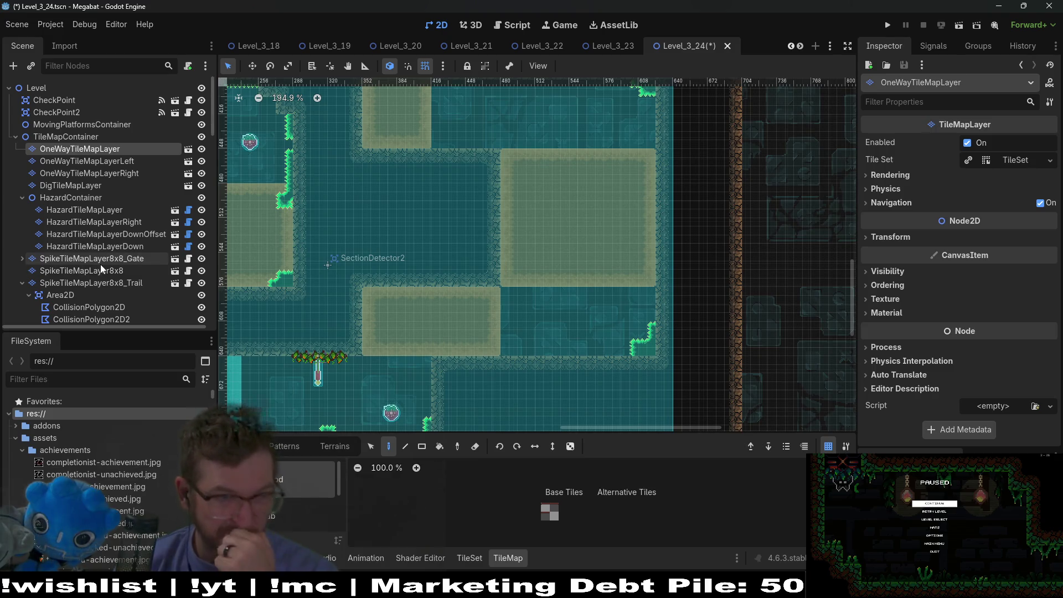
{"action": "scroll", "coordinate": [92, 255], "scroll_direction": "down", "scroll_amount": 3}
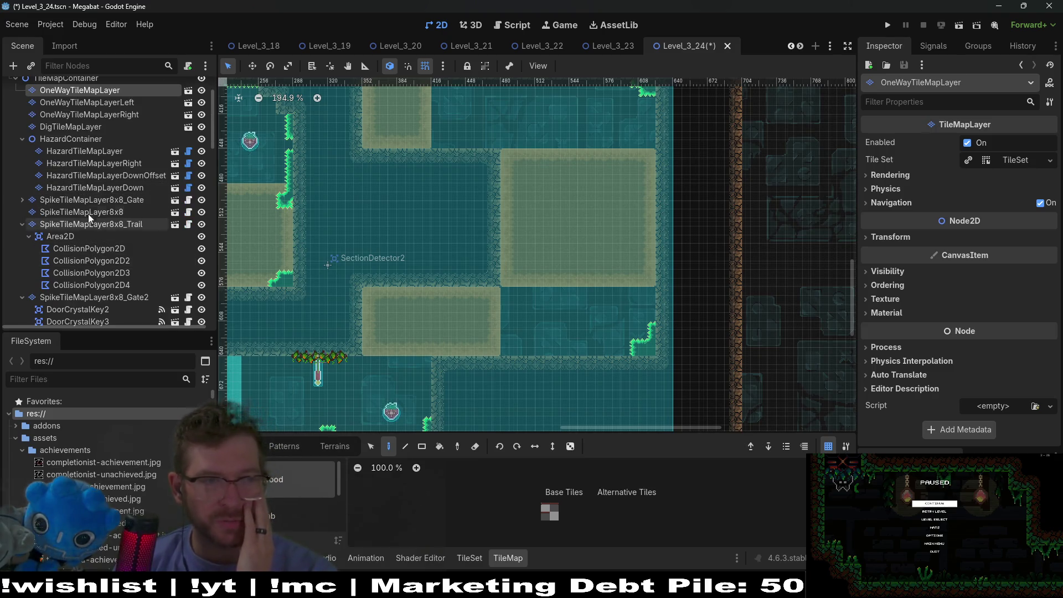
{"action": "scroll", "coordinate": [91, 241], "scroll_direction": "down", "scroll_amount": 2}
{"action": "scroll", "coordinate": [92, 273], "scroll_direction": "down", "scroll_amount": 2}
{"action": "scroll", "coordinate": [98, 251], "scroll_direction": "down", "scroll_amount": 2}
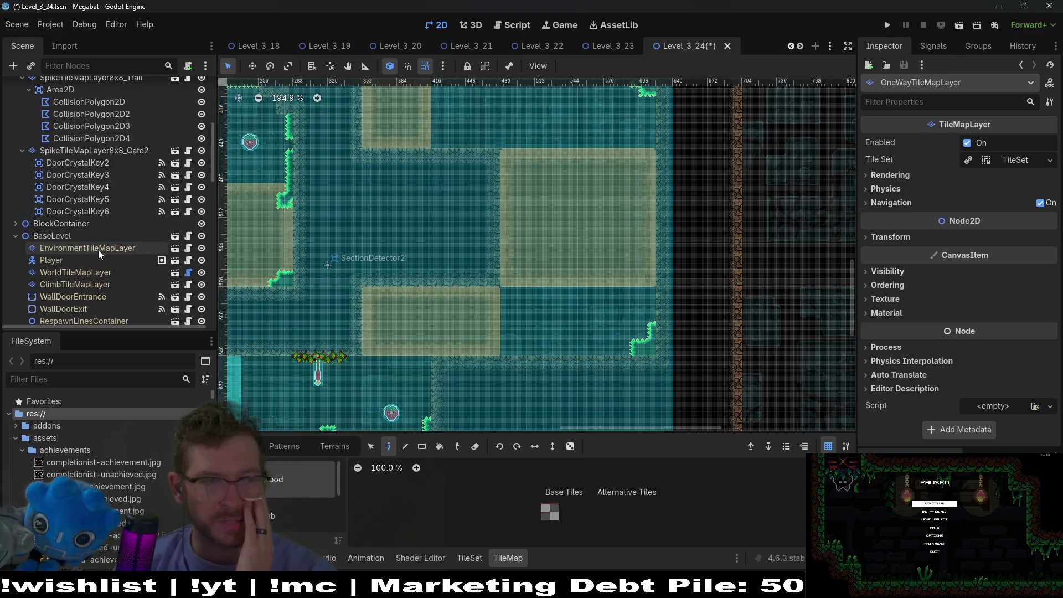
{"action": "scroll", "coordinate": [89, 241], "scroll_direction": "down", "scroll_amount": 2}
{"action": "left_click", "coordinate": [81, 248]}
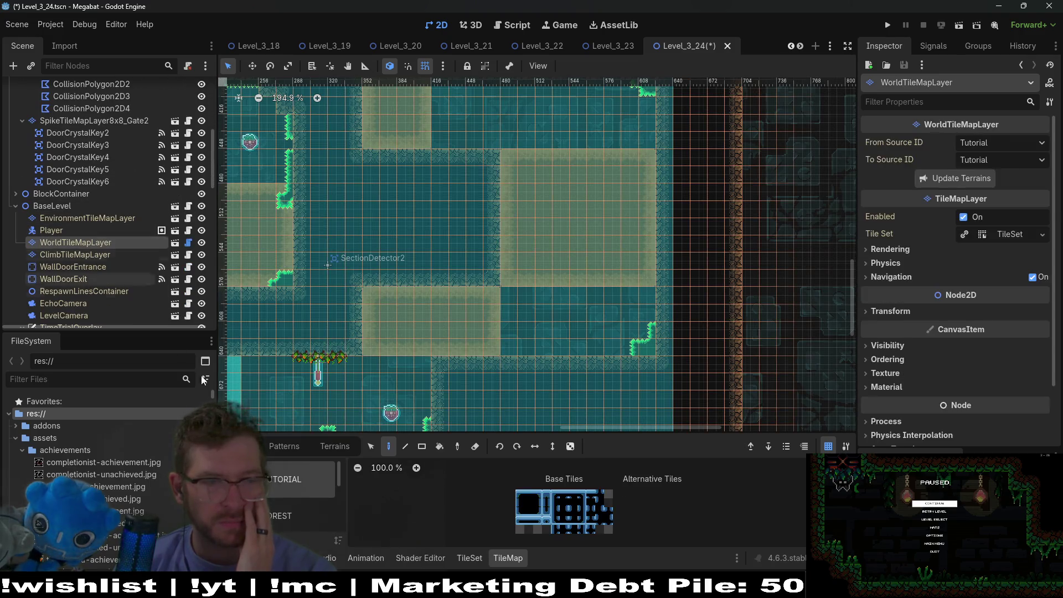
- Repaint two blocks of room walls with FOREST terrain
{"action": "left_click", "coordinate": [337, 446]}
{"action": "left_click", "coordinate": [275, 492]}
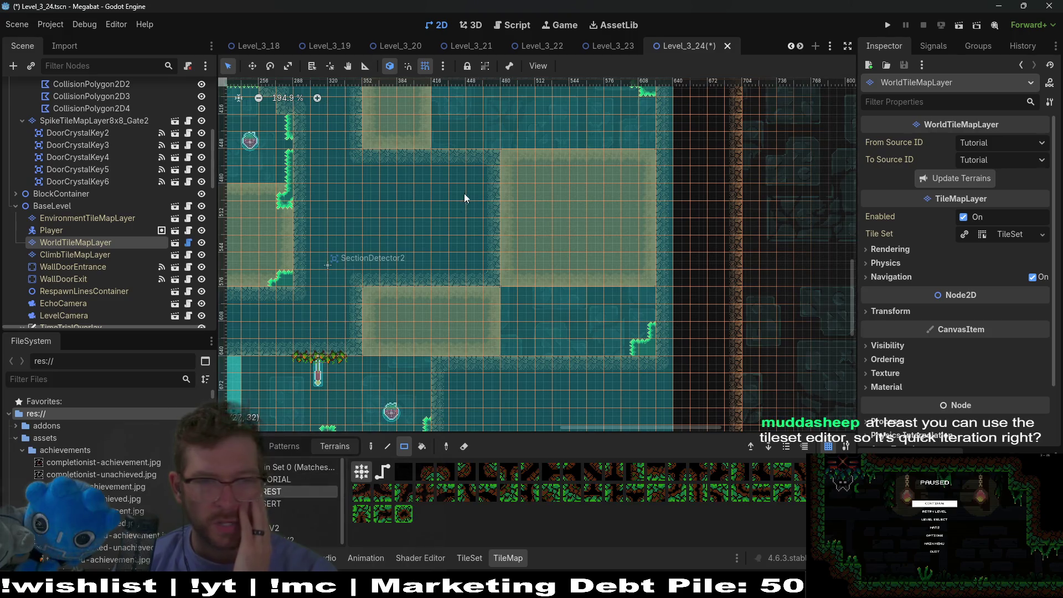
{"action": "scroll", "coordinate": [536, 296], "scroll_direction": "up", "scroll_amount": 3}
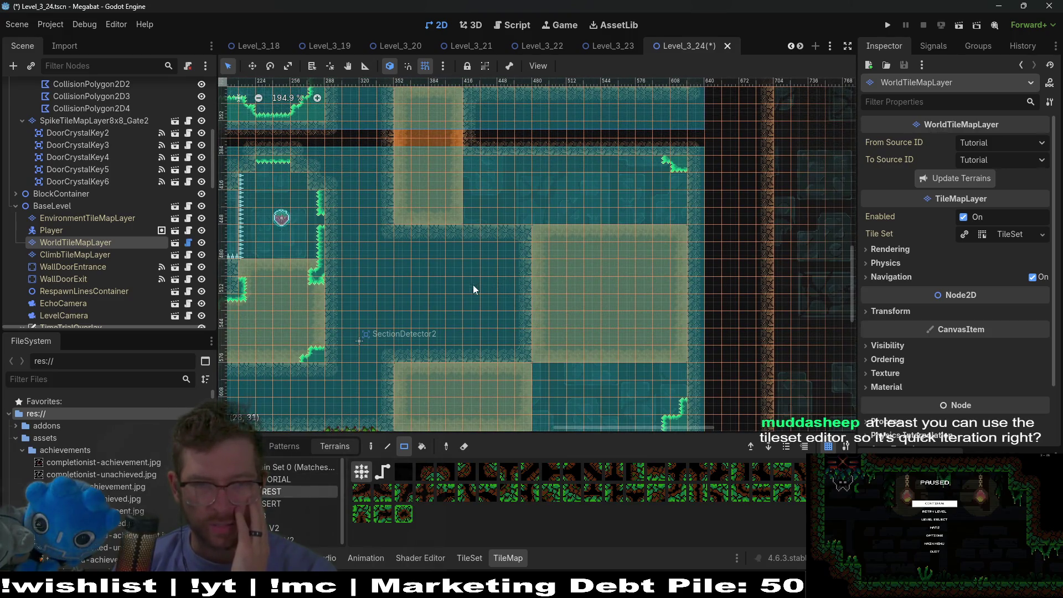
{"action": "left_click_drag", "start_coordinate": [504, 344], "coordinate": [529, 365]}
{"action": "mouse_move", "coordinate": [407, 300]}
{"action": "left_mouse_down"}
{"action": "mouse_move", "coordinate": [466, 360]}
{"action": "mouse_move", "coordinate": [465, 282]}
{"action": "mouse_move", "coordinate": [503, 286]}
{"action": "mouse_move", "coordinate": [469, 287]}
{"action": "mouse_move", "coordinate": [518, 319]}
{"action": "left_mouse_up"}
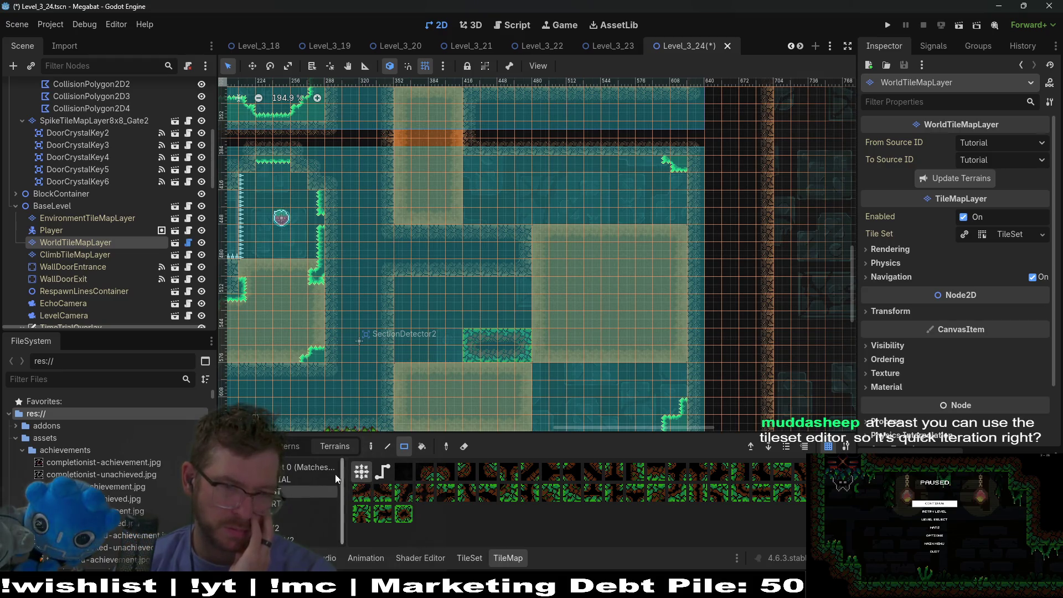
- Paint a desert wall strip and open walls into floor right of SectionDetector2
{"action": "left_click", "coordinate": [310, 498]}
{"action": "left_click_drag", "start_coordinate": [515, 341], "coordinate": [522, 354]}
{"action": "scroll", "coordinate": [522, 353], "scroll_direction": "down", "scroll_amount": 3}
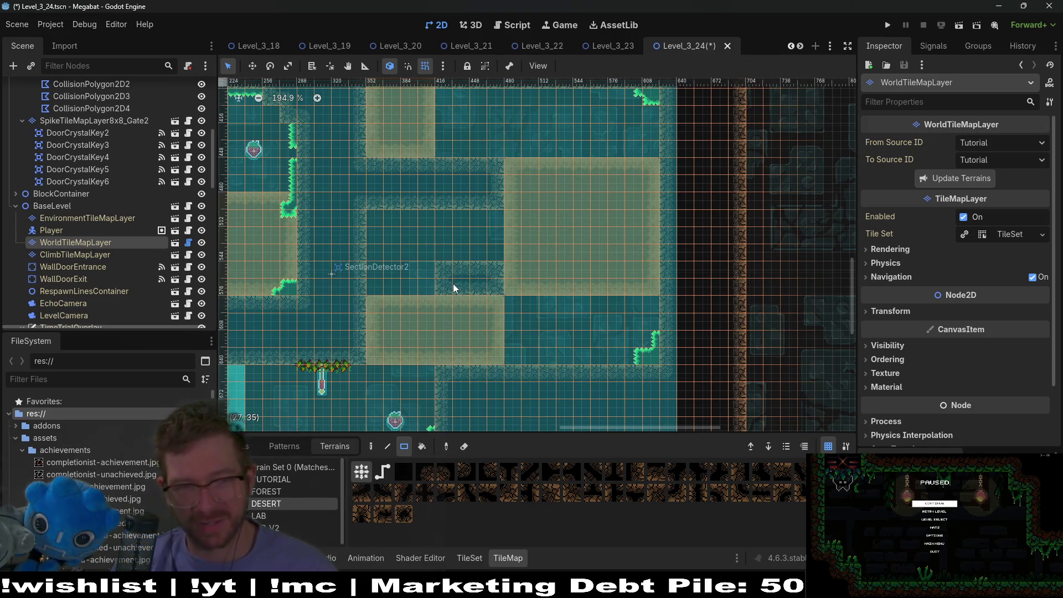
{"action": "left_click_drag", "start_coordinate": [443, 274], "coordinate": [531, 357]}
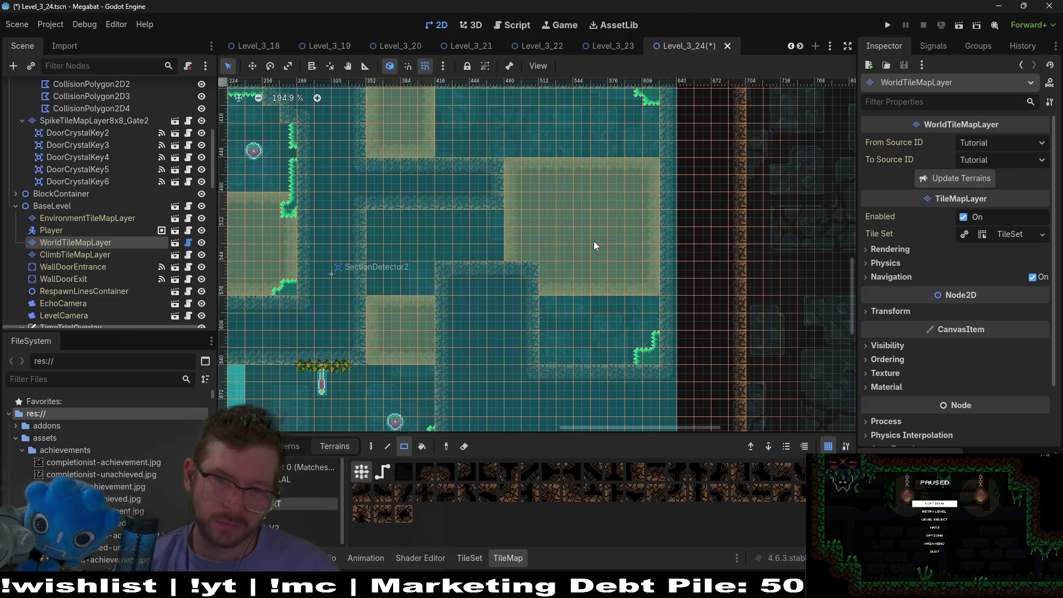
{"action": "left_click_drag", "start_coordinate": [554, 298], "coordinate": [577, 363]}
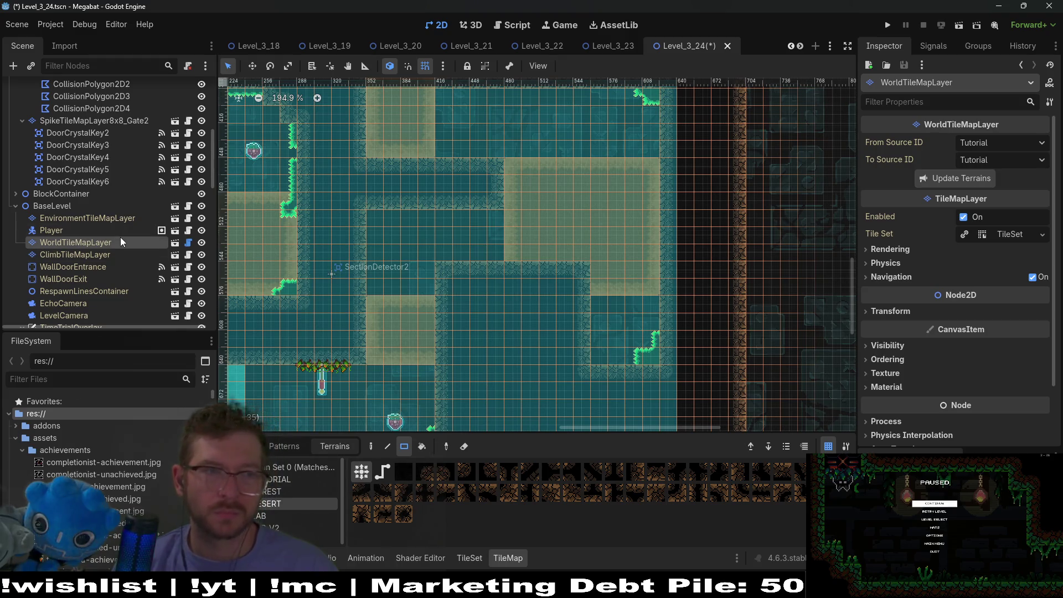
{"action": "scroll", "coordinate": [119, 237], "scroll_direction": "up", "scroll_amount": 6}
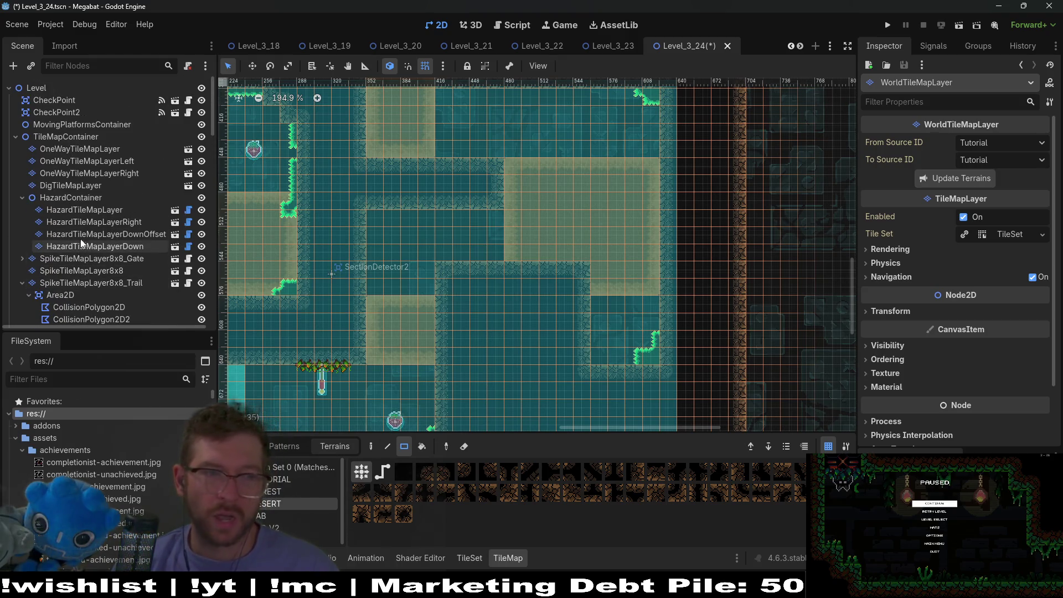
{"action": "left_click", "coordinate": [86, 209]}
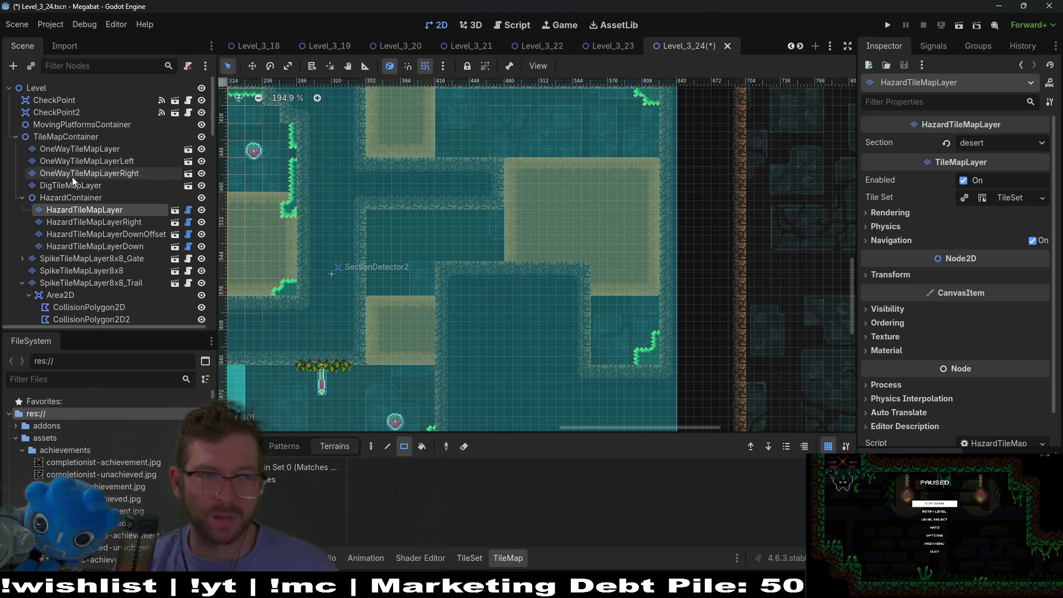
- Extend and join the sand blocks on DigTileMapLayer, connecting the left column to the right block
{"action": "left_click", "coordinate": [71, 185]}
{"action": "left_click_drag", "start_coordinate": [375, 223], "coordinate": [427, 326]}
{"action": "left_click_drag", "start_coordinate": [443, 283], "coordinate": [584, 365]}
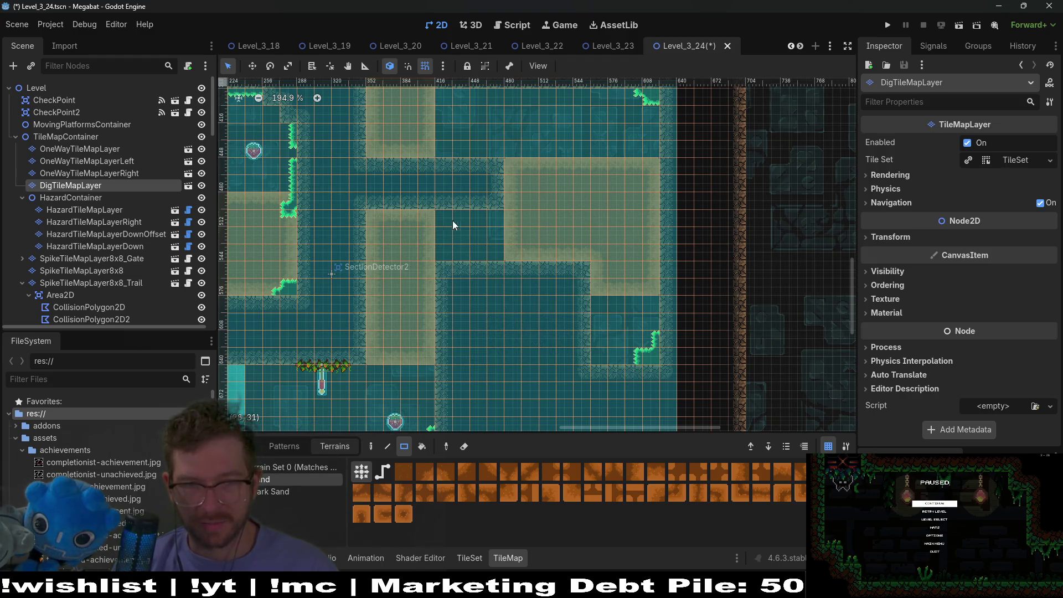
{"action": "left_click_drag", "start_coordinate": [447, 218], "coordinate": [505, 247]}
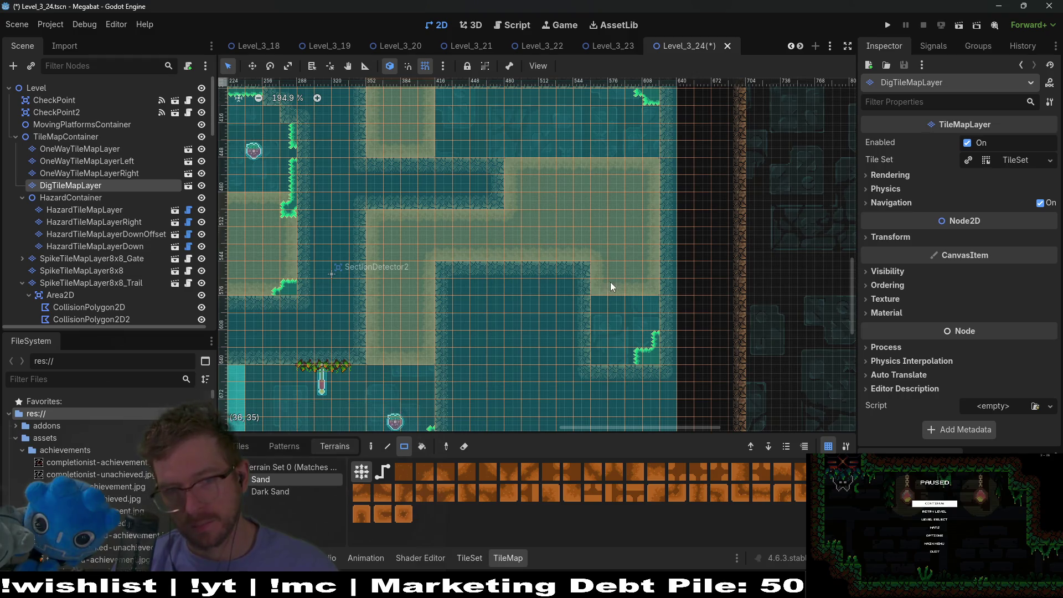
{"action": "left_click_drag", "start_coordinate": [654, 296], "coordinate": [654, 295]}
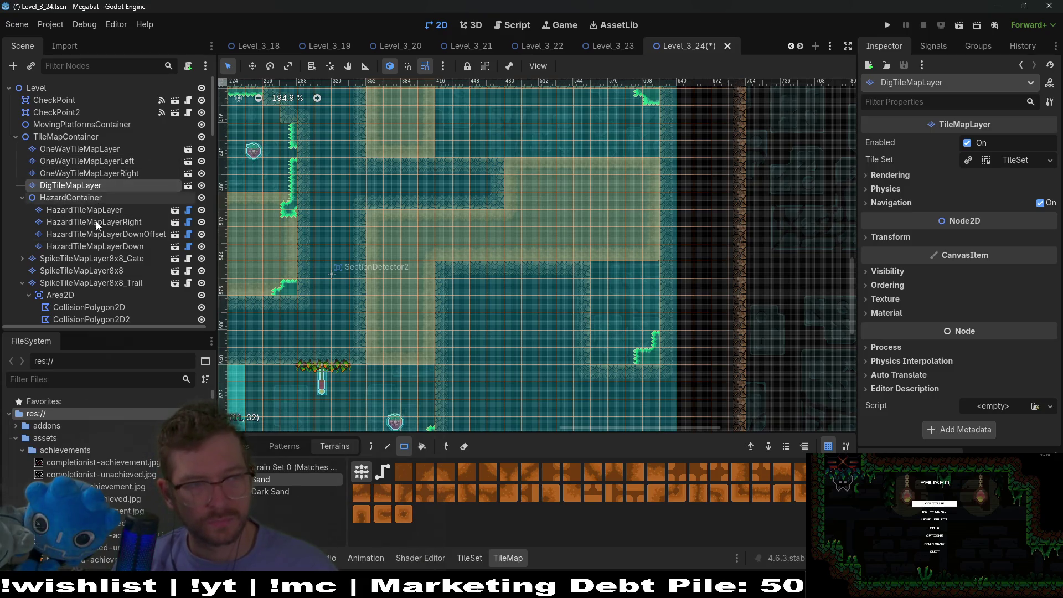
- Select SpikeTileMapLayer8x8 and pick the Emerald spike terrain
{"action": "left_click", "coordinate": [128, 270]}
{"action": "left_click", "coordinate": [265, 479]}
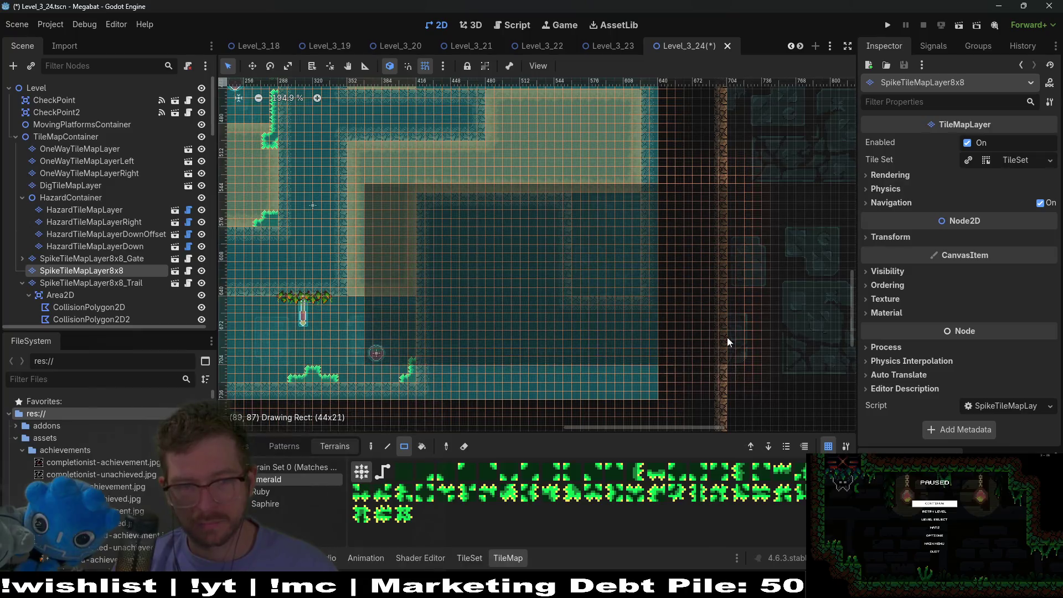
{"action": "scroll", "coordinate": [619, 319], "scroll_direction": "right", "scroll_amount": 2}
{"action": "scroll", "coordinate": [618, 320], "scroll_direction": "down", "scroll_amount": 1}
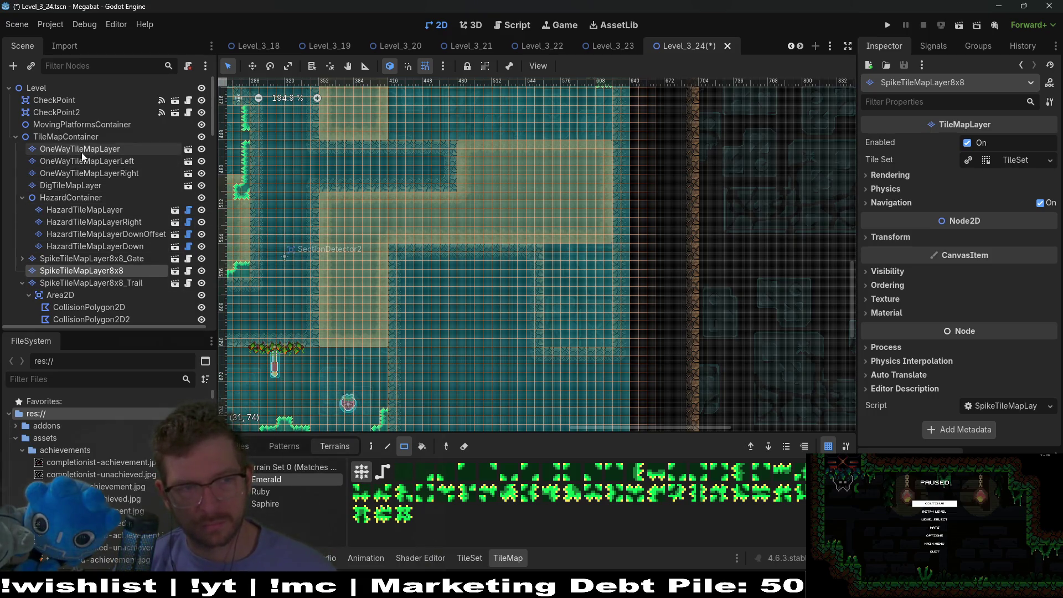
{"action": "scroll", "coordinate": [100, 260], "scroll_direction": "down", "scroll_amount": 5}
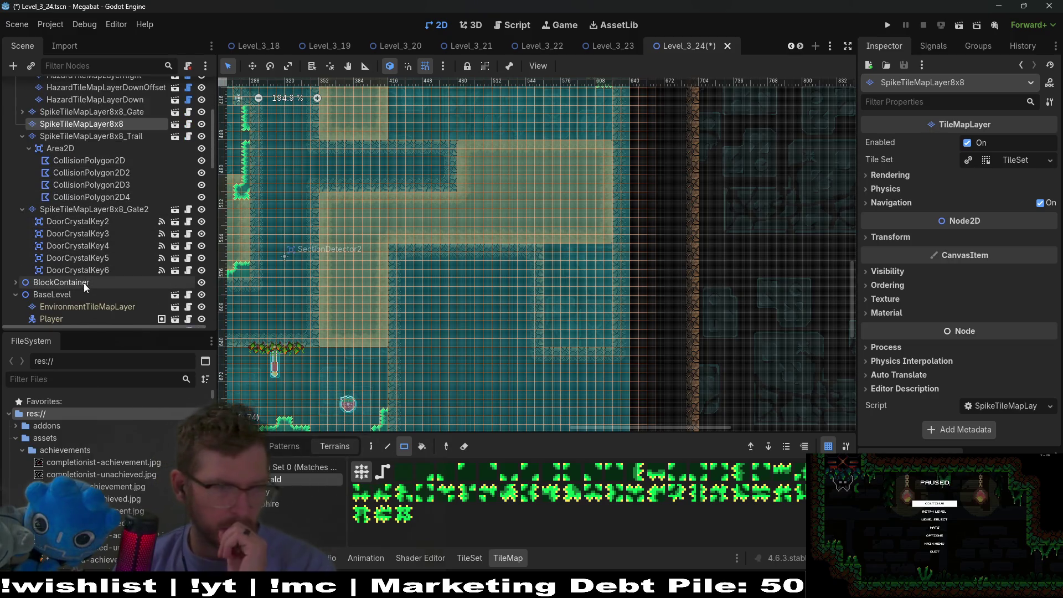
{"action": "scroll", "coordinate": [92, 288], "scroll_direction": "down", "scroll_amount": 3}
{"action": "left_click", "coordinate": [65, 243]}
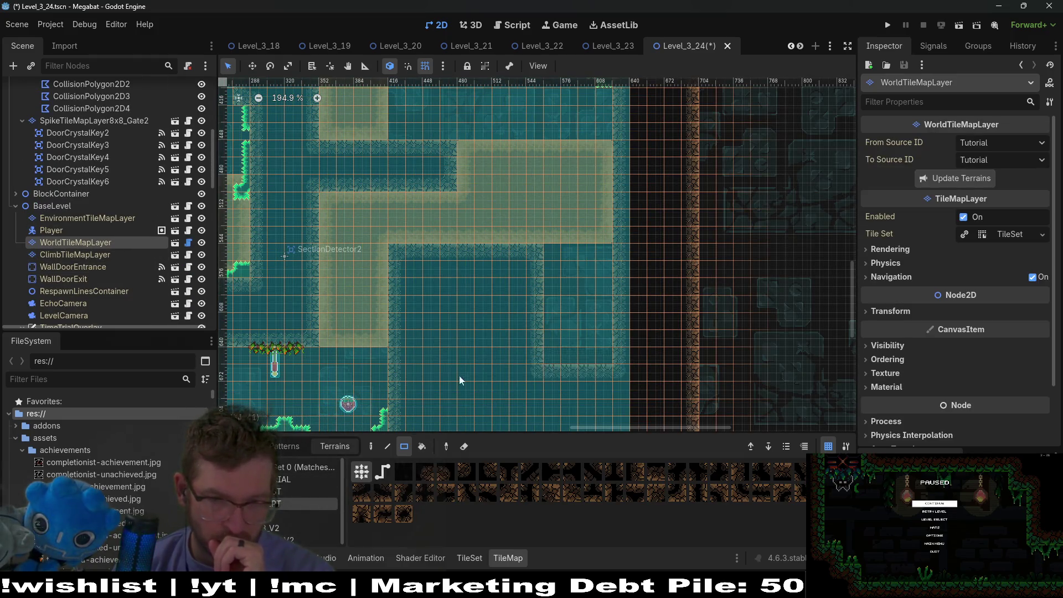
- Select BouncePlatform5 through BouncePlatform8 and duplicate them
{"action": "scroll", "coordinate": [485, 378], "scroll_direction": "left", "scroll_amount": 10}
{"action": "scroll", "coordinate": [135, 288], "scroll_direction": "down", "scroll_amount": 5}
{"action": "scroll", "coordinate": [143, 261], "scroll_direction": "down", "scroll_amount": 3}
{"action": "left_click", "coordinate": [109, 154]}
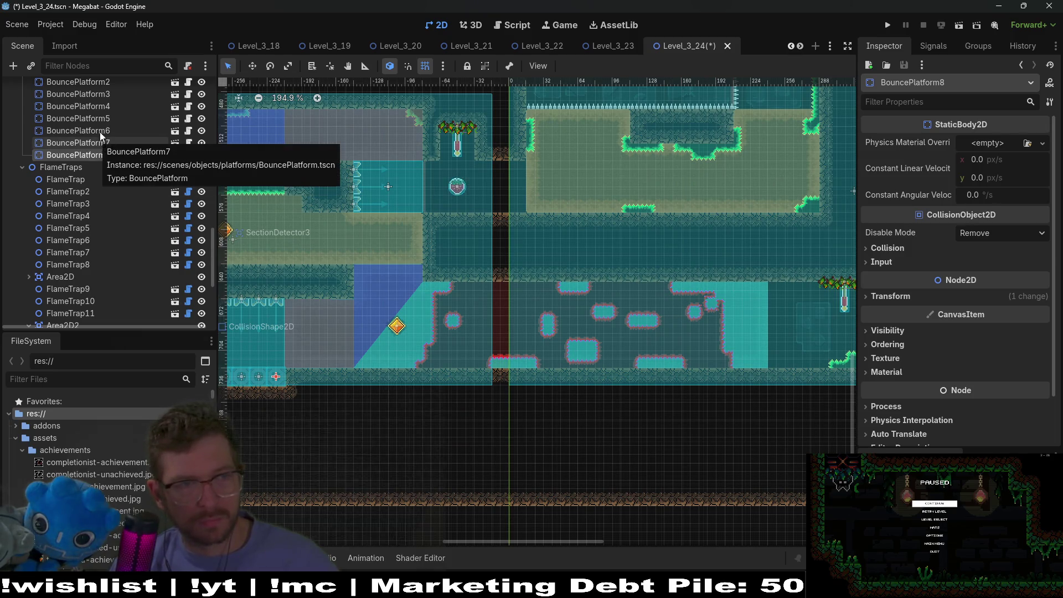
{"action": "left_click", "coordinate": [87, 120], "text": "shift"}
{"action": "key", "text": "ctrl+d"}
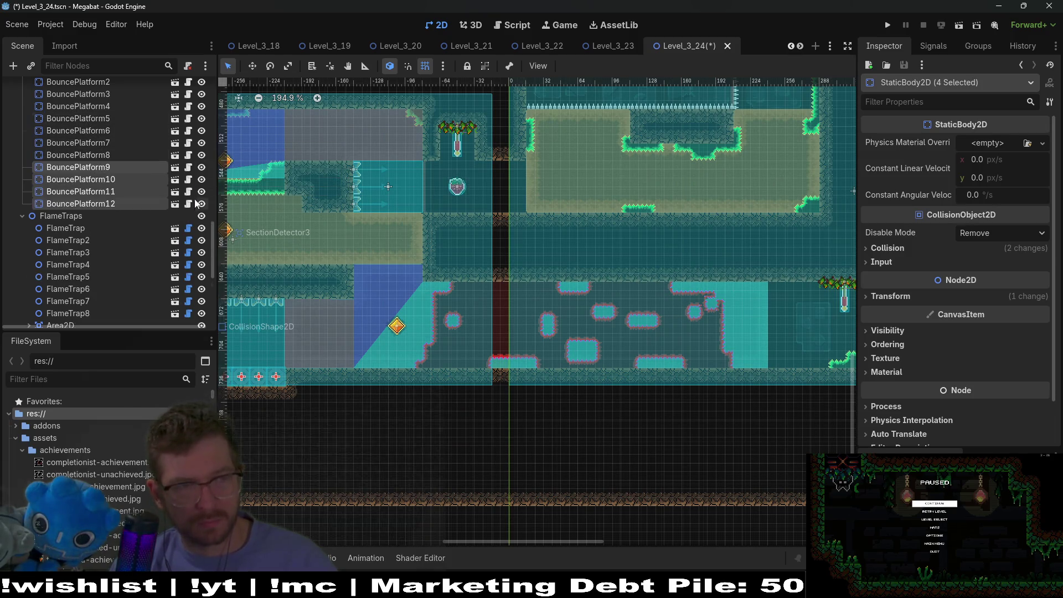
- Move the copied platforms into the right-hand room and nudge them down onto the floor
{"action": "mouse_move", "coordinate": [285, 379]}
{"action": "left_mouse_down"}
{"action": "mouse_move", "coordinate": [546, 345]}
{"action": "mouse_move", "coordinate": [654, 301]}
{"action": "mouse_move", "coordinate": [747, 313]}
{"action": "mouse_move", "coordinate": [449, 288]}
{"action": "mouse_move", "coordinate": [645, 282]}
{"action": "mouse_move", "coordinate": [611, 295]}
{"action": "left_mouse_up"}
{"action": "scroll", "coordinate": [449, 289], "scroll_direction": "up", "scroll_amount": 6}
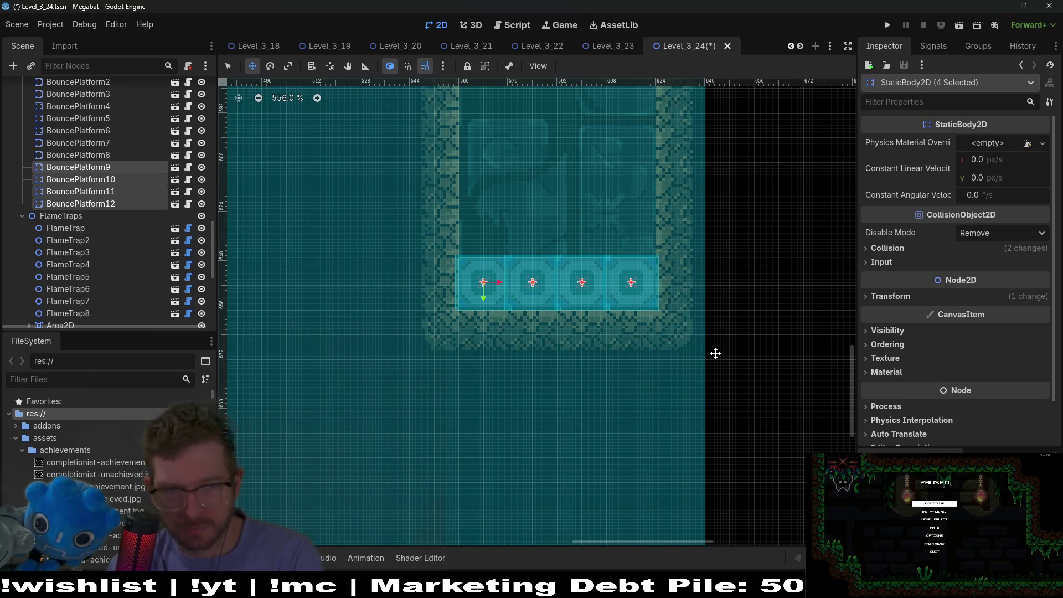
{"action": "key", "text": "Down"}
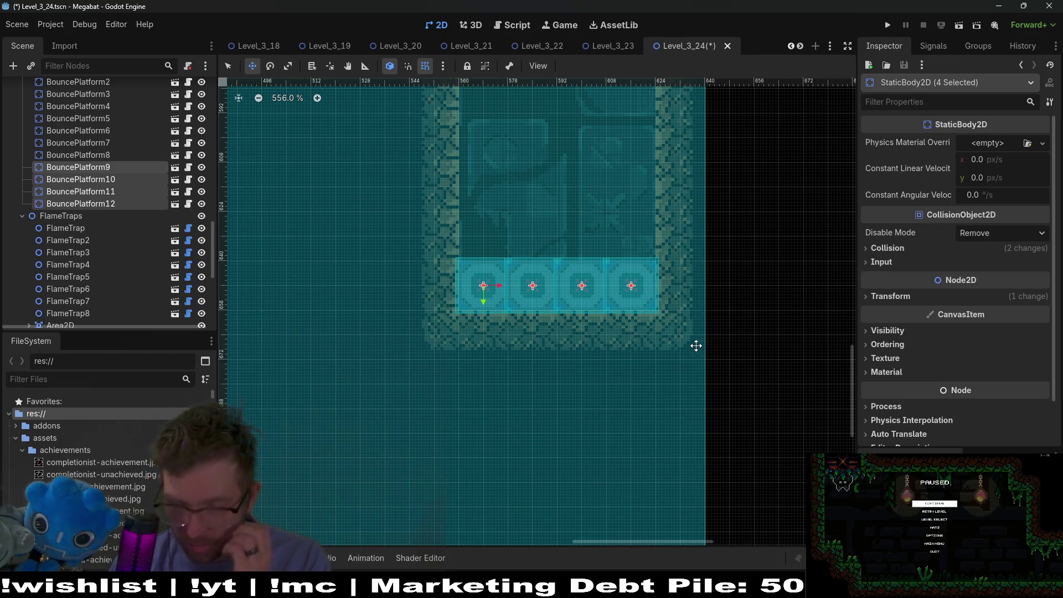
{"action": "scroll", "coordinate": [584, 138], "scroll_direction": "down", "scroll_amount": 5}
{"action": "scroll", "coordinate": [576, 144], "scroll_direction": "up", "scroll_amount": 5}
{"action": "scroll", "coordinate": [126, 212], "scroll_direction": "down", "scroll_amount": 4}
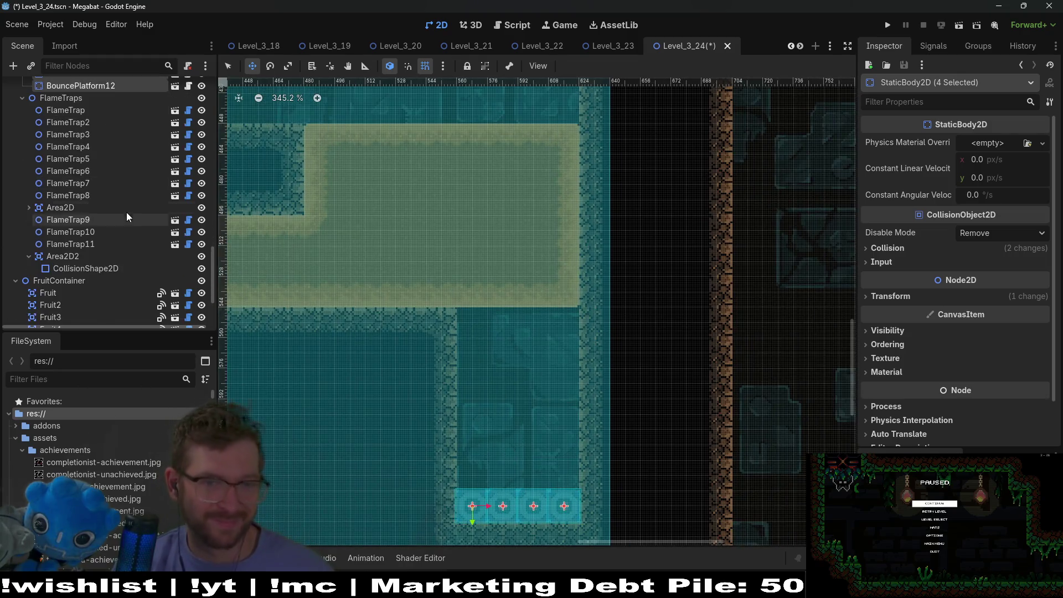
{"action": "scroll", "coordinate": [127, 216], "scroll_direction": "down", "scroll_amount": 3}
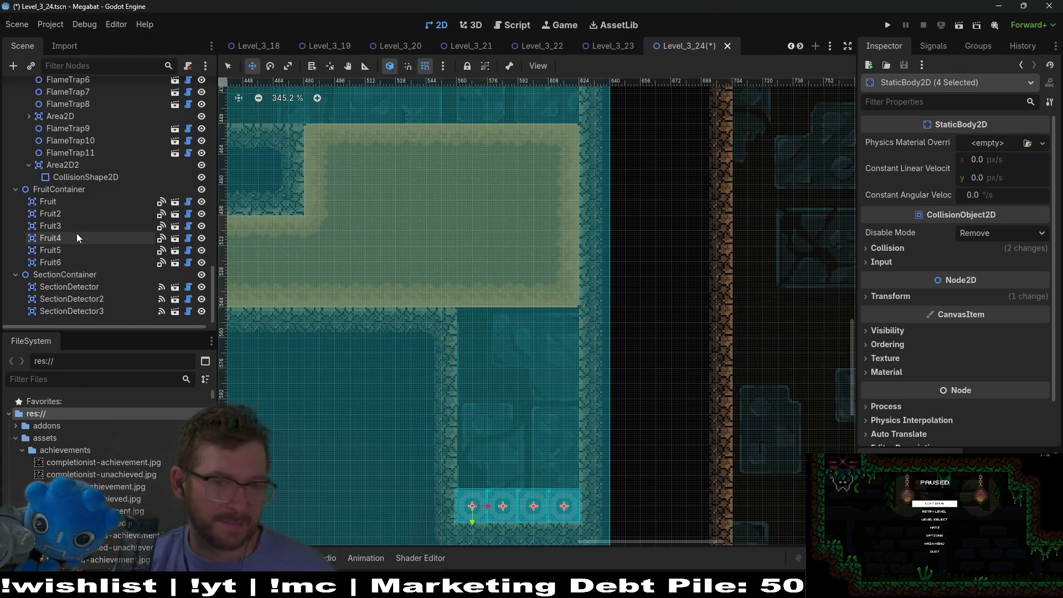
- Duplicate Fruit6 as a Dash-type fruit, then save and run the level
{"action": "left_click", "coordinate": [55, 262]}
{"action": "scroll", "coordinate": [391, 344], "scroll_direction": "down", "scroll_amount": 3}
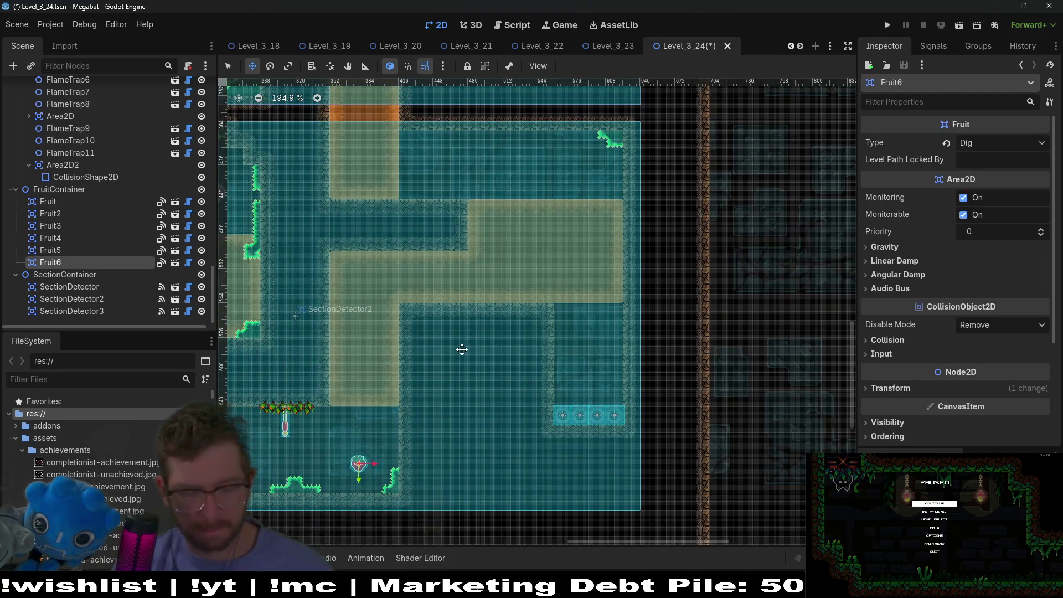
{"action": "key", "text": "ctrl+d"}
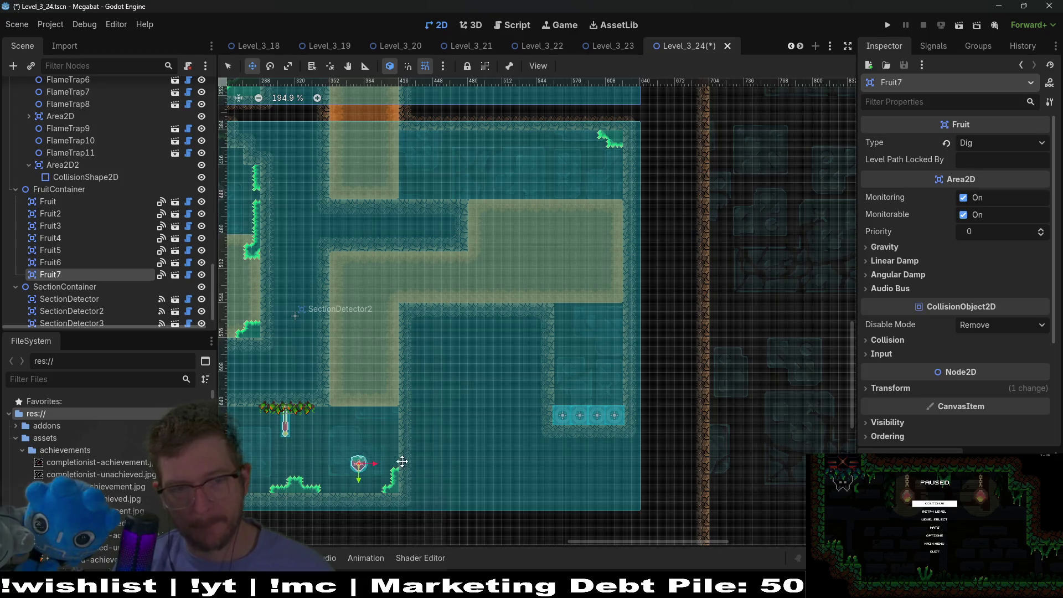
{"action": "left_click", "coordinate": [985, 142]}
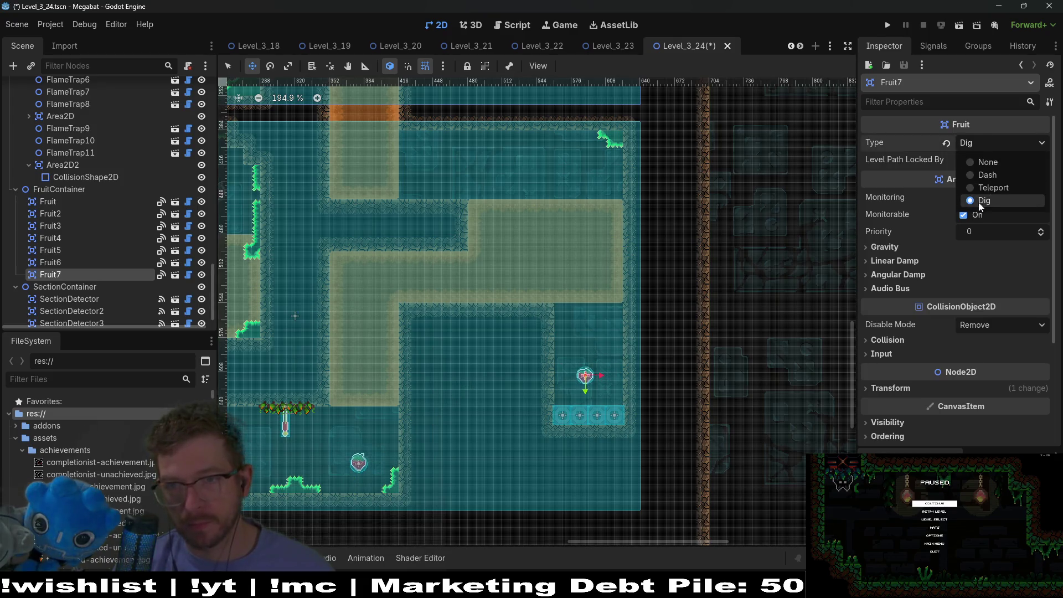
{"action": "left_click", "coordinate": [991, 177]}
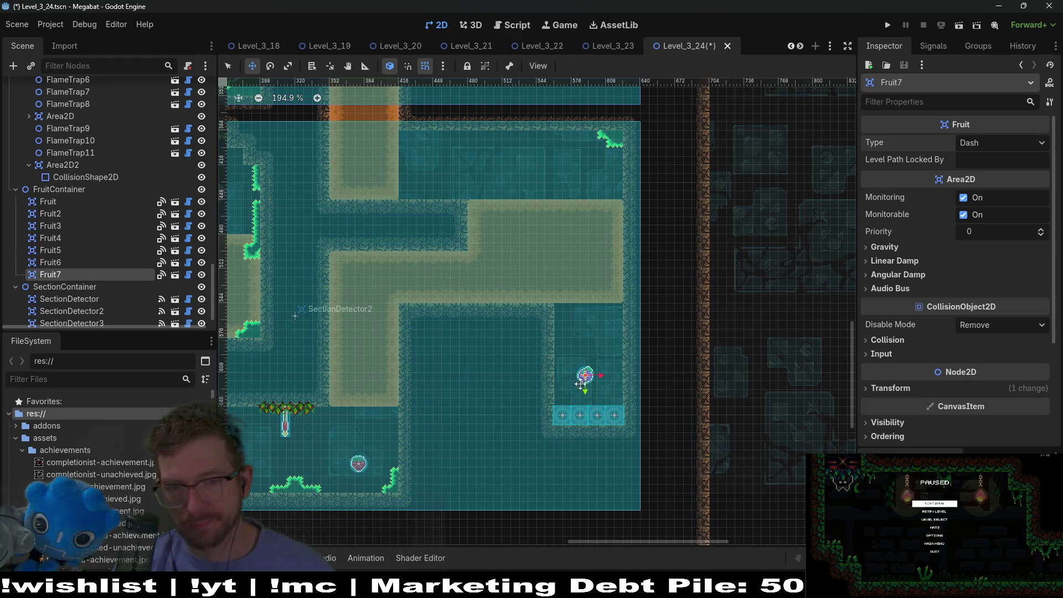
{"action": "left_click", "coordinate": [959, 25]}
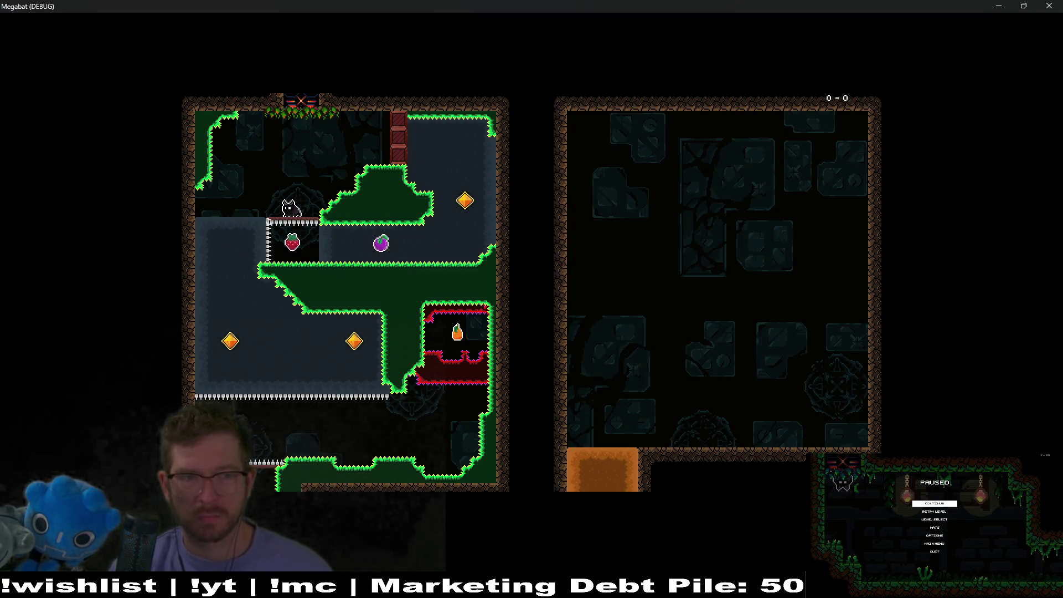
- Fly the bat around the first room, grab the strawberry, burrow into the dirt and exit left
{"action": "key", "text": "Right"}
{"action": "key", "text": "Up"}
{"action": "key", "text": "Left"}
{"action": "key", "text": "Down"}
{"action": "key", "text": "Right"}
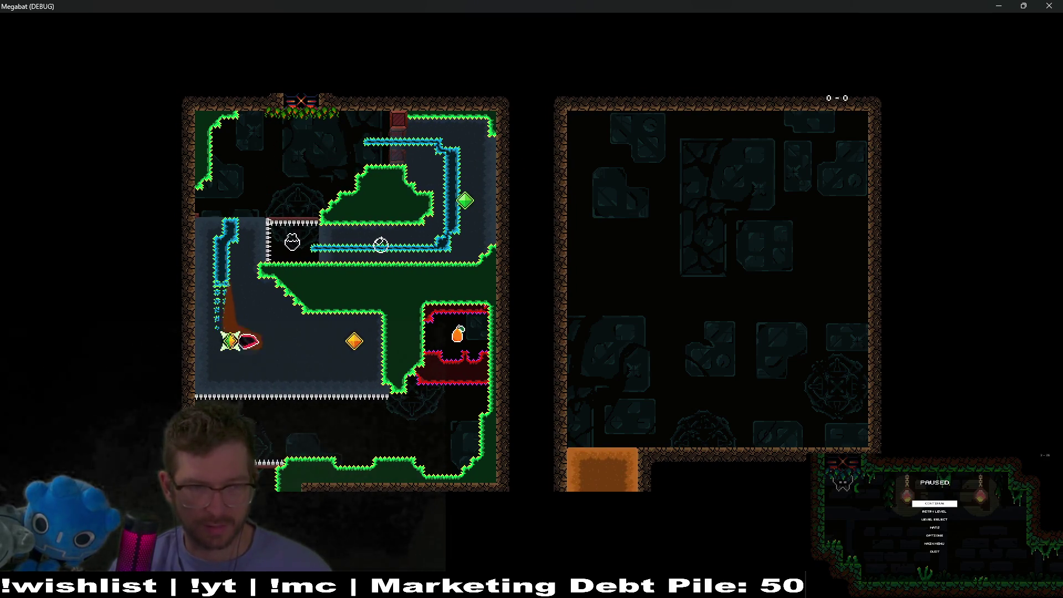
{"action": "key", "text": "Down"}
{"action": "key", "text": "Right"}
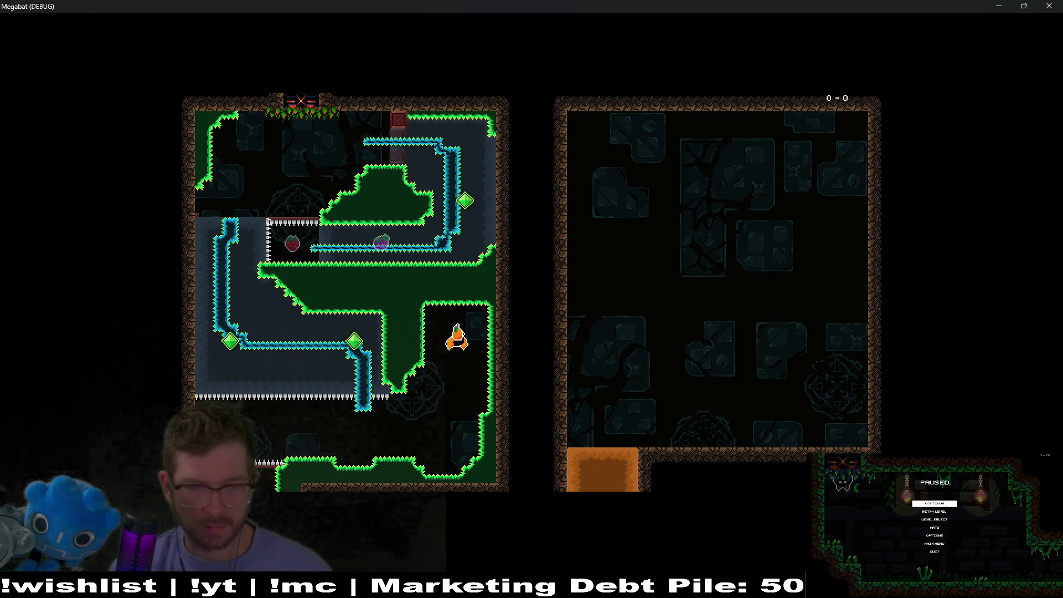
{"action": "key", "text": "Left"}
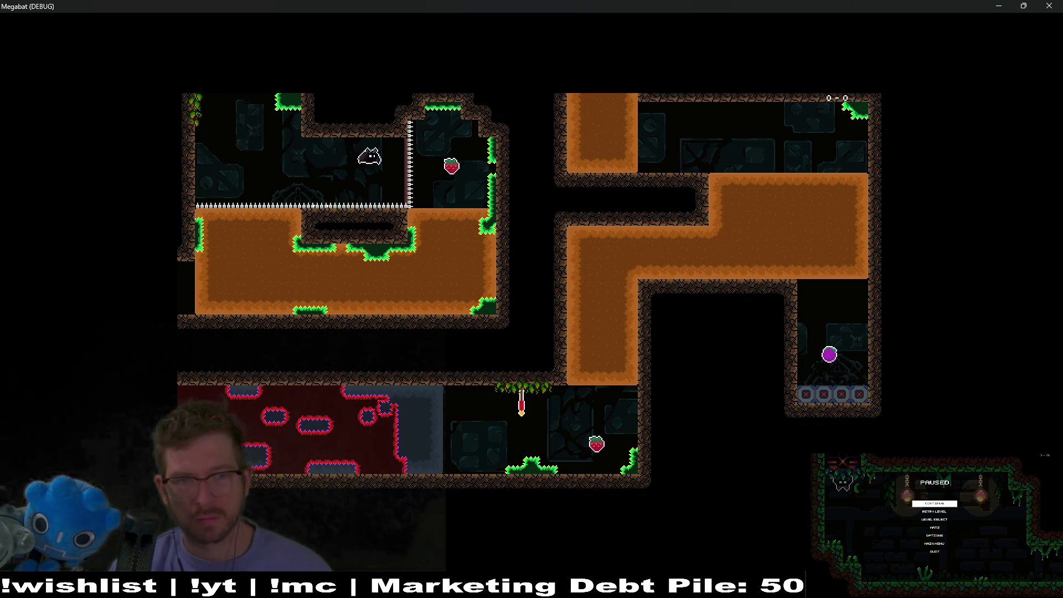
{"action": "key", "text": "Down"}
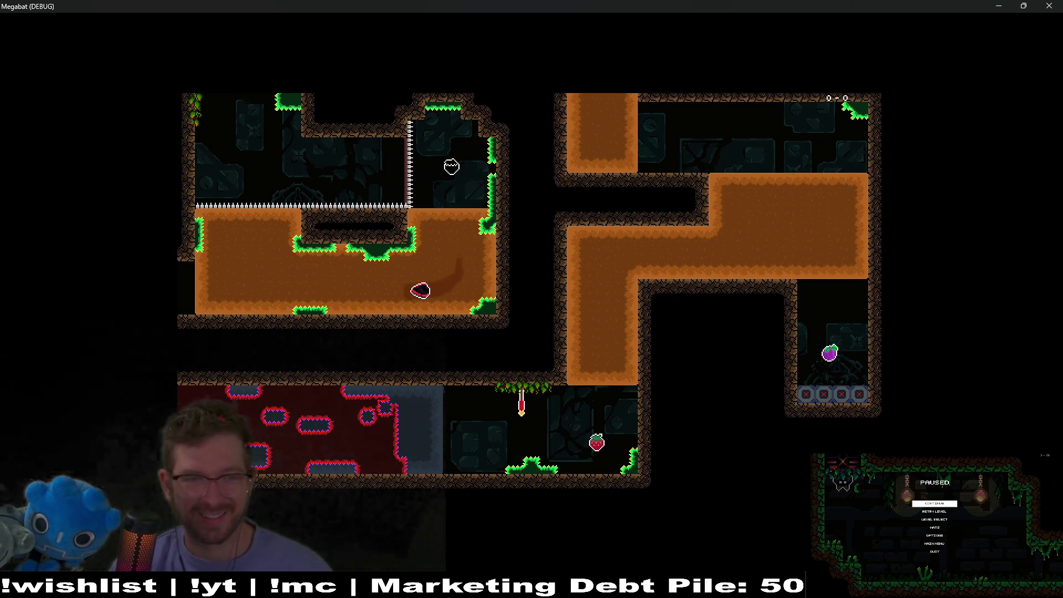
{"action": "key", "text": "Left"}
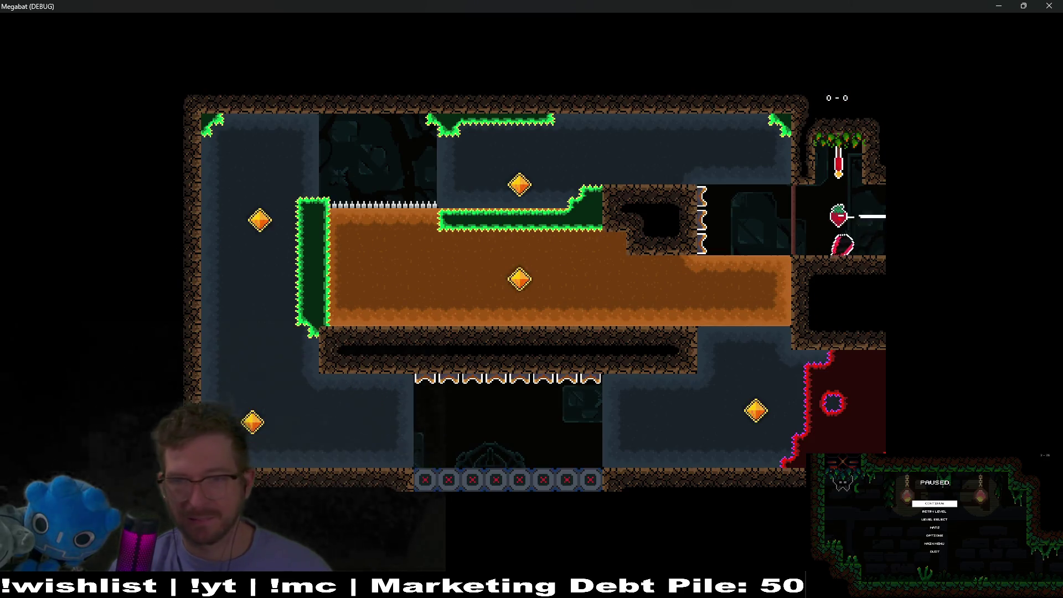
- Turn off Pixel Perfect scaling in the game's video options, then resume play
{"action": "key", "text": "Escape"}
{"action": "key", "text": "Down"}
{"action": "key", "text": "Down"}
{"action": "key", "text": "Down"}
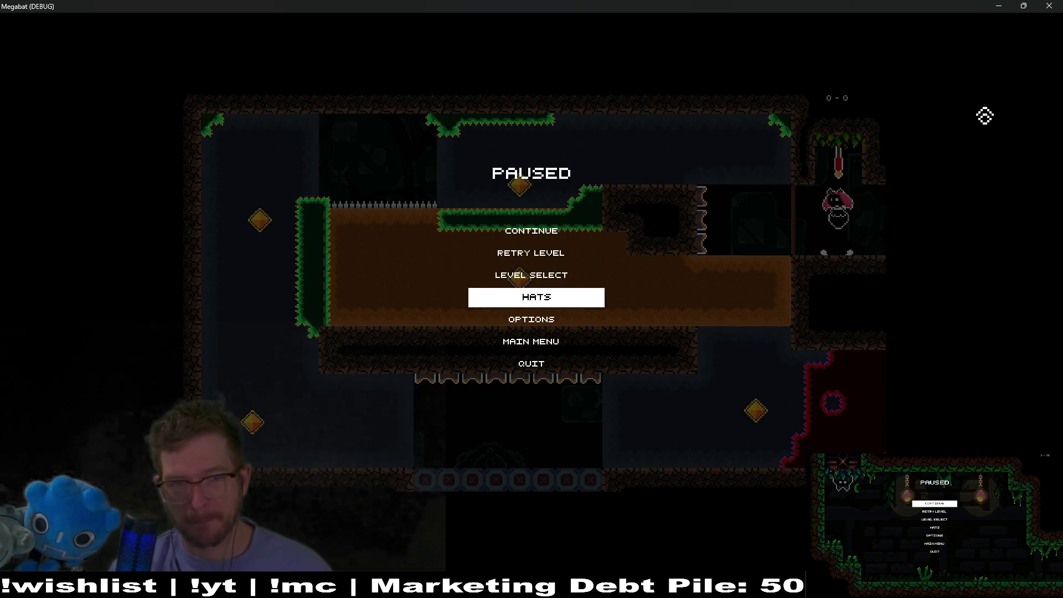
{"action": "key", "text": "Return"}
{"action": "key", "text": "Down"}
{"action": "key", "text": "Down"}
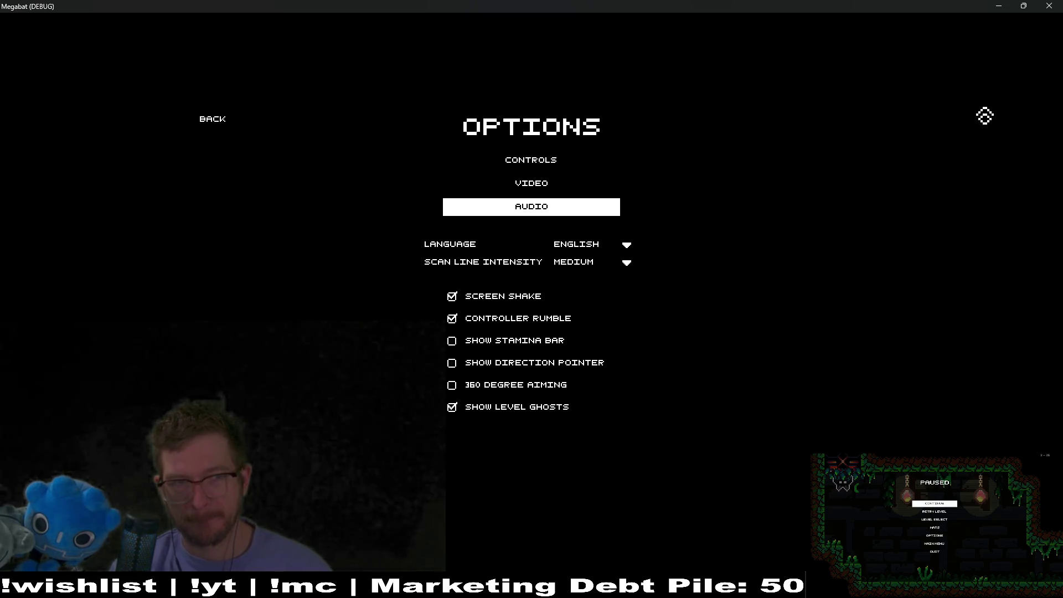
{"action": "key", "text": "Up"}
{"action": "key", "text": "Return"}
{"action": "key", "text": "Down"}
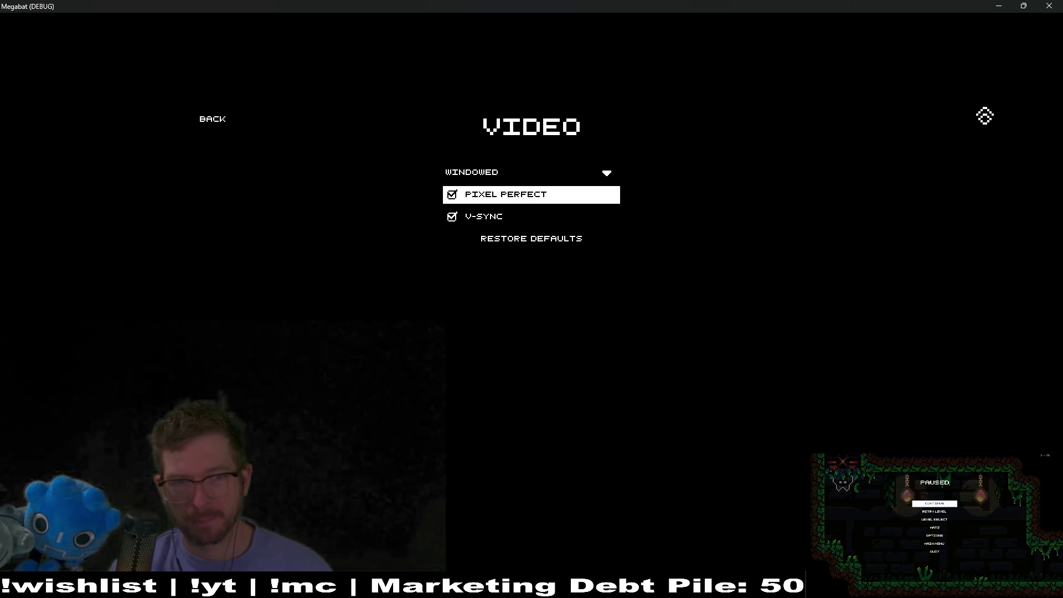
{"action": "key", "text": "Return"}
{"action": "key", "text": "Escape"}
{"action": "key", "text": "Escape"}
{"action": "key", "text": "Escape"}
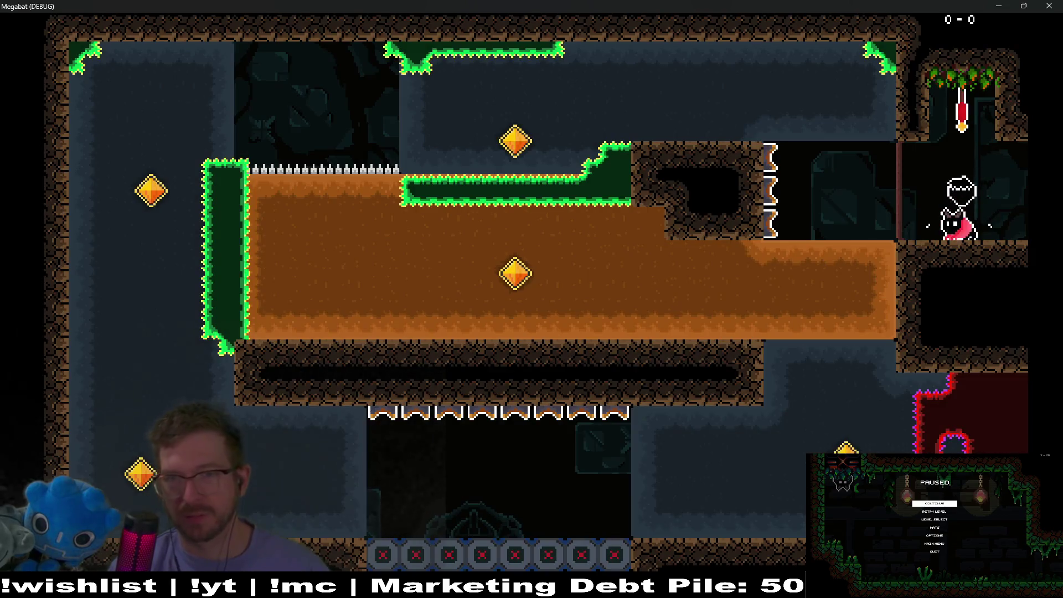
- Jump from the checkpoint flag and burrow left through the dirt, collecting the middle gem
{"action": "key", "text": "space"}
{"action": "key", "text": "Left"}
{"action": "key", "text": "Down"}
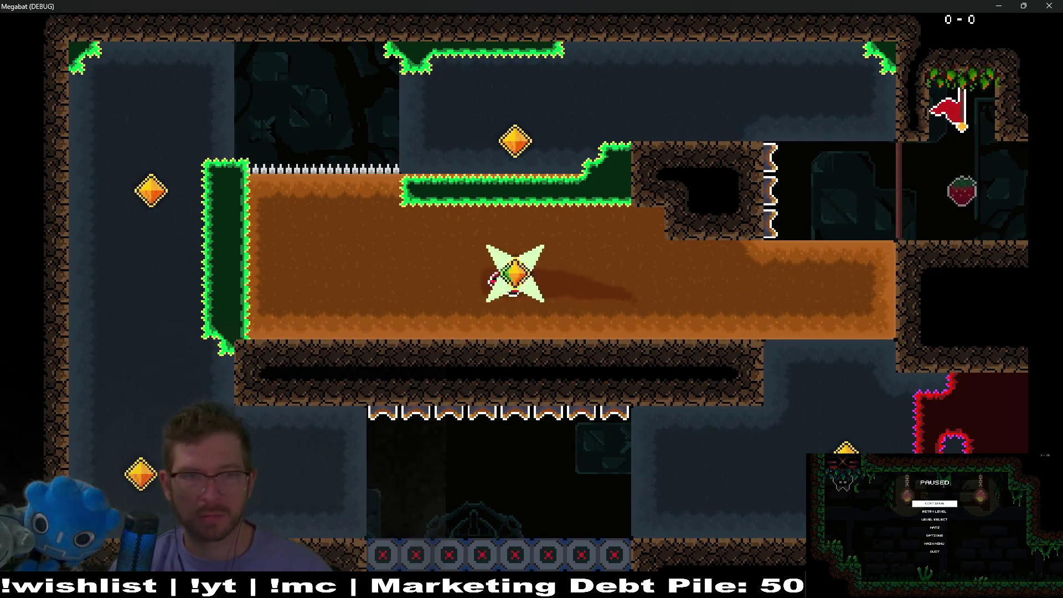
{"action": "key", "text": "Up"}
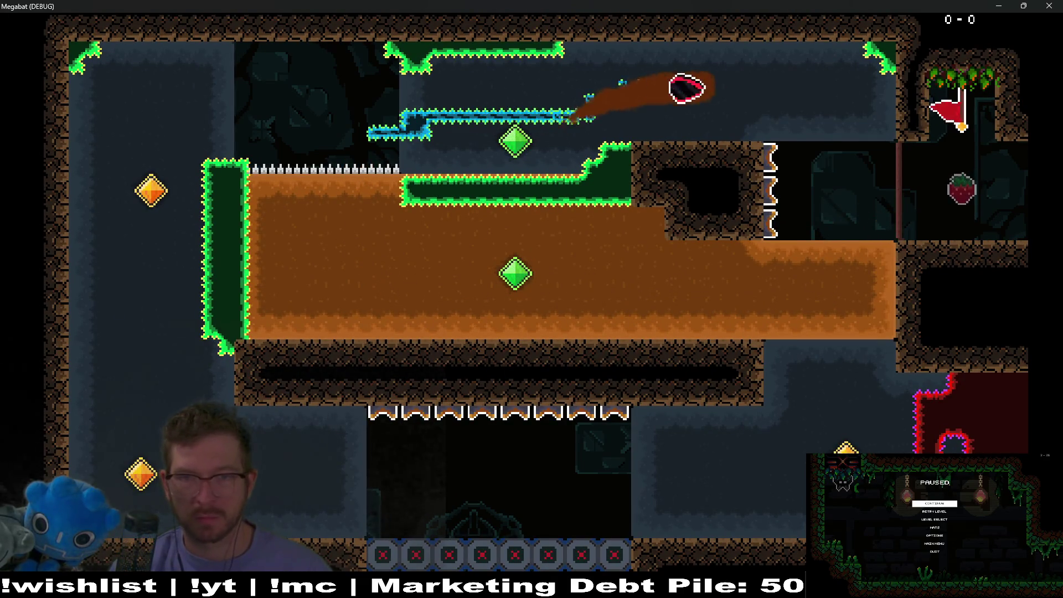
{"action": "key", "text": "Down"}
{"action": "key", "text": "Left"}
{"action": "key", "text": "Up"}
- Fly down the left wall, grab the strawberry and burrow into the right chamber for its gem
{"action": "key", "text": "Down"}
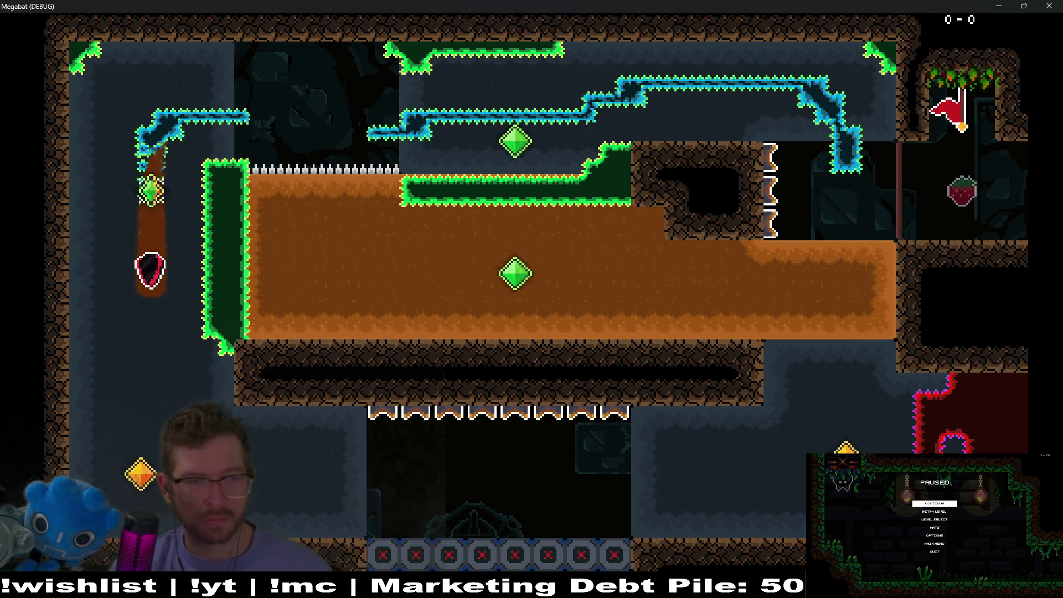
{"action": "key", "text": "Right"}
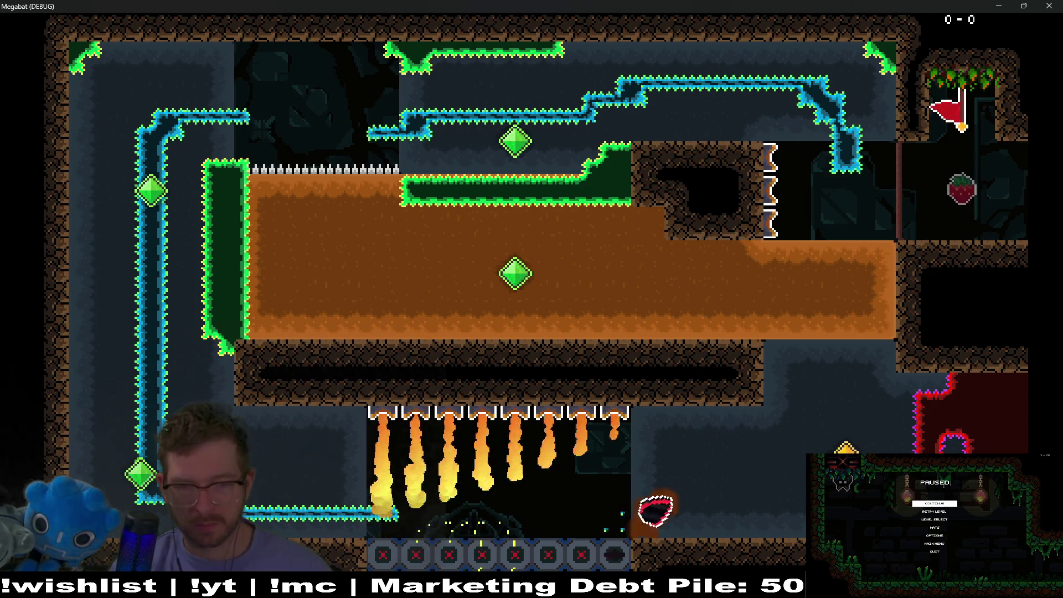
{"action": "key", "text": "Up"}
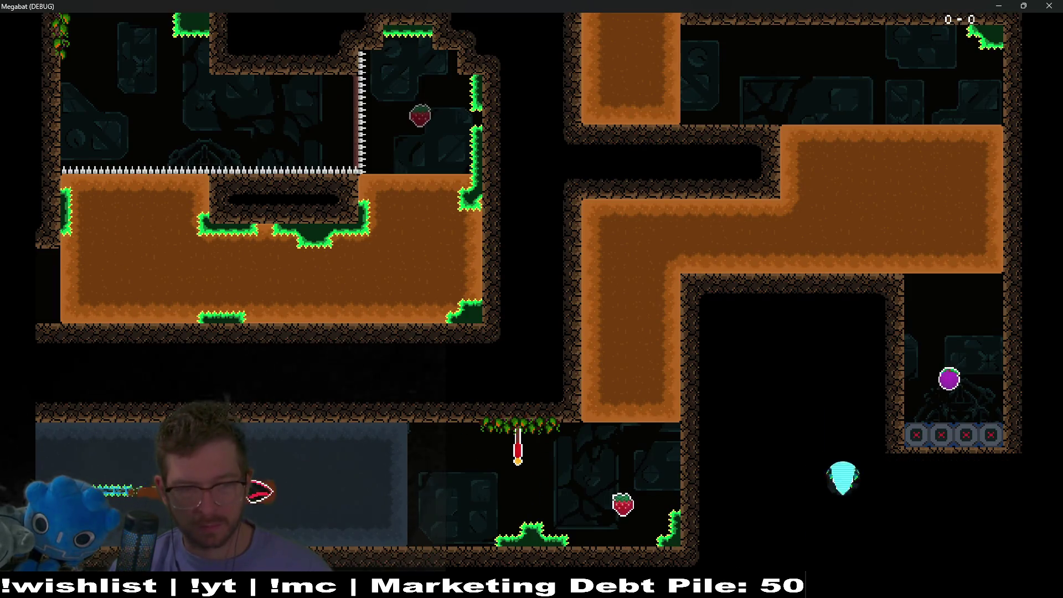
{"action": "key", "text": "Up"}
{"action": "key", "text": "Up"}
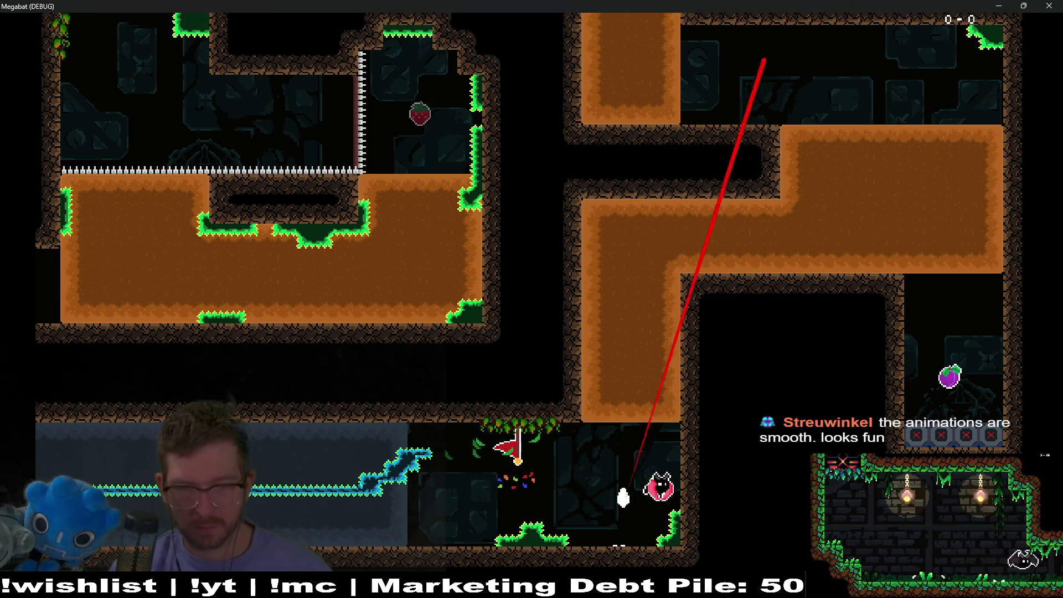
{"action": "key", "text": "Right"}
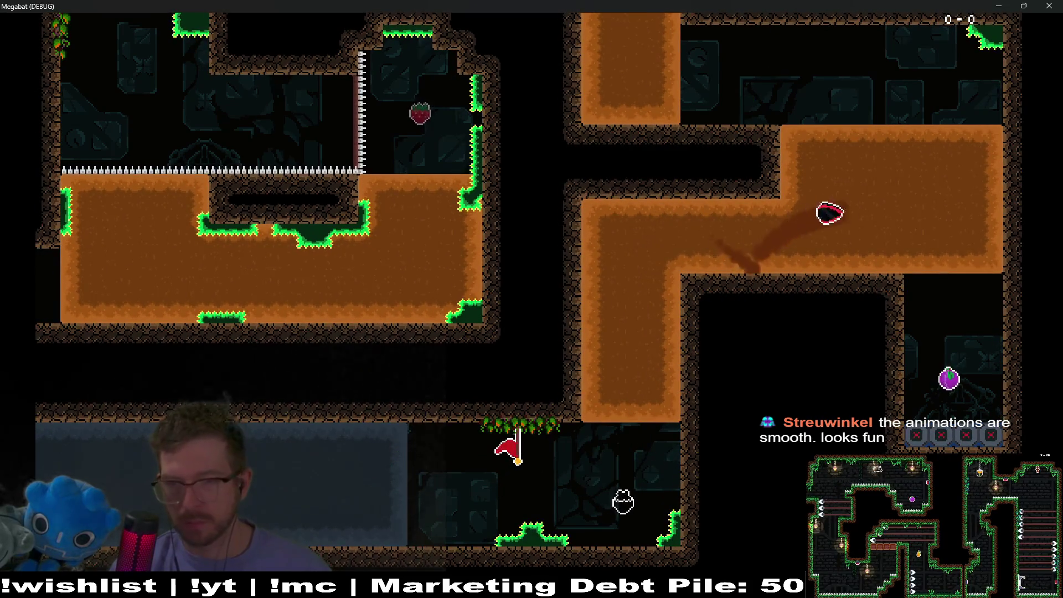
{"action": "key", "text": "Down"}
{"action": "key", "text": "Left"}
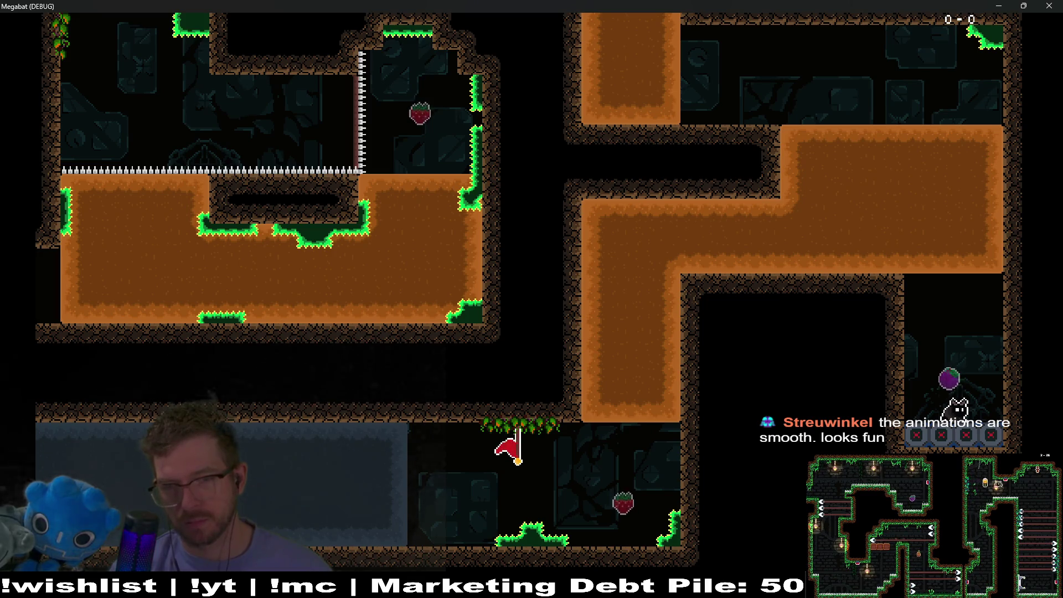
- Close the game, duplicate FlameTrap11 into FlameTrap12 and reorder Area2D2 in the Scene dock
{"action": "left_click", "coordinate": [1049, 6]}
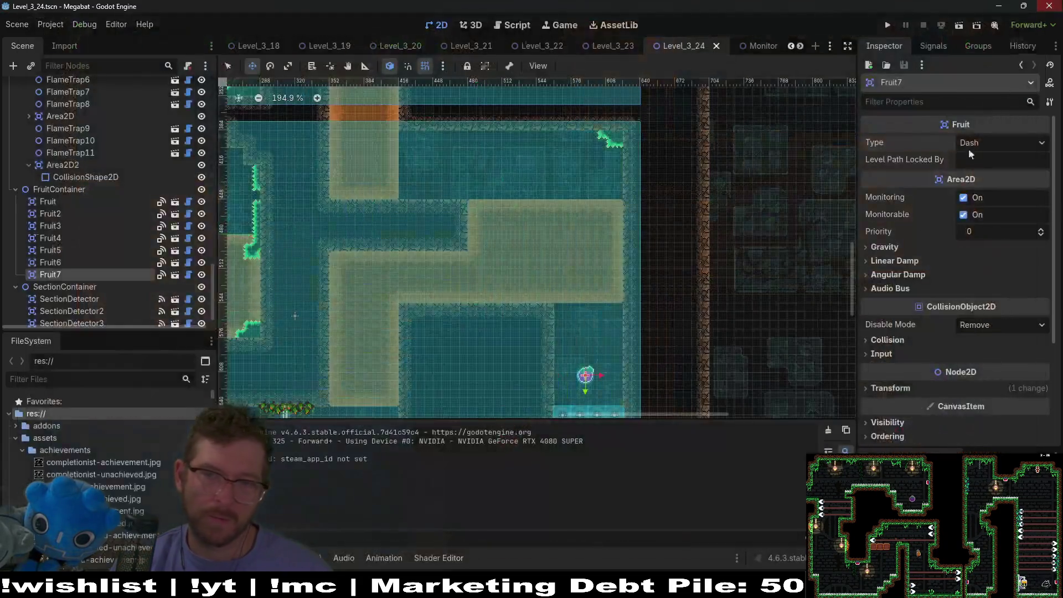
{"action": "scroll", "coordinate": [565, 338], "scroll_direction": "down", "scroll_amount": 3}
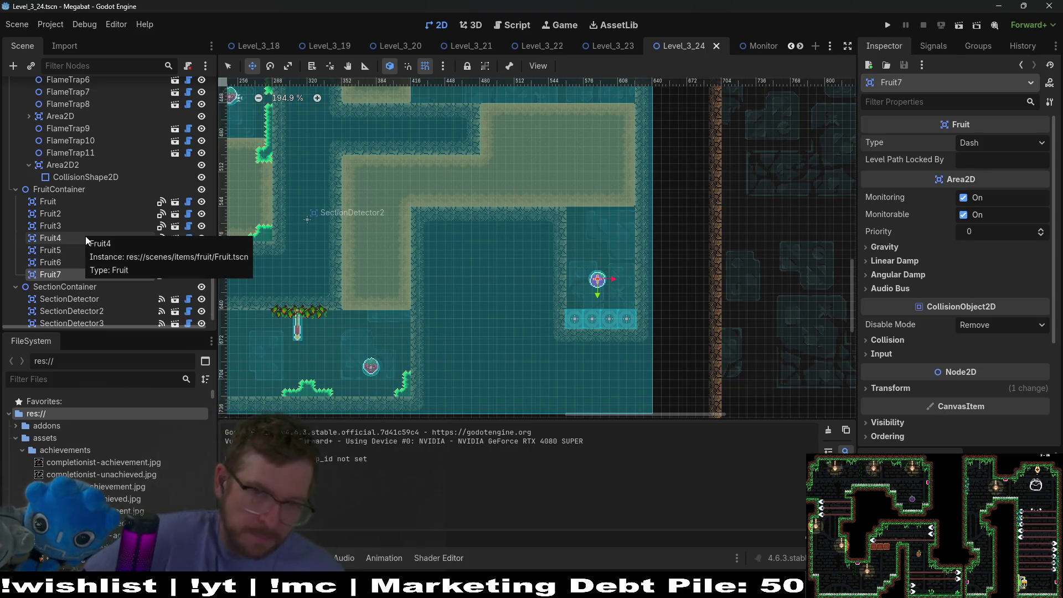
{"action": "scroll", "coordinate": [79, 255], "scroll_direction": "down", "scroll_amount": 1}
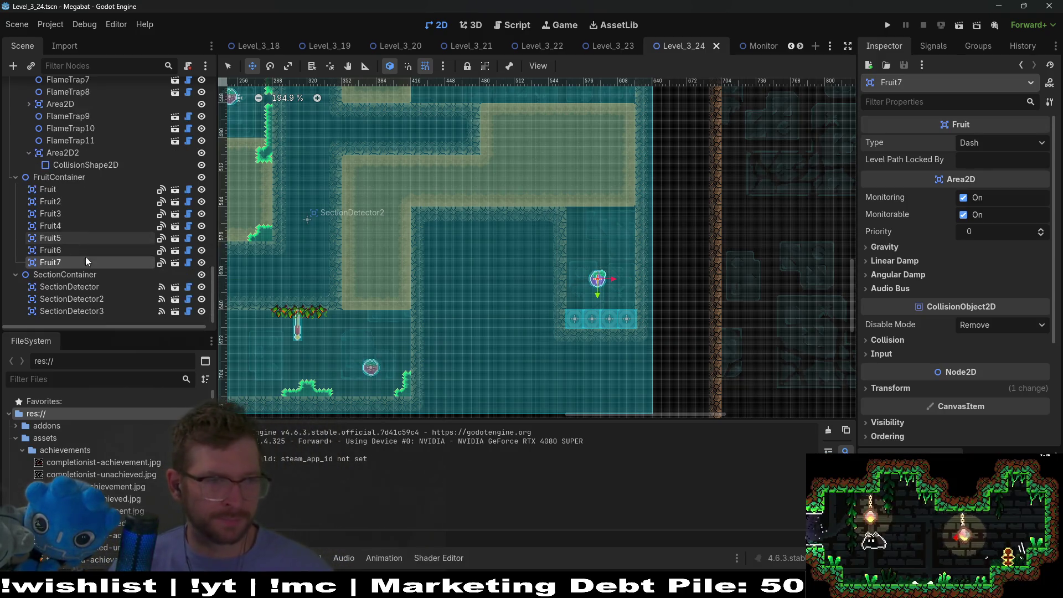
{"action": "scroll", "coordinate": [94, 259], "scroll_direction": "up", "scroll_amount": 5}
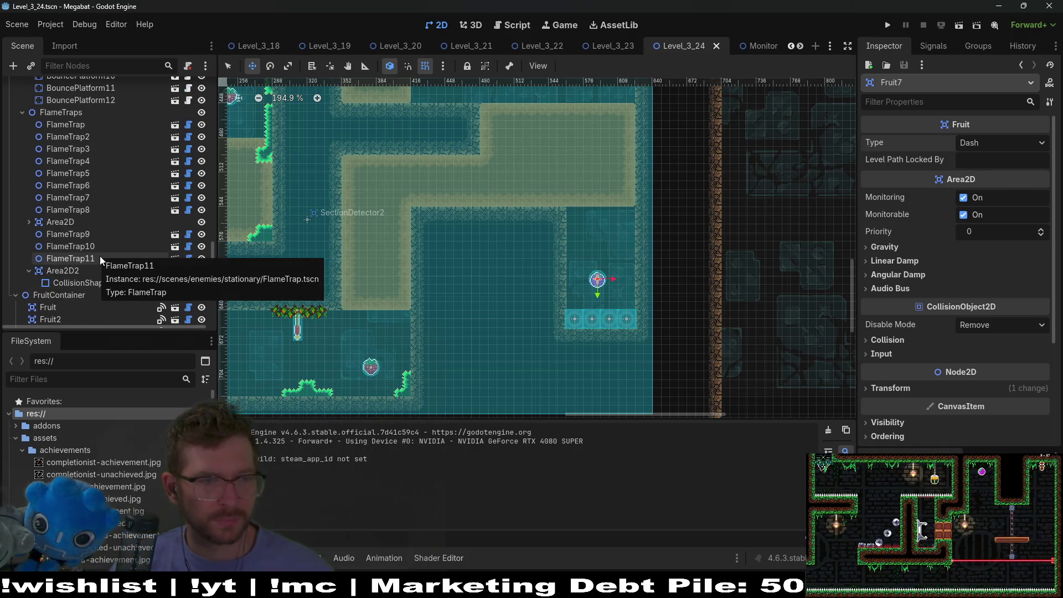
{"action": "left_click", "coordinate": [101, 259]}
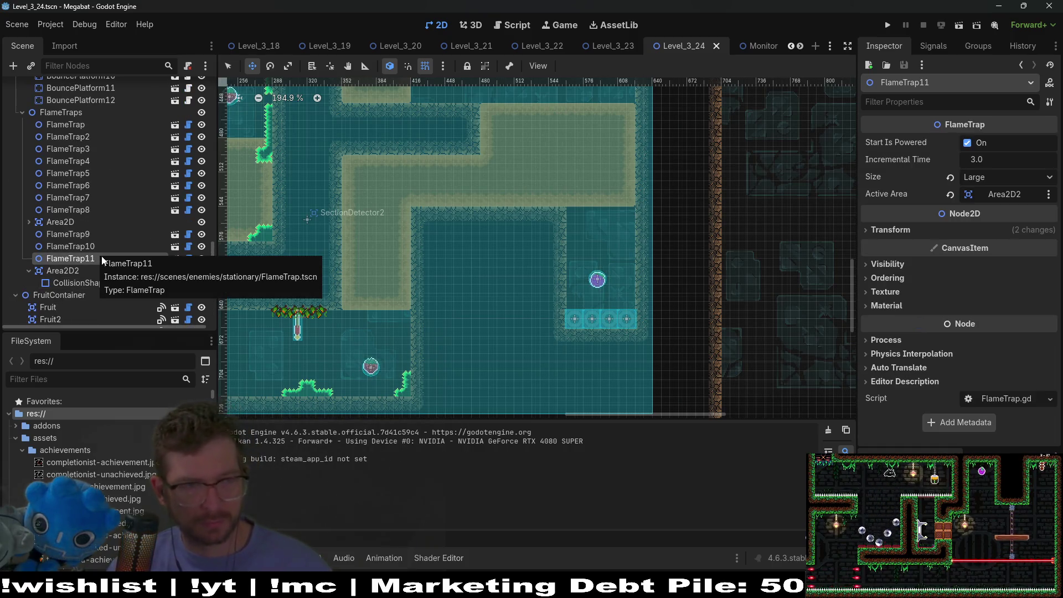
{"action": "key", "text": "ctrl+d"}
{"action": "left_click_drag", "start_coordinate": [82, 281], "coordinate": [72, 270]}
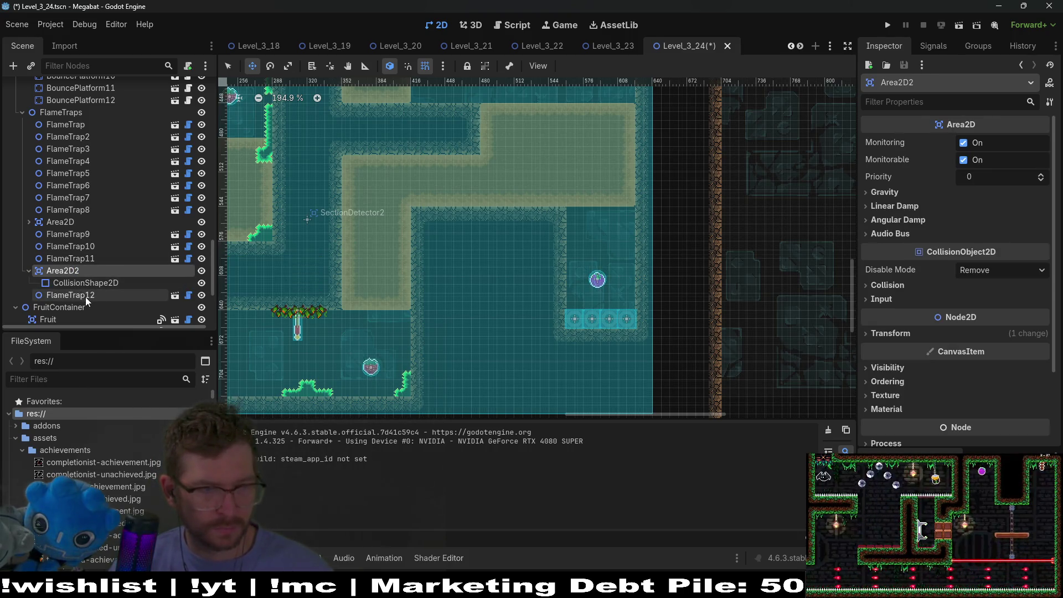
- Clear FlameTrap12's Active Area and drag it onto the fruit room's left wall
{"action": "left_click", "coordinate": [71, 295]}
{"action": "left_click", "coordinate": [950, 193]}
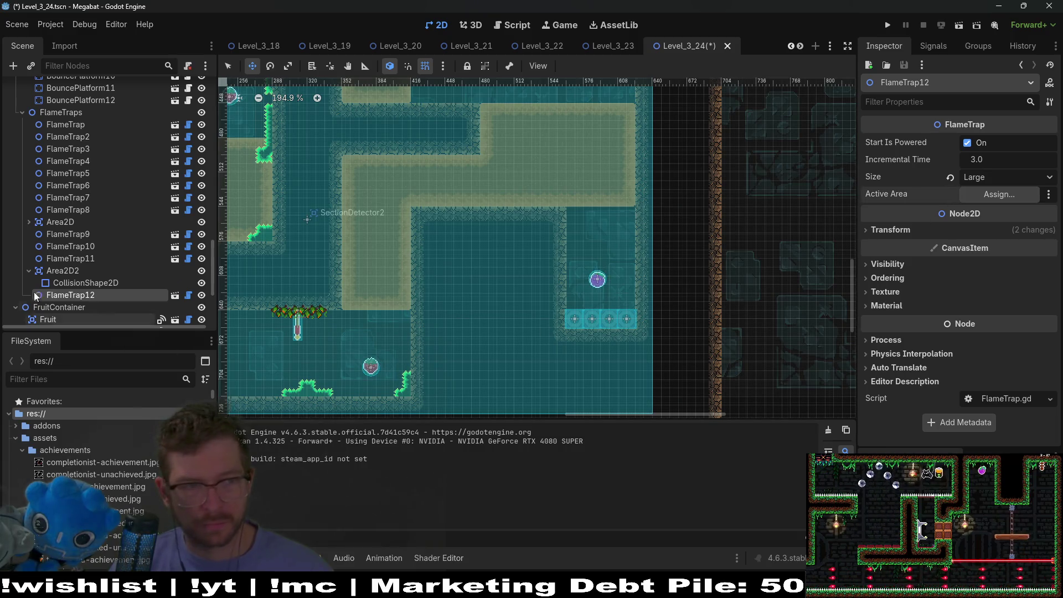
{"action": "left_click", "coordinate": [63, 270]}
{"action": "left_click", "coordinate": [147, 296]}
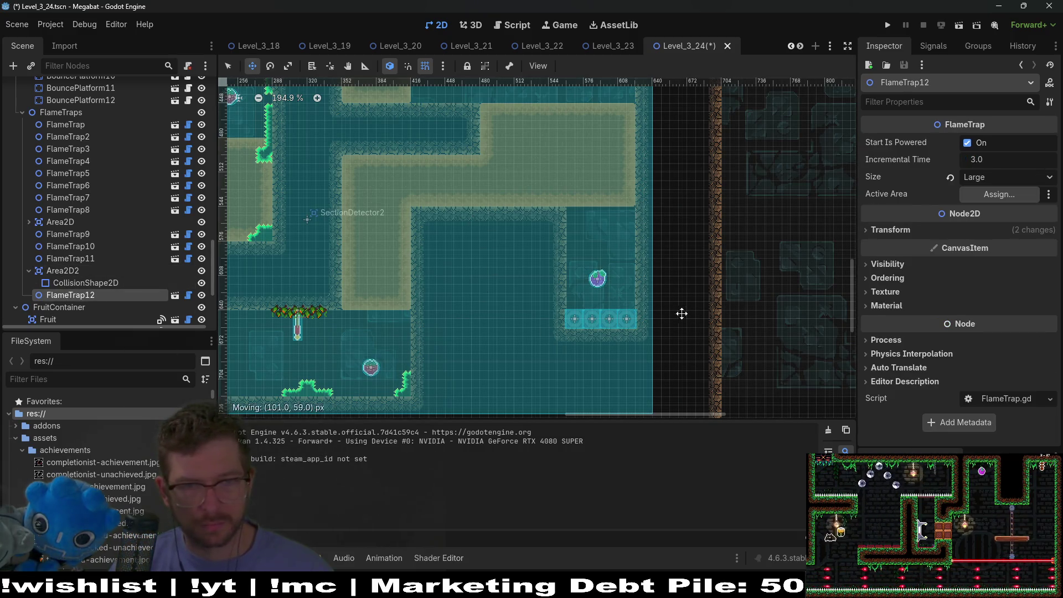
{"action": "scroll", "coordinate": [439, 265], "scroll_direction": "down", "scroll_amount": 3}
{"action": "left_click_drag", "start_coordinate": [546, 283], "coordinate": [592, 283]}
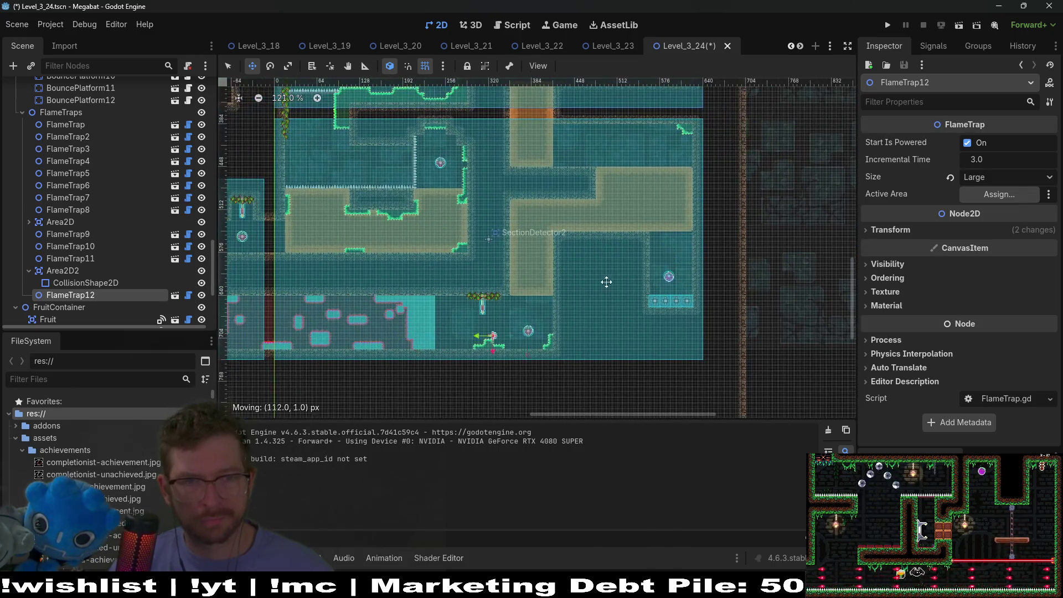
{"action": "scroll", "coordinate": [671, 285], "scroll_direction": "up", "scroll_amount": 7}
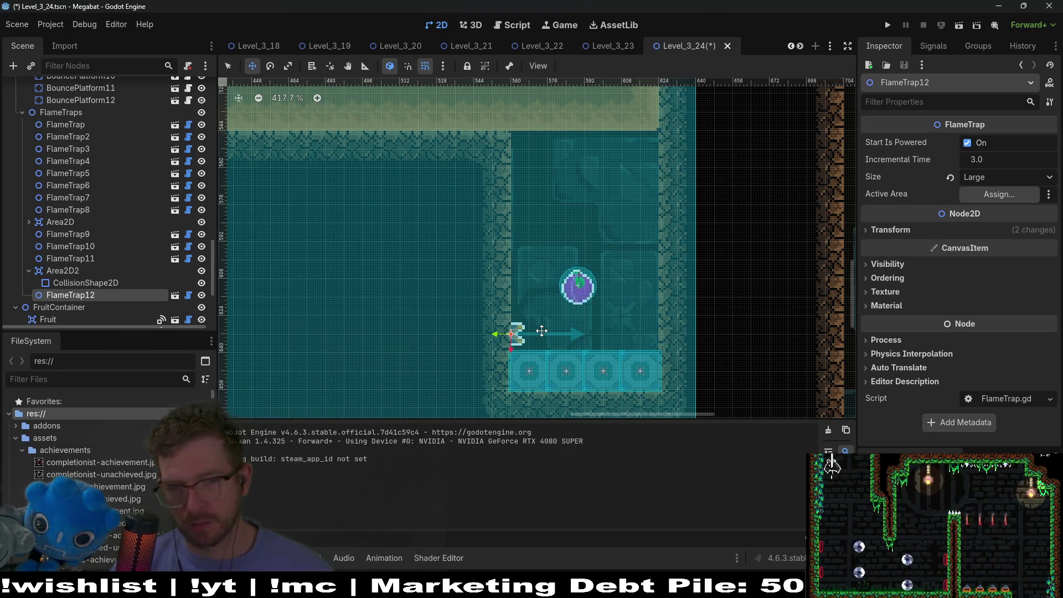
- Duplicate the flame traps in pairs and stack them down the wall to make six
{"action": "key", "text": "ctrl+d"}
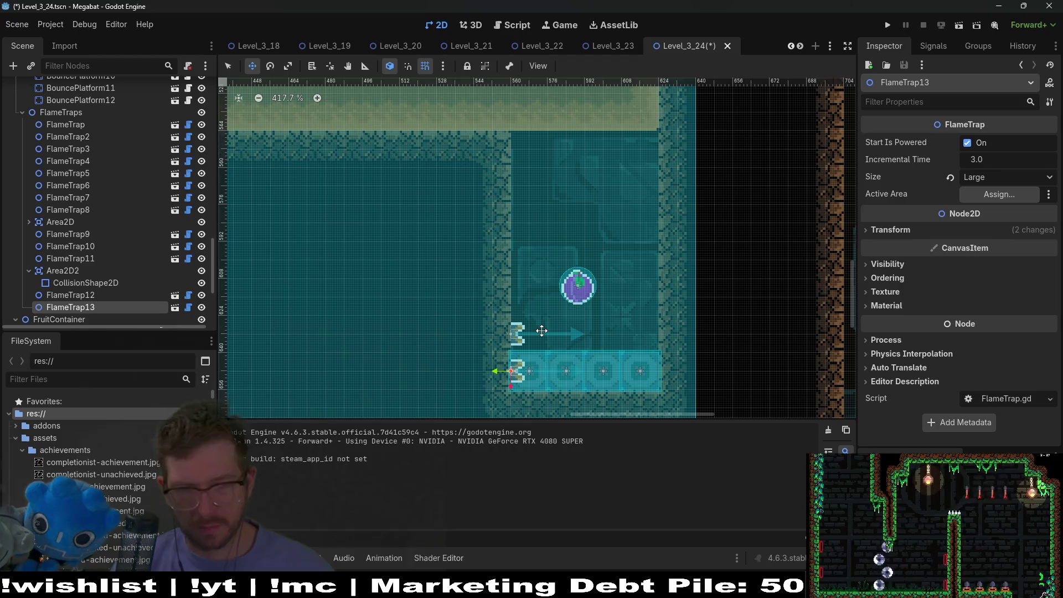
{"action": "left_click", "coordinate": [72, 295], "text": "ctrl"}
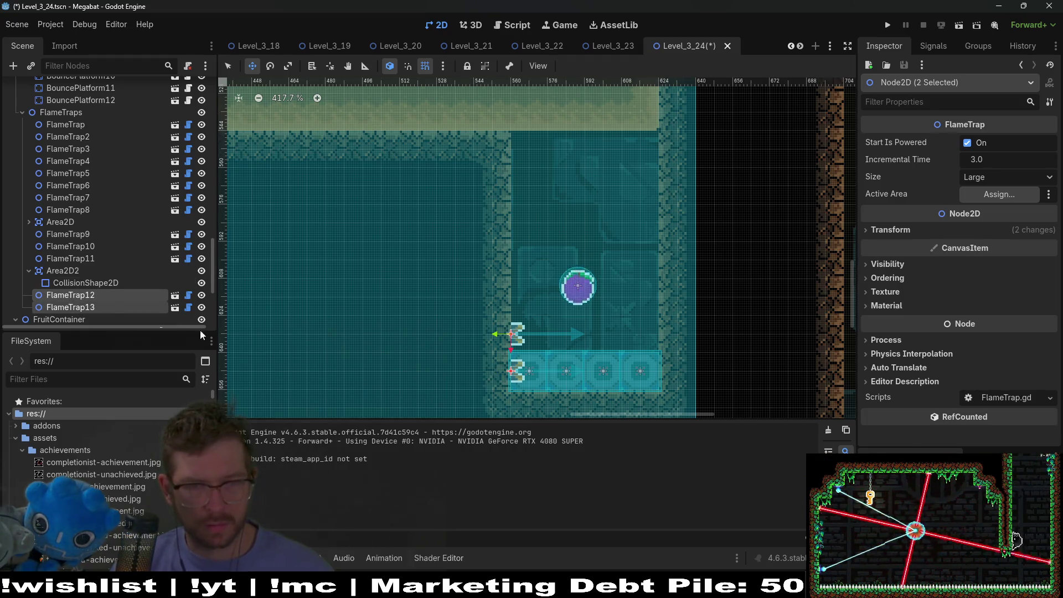
{"action": "left_click_drag", "start_coordinate": [565, 378], "coordinate": [552, 142]}
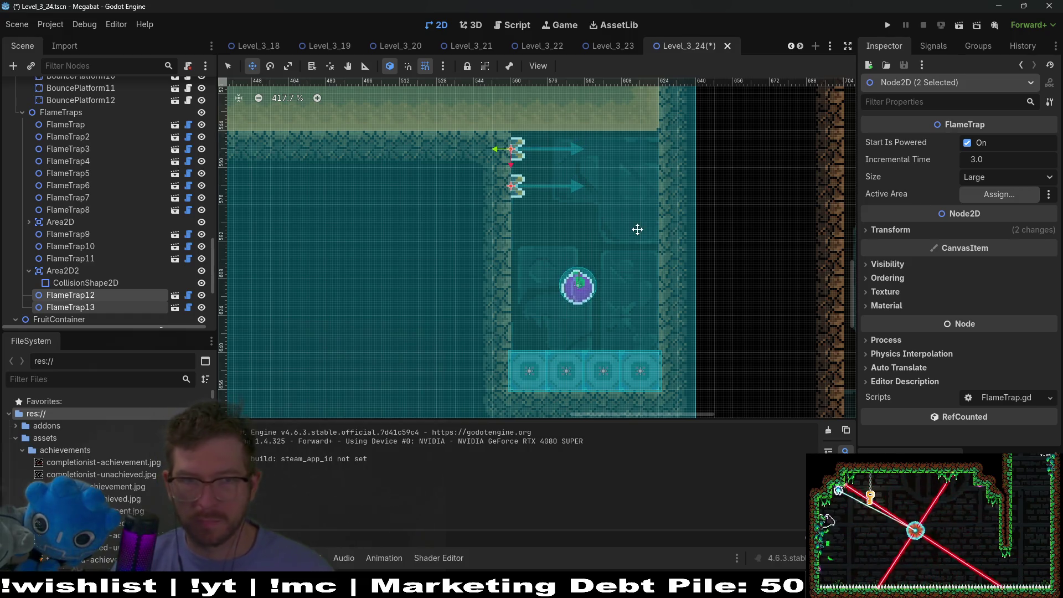
{"action": "key", "text": "ctrl+d"}
{"action": "key", "text": "Down"}
{"action": "key", "text": "Down"}
{"action": "key", "text": "Down"}
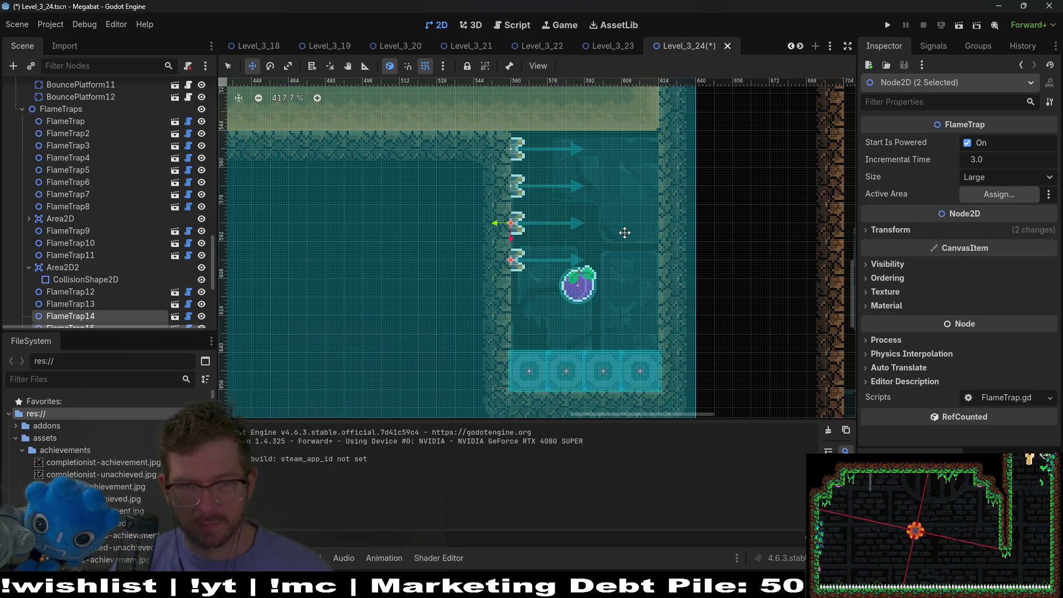
{"action": "key", "text": "ctrl+d"}
{"action": "key", "text": "Down"}
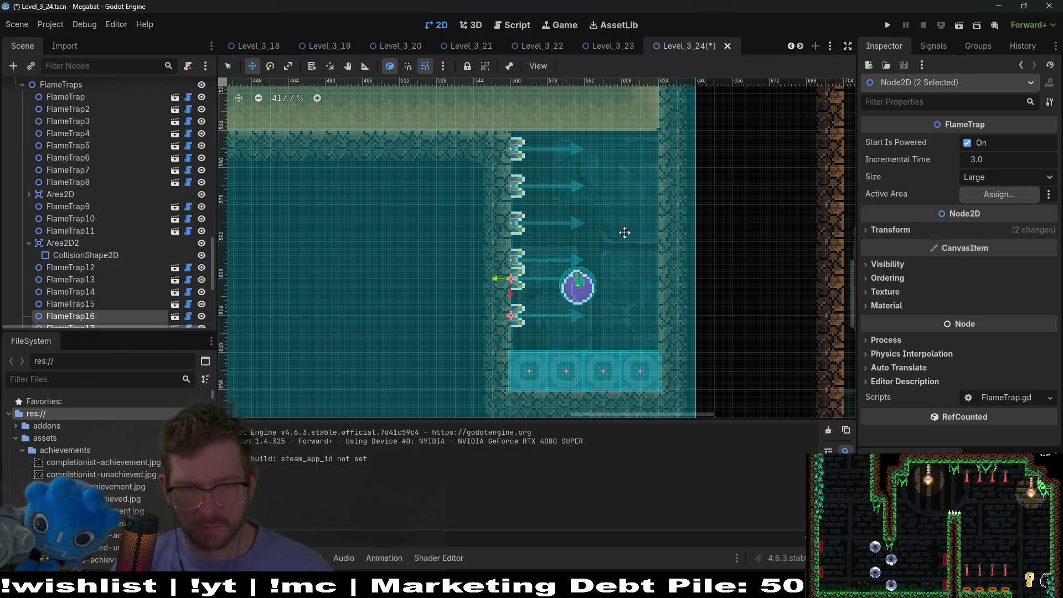
- Save the Level_3_24 scene and run it for a playtest
{"action": "scroll", "coordinate": [625, 233], "scroll_direction": "down", "scroll_amount": 4}
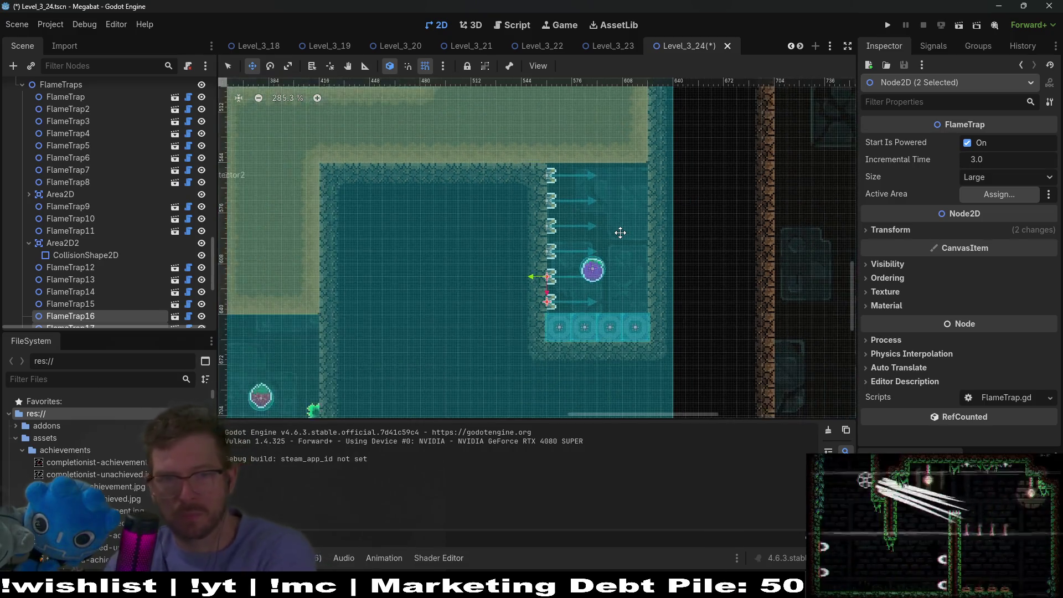
{"action": "scroll", "coordinate": [617, 195], "scroll_direction": "down", "scroll_amount": 2}
{"action": "key", "text": "ctrl+s"}
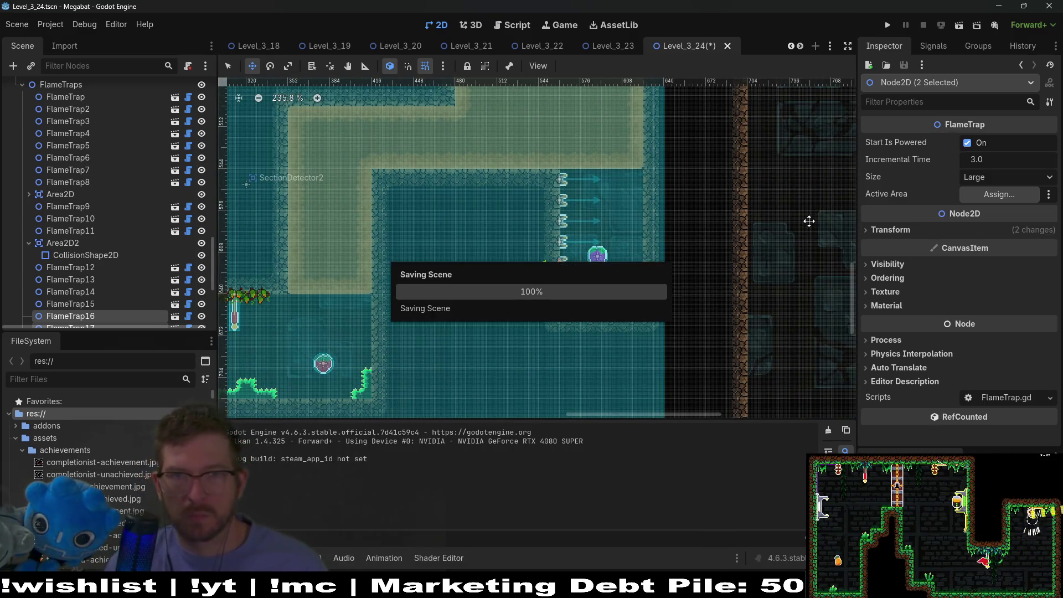
{"action": "left_click", "coordinate": [965, 31]}
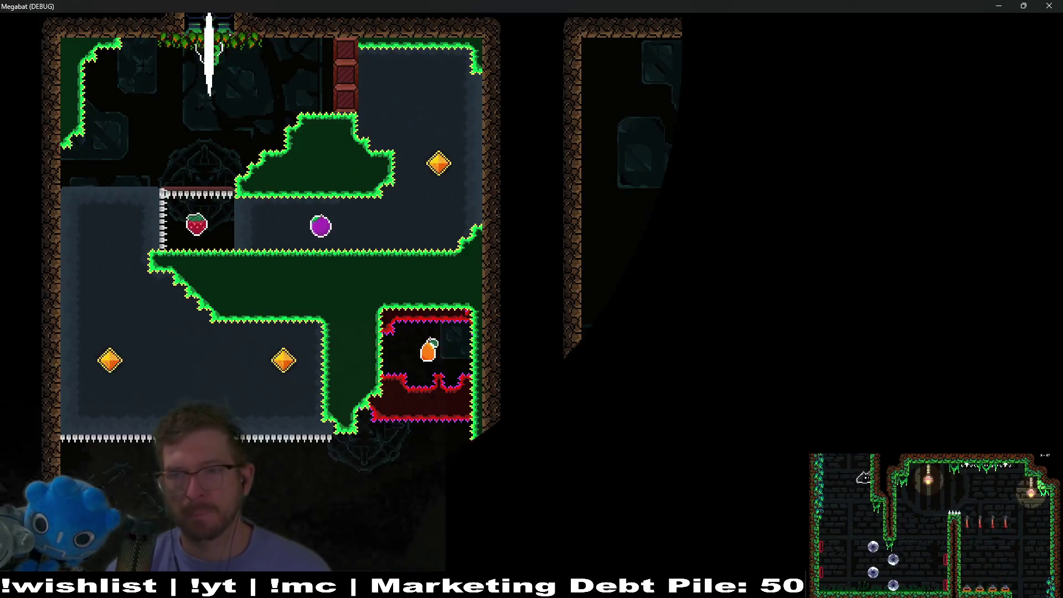
- Launch the bat down the left wall, grab the strawberry and burrow left up to the top ledge
{"action": "key", "text": "Right"}
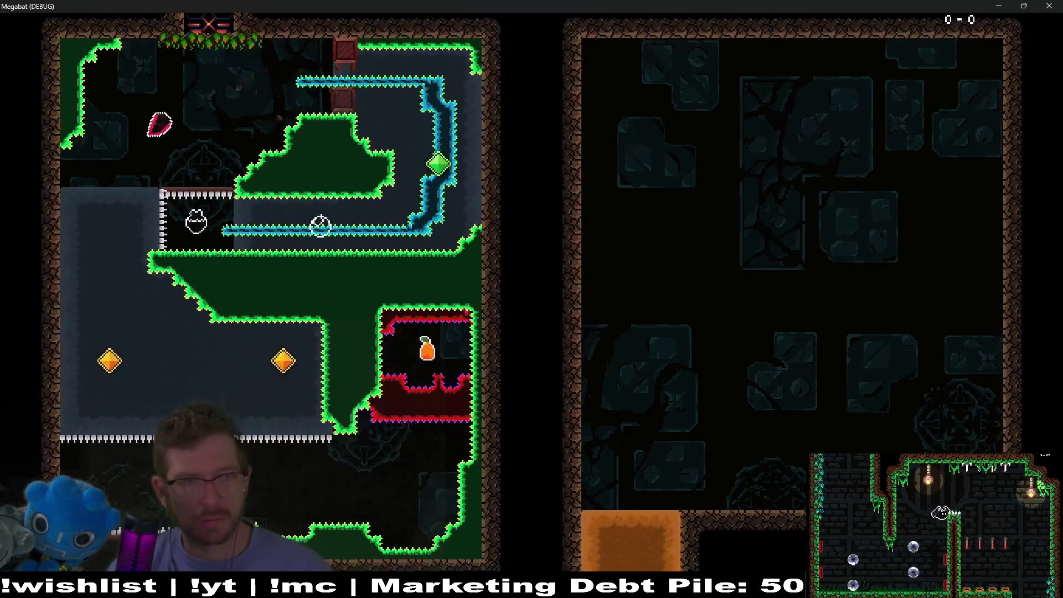
{"action": "key", "text": "Right"}
{"action": "key", "text": "Down"}
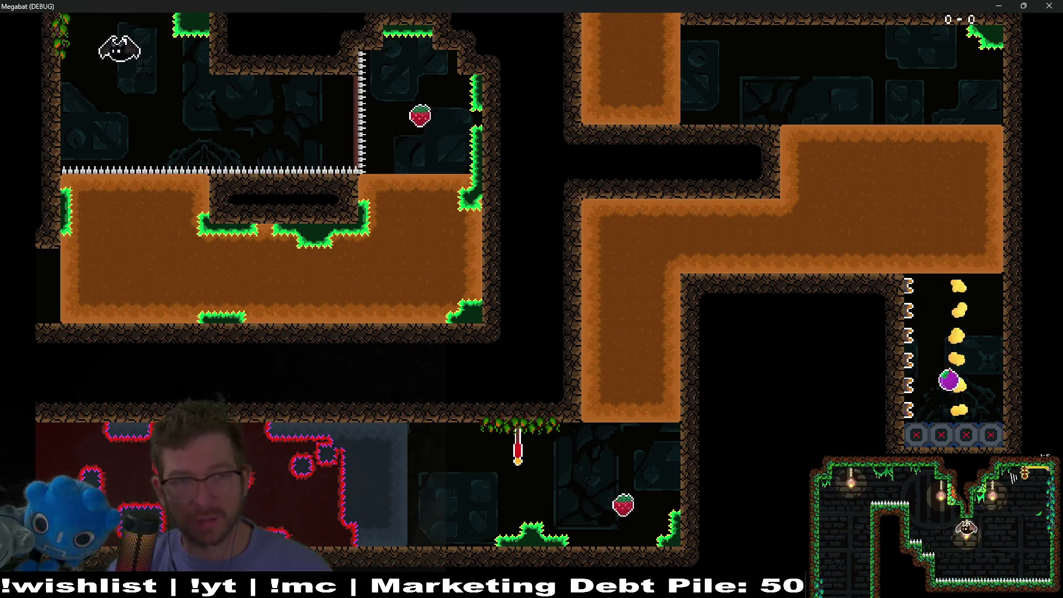
{"action": "key", "text": "Down"}
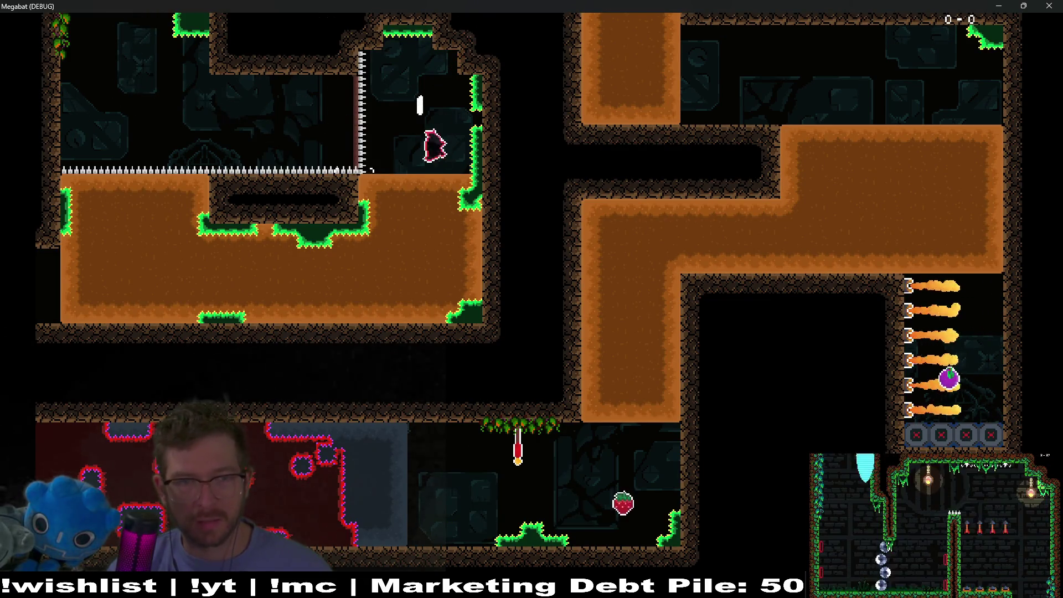
{"action": "key", "text": "Left"}
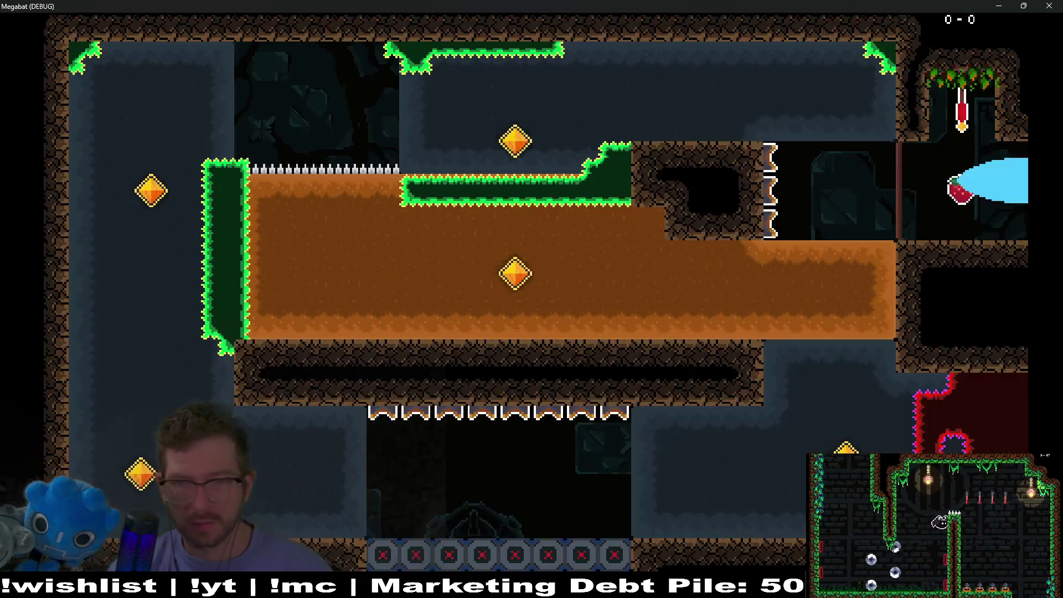
{"action": "key", "text": "Down"}
{"action": "key", "text": "Up"}
{"action": "key", "text": "Right"}
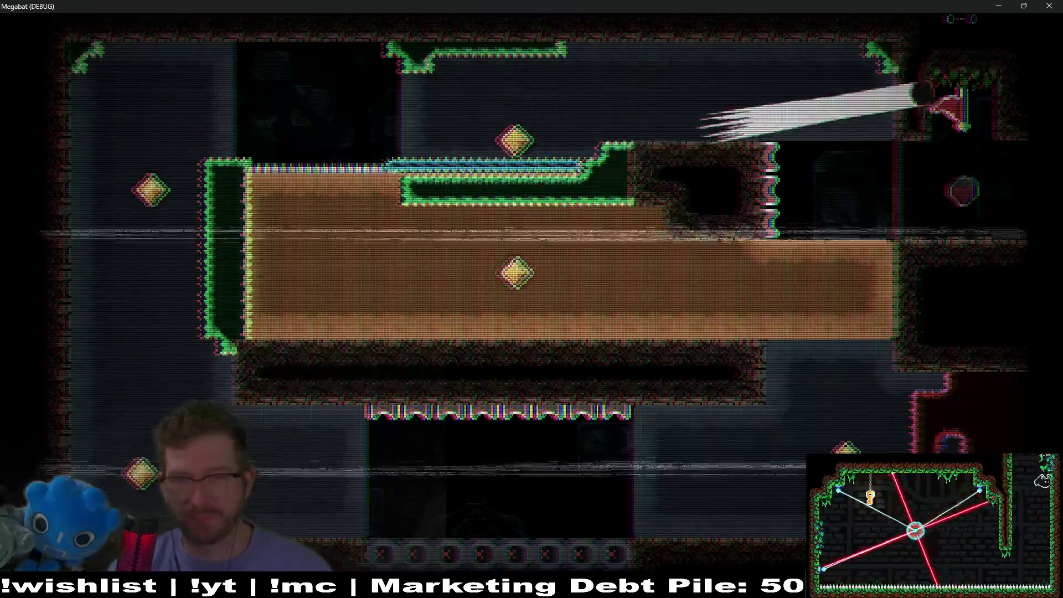
- After respawning, burrow past the middle gem, grab the upper gem and dive down past the flames
{"action": "key", "text": "Down"}
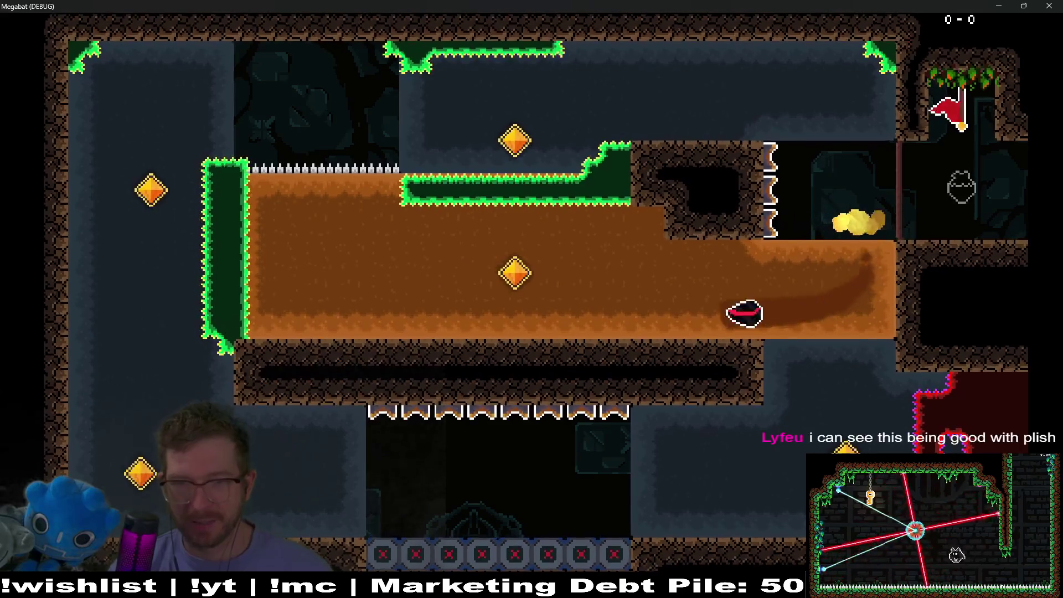
{"action": "key", "text": "Up"}
{"action": "key", "text": "Right"}
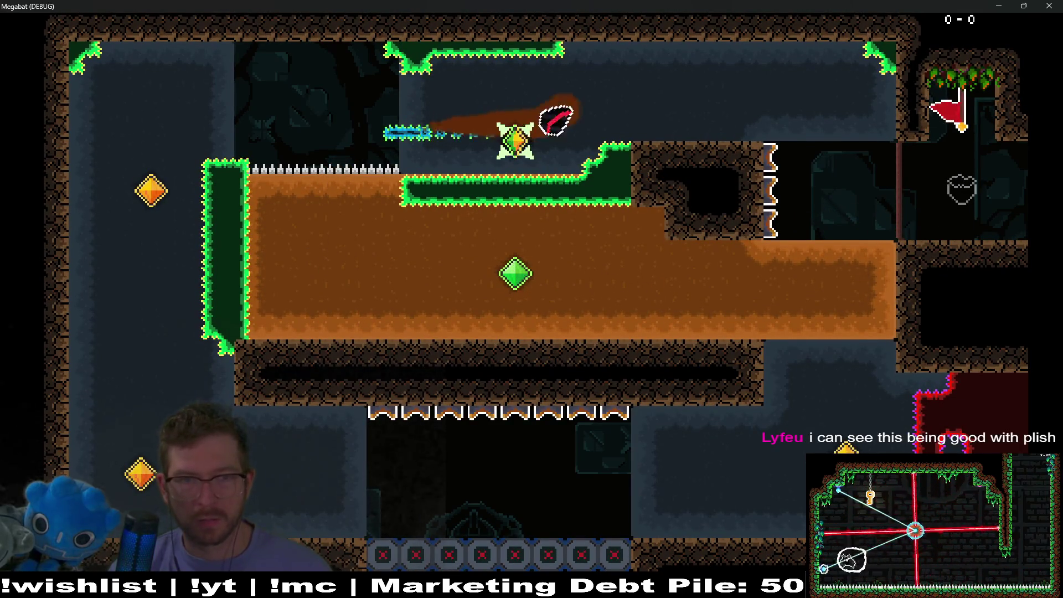
{"action": "key", "text": "Down"}
{"action": "key", "text": "Left"}
{"action": "key", "text": "Up"}
{"action": "key", "text": "Down"}
{"action": "key", "text": "Right"}
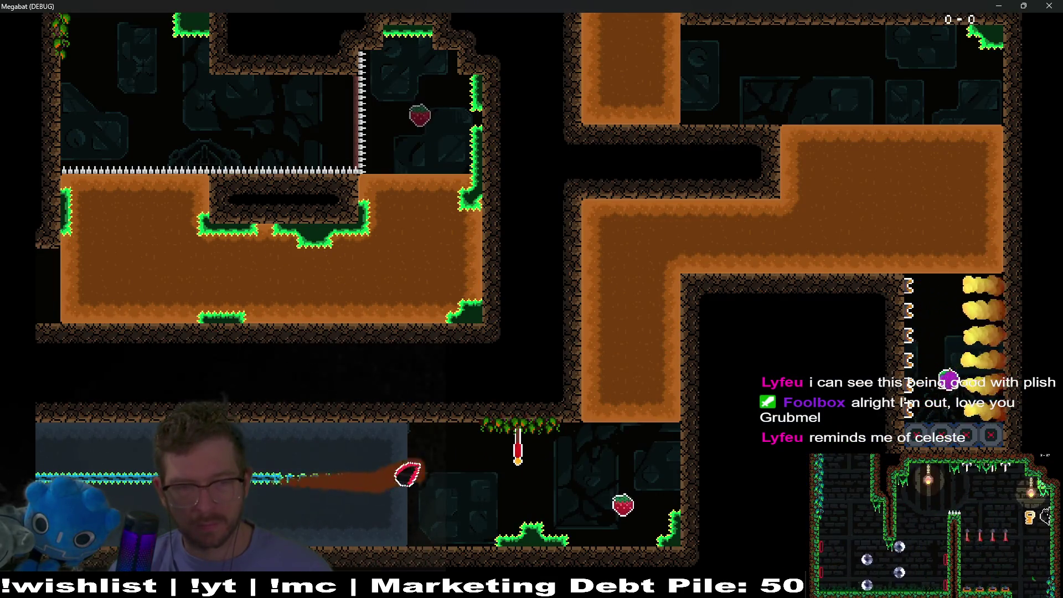
- Dig through the upper dirt onto the flame row, then fly from the checkpoint into the right shaft
{"action": "key", "text": "Right"}
{"action": "key", "text": "Left"}
{"action": "key", "text": "Up"}
{"action": "key", "text": "Right"}
{"action": "key", "text": "Down"}
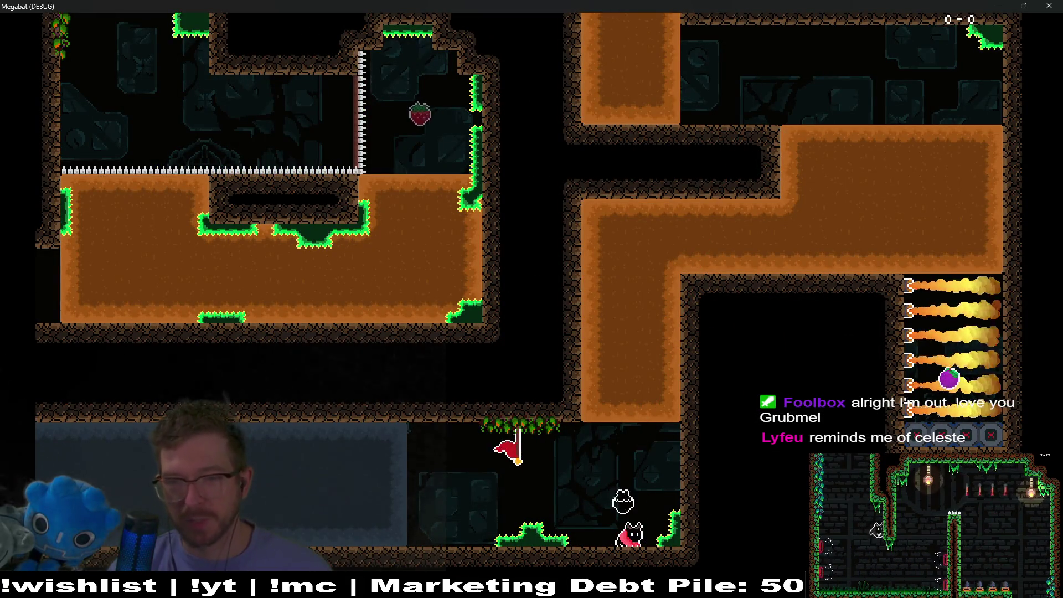
{"action": "key", "text": "Up"}
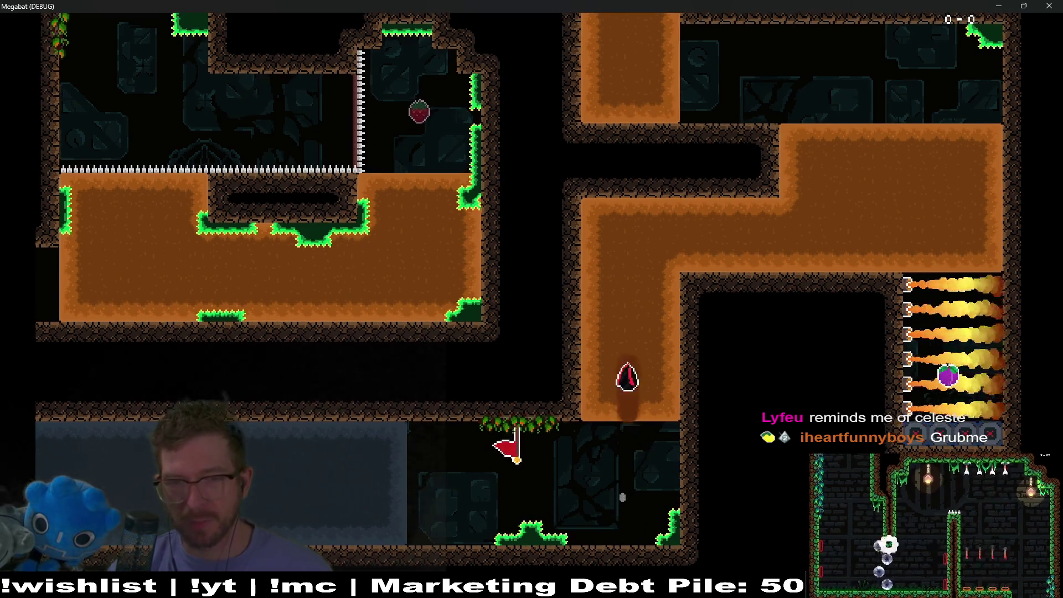
{"action": "key", "text": "Right"}
{"action": "key", "text": "Down"}
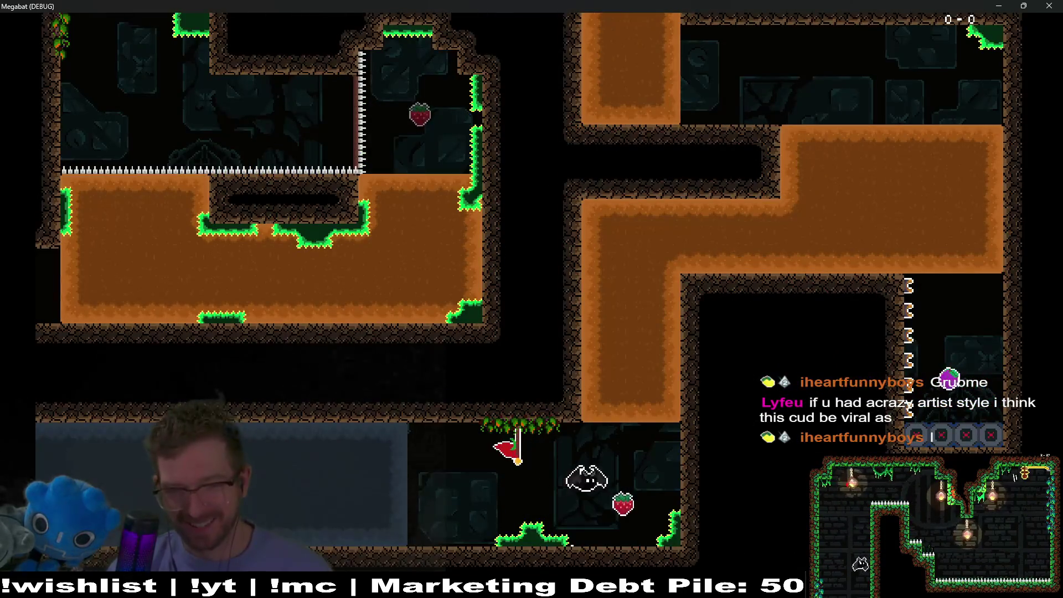
- Relaunch from the checkpoint and loop through the orange tunnel and both shafts
{"action": "key", "text": "Up"}
{"action": "key", "text": "Right"}
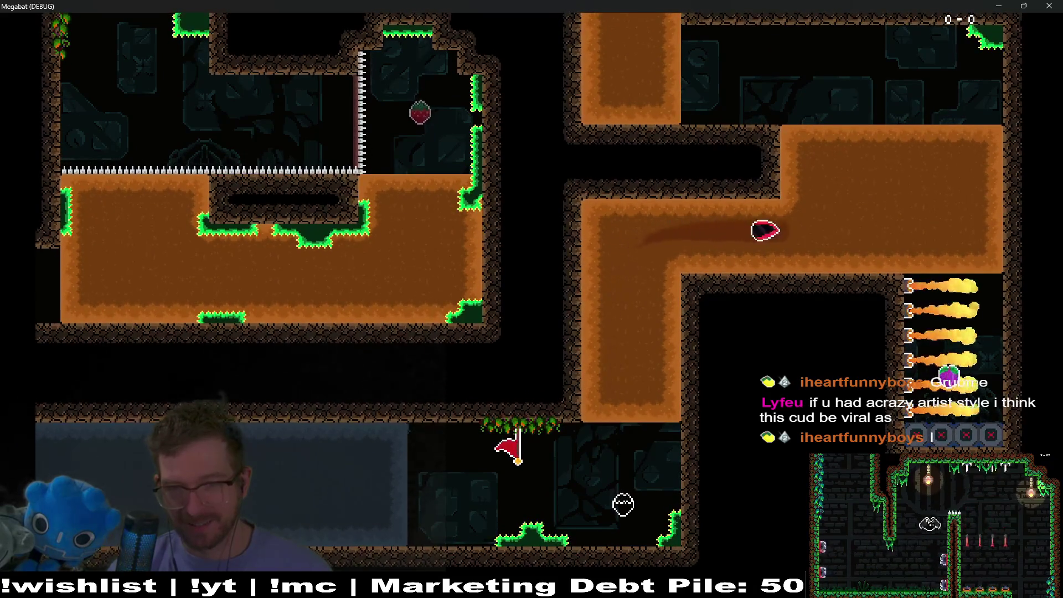
{"action": "key", "text": "Left"}
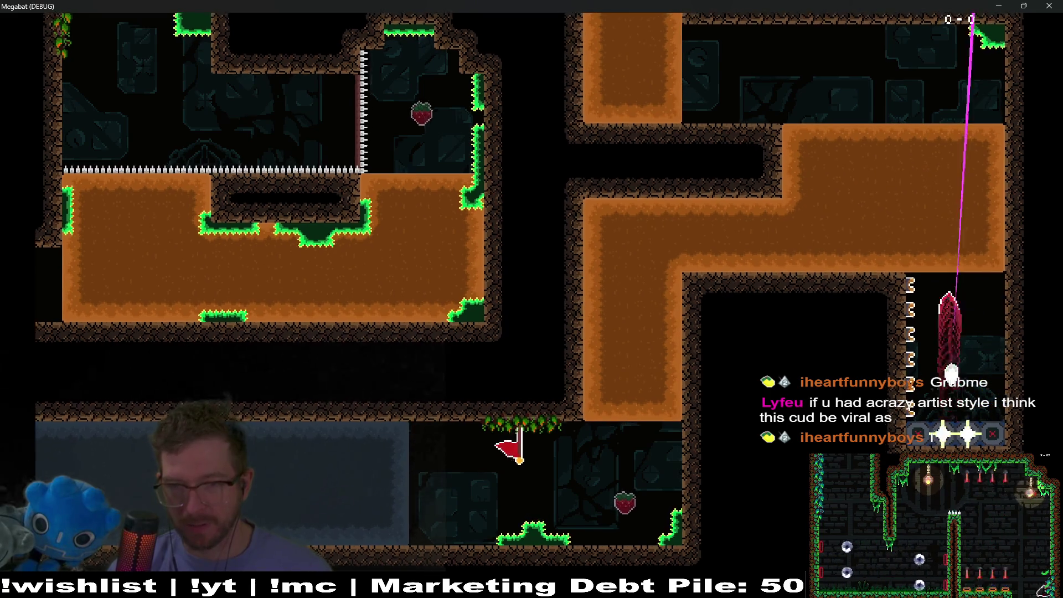
{"action": "key", "text": "Up"}
{"action": "key", "text": "Left"}
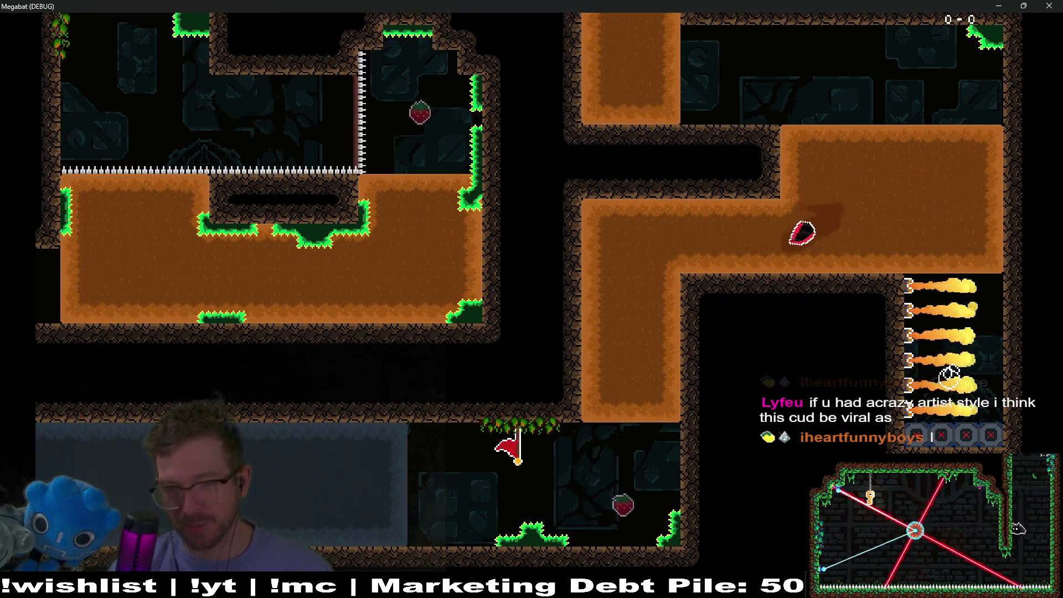
{"action": "key", "text": "Down"}
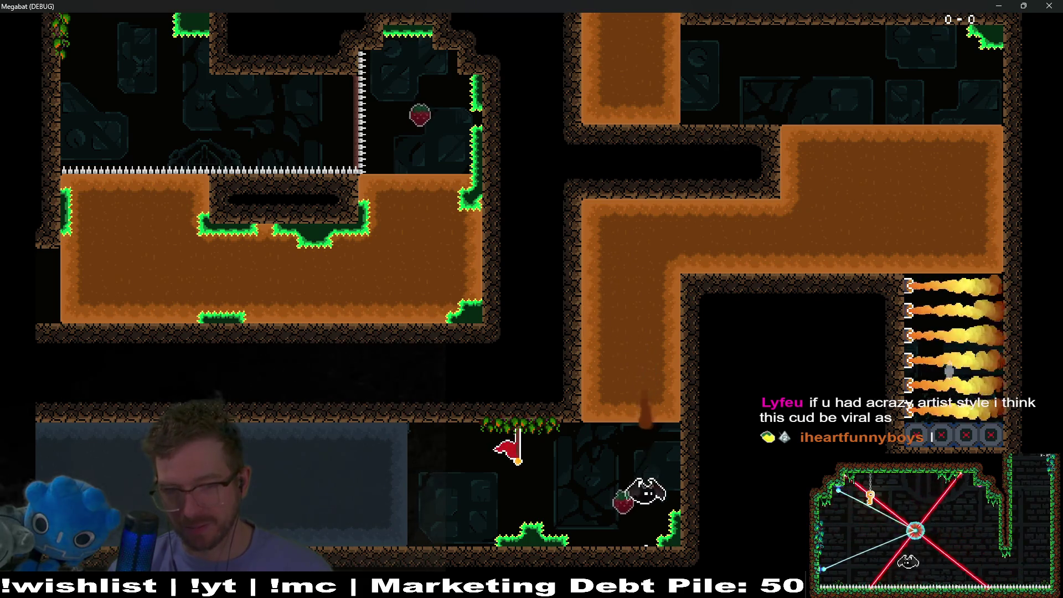
{"action": "key", "text": "Up"}
{"action": "key", "text": "Right"}
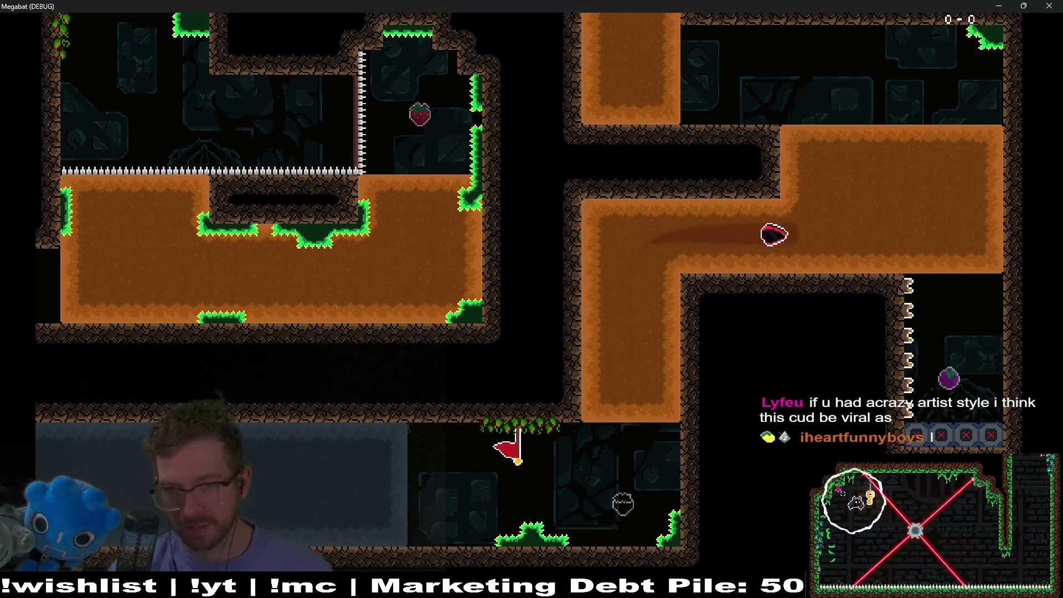
- Collect the eggplant in the flame shaft, fly back along the orange tunnel and close the game
{"action": "key", "text": "Down"}
{"action": "key", "text": "Up"}
{"action": "key", "text": "Left"}
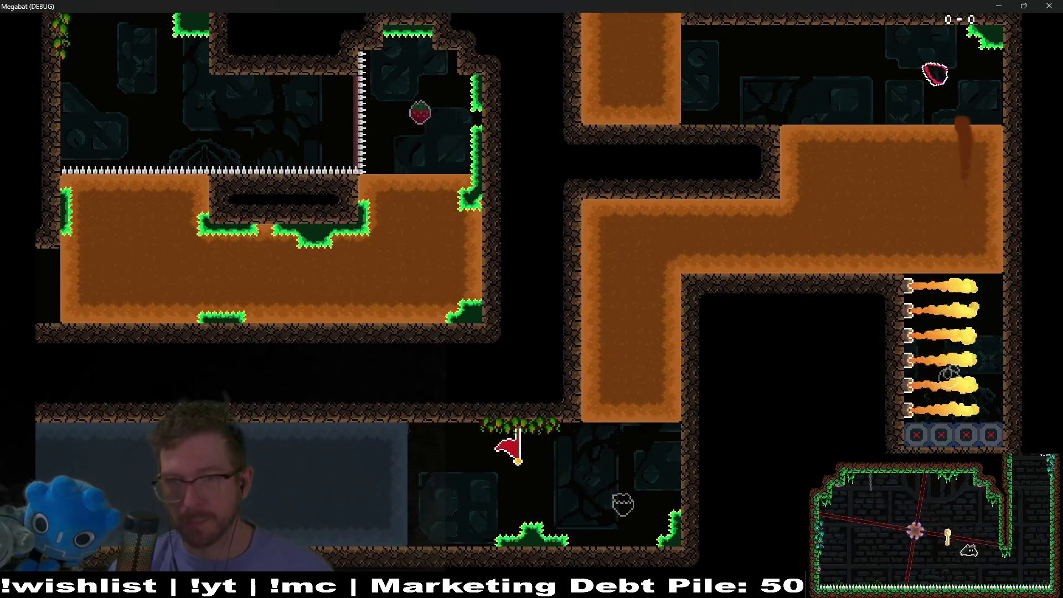
{"action": "key", "text": "Down"}
{"action": "key", "text": "Left"}
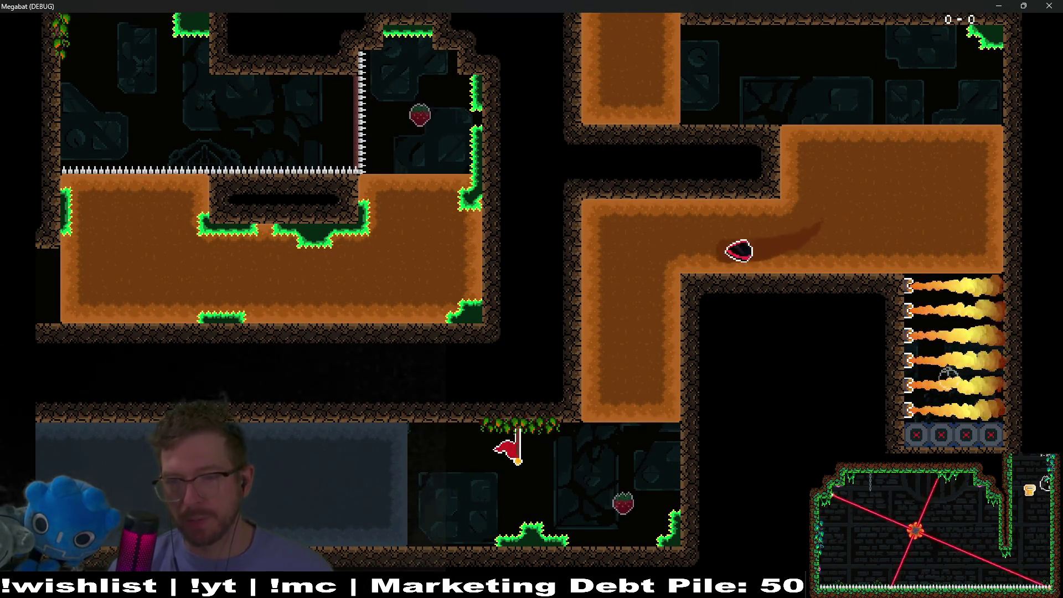
{"action": "left_click", "coordinate": [1038, 6]}
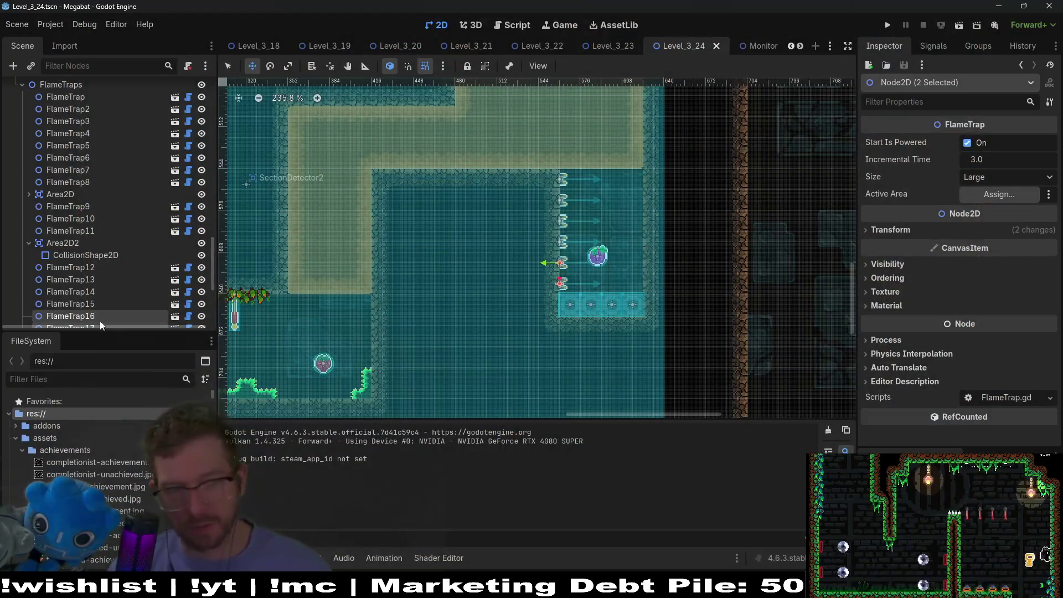
- Drag Fruit7 up about 43 px beside the upper flame traps, then save the scene
{"action": "scroll", "coordinate": [77, 230], "scroll_direction": "down", "scroll_amount": 5}
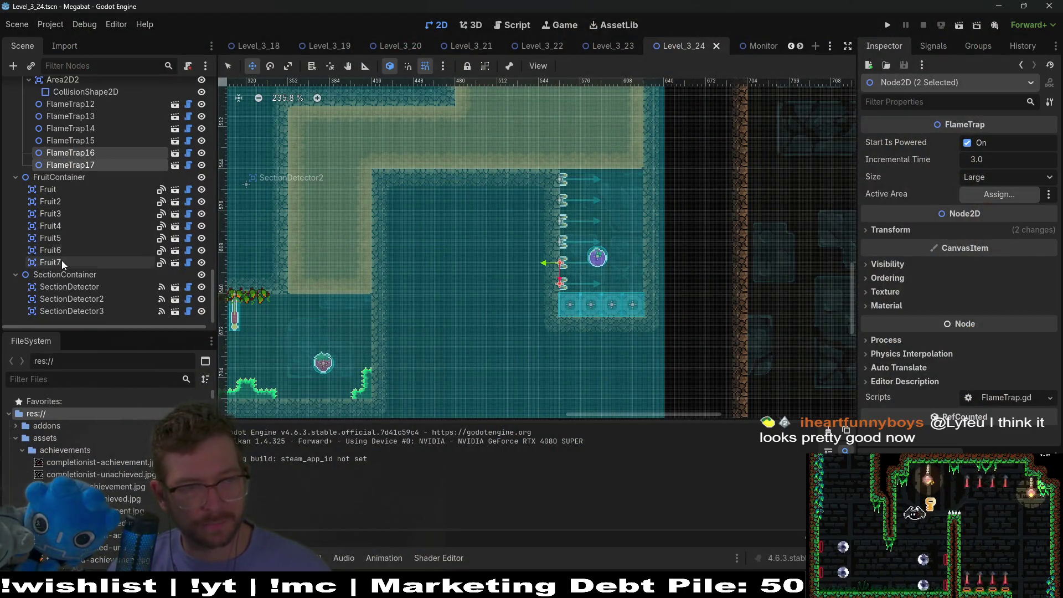
{"action": "left_click", "coordinate": [62, 262]}
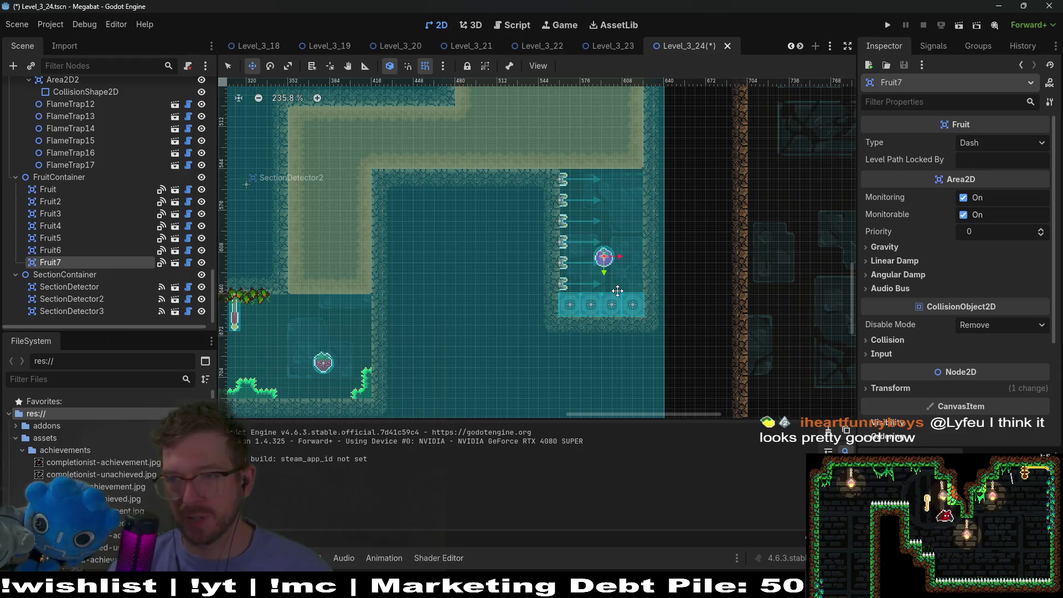
{"action": "scroll", "coordinate": [549, 289], "scroll_direction": "up", "scroll_amount": 4}
{"action": "left_click_drag", "start_coordinate": [594, 383], "coordinate": [597, 248]}
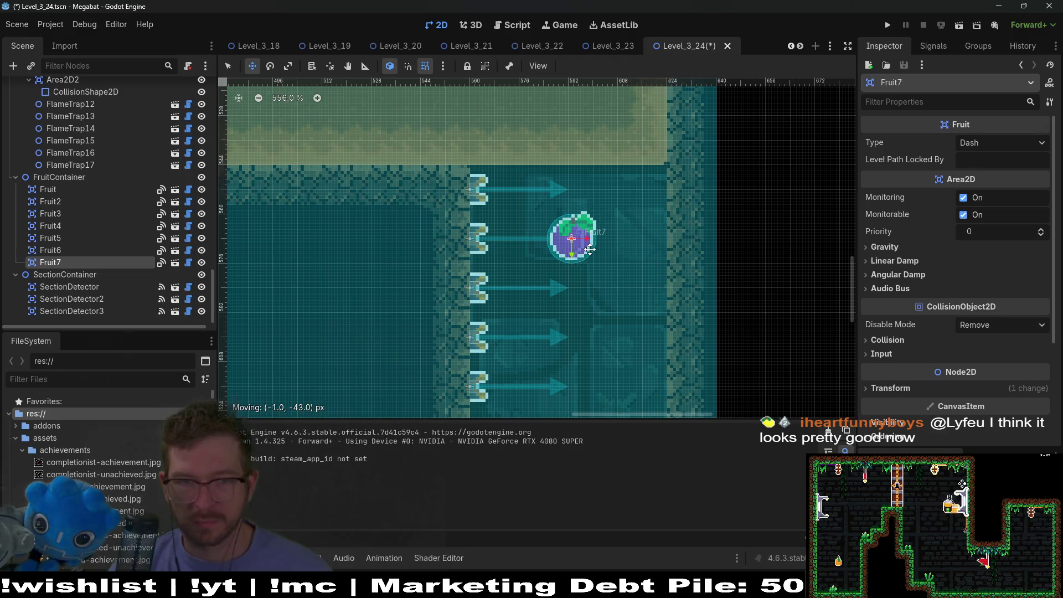
{"action": "scroll", "coordinate": [585, 251], "scroll_direction": "down", "scroll_amount": 4}
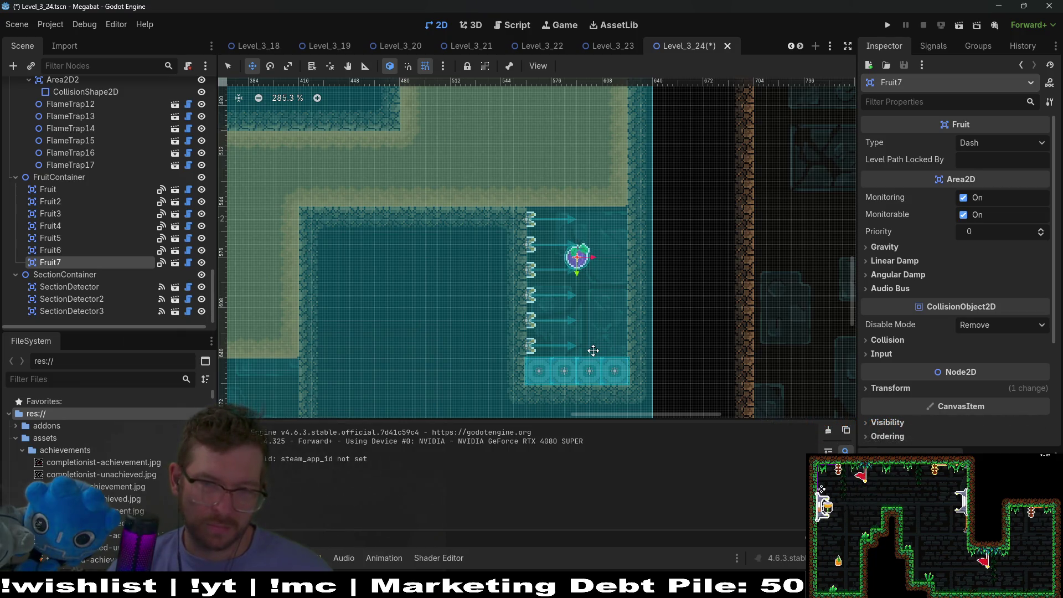
{"action": "key", "text": "ctrl+s"}
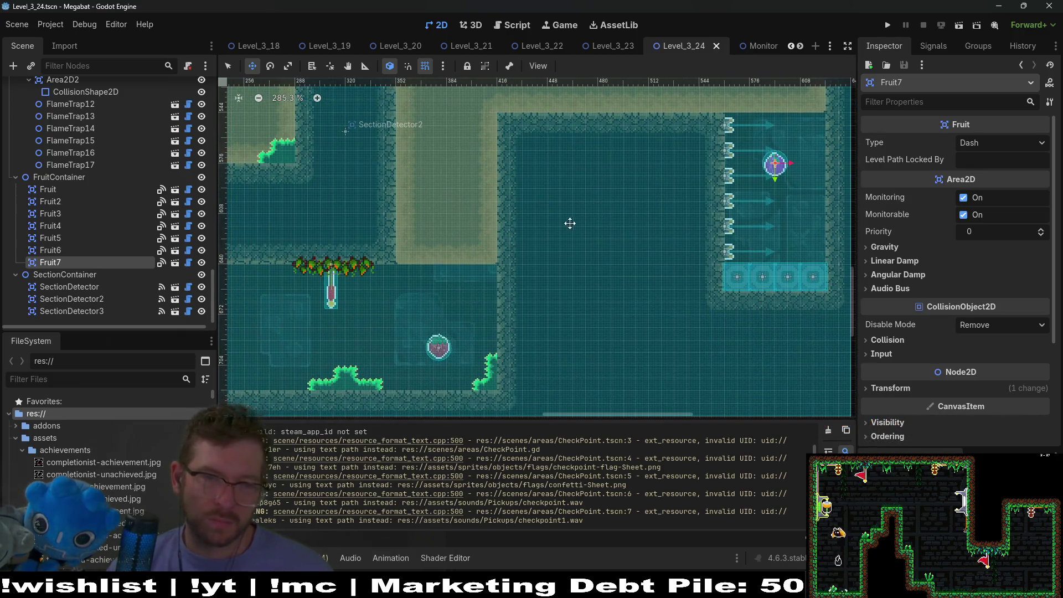
- Launch the game, pick the first save profile, and start level 2 - 15 in the green world
{"action": "left_click", "coordinate": [889, 26]}
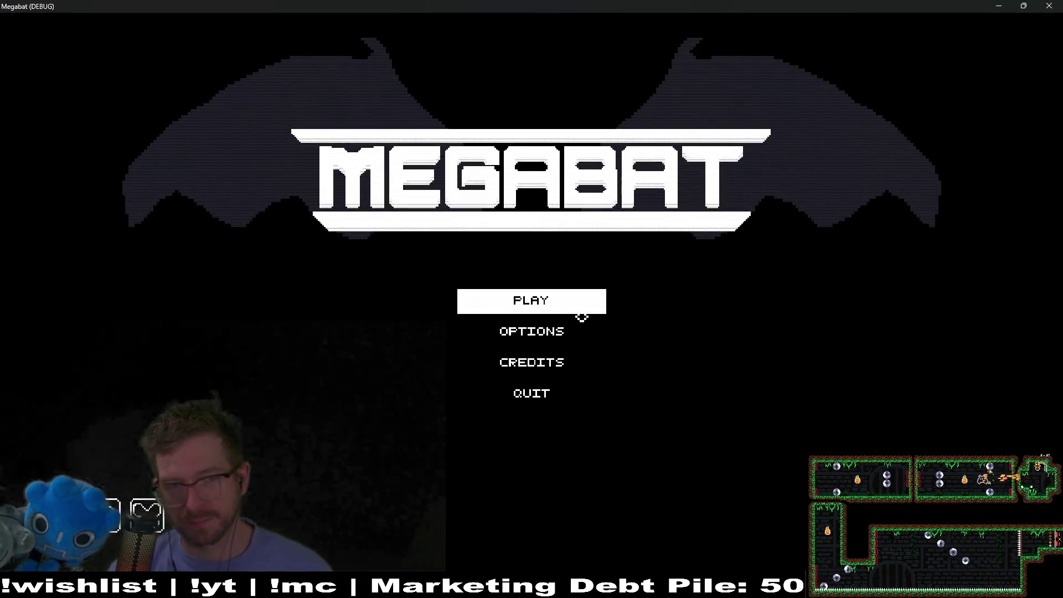
{"action": "left_click", "coordinate": [581, 313]}
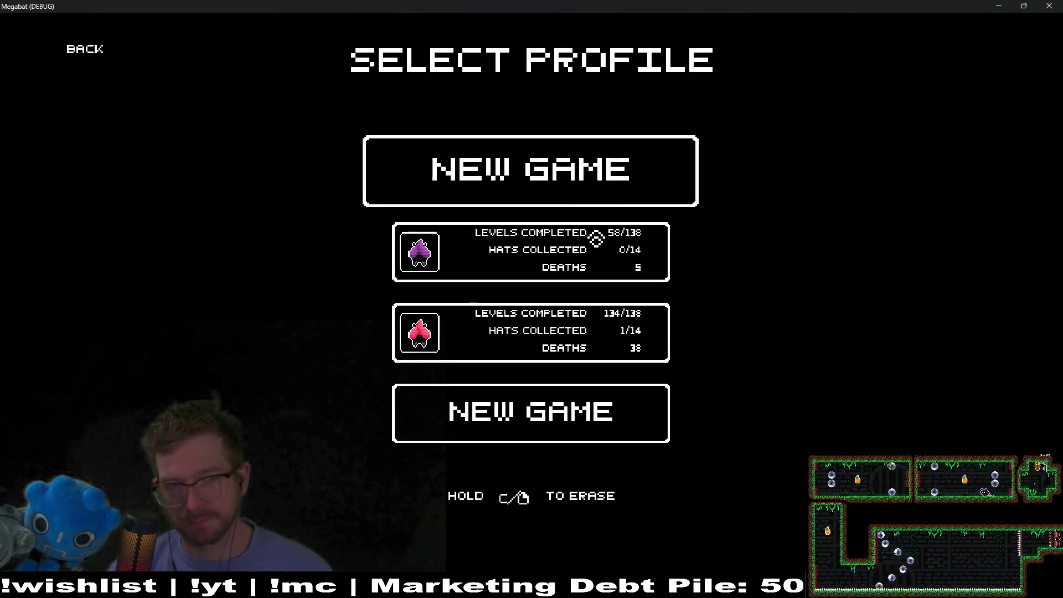
{"action": "left_click", "coordinate": [596, 271]}
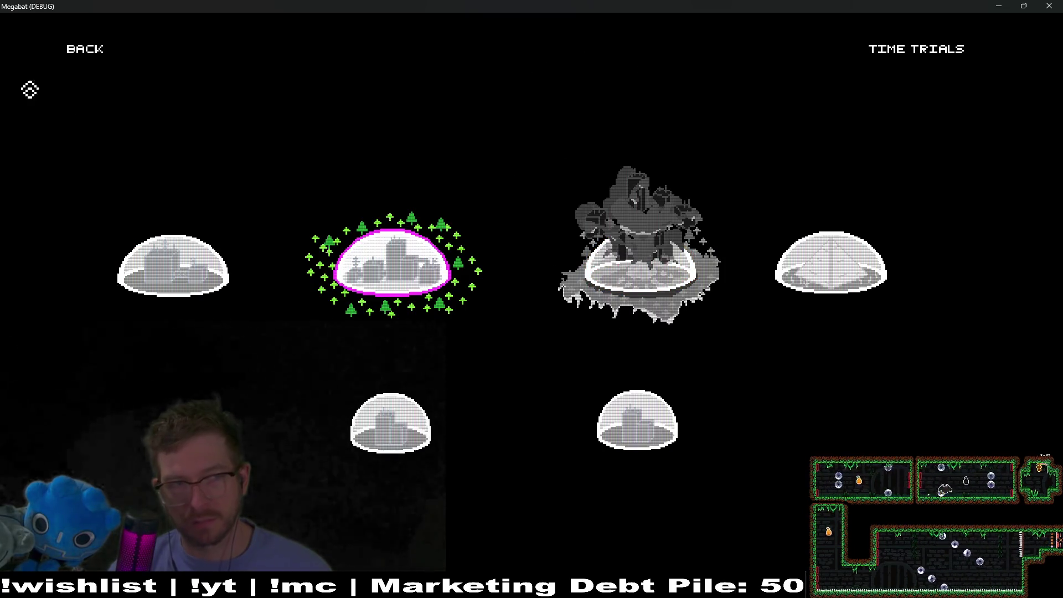
{"action": "left_click", "coordinate": [84, 49]}
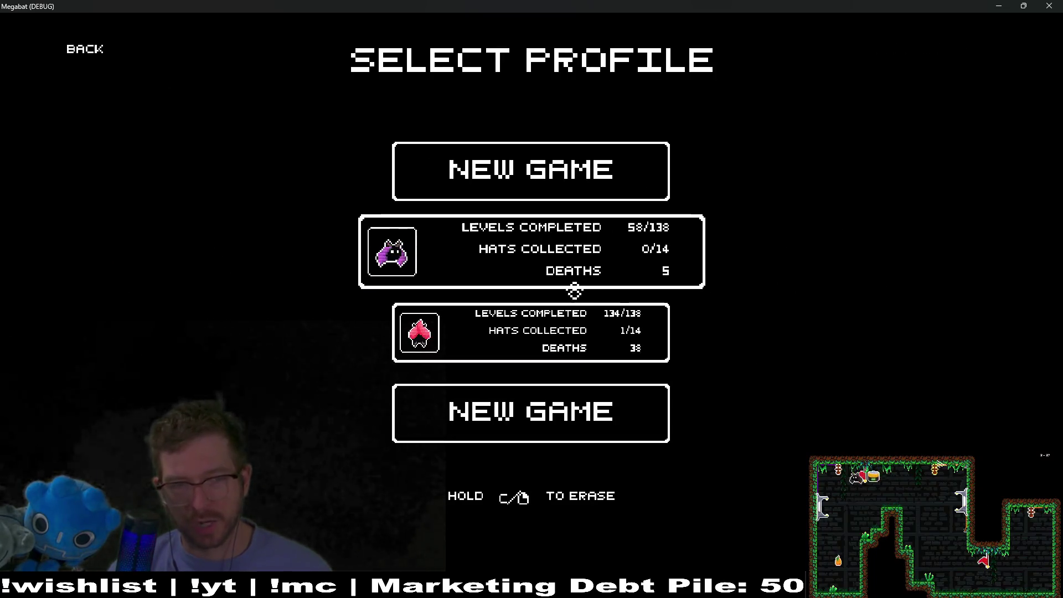
{"action": "left_click", "coordinate": [541, 287]}
{"action": "left_click", "coordinate": [719, 328]}
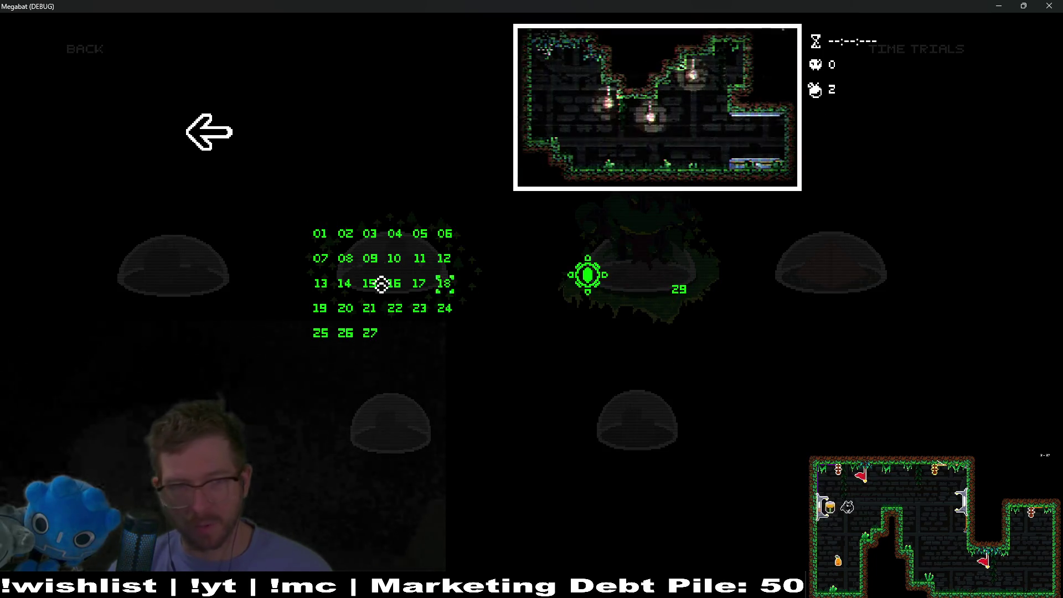
{"action": "key", "text": "Return"}
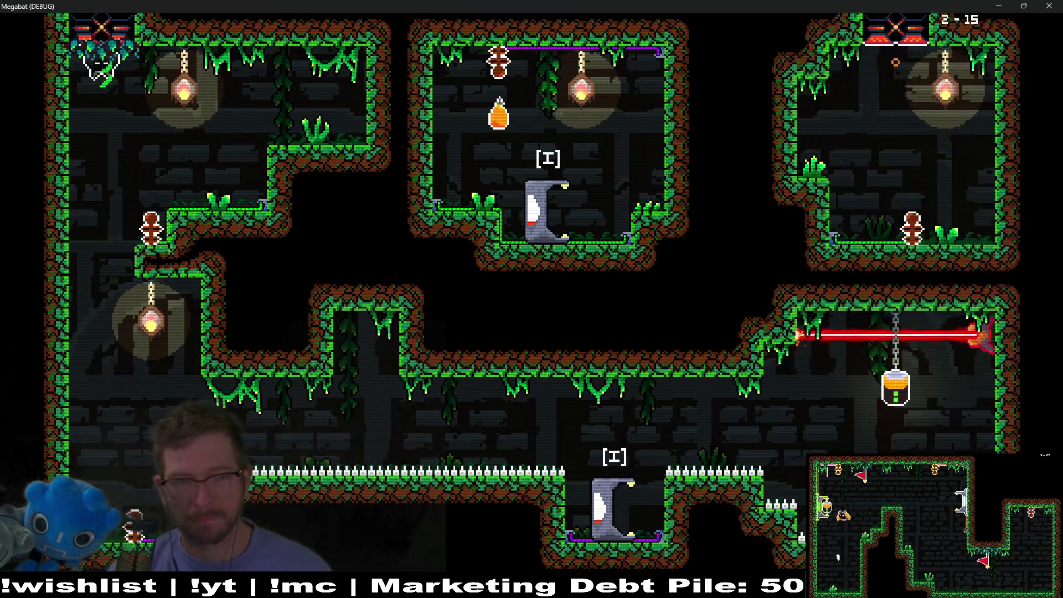
- Fly the bat down through the laser and take the lantern to the lower door
{"action": "key", "text": "Left"}
{"action": "key", "text": "Right"}
{"action": "key", "text": "Up"}
{"action": "key", "text": "Right"}
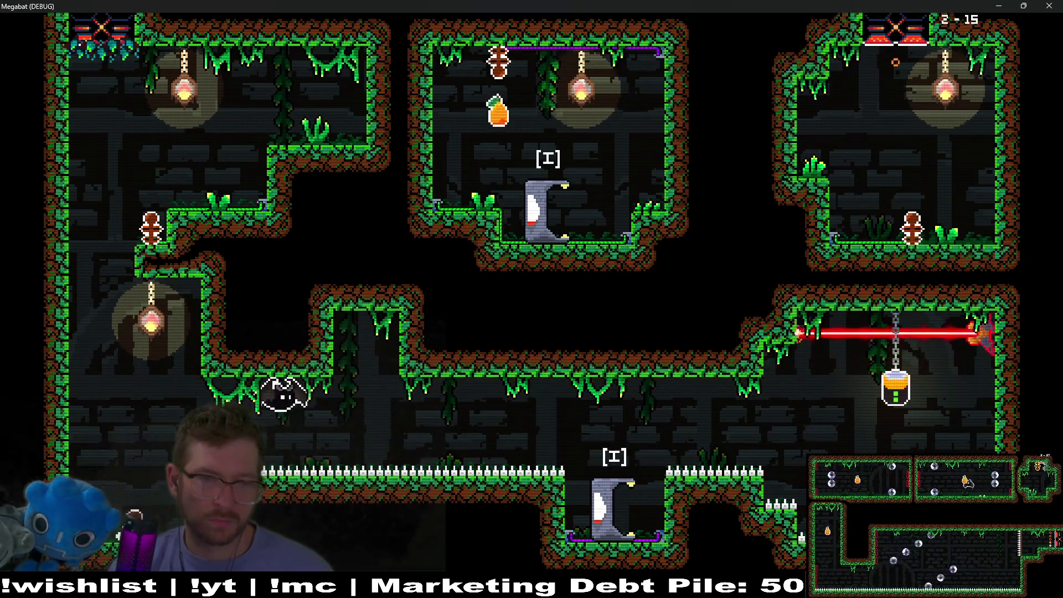
{"action": "key", "text": "Down"}
{"action": "key", "text": "Right"}
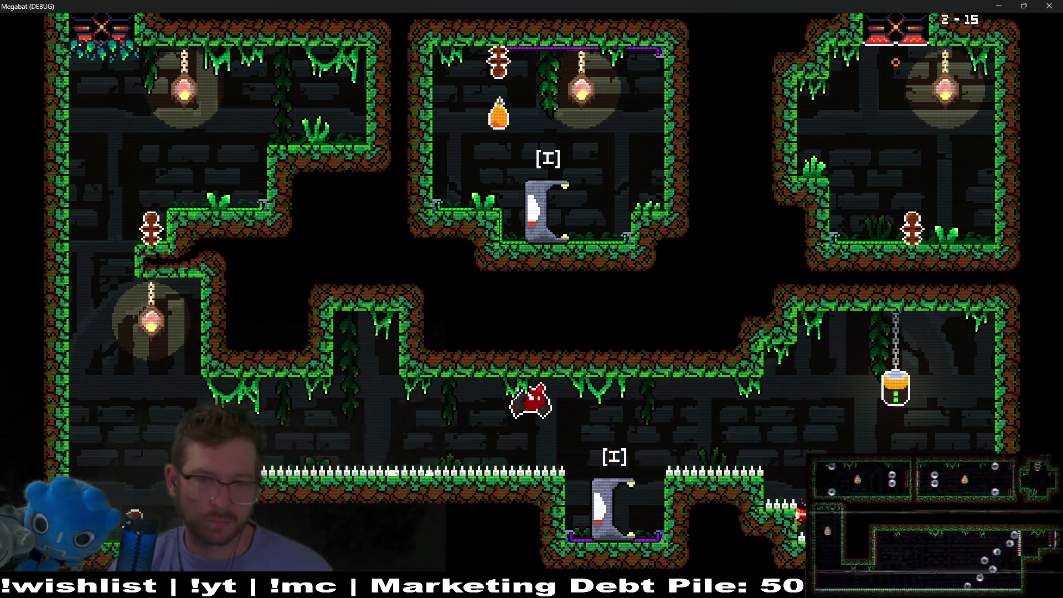
{"action": "key", "text": "Down"}
{"action": "key", "text": "Right"}
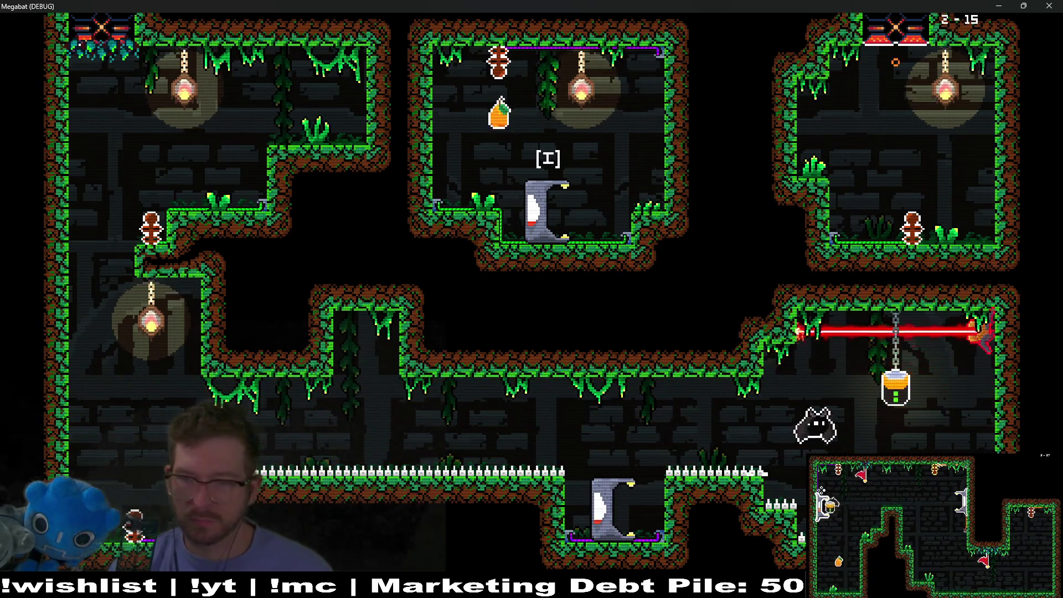
{"action": "key", "text": "Left"}
{"action": "key", "text": "Down"}
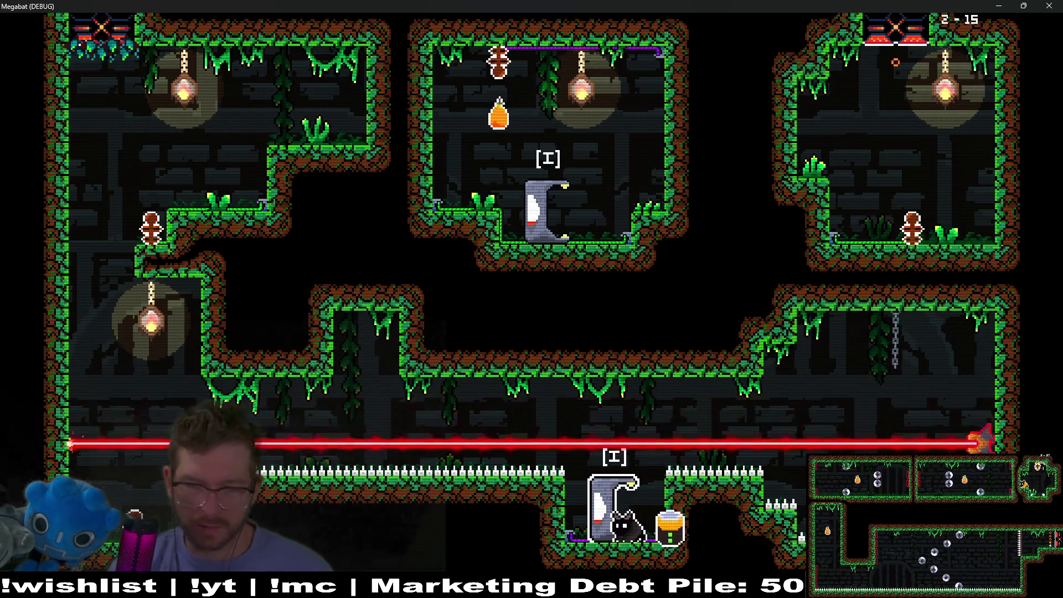
{"action": "key", "text": "i"}
- Carry the lantern along the lower-left corridor and deliver it to the lower door
{"action": "key", "text": "Left"}
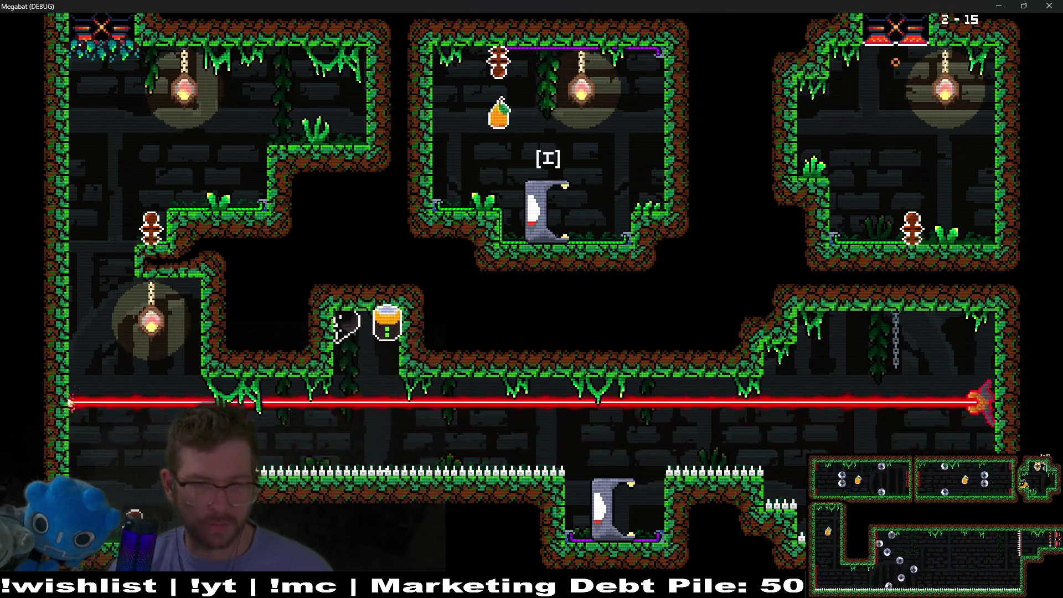
{"action": "key", "text": "Left"}
{"action": "key", "text": "Down"}
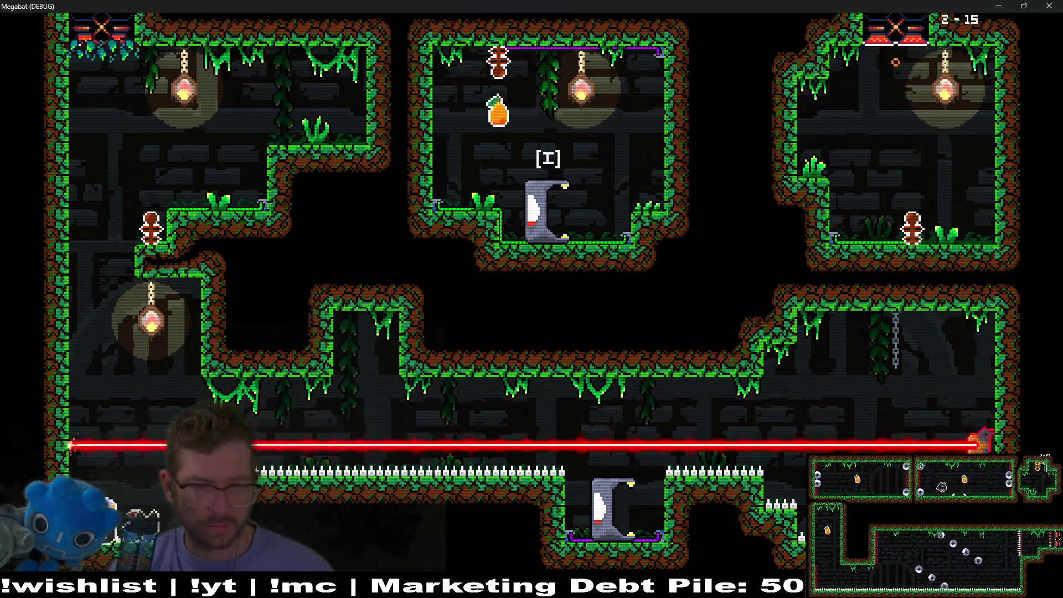
{"action": "key", "text": "Right"}
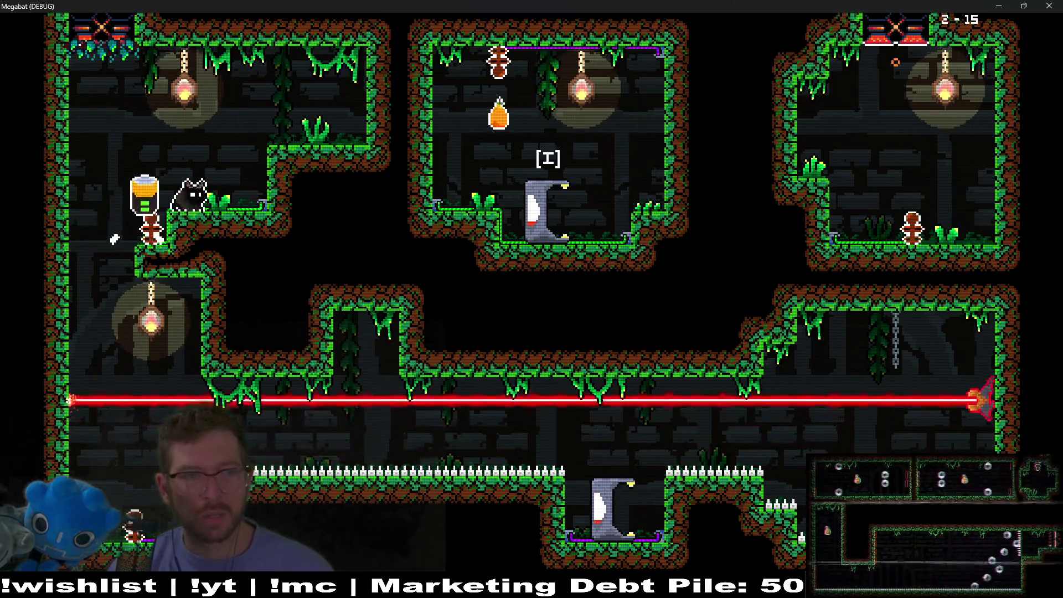
{"action": "key", "text": "Left"}
{"action": "key", "text": "Down"}
{"action": "key", "text": "Down"}
{"action": "key", "text": "Right"}
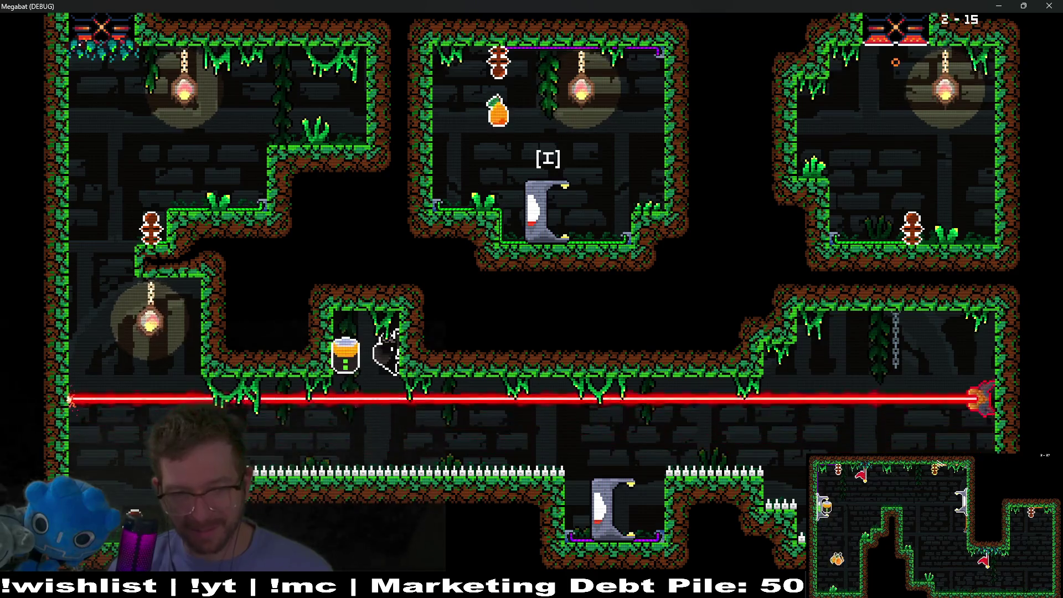
{"action": "key", "text": "Down"}
{"action": "key", "text": "Right"}
{"action": "key", "text": "Right"}
{"action": "key", "text": "Down"}
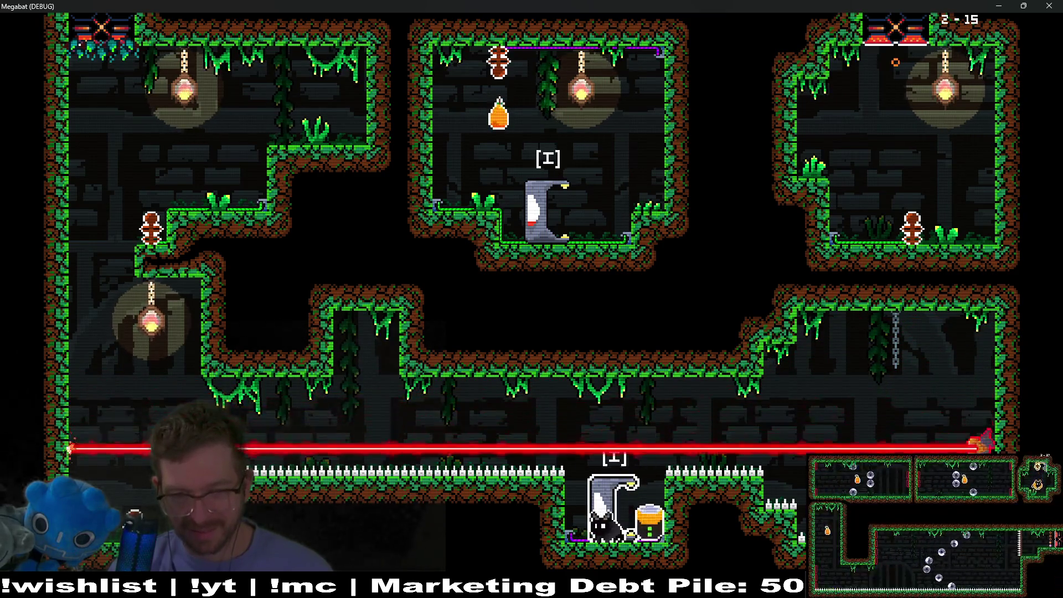
{"action": "key", "text": "i"}
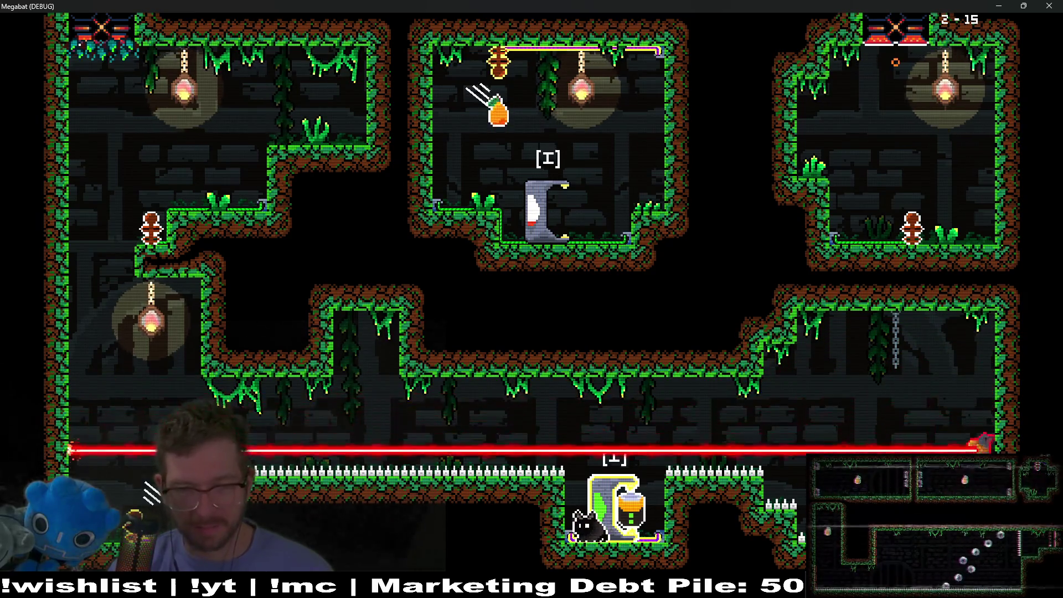
- Fly over the spikes to collect the fruit, then restart from the checkpoint
{"action": "key", "text": "Up"}
{"action": "key", "text": "Left"}
{"action": "key", "text": "Left"}
{"action": "key", "text": "Down"}
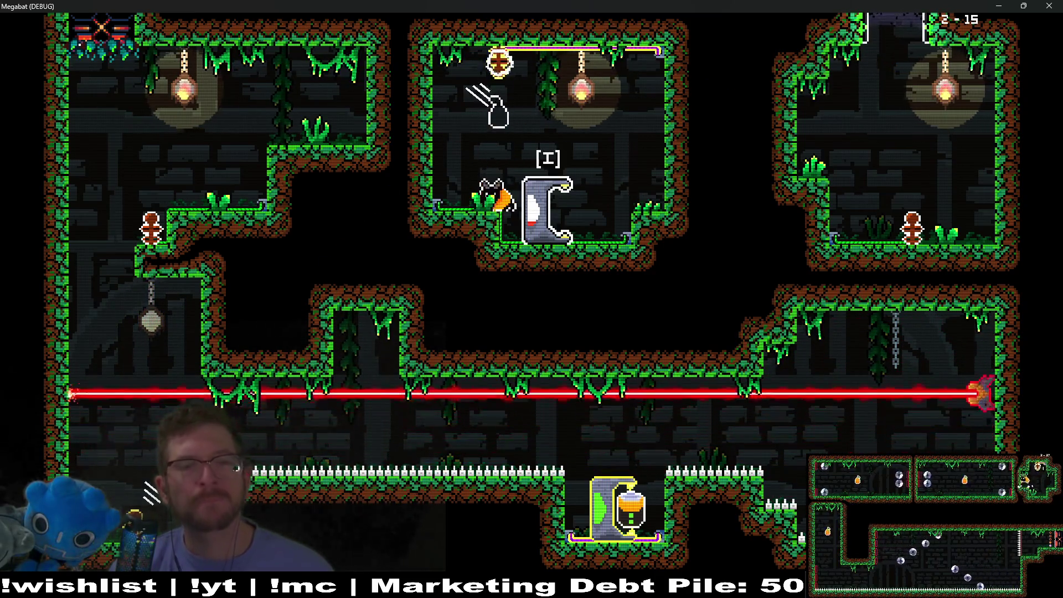
{"action": "key", "text": "Left"}
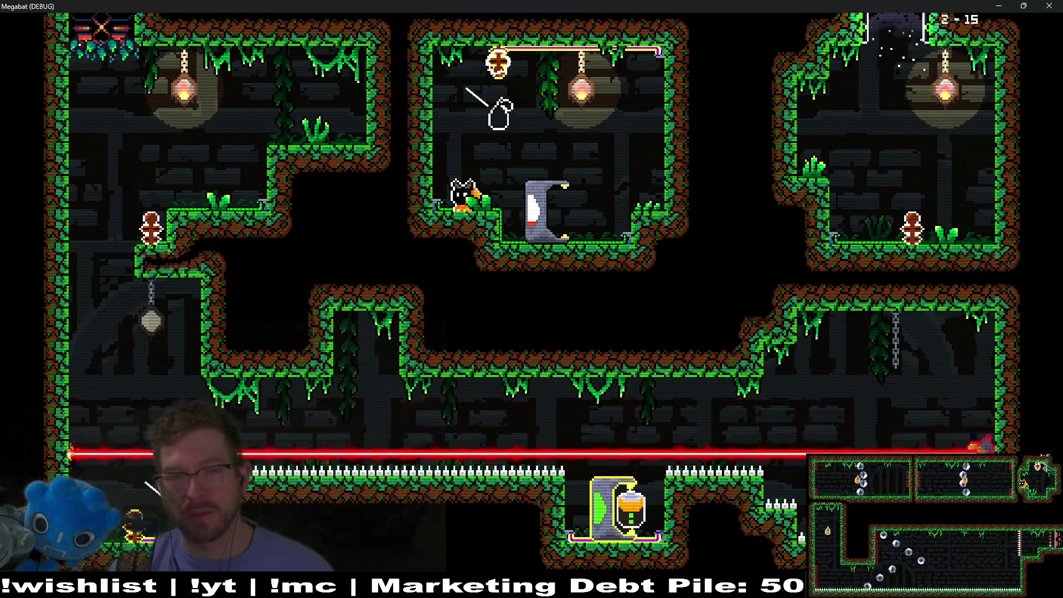
{"action": "key", "text": "Up"}
{"action": "key", "text": "Left"}
{"action": "key", "text": "Left"}
{"action": "key", "text": "r"}
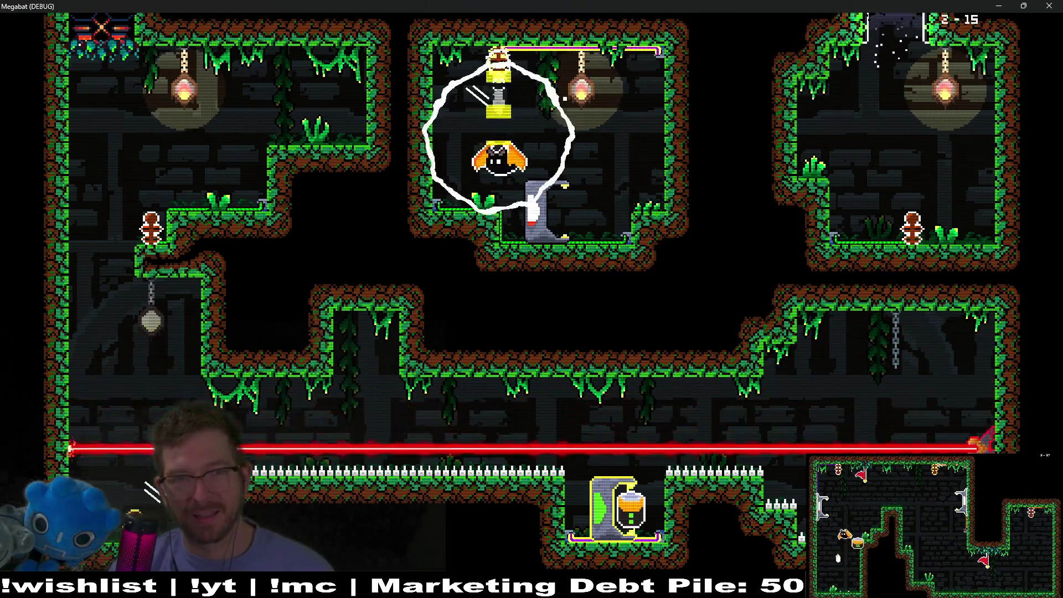
- Take the jar from the lower checkpoint pod to the grey door, deposit it, and quit with F8
{"action": "key", "text": "Right"}
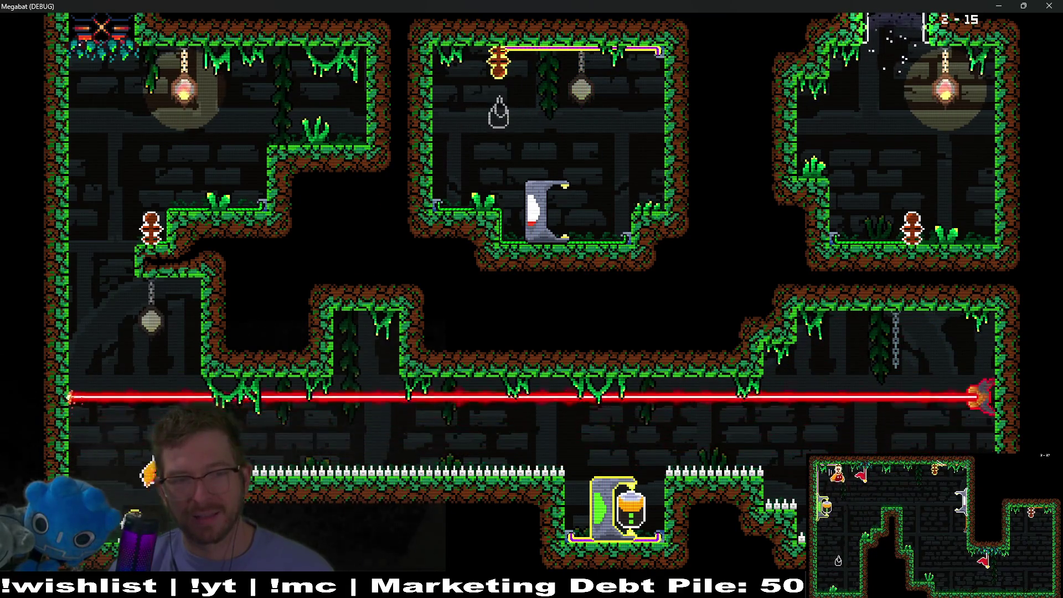
{"action": "key", "text": "Right"}
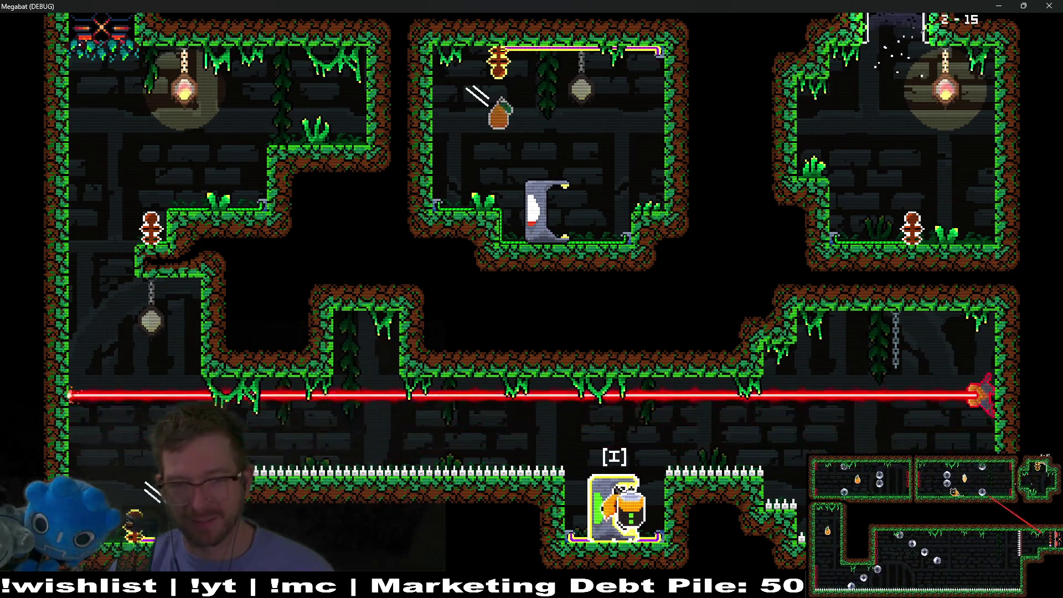
{"action": "key", "text": "Left"}
{"action": "key", "text": "Right"}
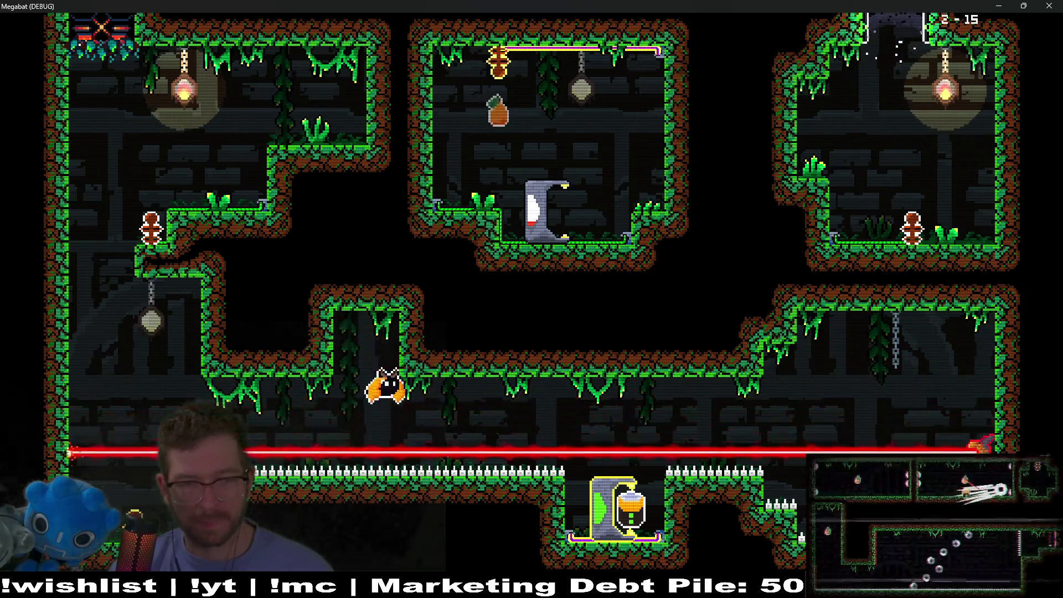
{"action": "key", "text": "Left"}
{"action": "key", "text": "Left"}
{"action": "key", "text": "Up"}
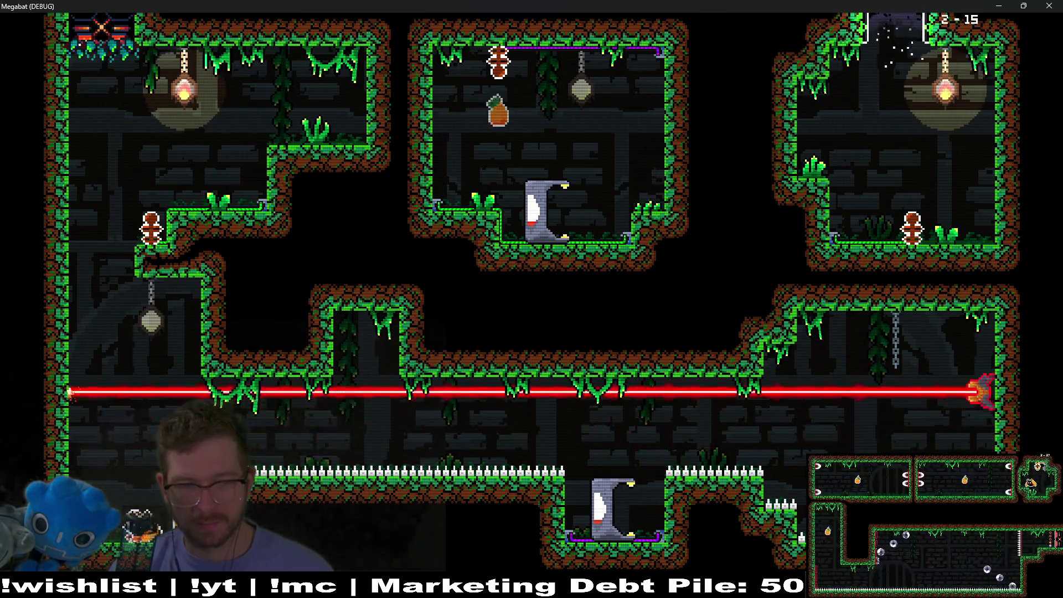
{"action": "key", "text": "Up"}
{"action": "key", "text": "Right"}
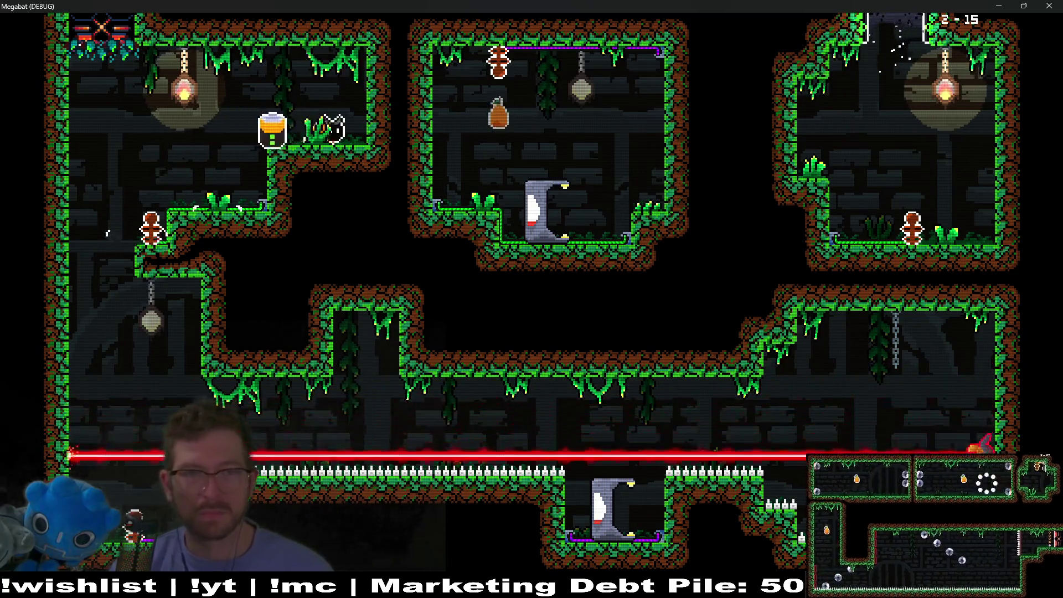
{"action": "key", "text": "Down"}
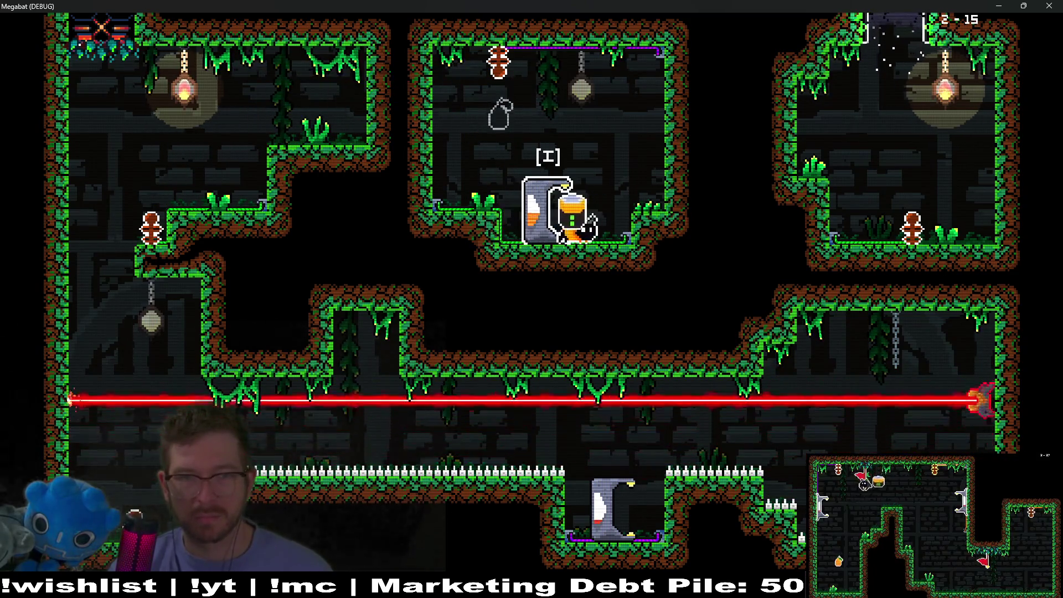
{"action": "key", "text": "i"}
{"action": "key", "text": "Left"}
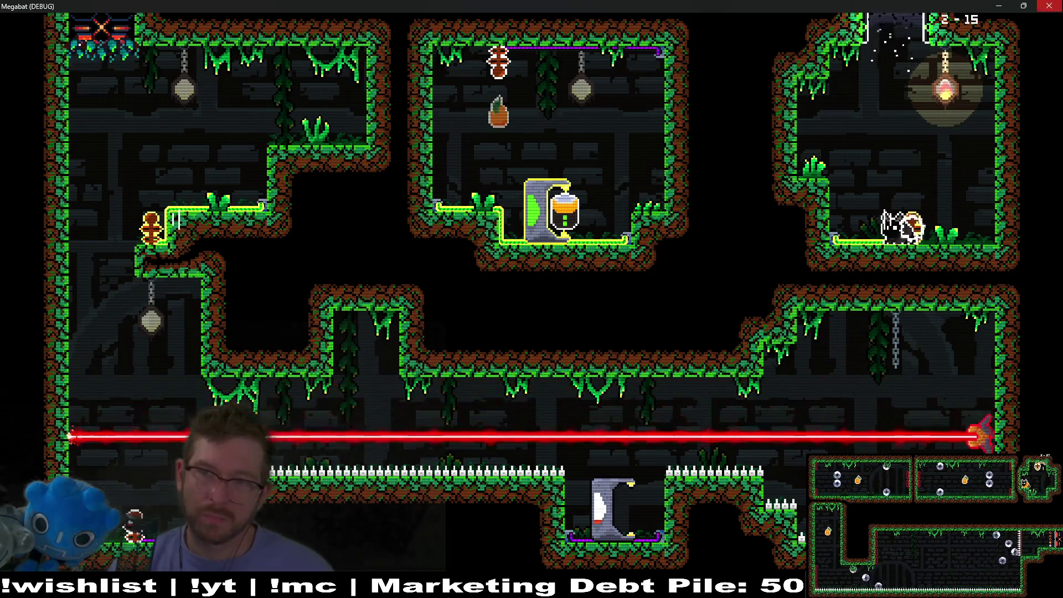
{"action": "key", "text": "F8"}
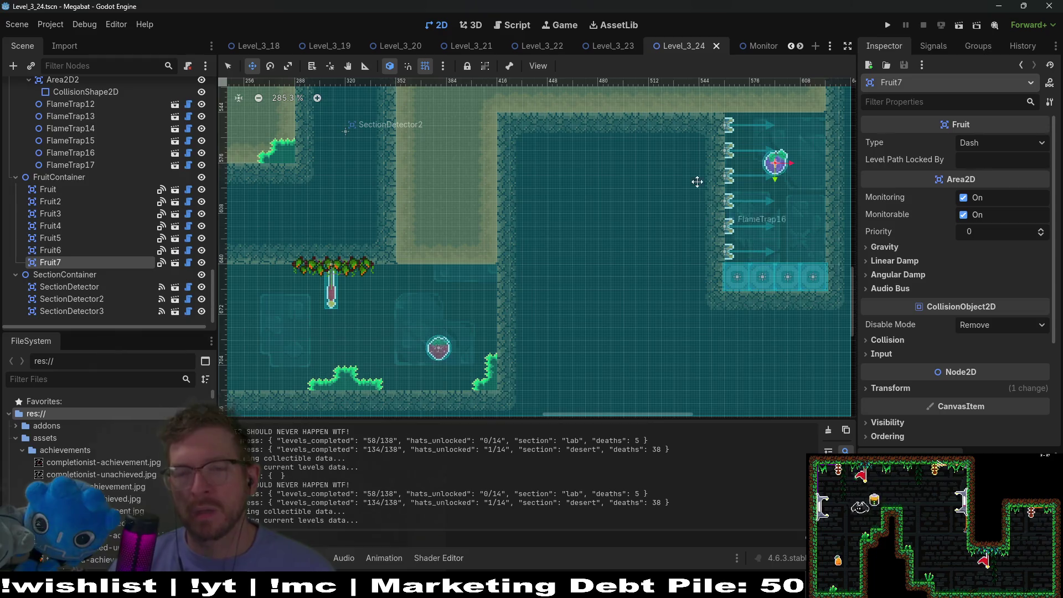
{"action": "left_click_drag", "start_coordinate": [700, 190], "coordinate": [684, 259]}
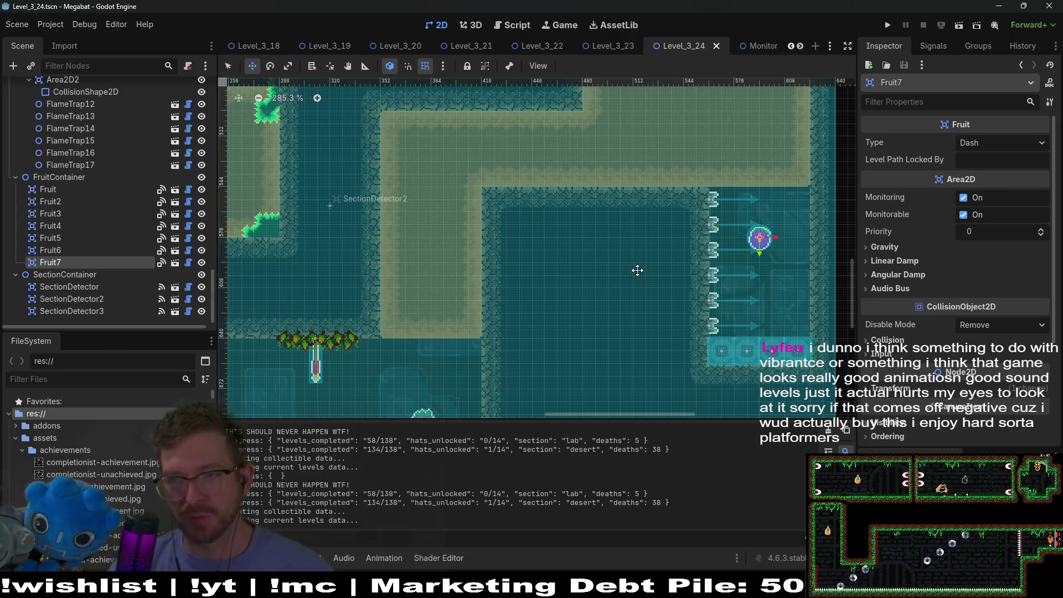
{"action": "left_click_drag", "start_coordinate": [431, 300], "coordinate": [529, 248]}
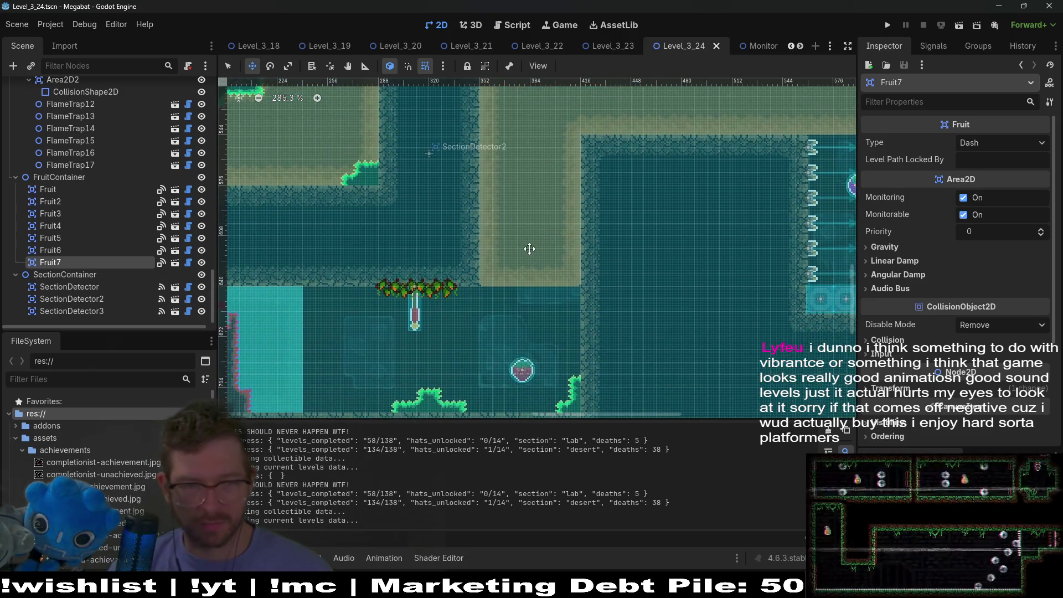
{"action": "scroll", "coordinate": [487, 254], "scroll_direction": "right", "scroll_amount": 5}
{"action": "scroll", "coordinate": [624, 254], "scroll_direction": "up", "scroll_amount": 3}
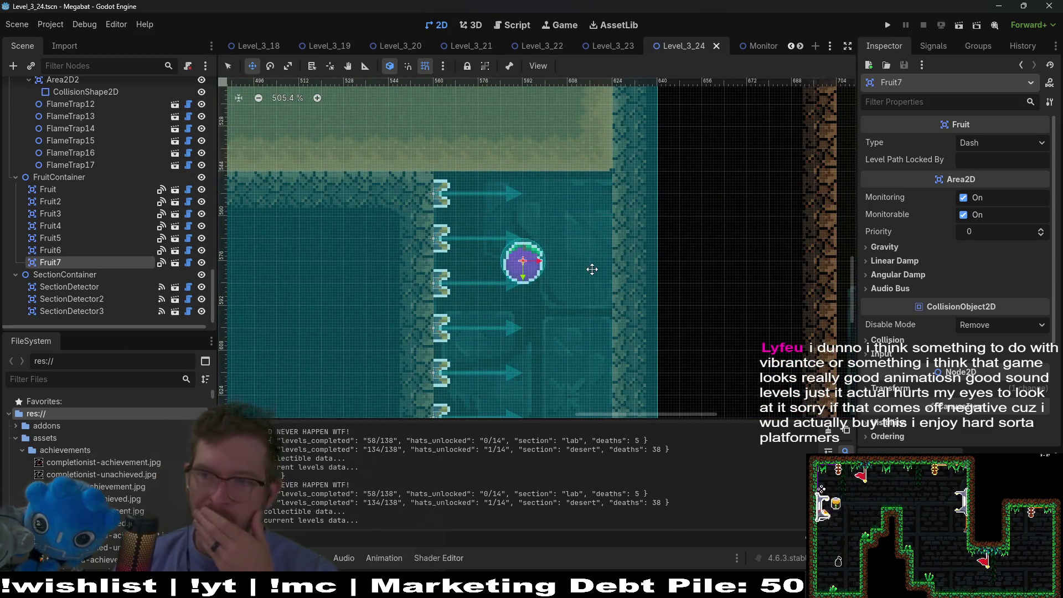
{"action": "scroll", "coordinate": [591, 268], "scroll_direction": "down", "scroll_amount": 1}
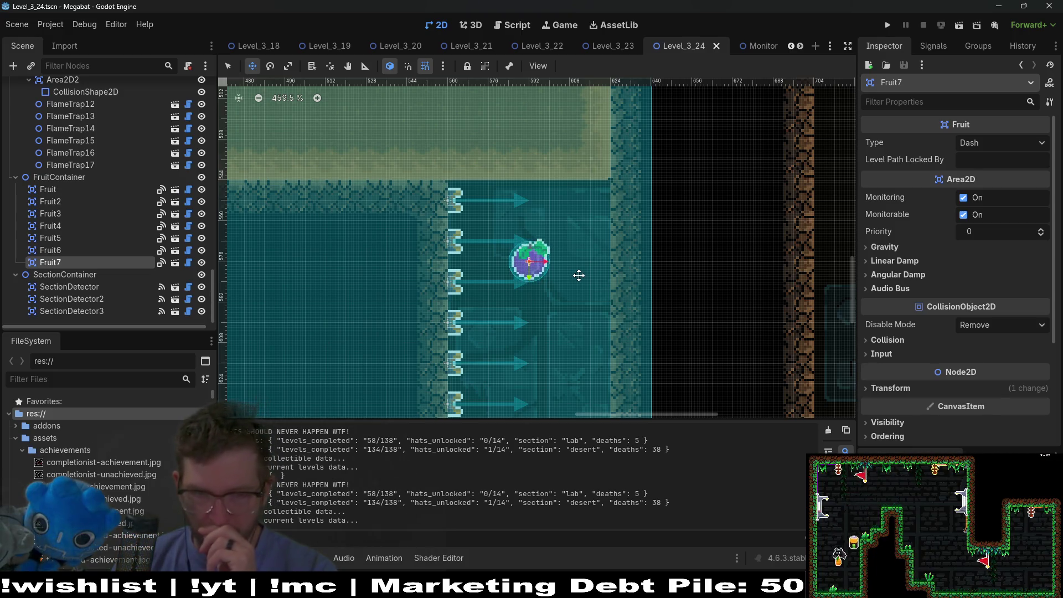
{"action": "mouse_move", "coordinate": [477, 299]}
{"action": "left_mouse_down"}
{"action": "mouse_move", "coordinate": [547, 291]}
{"action": "mouse_move", "coordinate": [514, 301]}
{"action": "left_mouse_up"}
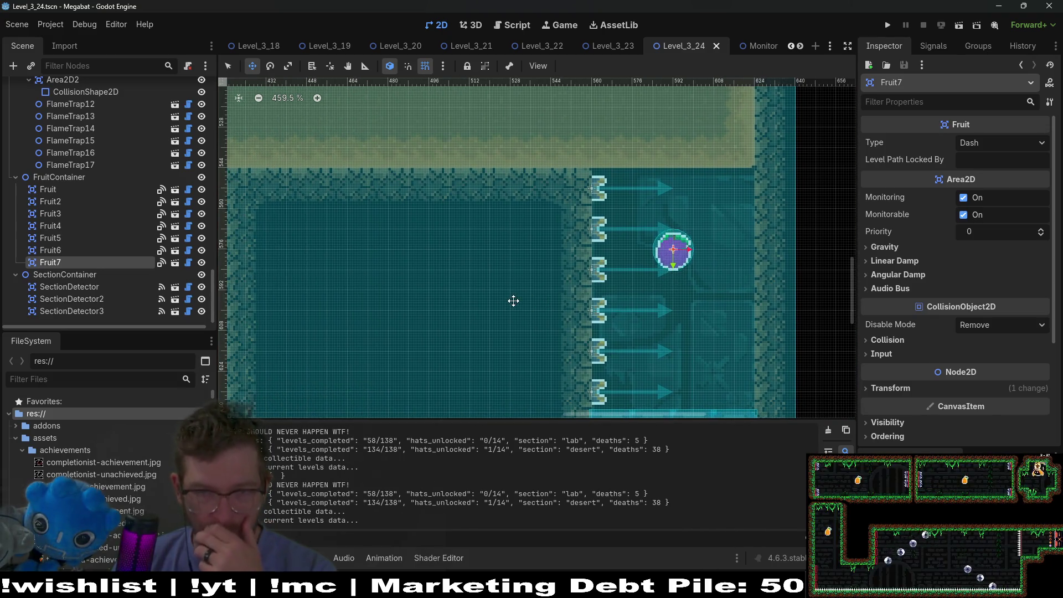
{"action": "left_click_drag", "start_coordinate": [383, 265], "coordinate": [484, 272]}
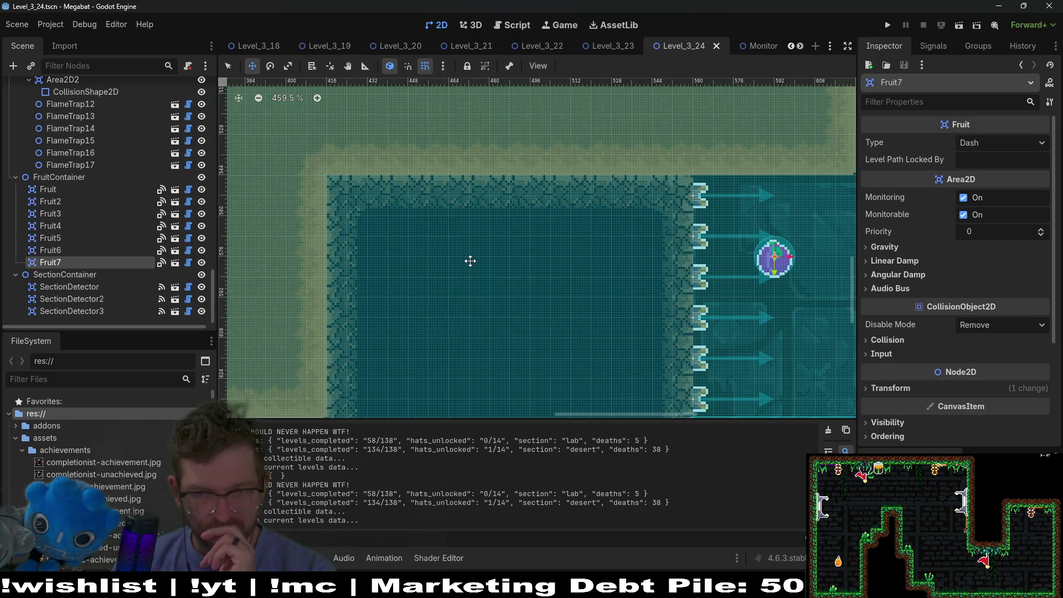
{"action": "left_click_drag", "start_coordinate": [676, 334], "coordinate": [502, 220]}
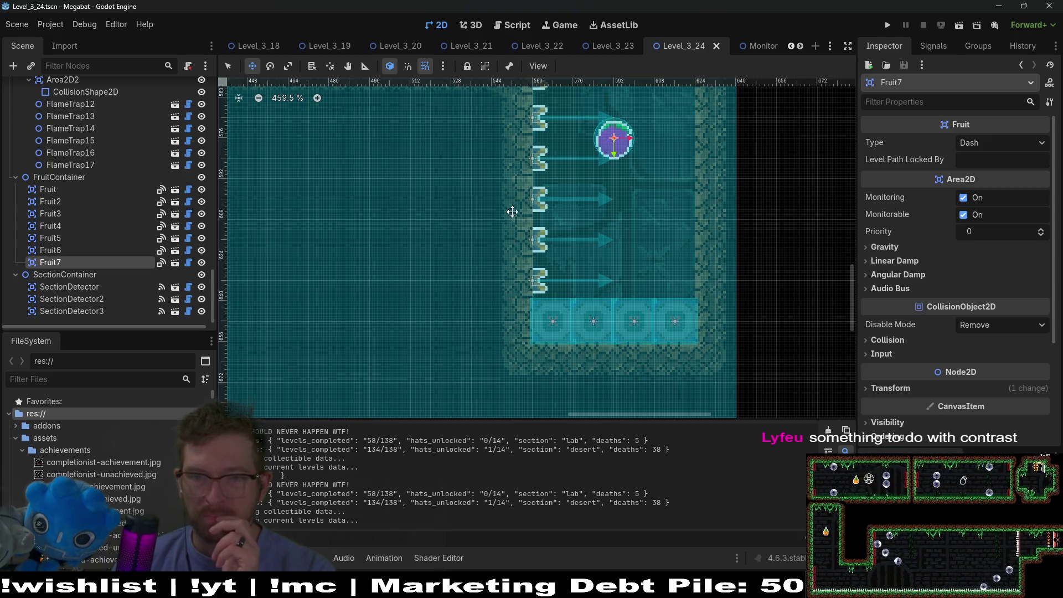
{"action": "mouse_move", "coordinate": [475, 206]}
{"action": "left_mouse_down"}
{"action": "mouse_move", "coordinate": [478, 243]}
{"action": "mouse_move", "coordinate": [539, 235]}
{"action": "mouse_move", "coordinate": [537, 216]}
{"action": "mouse_move", "coordinate": [464, 218]}
{"action": "left_mouse_up"}
{"action": "mouse_move", "coordinate": [434, 253]}
{"action": "left_mouse_down"}
{"action": "mouse_move", "coordinate": [404, 268]}
{"action": "mouse_move", "coordinate": [553, 254]}
{"action": "left_mouse_up"}
{"action": "mouse_move", "coordinate": [434, 265]}
{"action": "left_mouse_down"}
{"action": "mouse_move", "coordinate": [571, 246]}
{"action": "mouse_move", "coordinate": [551, 229]}
{"action": "mouse_move", "coordinate": [430, 205]}
{"action": "mouse_move", "coordinate": [430, 269]}
{"action": "left_mouse_up"}
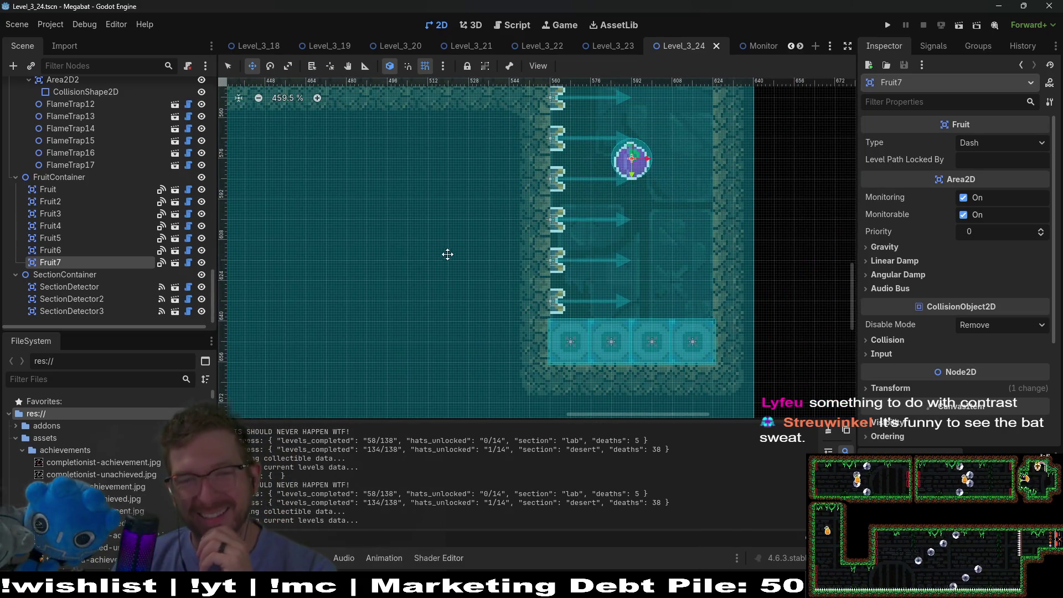
{"action": "scroll", "coordinate": [446, 256], "scroll_direction": "up", "scroll_amount": 2}
{"action": "scroll", "coordinate": [459, 264], "scroll_direction": "up", "scroll_amount": 3}
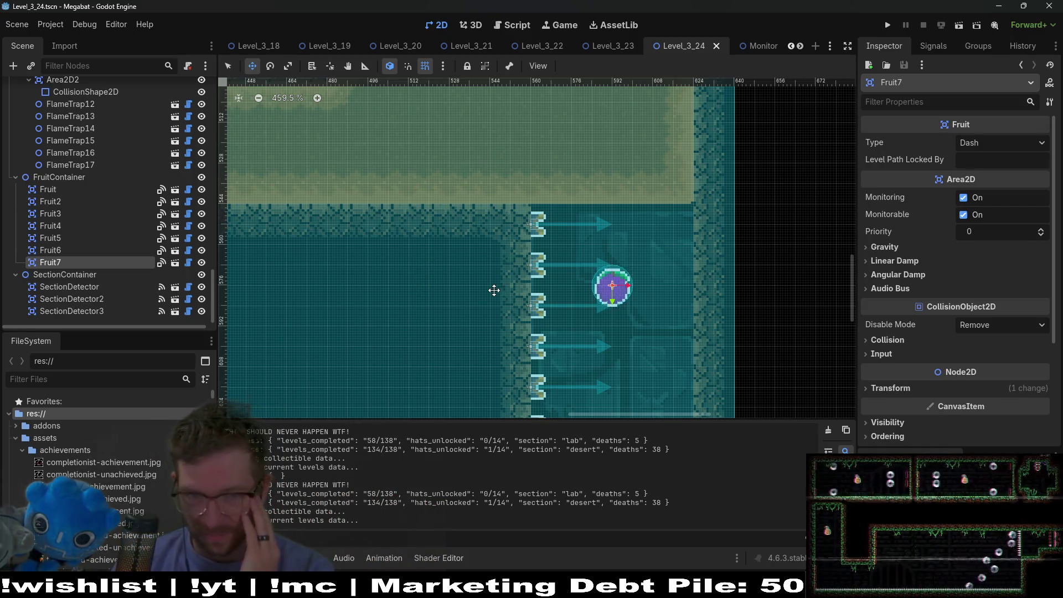
{"action": "scroll", "coordinate": [501, 274], "scroll_direction": "up", "scroll_amount": 2}
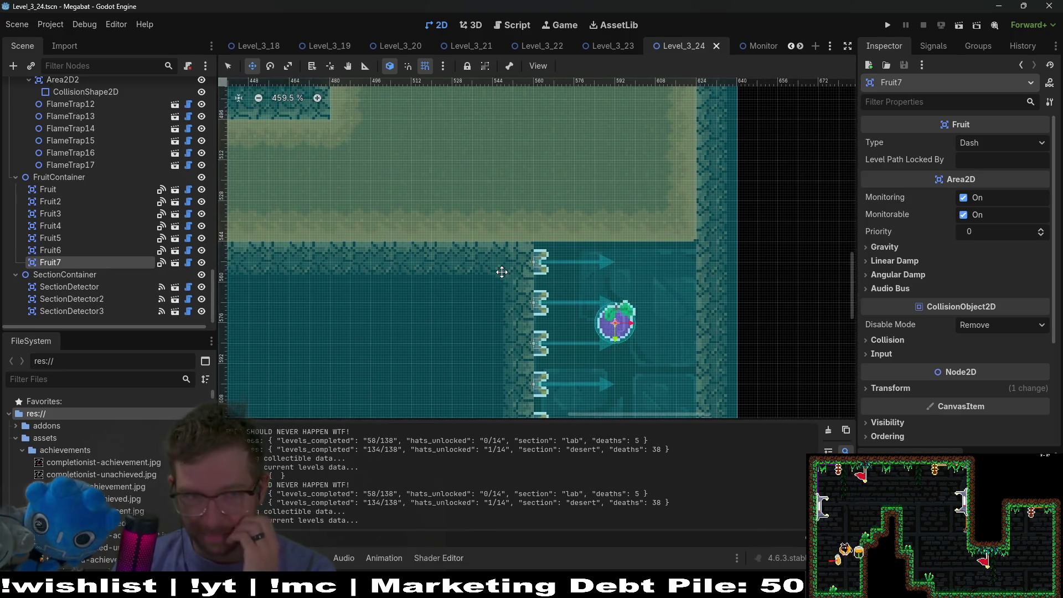
{"action": "scroll", "coordinate": [502, 272], "scroll_direction": "down", "scroll_amount": 3}
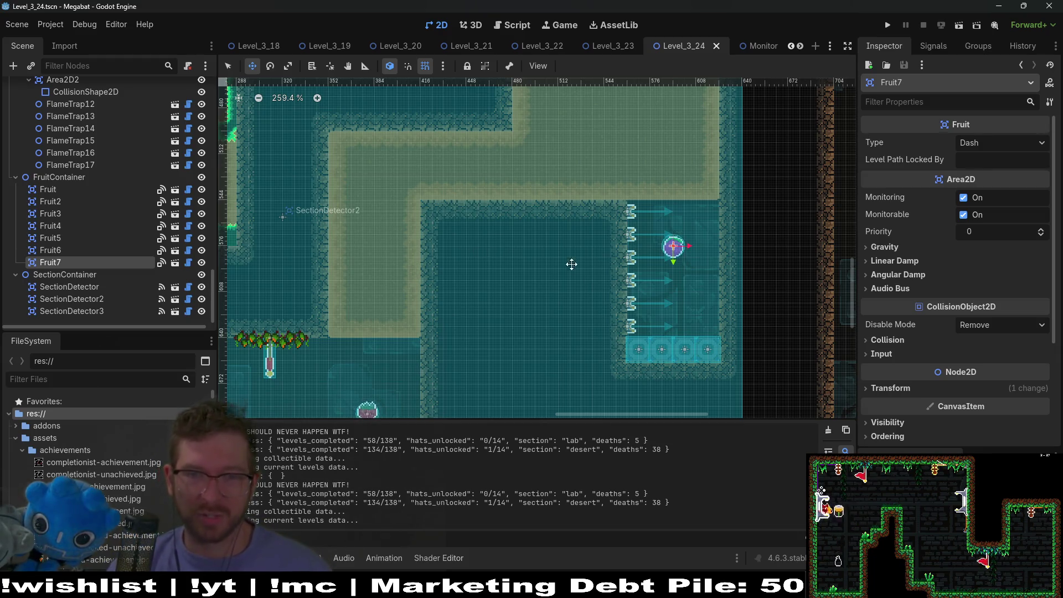
{"action": "scroll", "coordinate": [551, 325], "scroll_direction": "up", "scroll_amount": 3}
{"action": "scroll", "coordinate": [619, 296], "scroll_direction": "down", "scroll_amount": 3}
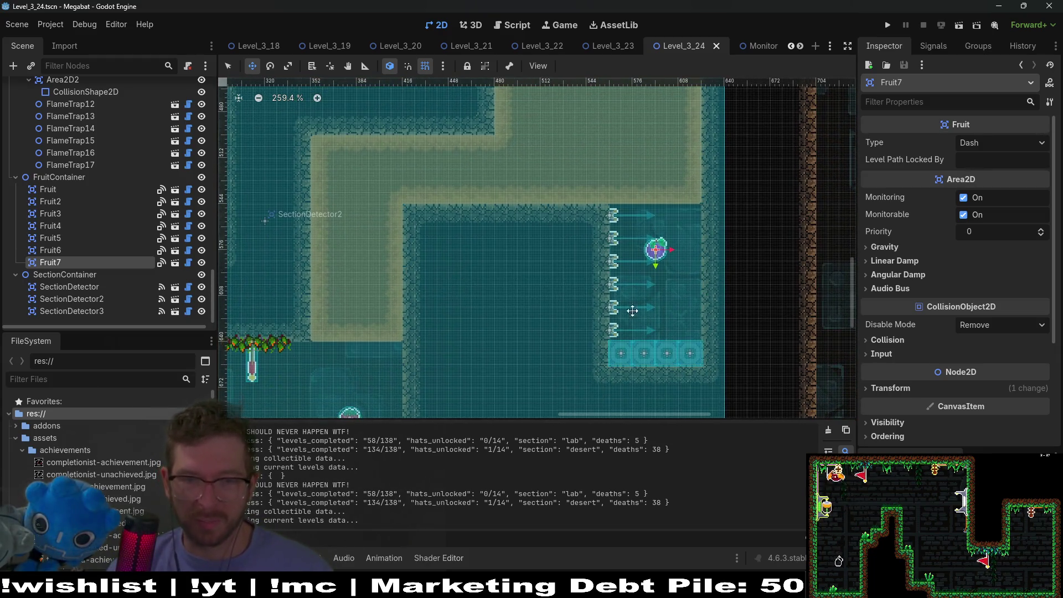
{"action": "scroll", "coordinate": [629, 266], "scroll_direction": "left", "scroll_amount": 3}
{"action": "scroll", "coordinate": [630, 266], "scroll_direction": "down", "scroll_amount": 1}
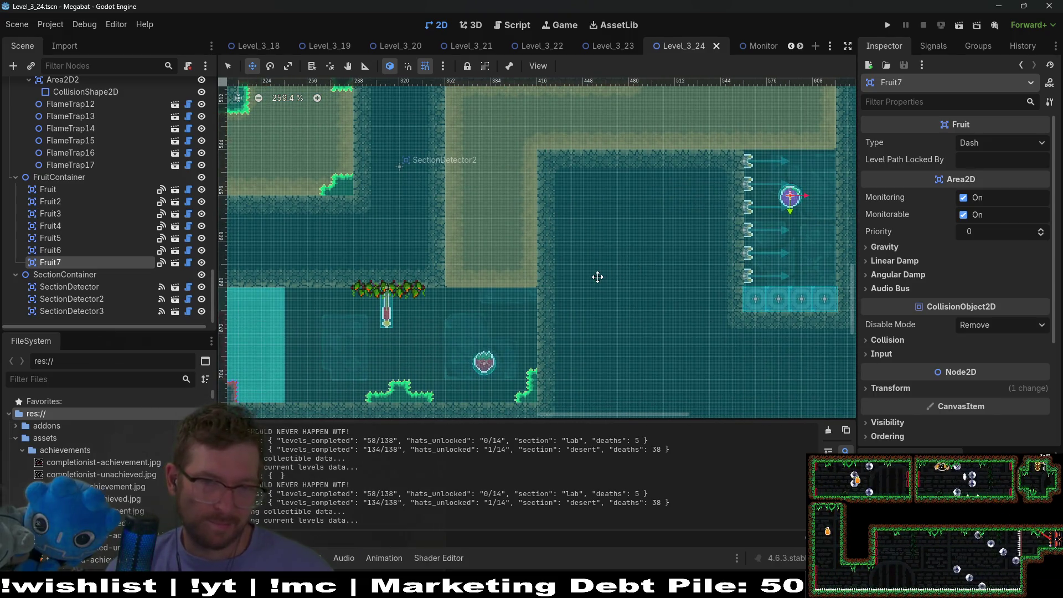
{"action": "scroll", "coordinate": [597, 277], "scroll_direction": "up", "scroll_amount": 2}
{"action": "scroll", "coordinate": [481, 289], "scroll_direction": "down", "scroll_amount": 3}
{"action": "scroll", "coordinate": [587, 209], "scroll_direction": "down", "scroll_amount": 2}
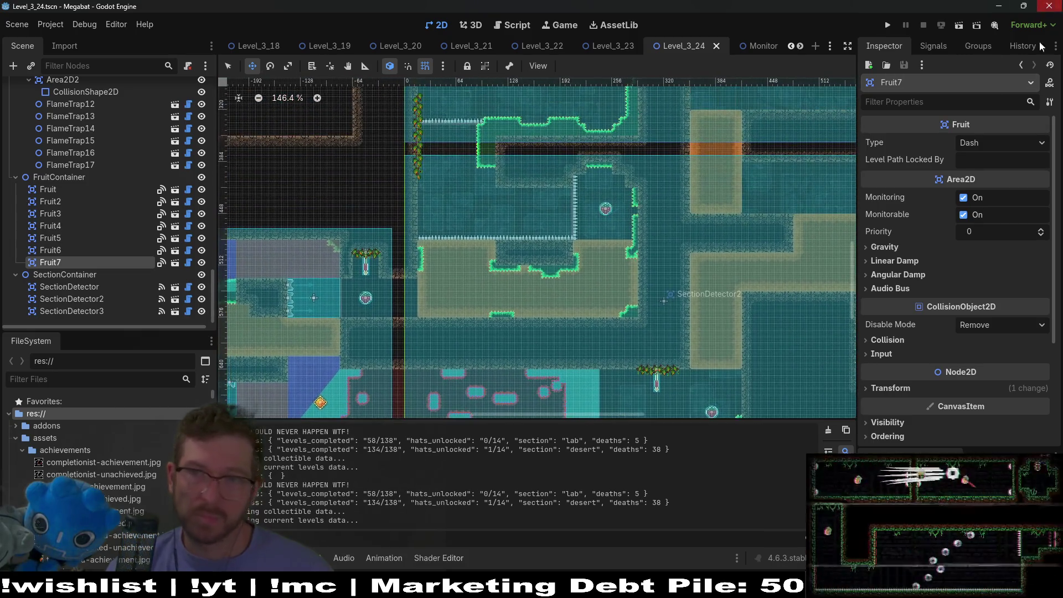
{"action": "left_click", "coordinate": [960, 28]}
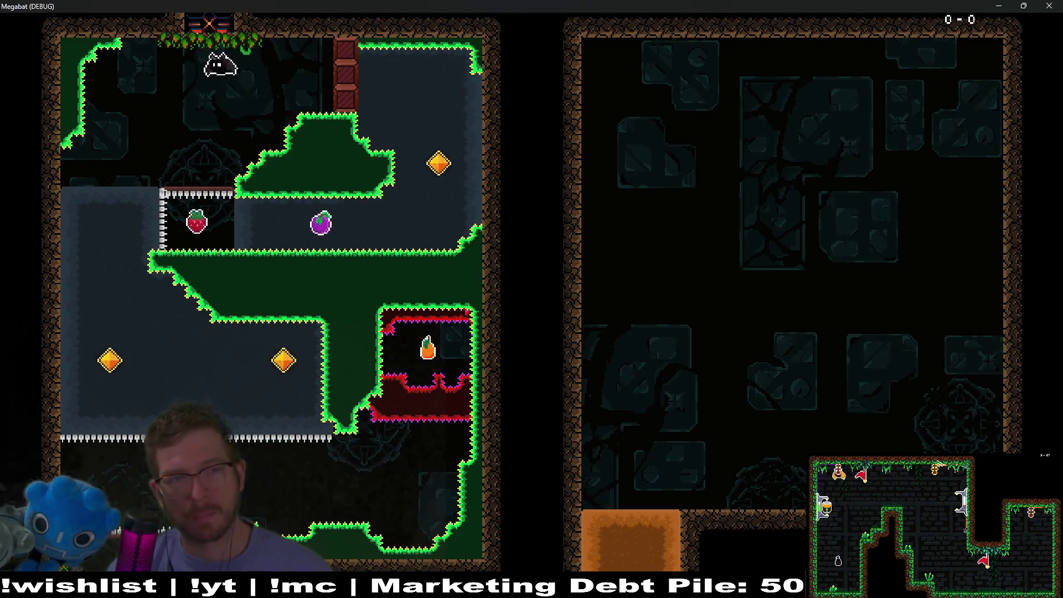
- Dash the bat around the starting room's walls collecting its gems, then fly left into the next room
{"action": "key", "text": "Right"}
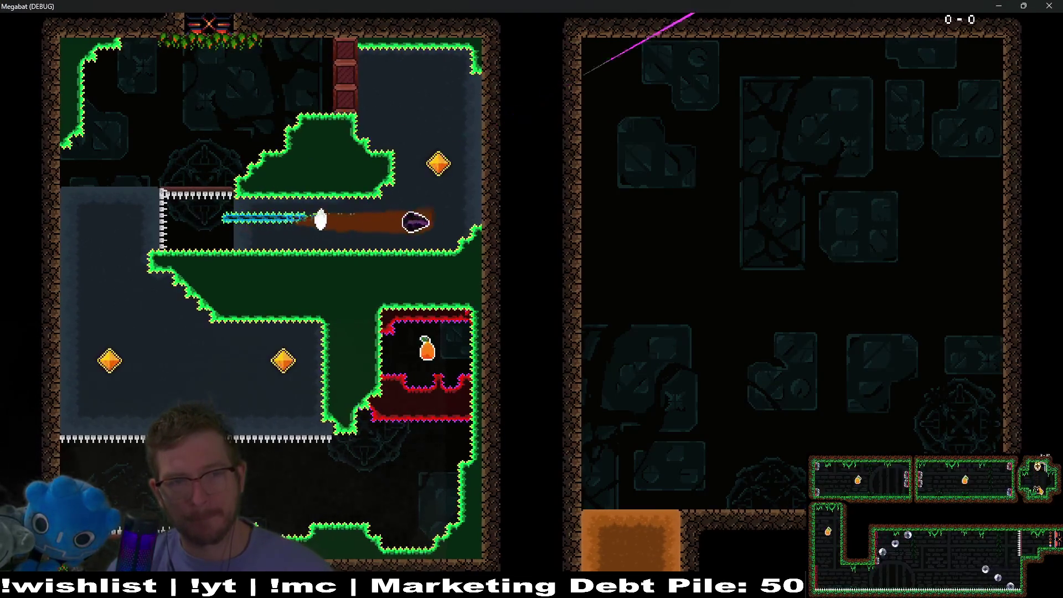
{"action": "key", "text": "Up"}
{"action": "key", "text": "Left"}
{"action": "key", "text": "Down"}
{"action": "key", "text": "Right"}
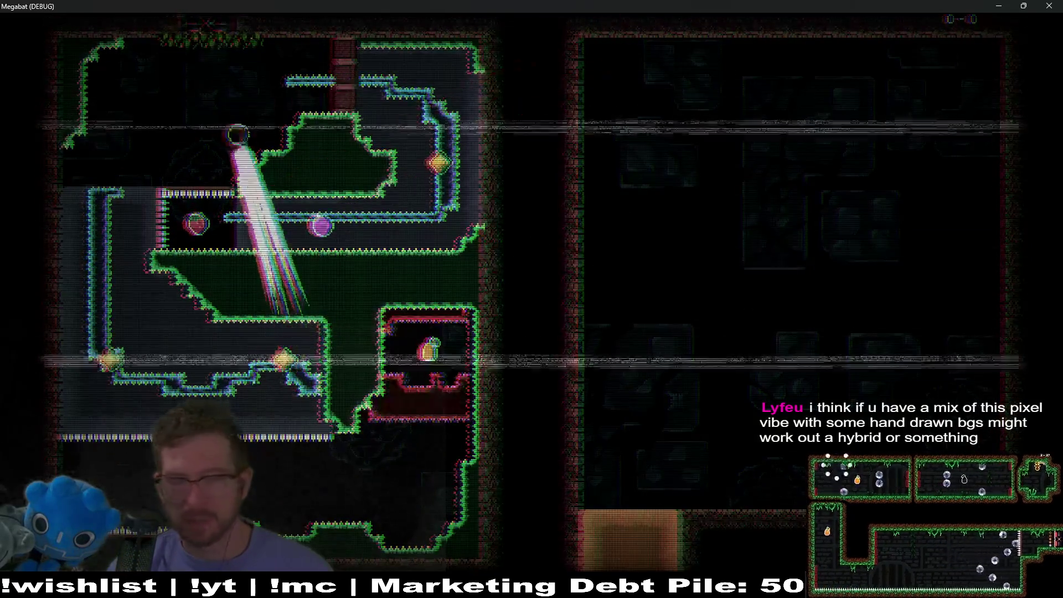
{"action": "key", "text": "Right"}
{"action": "key", "text": "Up"}
{"action": "key", "text": "Left"}
{"action": "key", "text": "Down"}
{"action": "key", "text": "Right"}
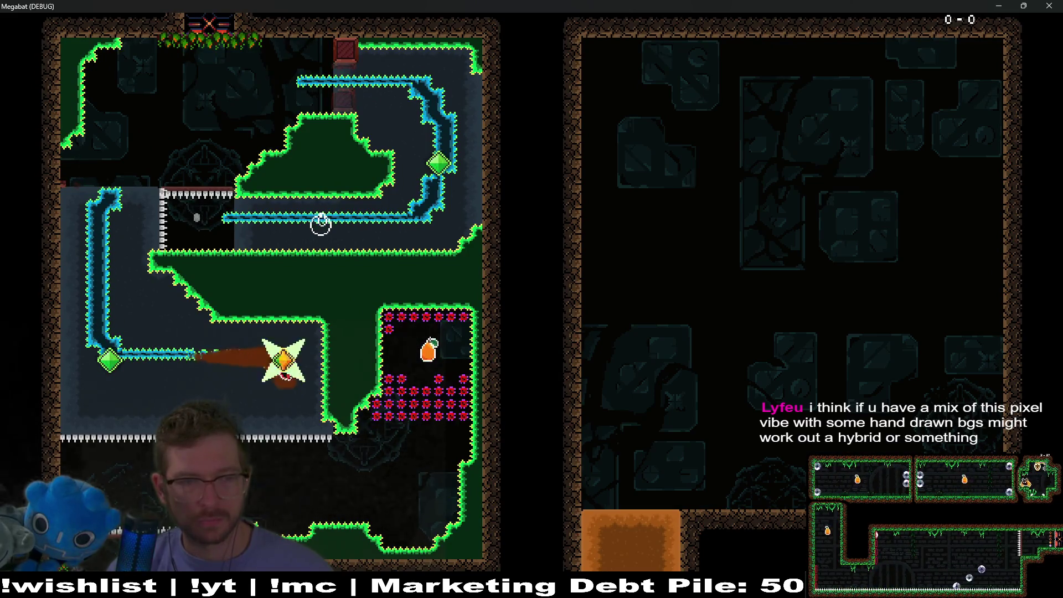
{"action": "key", "text": "space"}
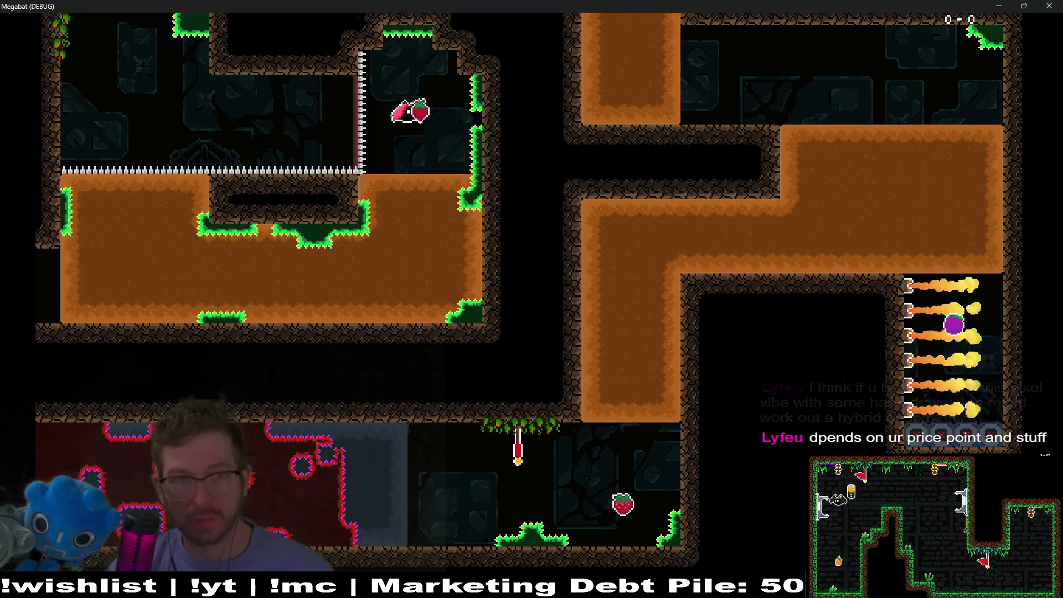
{"action": "key", "text": "Left"}
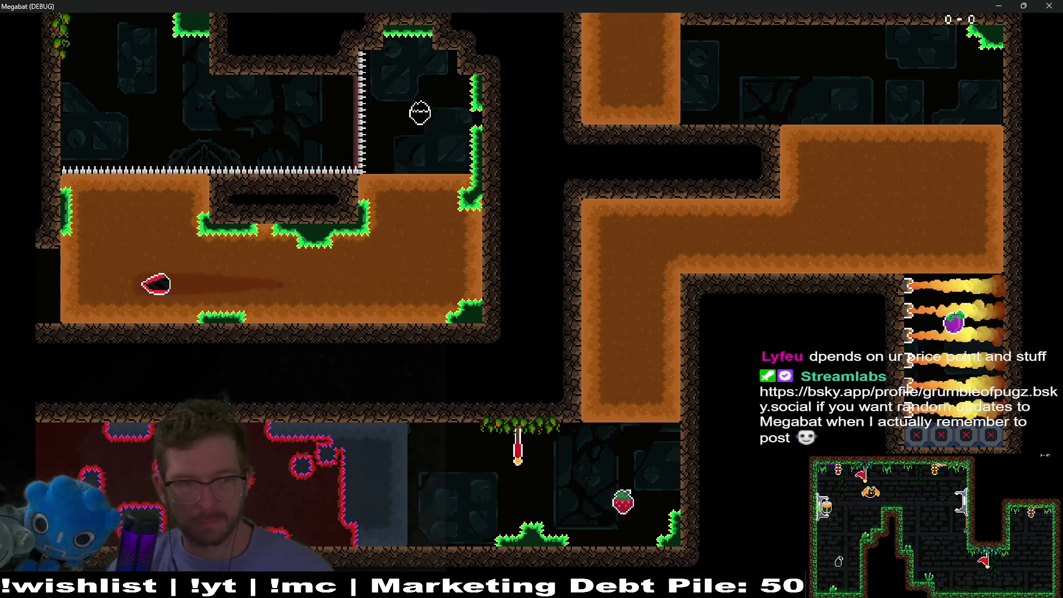
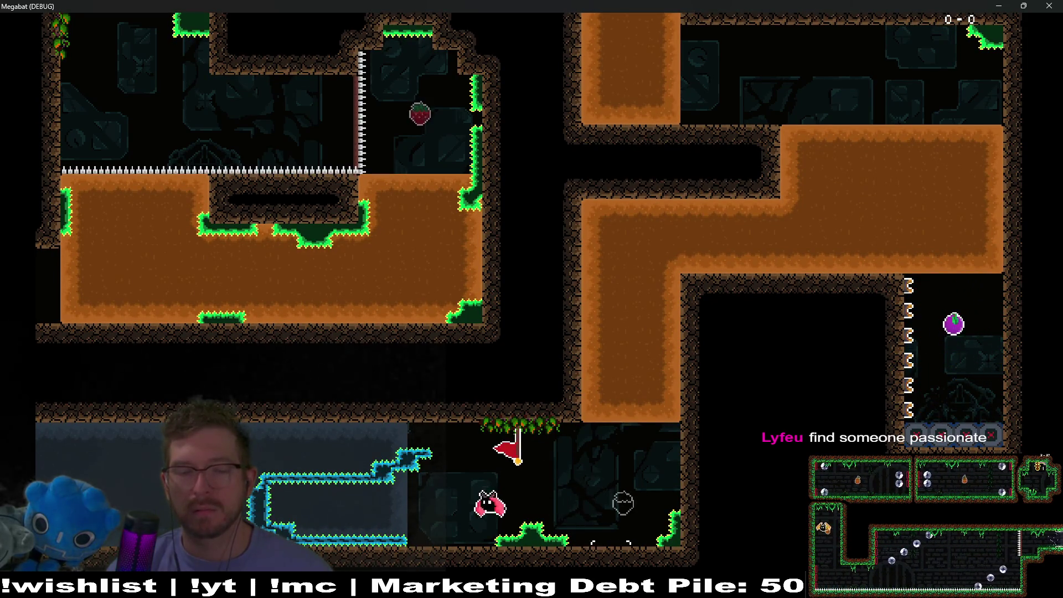
- Drop the bat to the bottom floor, dash right past the flame jets, then close the playtest
{"action": "key", "text": "Left"}
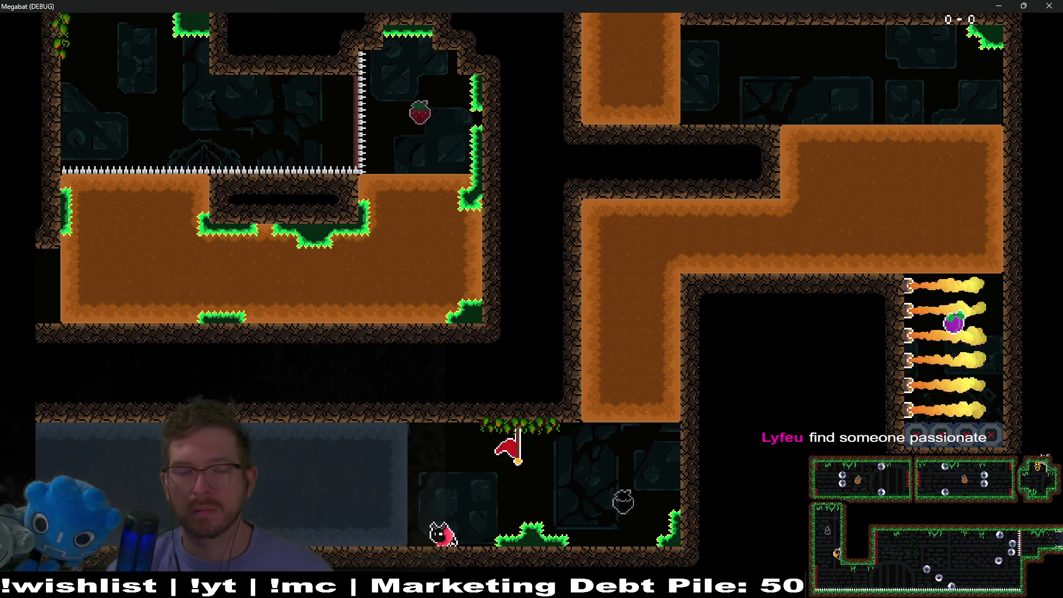
{"action": "key", "text": "Left"}
{"action": "key", "text": "Right"}
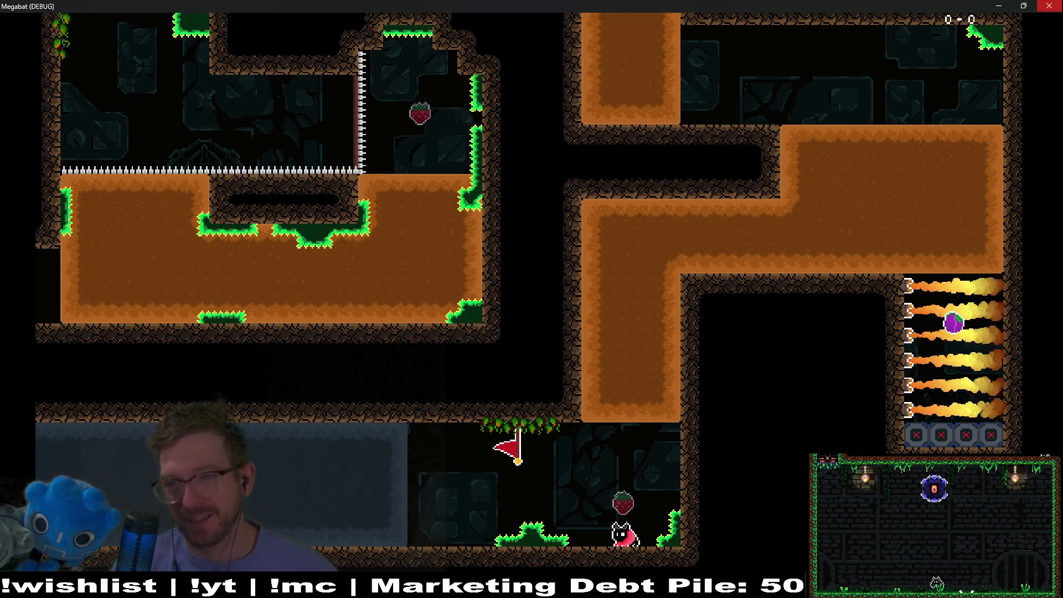
{"action": "left_click", "coordinate": [1049, 7]}
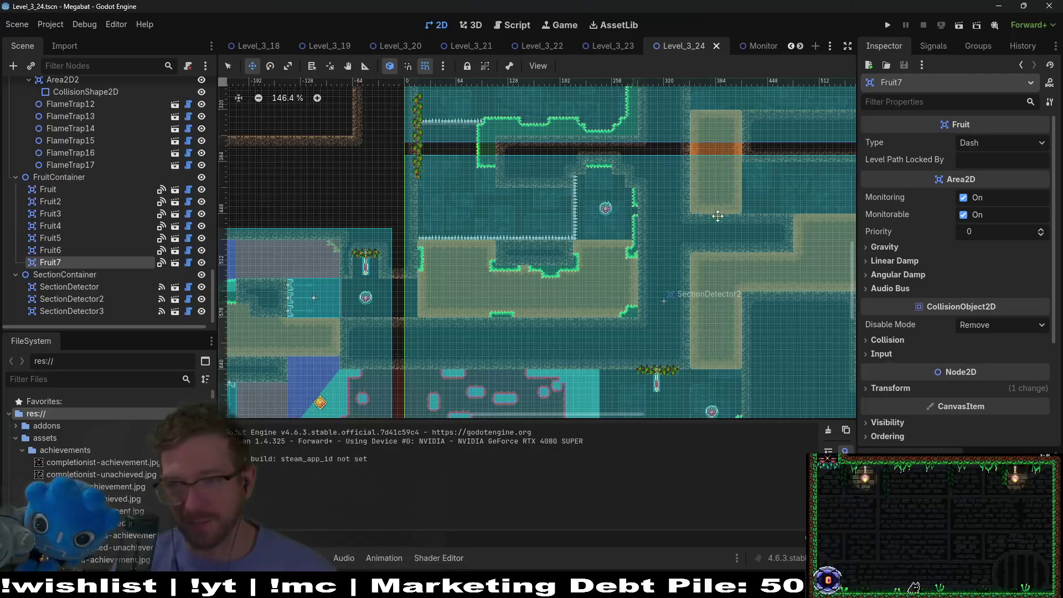
- Pan around Level_3_24 toward its top-left, then search Quick Open for 'level_3' scenes
{"action": "left_click_drag", "start_coordinate": [713, 221], "coordinate": [660, 282]}
{"action": "scroll", "coordinate": [697, 288], "scroll_direction": "up", "scroll_amount": 2}
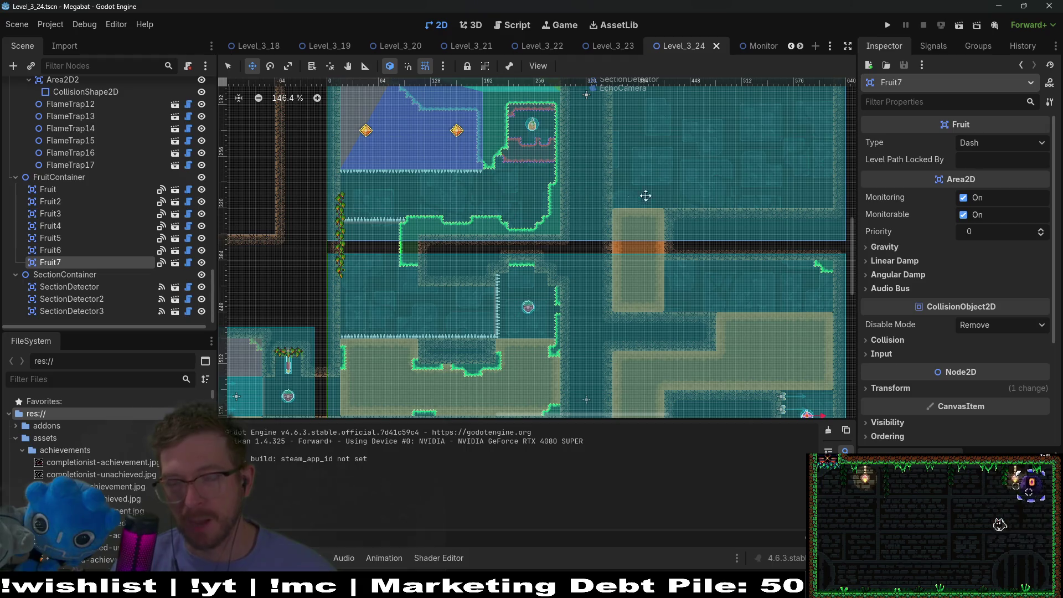
{"action": "left_click_drag", "start_coordinate": [755, 156], "coordinate": [690, 224]}
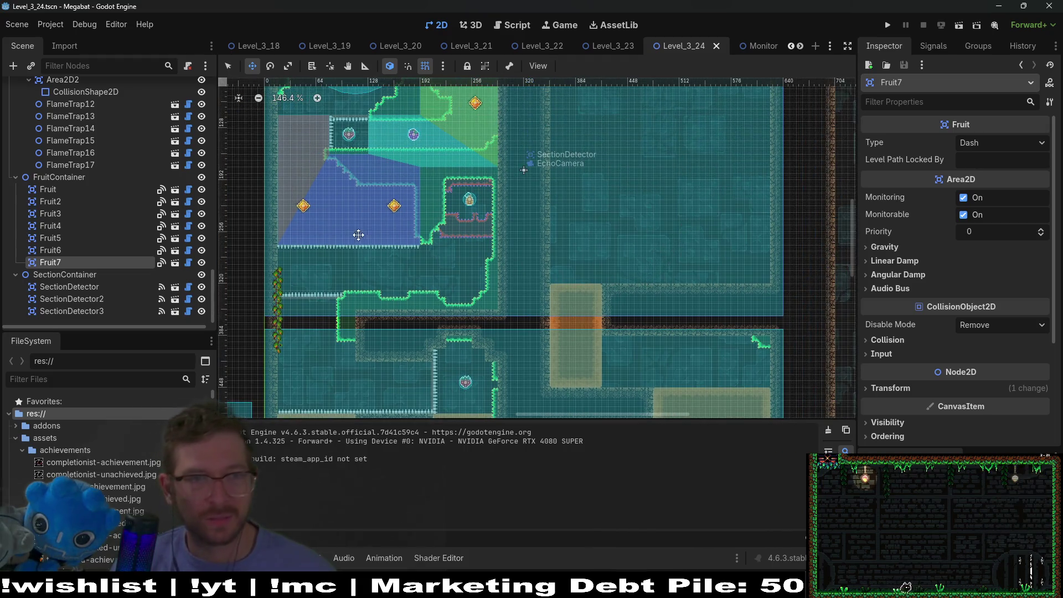
{"action": "left_click_drag", "start_coordinate": [539, 183], "coordinate": [629, 292]}
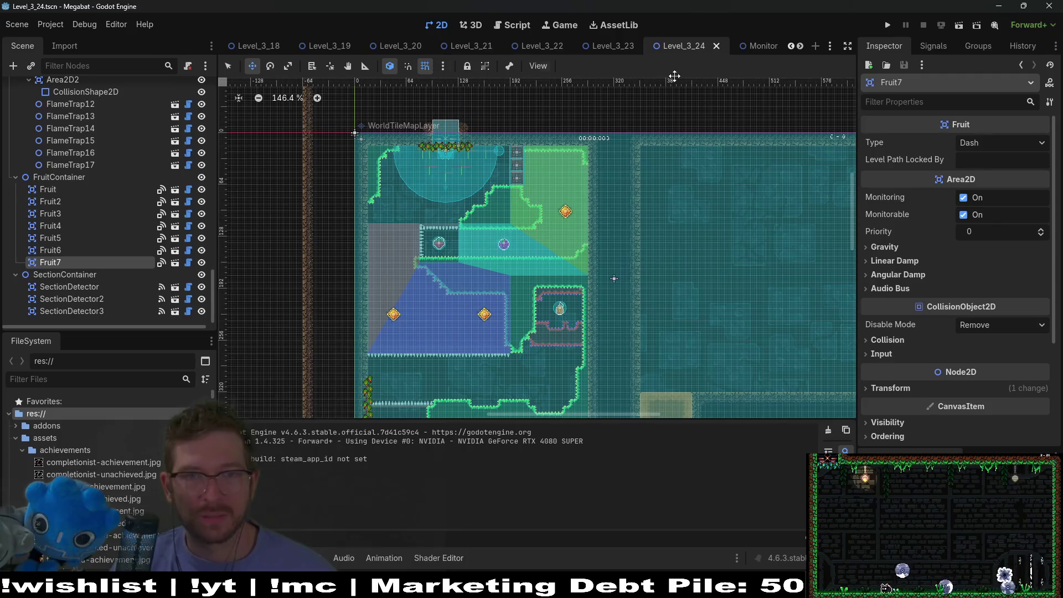
{"action": "key", "text": "alt+shift+o"}
{"action": "type", "text": "level_3_"}
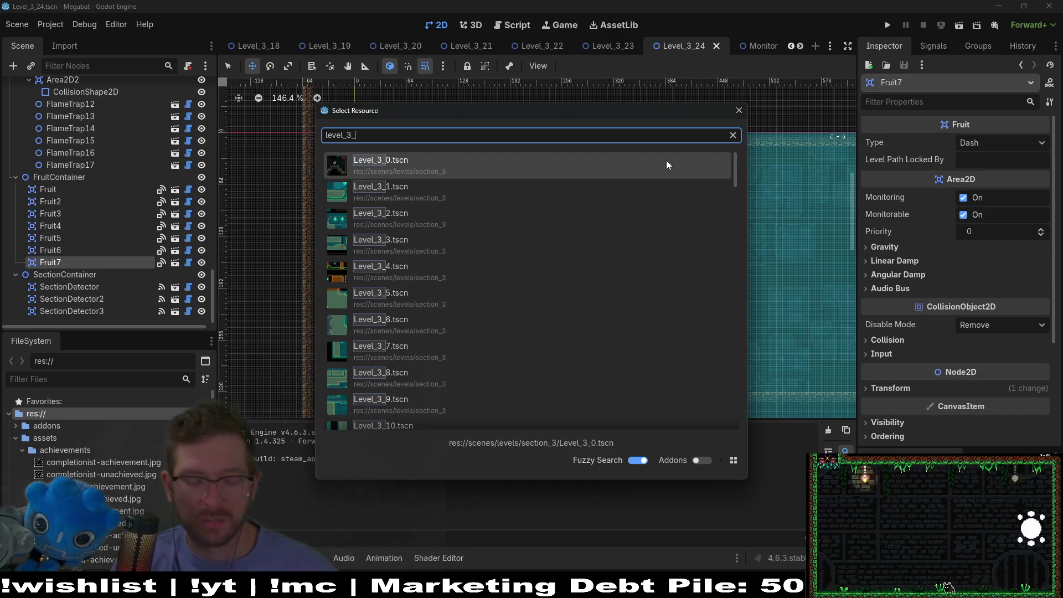
- Open Level_3_End.tscn by filtering with 'end', then start instancing a child scene under FruitContainer
{"action": "type", "text": "end"}
{"action": "key", "text": "Return"}
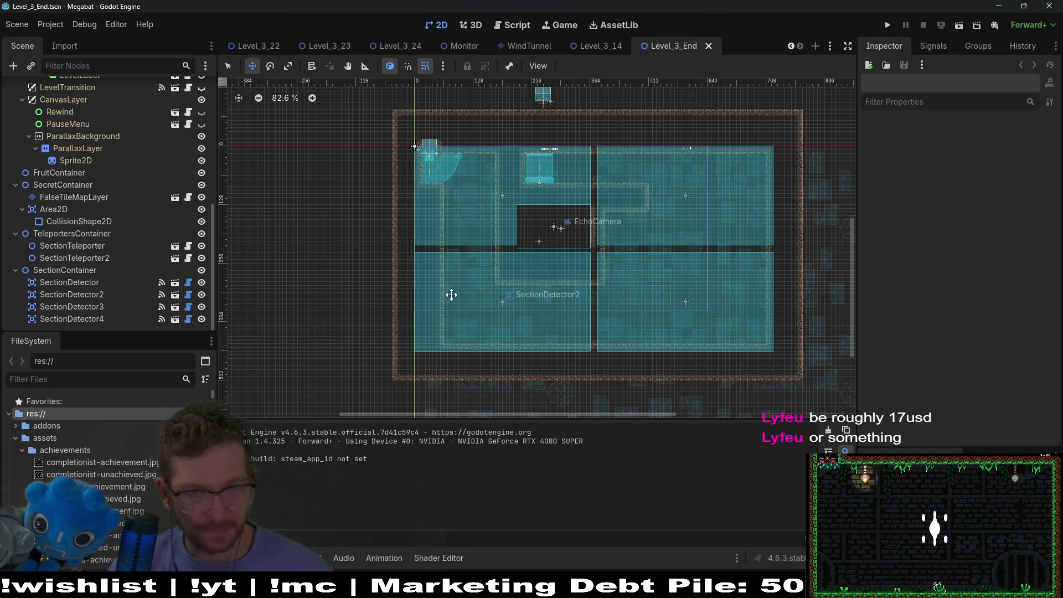
{"action": "scroll", "coordinate": [459, 302], "scroll_direction": "up", "scroll_amount": 3}
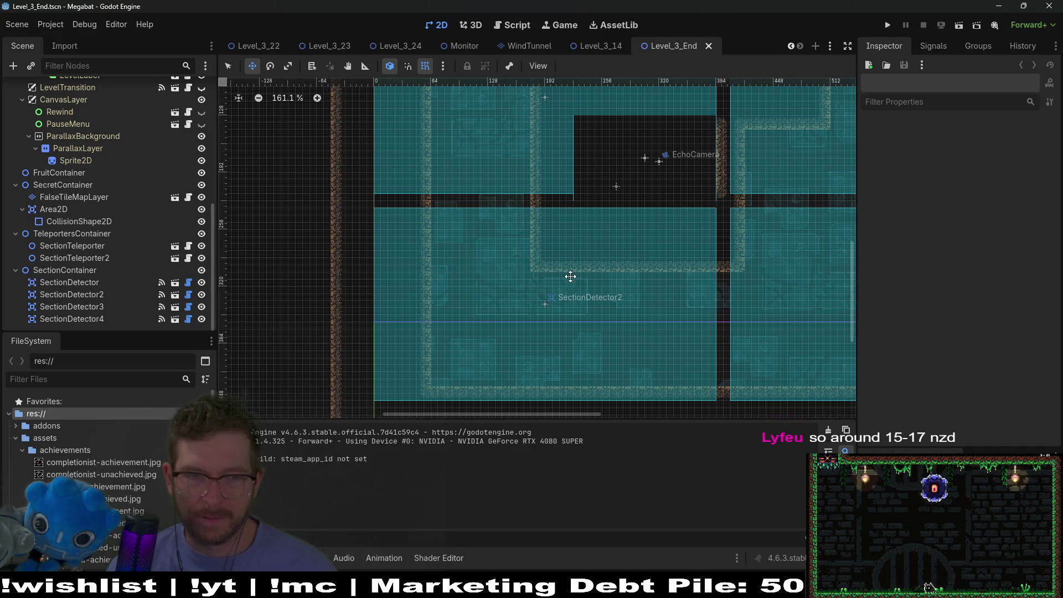
{"action": "scroll", "coordinate": [463, 361], "scroll_direction": "up", "scroll_amount": 5}
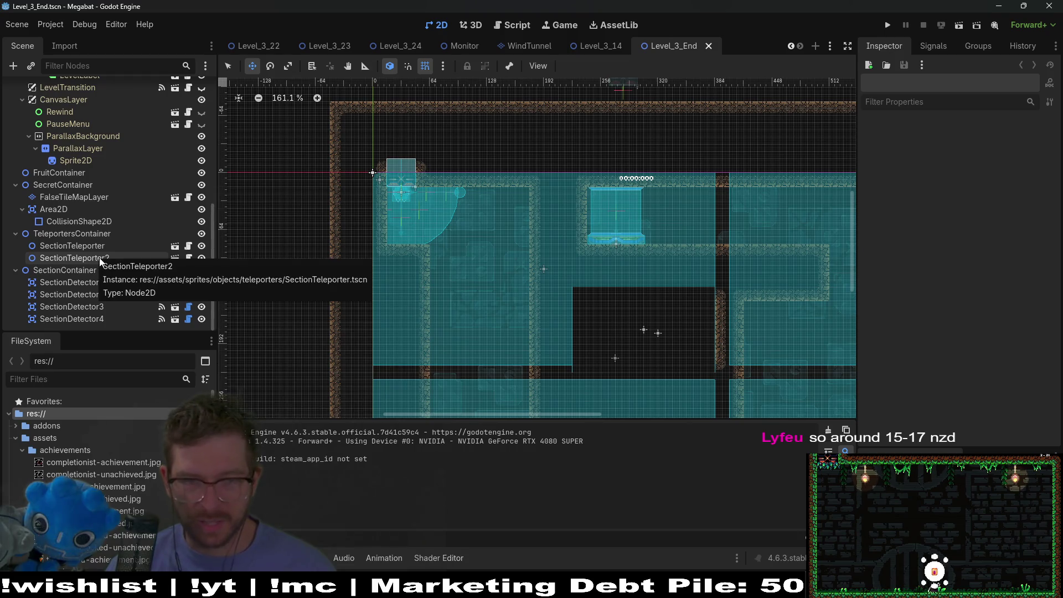
{"action": "scroll", "coordinate": [499, 183], "scroll_direction": "down", "scroll_amount": 8}
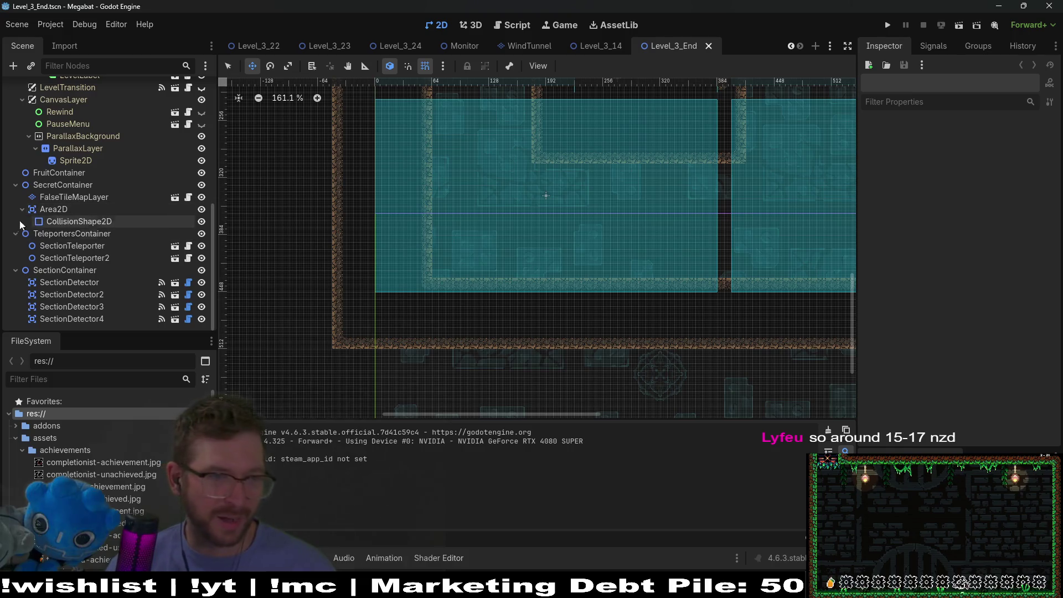
{"action": "right_click", "coordinate": [60, 174]}
{"action": "left_click", "coordinate": [111, 198]}
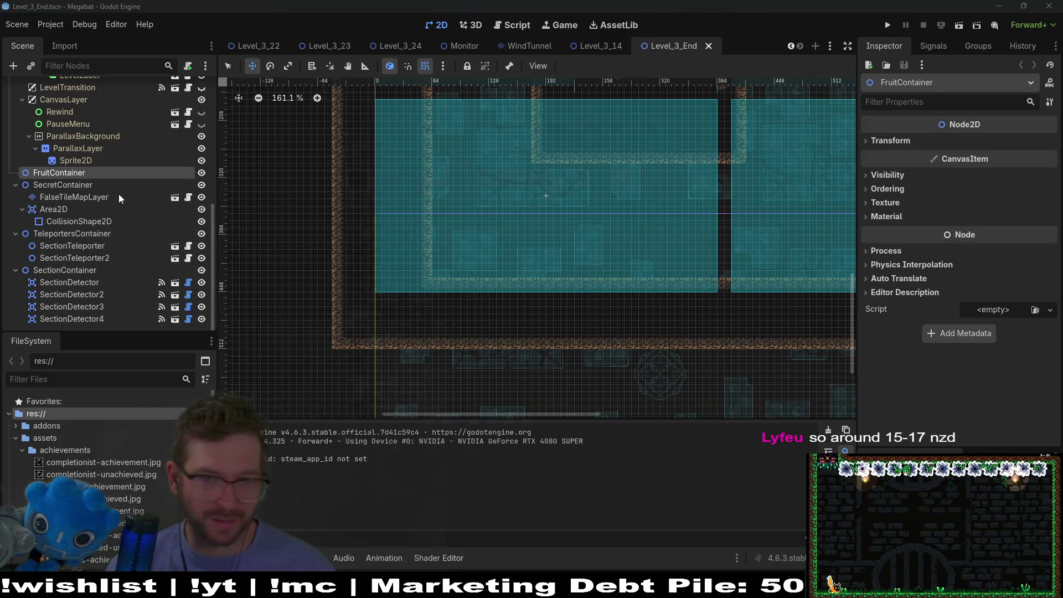
- Instance fruit.tscn under FruitContainer and drag it down into the lower room
{"action": "type", "text": "fruit"}
{"action": "key", "text": "Return"}
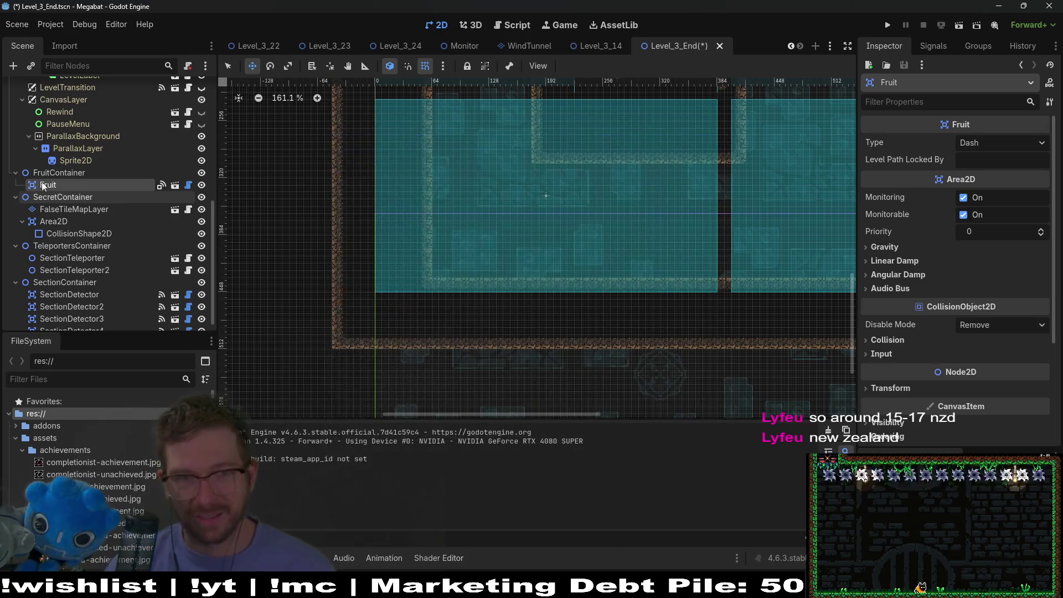
{"action": "scroll", "coordinate": [565, 160], "scroll_direction": "down", "scroll_amount": 2}
{"action": "left_click_drag", "start_coordinate": [524, 283], "coordinate": [533, 360]}
{"action": "scroll", "coordinate": [501, 250], "scroll_direction": "down", "scroll_amount": 3}
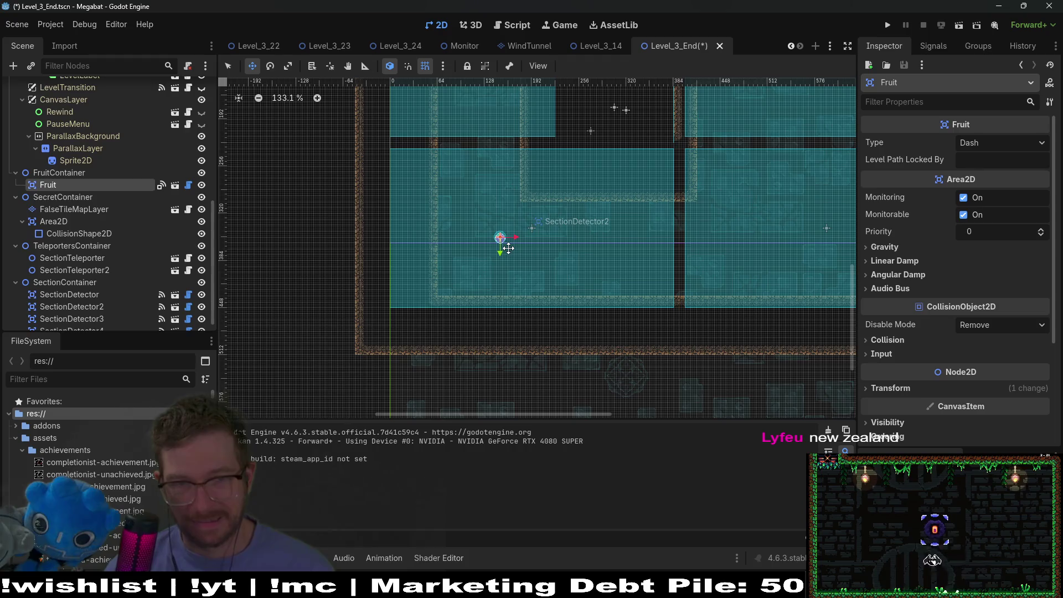
- Set the fruit's Type to Dig and nudge it slightly right and down
{"action": "left_click", "coordinate": [1012, 147]}
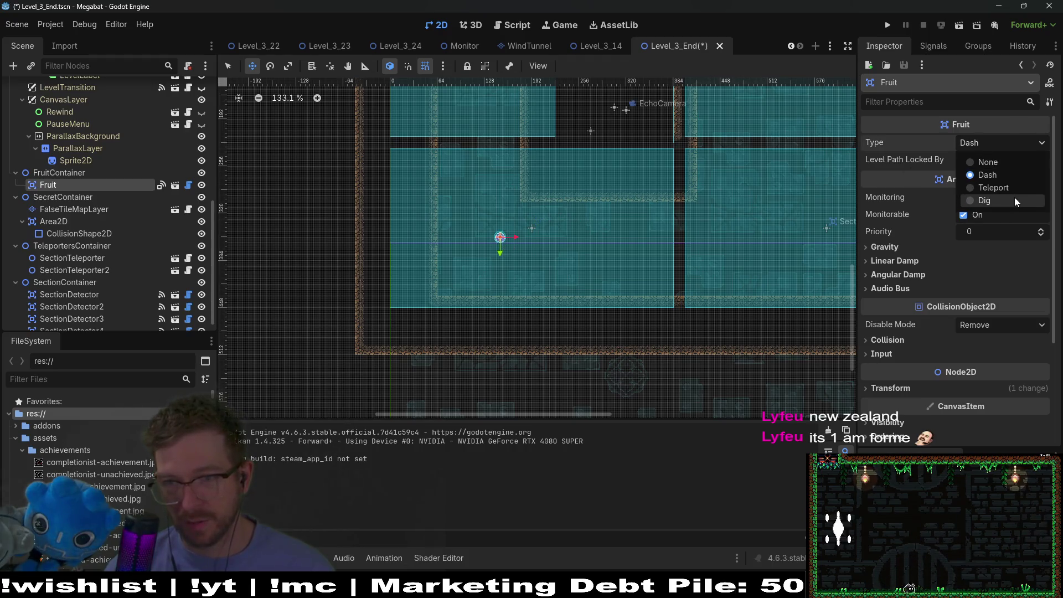
{"action": "left_click", "coordinate": [1014, 198]}
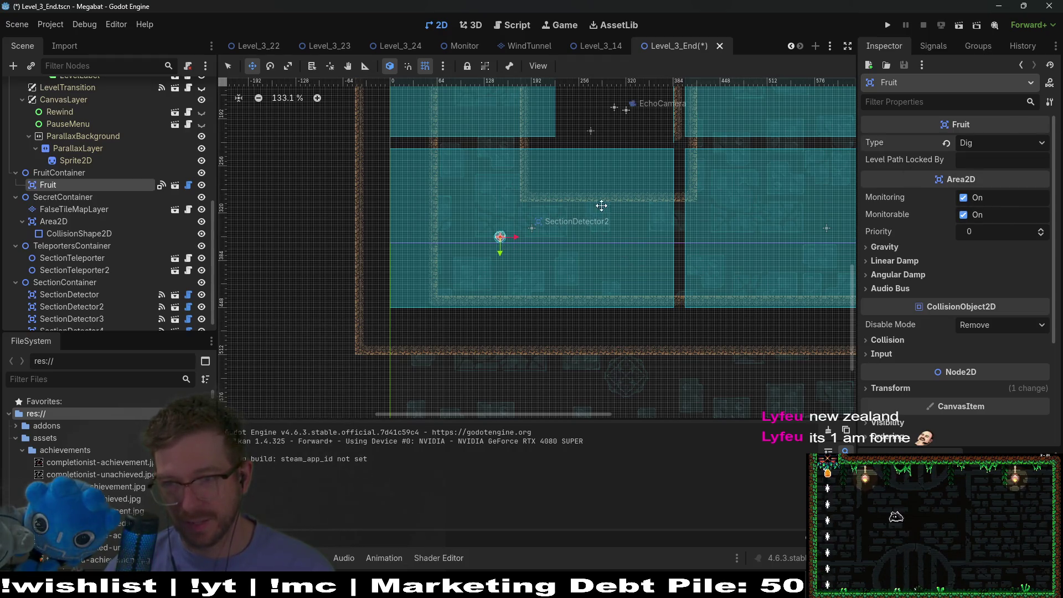
{"action": "scroll", "coordinate": [601, 206], "scroll_direction": "up", "scroll_amount": 2}
{"action": "mouse_move", "coordinate": [486, 296]}
{"action": "left_mouse_down"}
{"action": "mouse_move", "coordinate": [543, 284]}
{"action": "mouse_move", "coordinate": [469, 187]}
{"action": "mouse_move", "coordinate": [481, 253]}
{"action": "mouse_move", "coordinate": [543, 313]}
{"action": "mouse_move", "coordinate": [499, 315]}
{"action": "mouse_move", "coordinate": [541, 307]}
{"action": "left_mouse_up"}
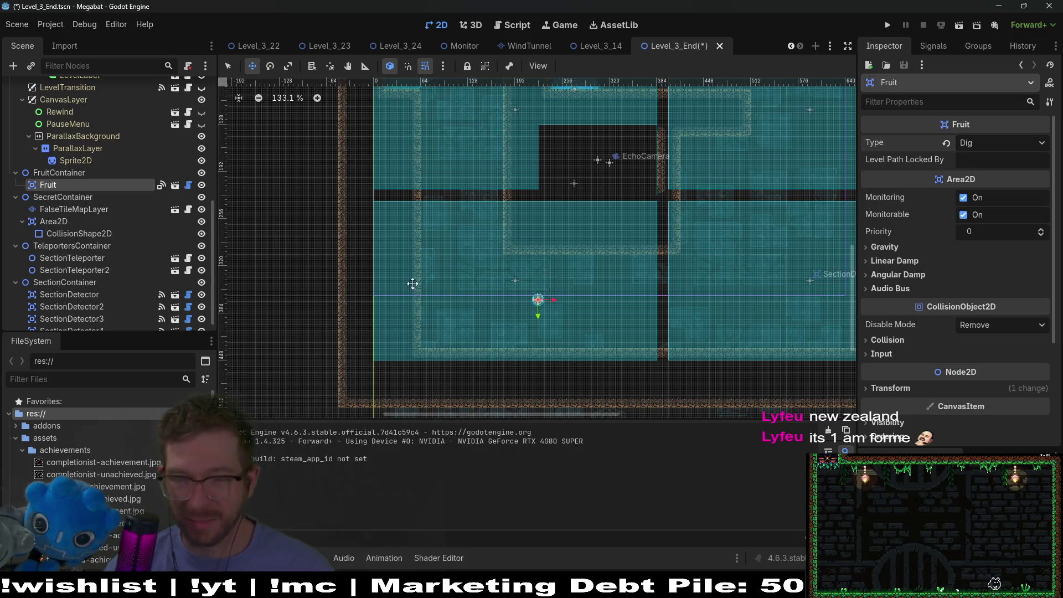
{"action": "scroll", "coordinate": [88, 283], "scroll_direction": "up", "scroll_amount": 3}
{"action": "scroll", "coordinate": [70, 246], "scroll_direction": "up", "scroll_amount": 3}
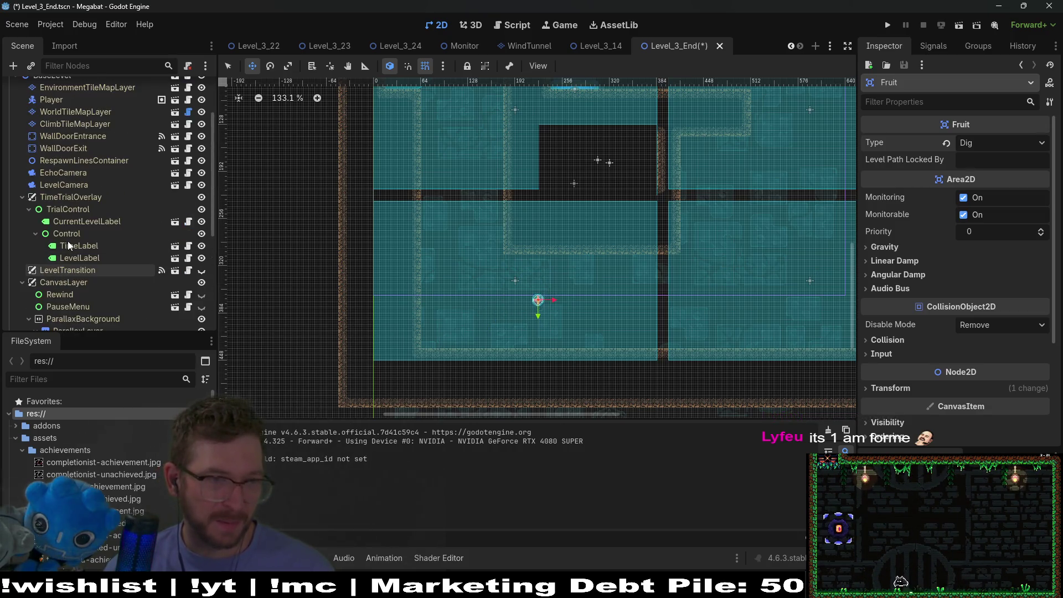
{"action": "scroll", "coordinate": [83, 238], "scroll_direction": "down", "scroll_amount": 5}
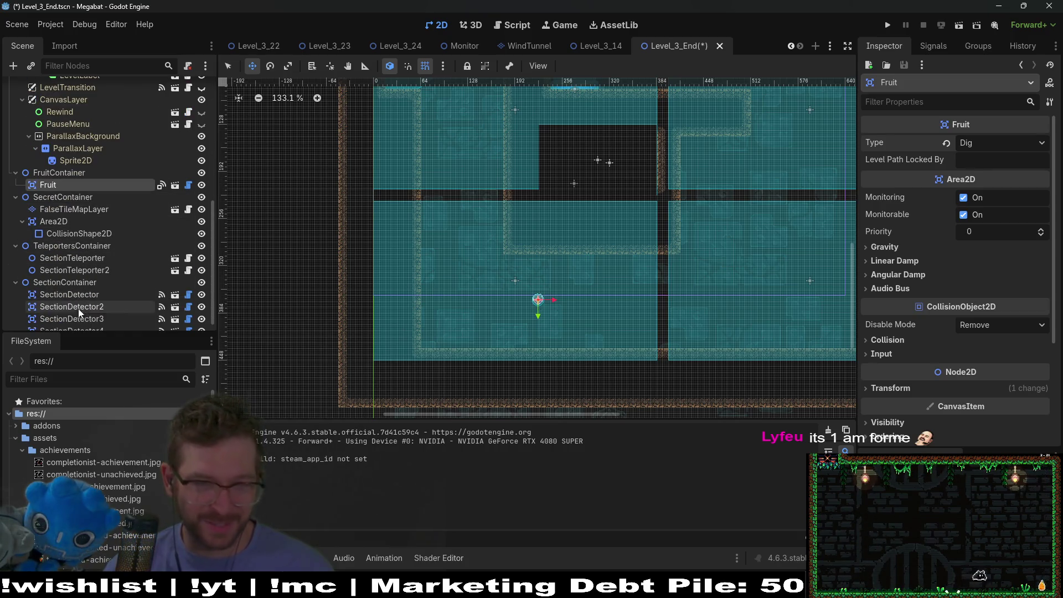
{"action": "scroll", "coordinate": [104, 306], "scroll_direction": "down", "scroll_amount": 1}
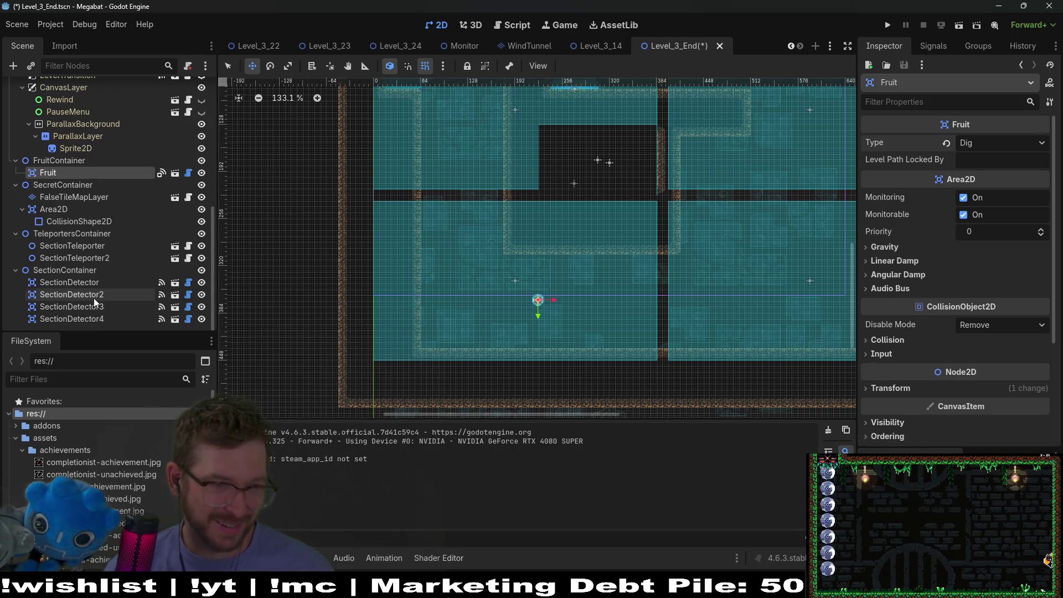
{"action": "left_click", "coordinate": [86, 198]}
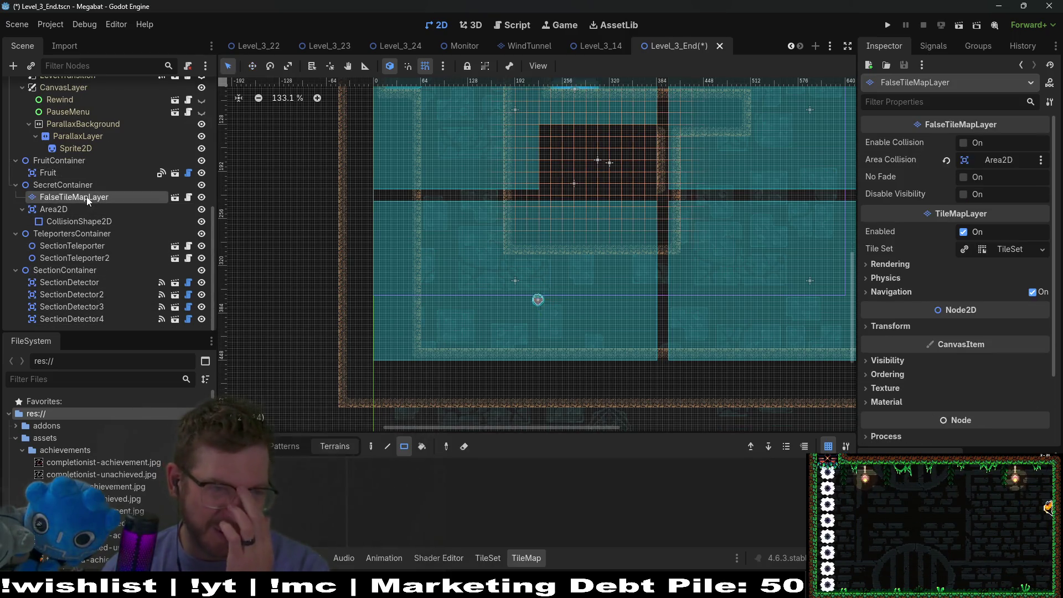
- Paint a rectangle of Sand dig tiles on DigTileMapLayer, erasing part of it
{"action": "scroll", "coordinate": [79, 198], "scroll_direction": "up", "scroll_amount": 10}
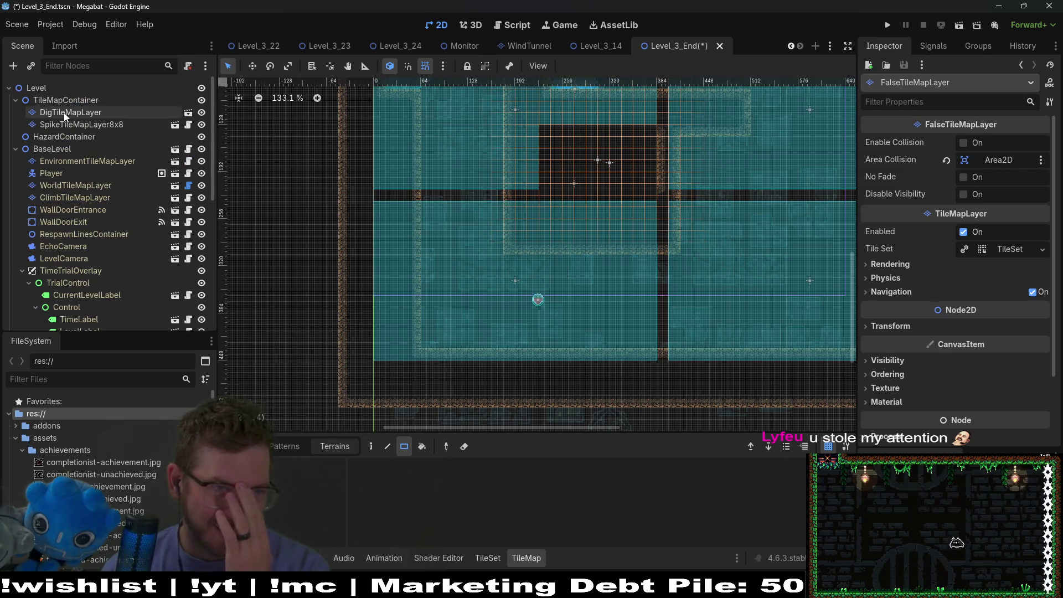
{"action": "left_click", "coordinate": [65, 112]}
{"action": "mouse_move", "coordinate": [422, 245]}
{"action": "left_mouse_down"}
{"action": "mouse_move", "coordinate": [456, 359]}
{"action": "mouse_move", "coordinate": [477, 350]}
{"action": "mouse_move", "coordinate": [464, 347]}
{"action": "left_mouse_up"}
{"action": "left_click_drag", "start_coordinate": [468, 275], "coordinate": [467, 275]}
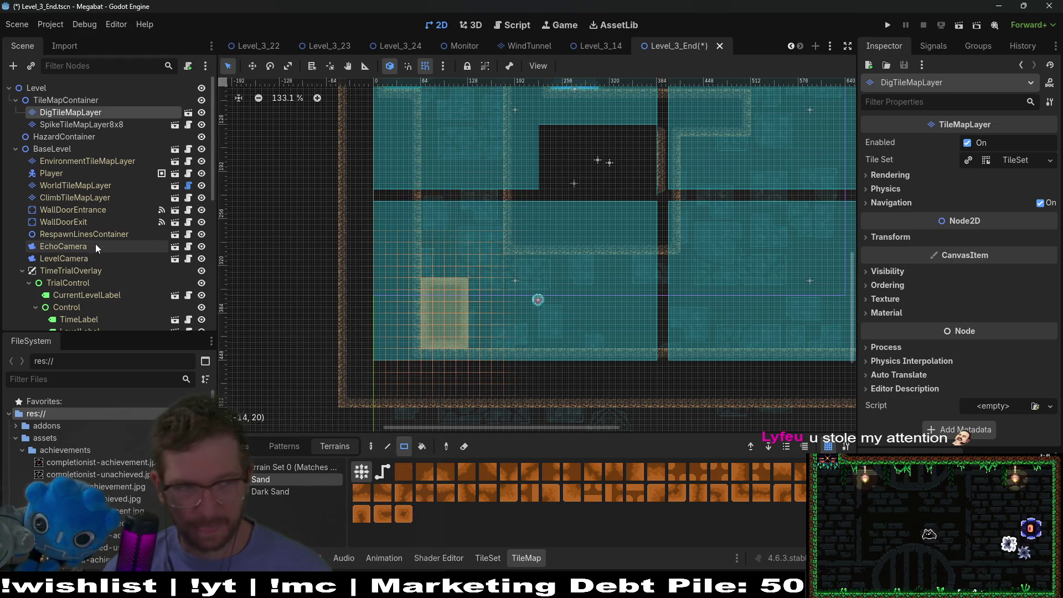
{"action": "left_click", "coordinate": [85, 210]}
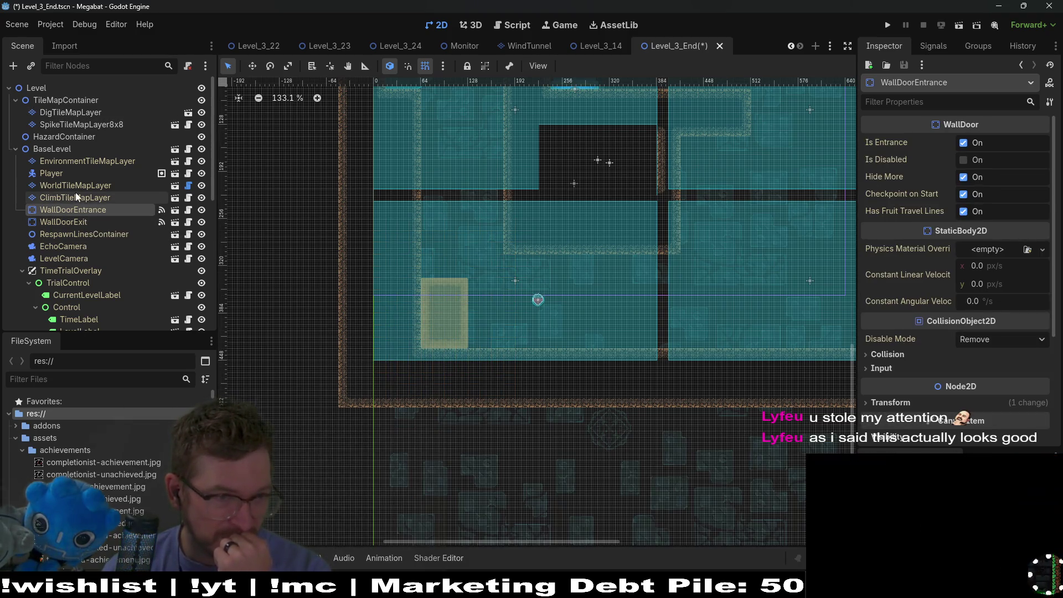
- Paint a 1x10 column of DESERT climb vines on ClimbTileMapLayer, then run the game
{"action": "left_click", "coordinate": [77, 197]}
{"action": "left_click", "coordinate": [271, 519]}
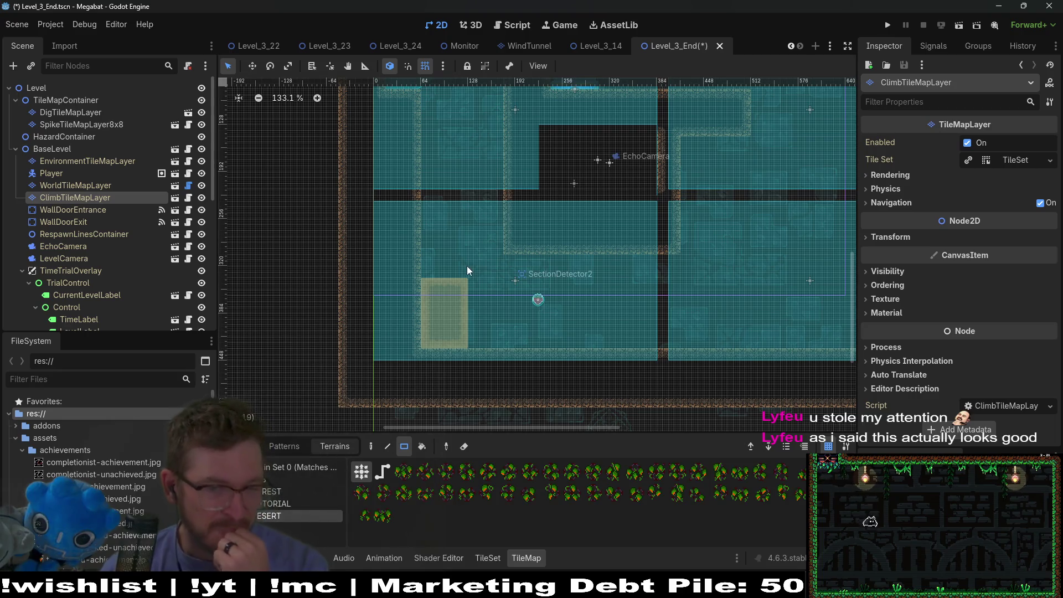
{"action": "left_click_drag", "start_coordinate": [424, 251], "coordinate": [423, 251]}
{"action": "left_click_drag", "start_coordinate": [426, 204], "coordinate": [420, 98]}
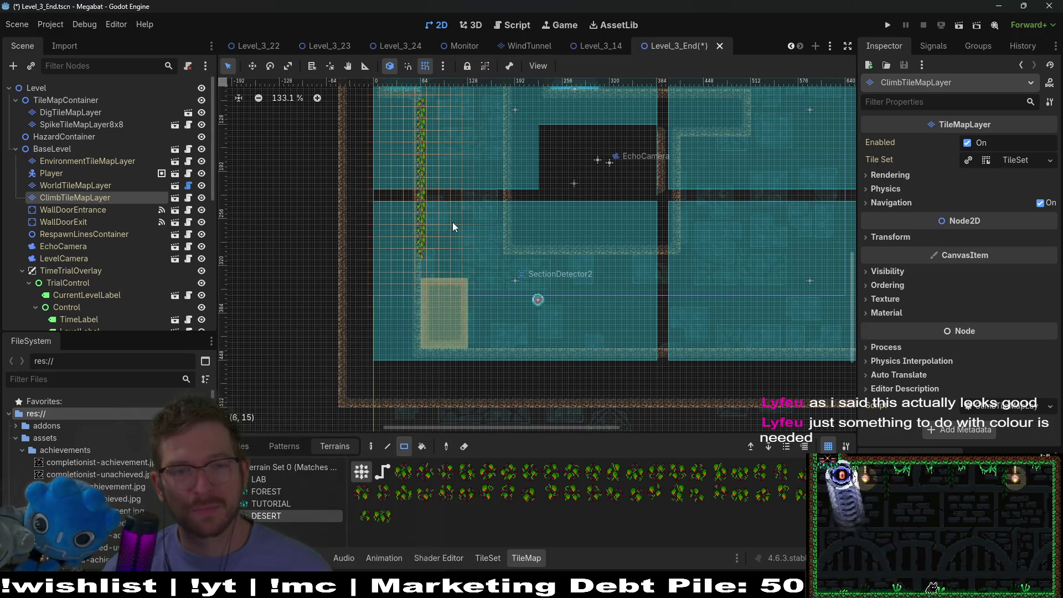
{"action": "left_click", "coordinate": [963, 26]}
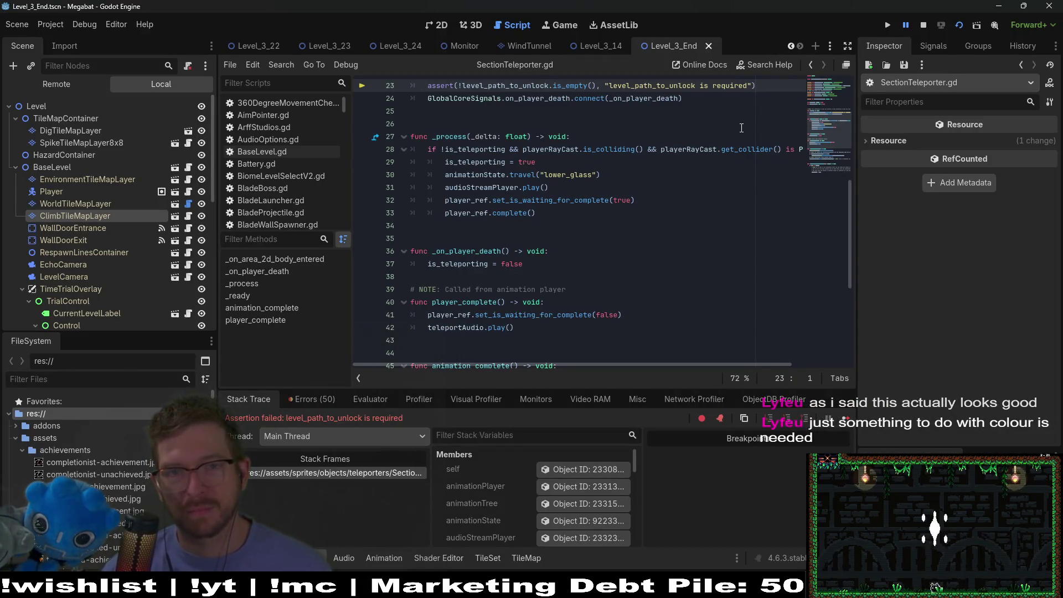
- Stop the run halted by the SectionTeleporter assertion and return to the 2D view
{"action": "scroll", "coordinate": [692, 166], "scroll_direction": "up", "scroll_amount": 3}
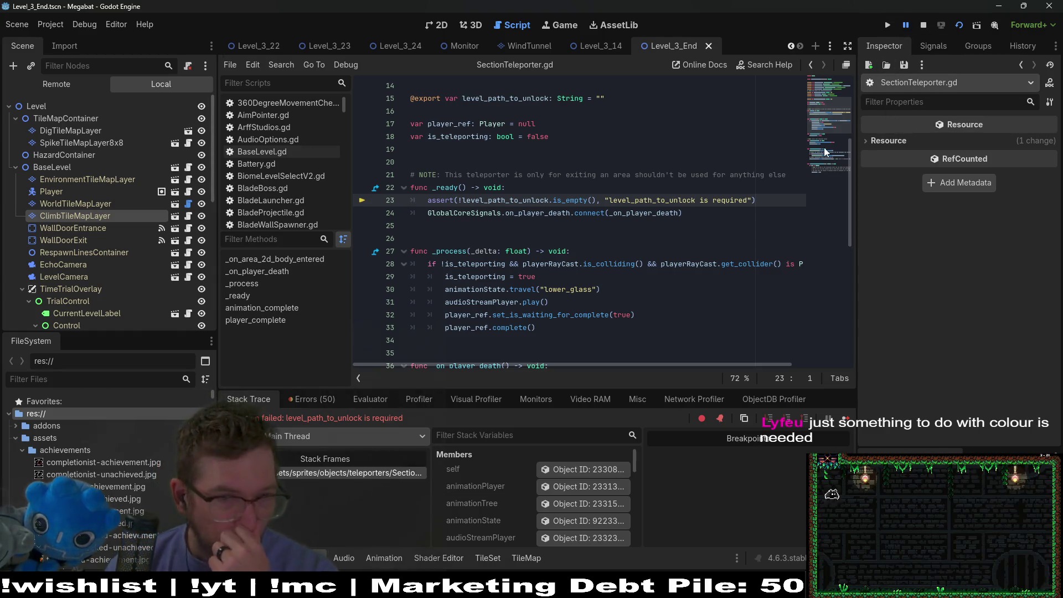
{"action": "left_click", "coordinate": [925, 26]}
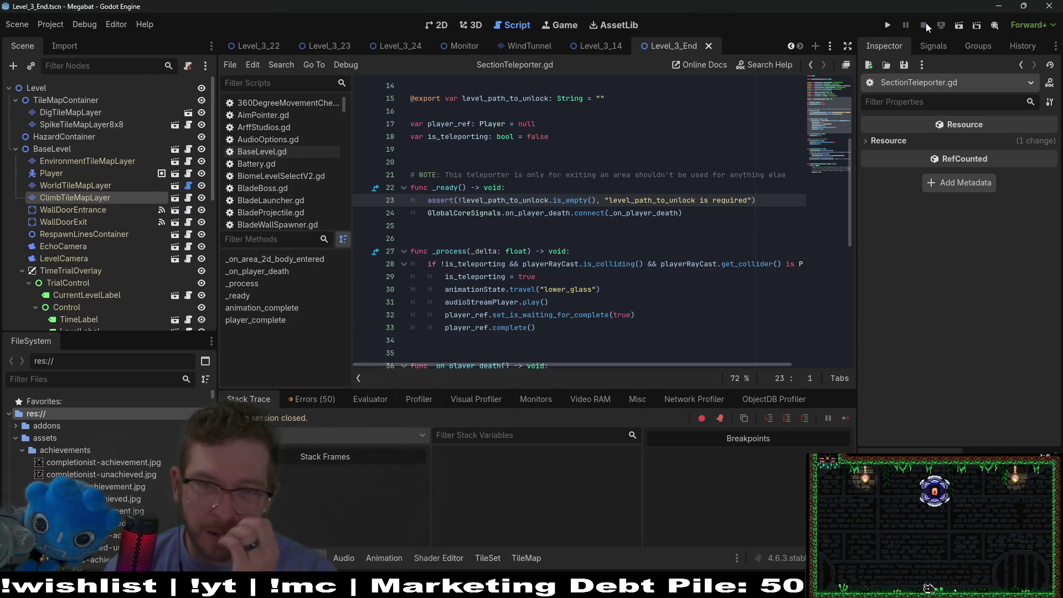
{"action": "left_click", "coordinate": [437, 24]}
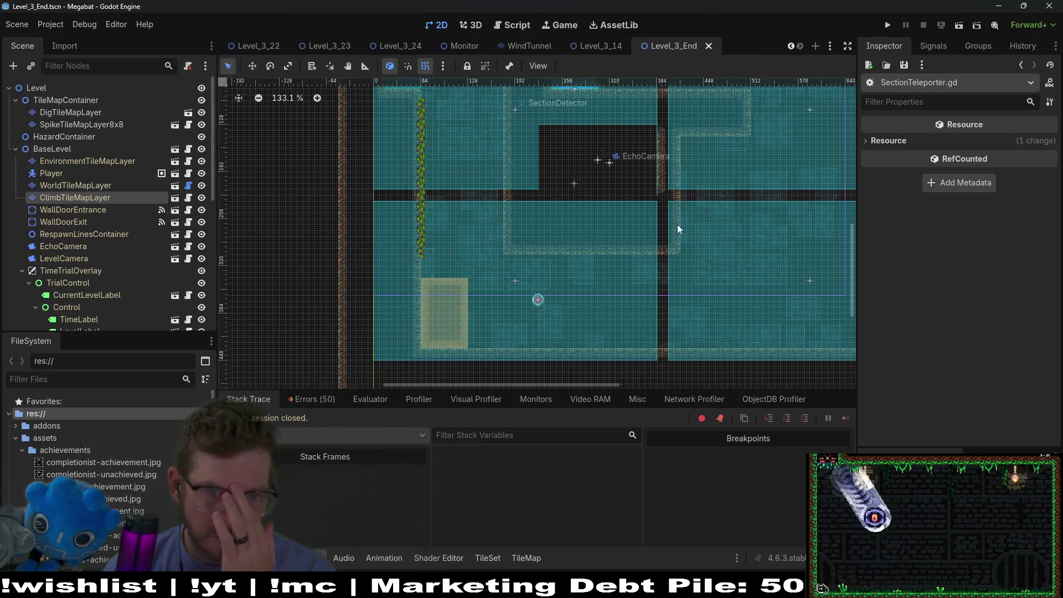
- Delete the SectionTeleporter and SectionTeleporter2 nodes, then save and run the current scene
{"action": "scroll", "coordinate": [140, 214], "scroll_direction": "down", "scroll_amount": 5}
{"action": "scroll", "coordinate": [139, 213], "scroll_direction": "down", "scroll_amount": 5}
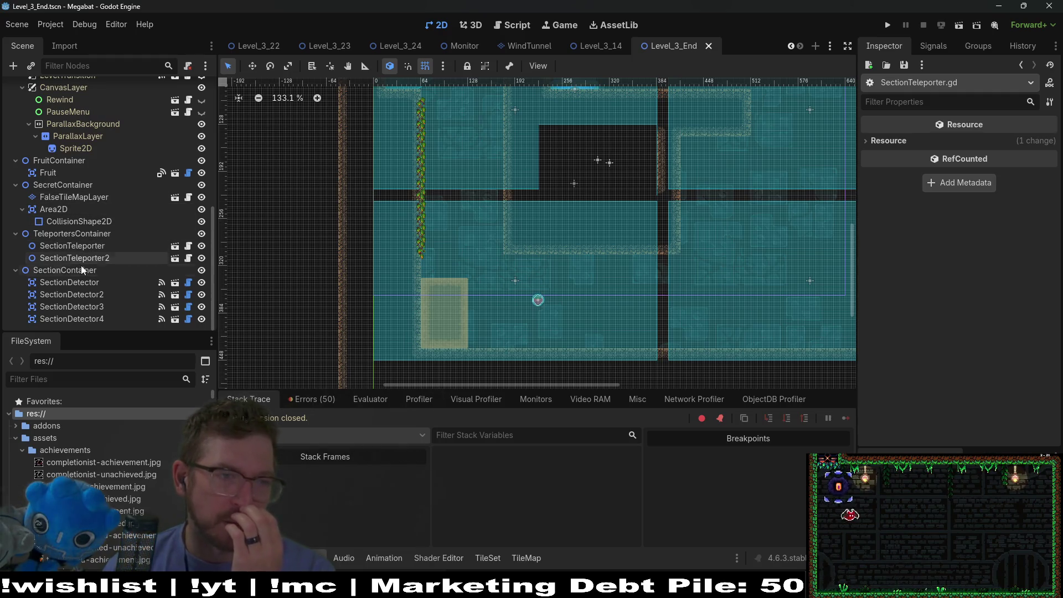
{"action": "left_click", "coordinate": [113, 263]}
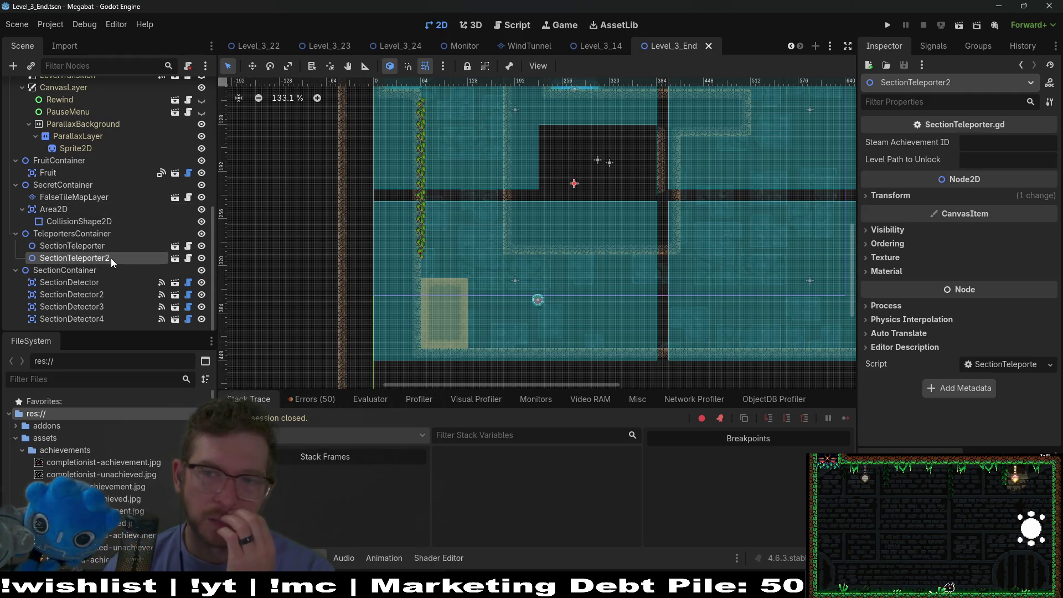
{"action": "left_click", "coordinate": [88, 246]}
{"action": "left_click", "coordinate": [79, 260]}
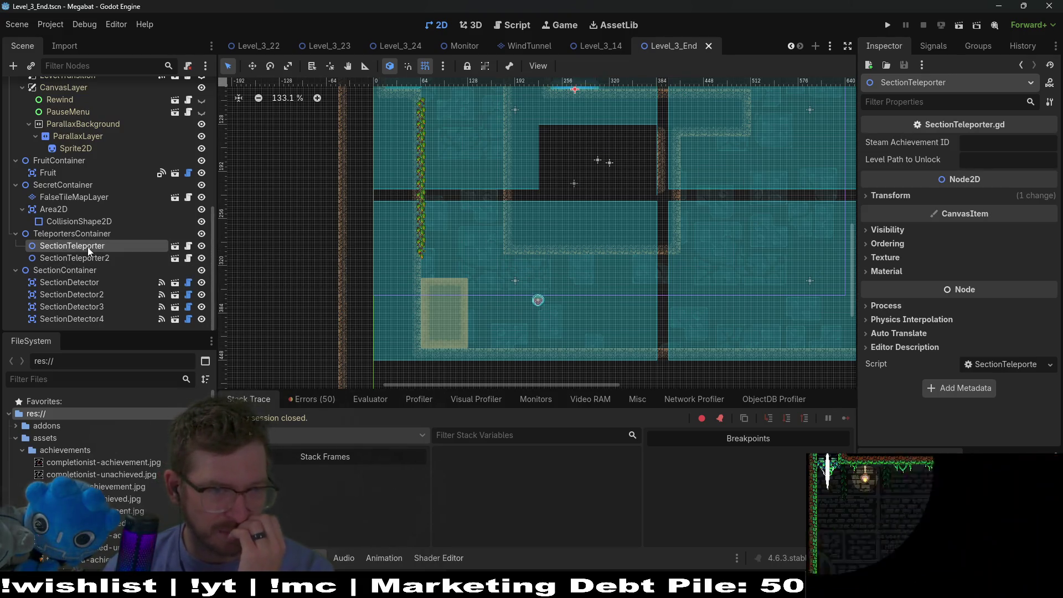
{"action": "left_click", "coordinate": [72, 246], "text": "ctrl"}
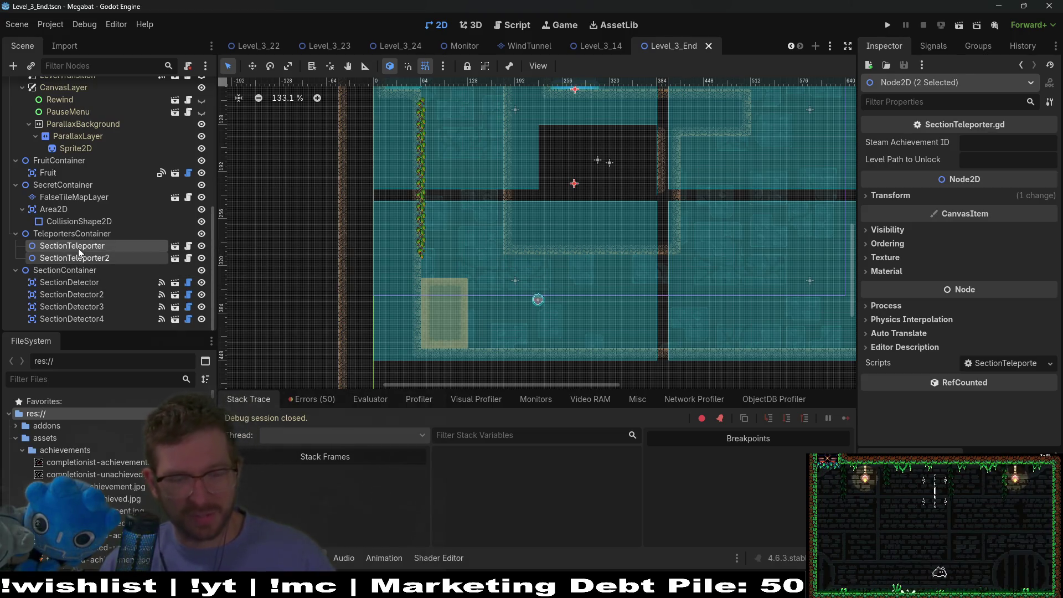
{"action": "key", "text": "Delete"}
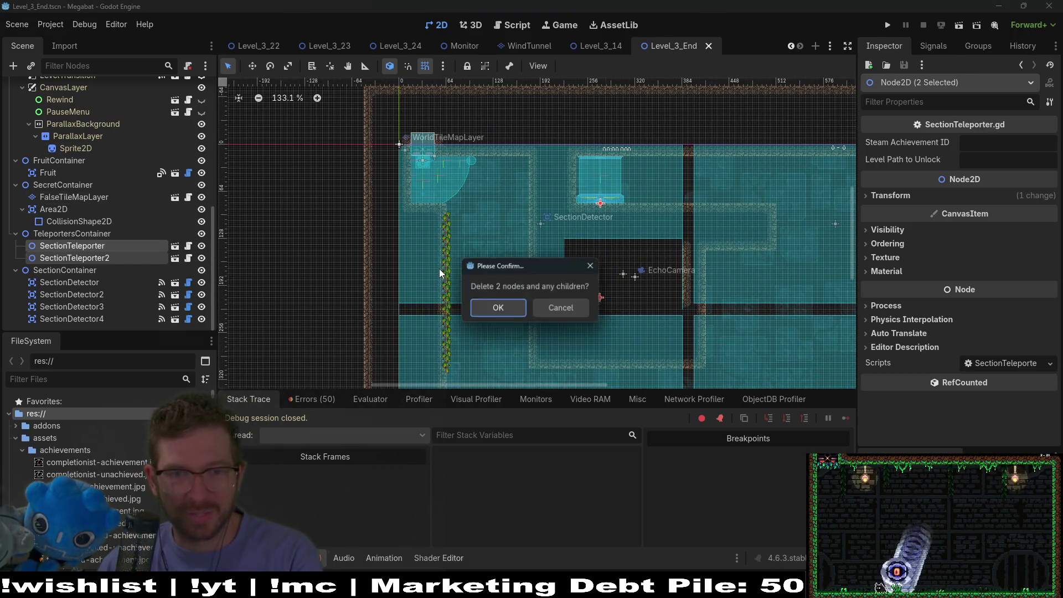
{"action": "key", "text": "Return"}
{"action": "left_click", "coordinate": [960, 27]}
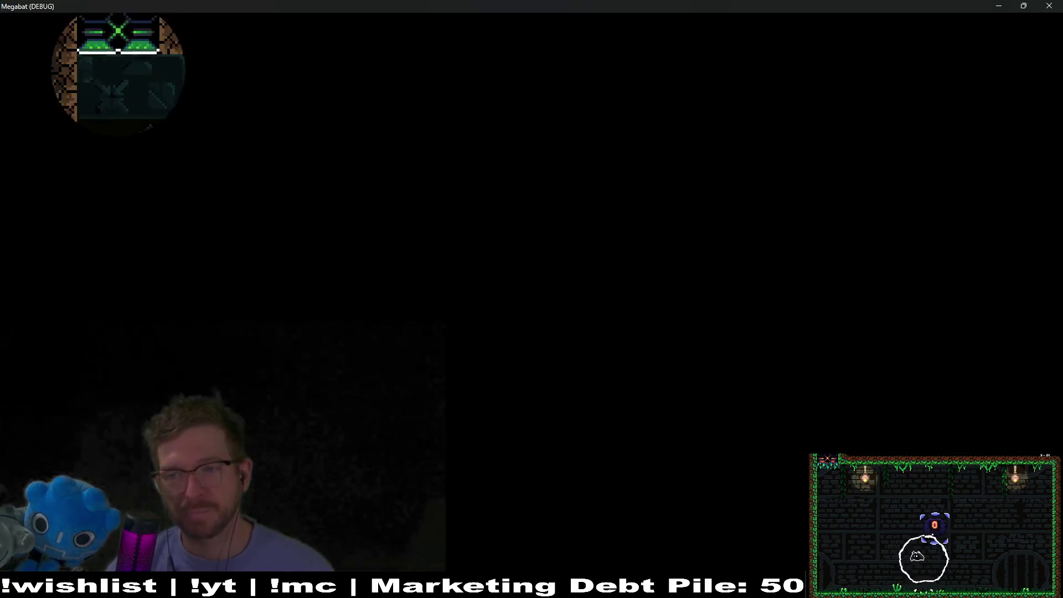
- Fly the bat into the room below, burrow around the orange sand block and dash right toward the strawberry
{"action": "key", "text": "Down"}
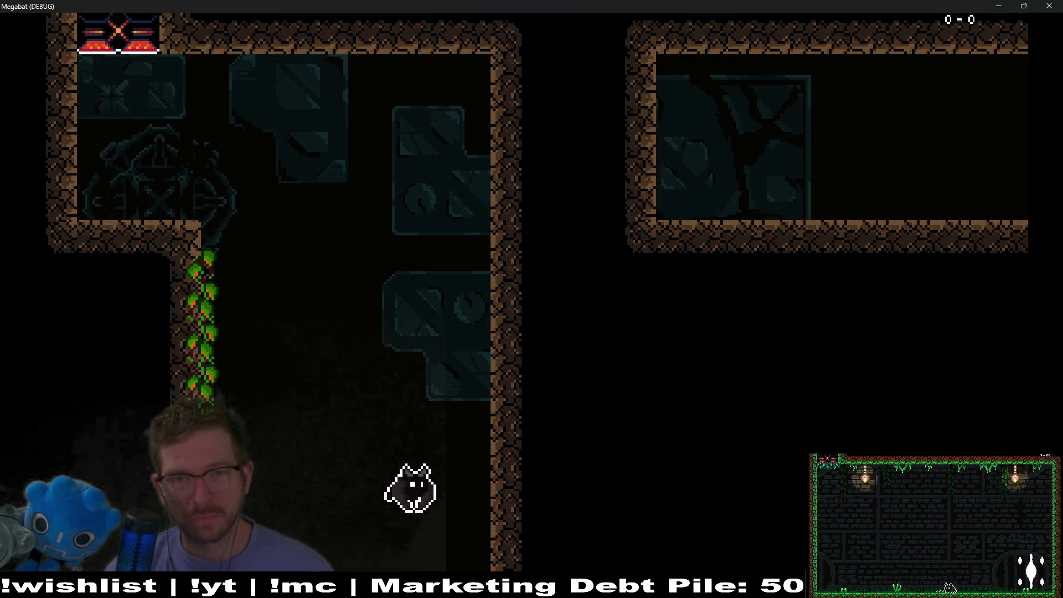
{"action": "key", "text": "Right"}
{"action": "key", "text": "Down"}
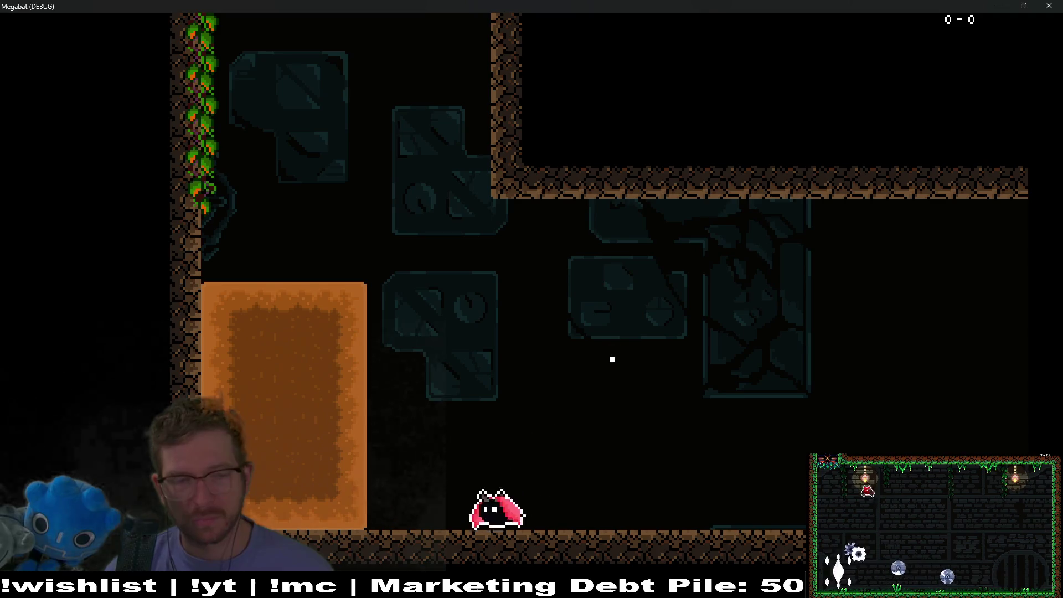
{"action": "key", "text": "Left"}
{"action": "key", "text": "Up"}
{"action": "key", "text": "Down"}
{"action": "key", "text": "Right"}
{"action": "key", "text": "Down"}
{"action": "key", "text": "Up"}
{"action": "key", "text": "Up"}
{"action": "key", "text": "Down"}
{"action": "key", "text": "Right"}
{"action": "key", "text": "Down"}
{"action": "key", "text": "Down"}
{"action": "key", "text": "Left"}
{"action": "key", "text": "Up"}
{"action": "key", "text": "Up"}
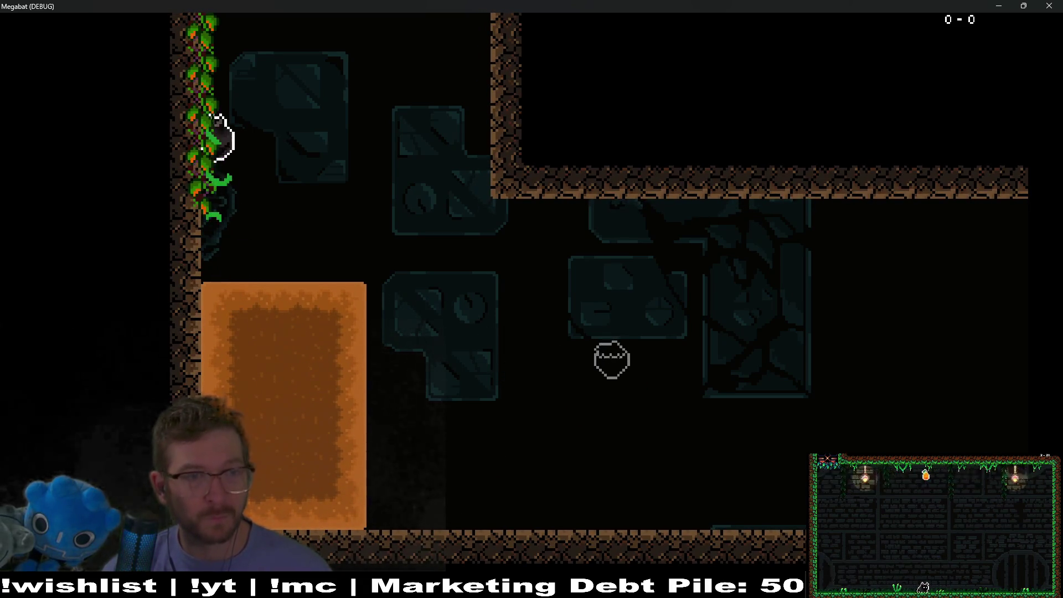
- Grab the strawberry, burrow up through the sand to the vines, then close the game
{"action": "key", "text": "Right"}
{"action": "key", "text": "Down"}
{"action": "key", "text": "Right"}
{"action": "key", "text": "Left"}
{"action": "key", "text": "Left"}
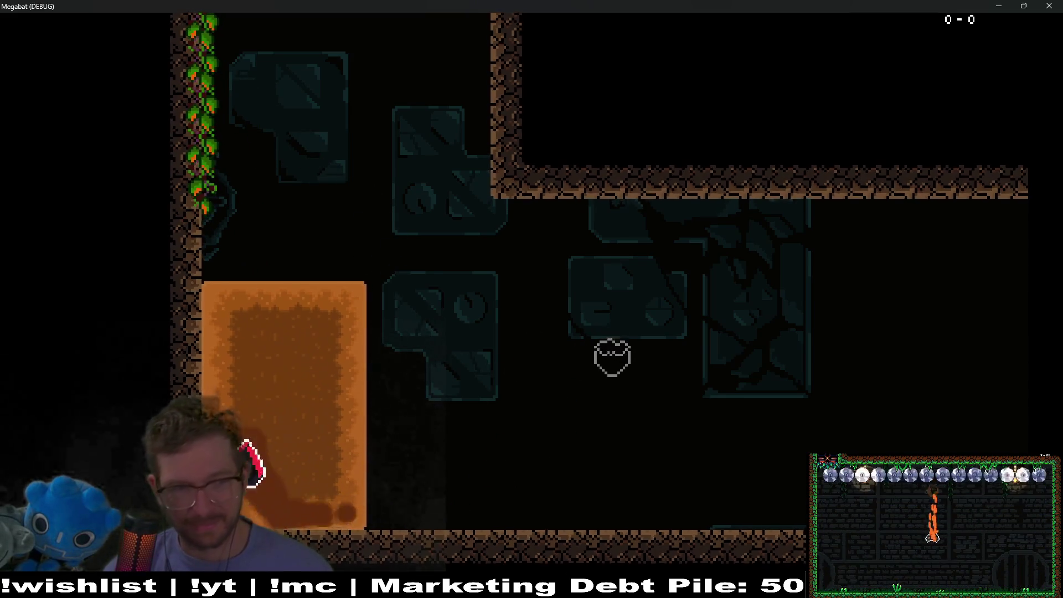
{"action": "key", "text": "Up"}
{"action": "key", "text": "Down"}
{"action": "key", "text": "Right"}
{"action": "key", "text": "Left"}
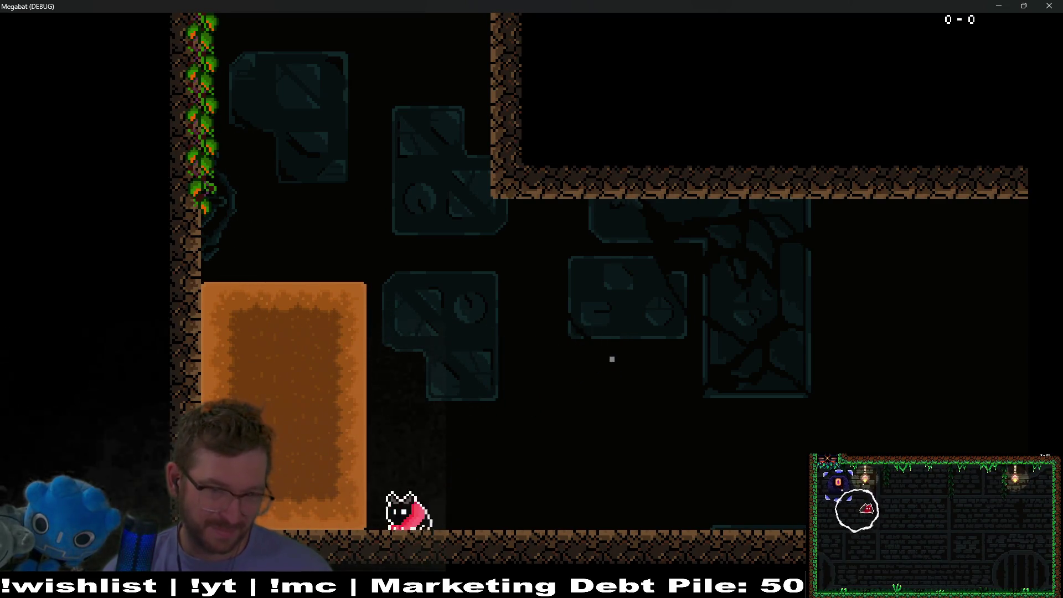
{"action": "key", "text": "Up"}
{"action": "key", "text": "Down"}
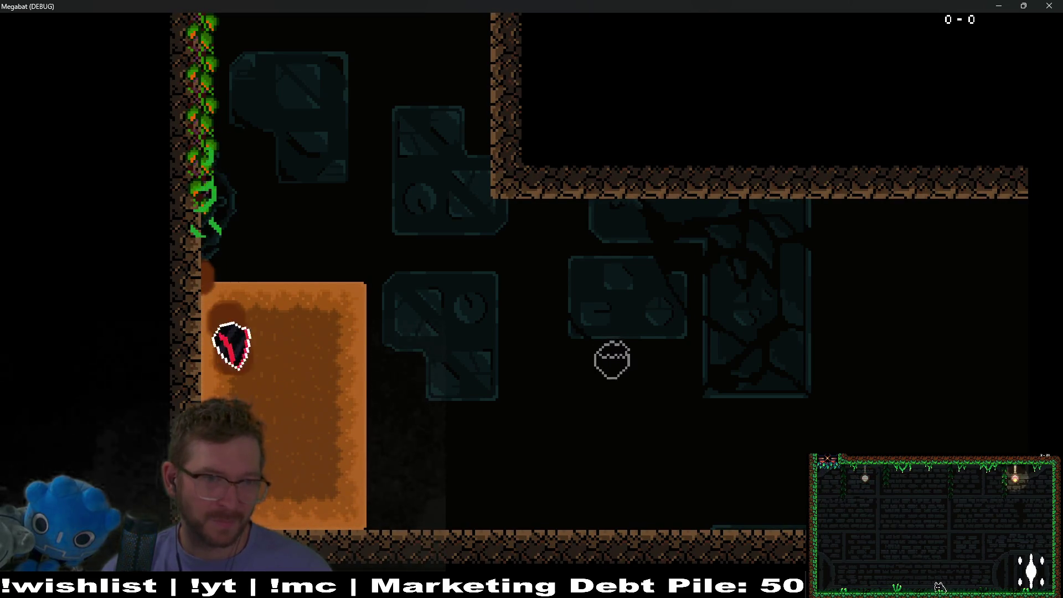
{"action": "key", "text": "Right"}
{"action": "key", "text": "Up"}
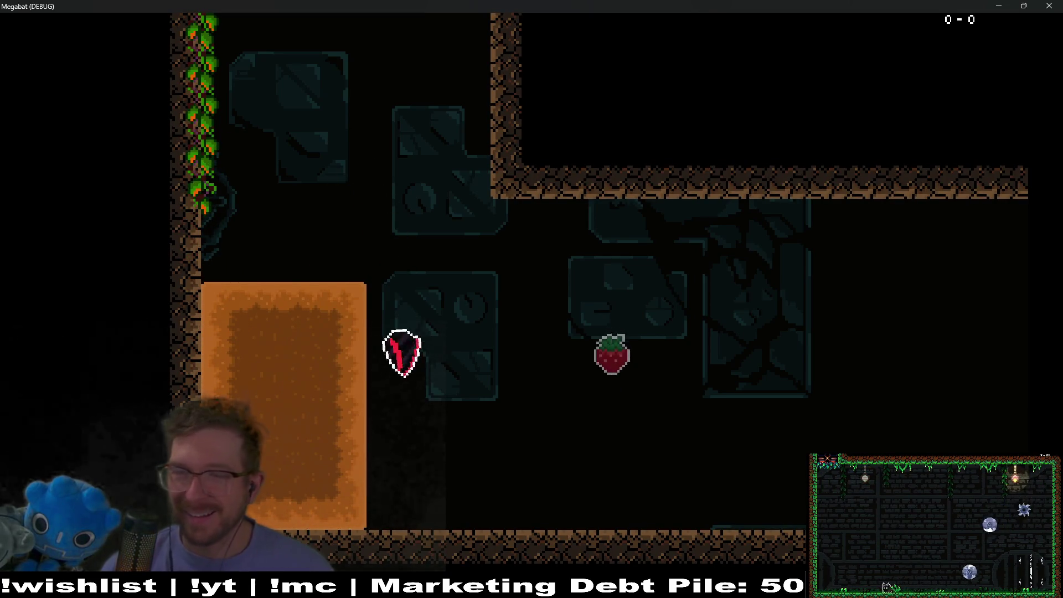
{"action": "left_click", "coordinate": [1048, 7]}
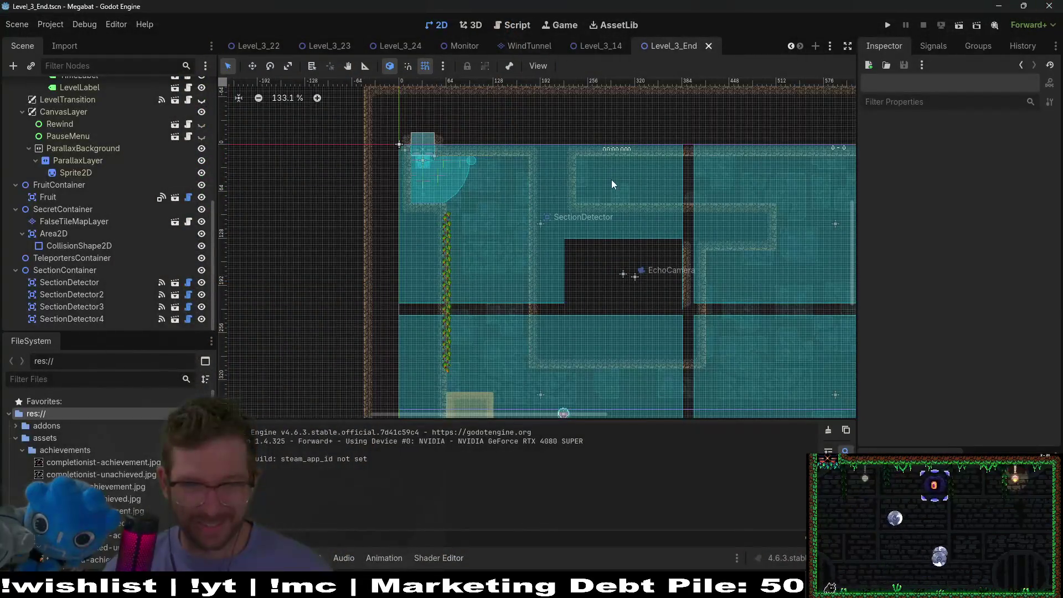
{"action": "scroll", "coordinate": [530, 221], "scroll_direction": "down", "scroll_amount": 3}
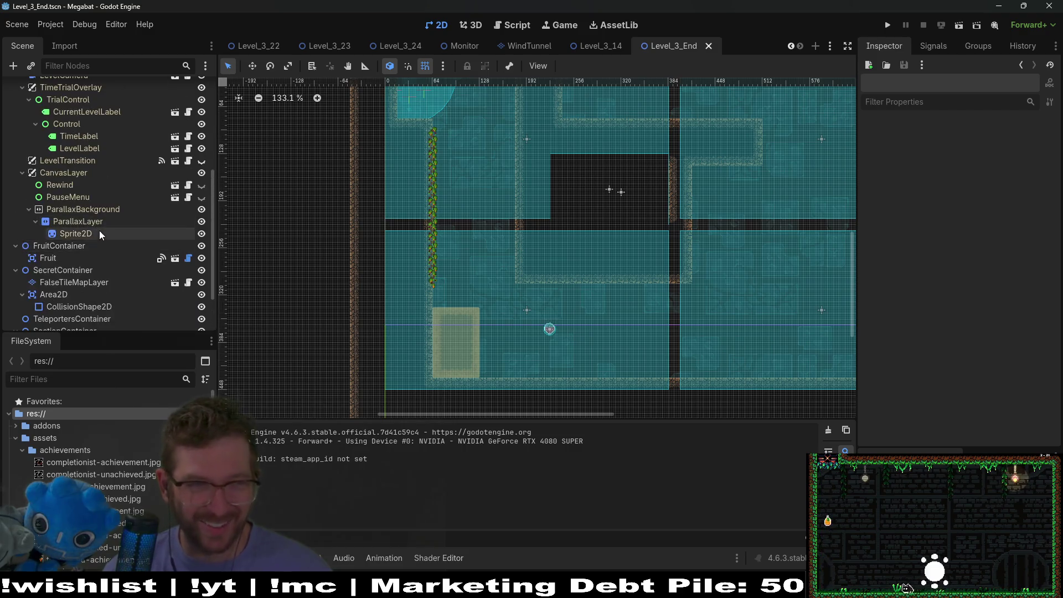
- Paint a row of climb vines along the ledge on ClimbTileMapLayer
{"action": "scroll", "coordinate": [98, 230], "scroll_direction": "up", "scroll_amount": 5}
{"action": "left_click", "coordinate": [77, 135]}
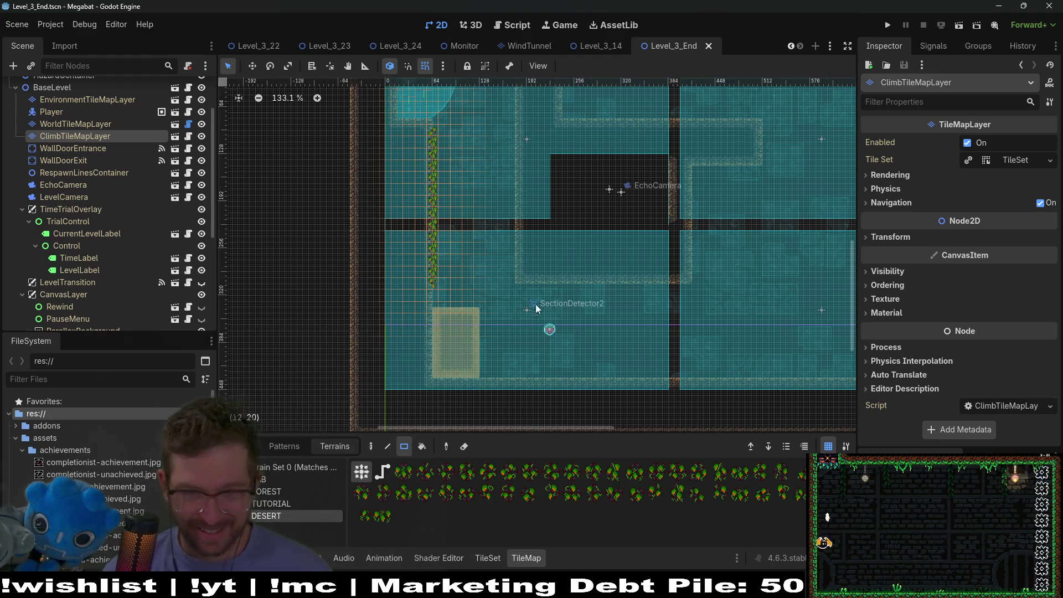
{"action": "left_click_drag", "start_coordinate": [533, 285], "coordinate": [685, 286]}
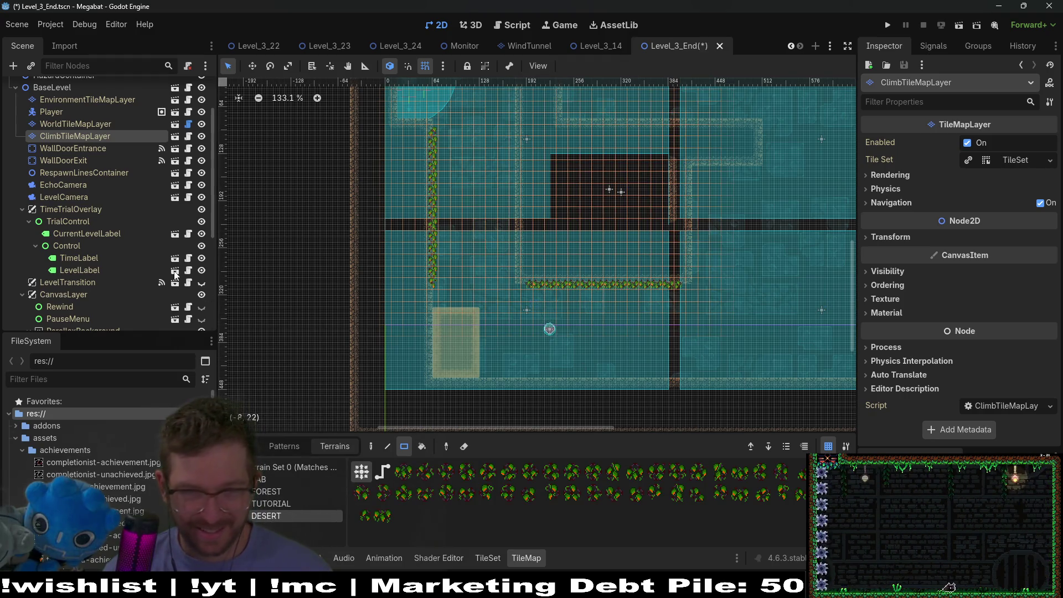
- Add a 4x6 Sand block beside the existing one on DigTileMapLayer, then save and run
{"action": "scroll", "coordinate": [63, 222], "scroll_direction": "up", "scroll_amount": 3}
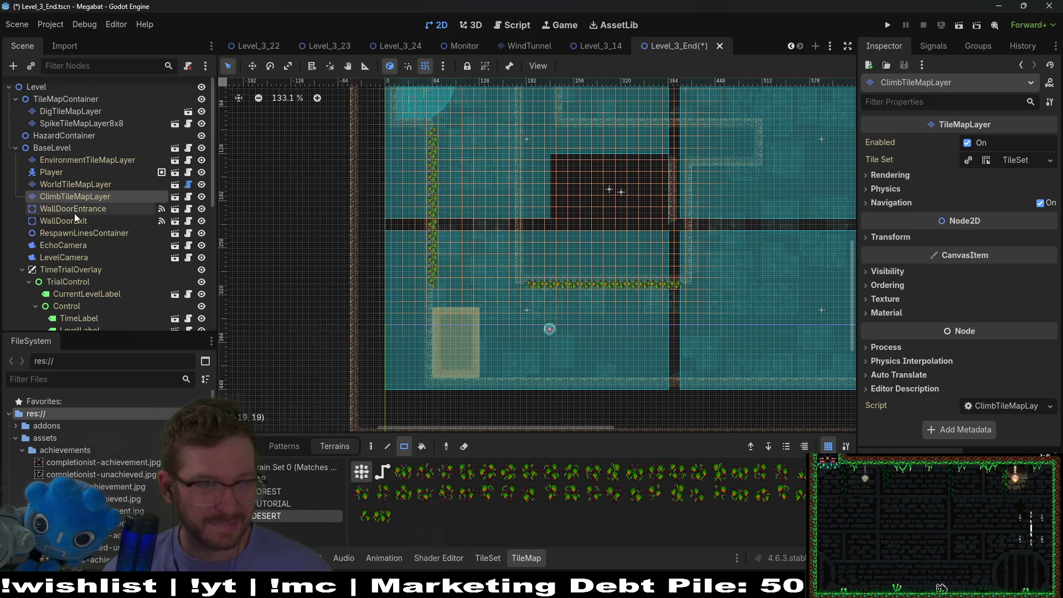
{"action": "left_click", "coordinate": [71, 112]}
{"action": "left_click", "coordinate": [272, 479]}
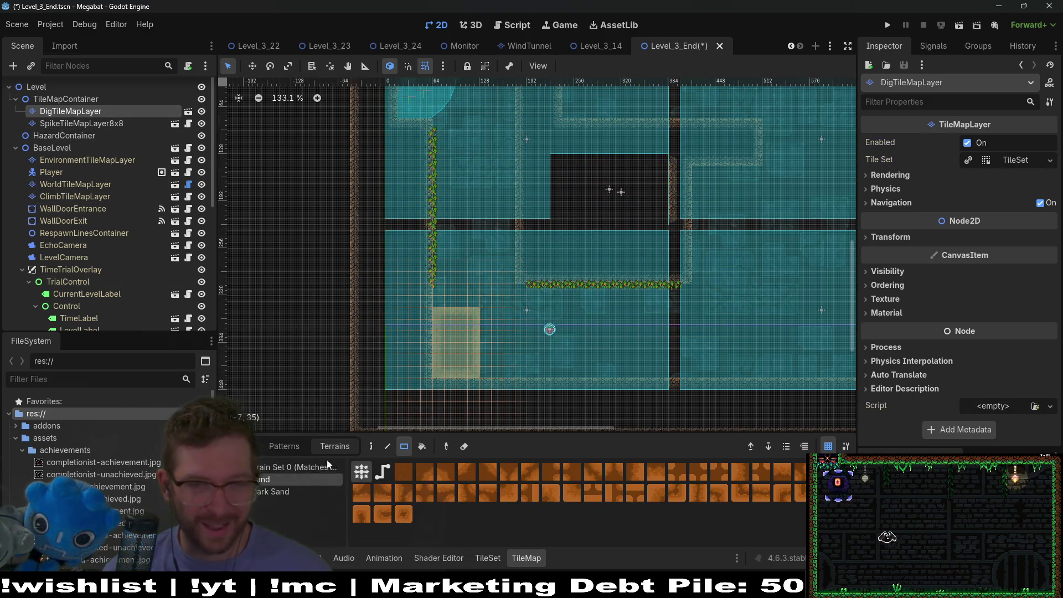
{"action": "left_click_drag", "start_coordinate": [518, 366], "coordinate": [520, 370]}
{"action": "left_click", "coordinate": [961, 25]}
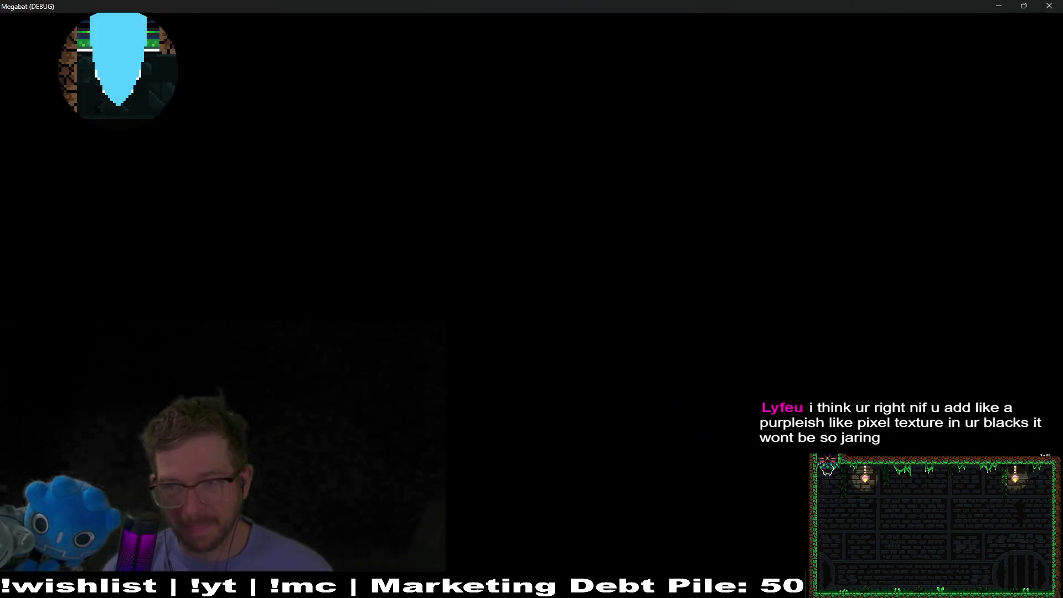
- Run right to the sand block, burrow up to the ceiling vines and drop off them
{"action": "key", "text": "Right"}
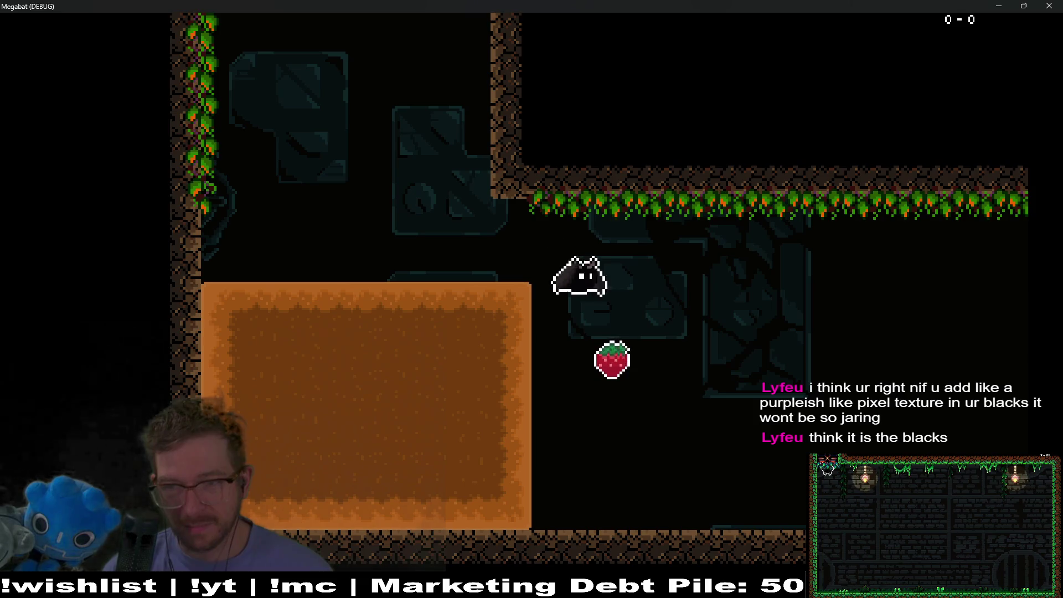
{"action": "key", "text": "Left"}
{"action": "key", "text": "Up"}
{"action": "key", "text": "Right"}
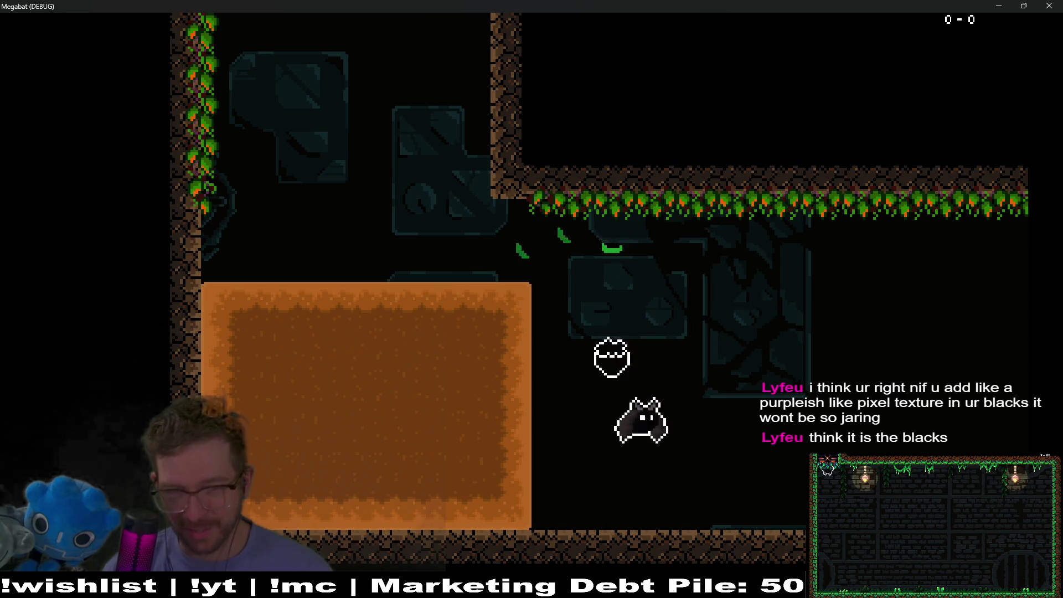
{"action": "key", "text": "Left"}
{"action": "key", "text": "Up"}
{"action": "key", "text": "Right"}
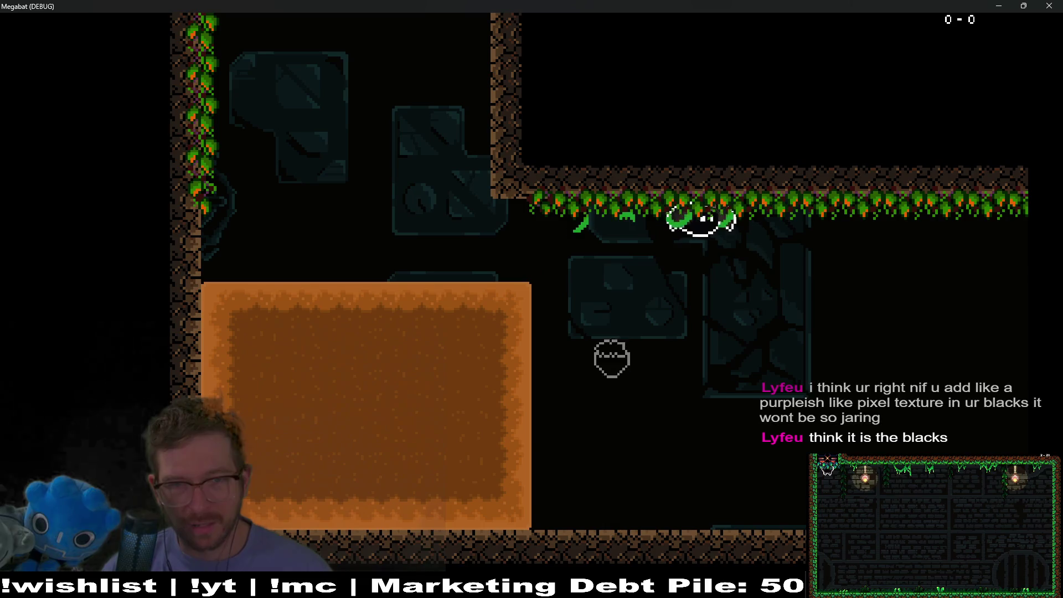
{"action": "key", "text": "Left"}
{"action": "key", "text": "Up"}
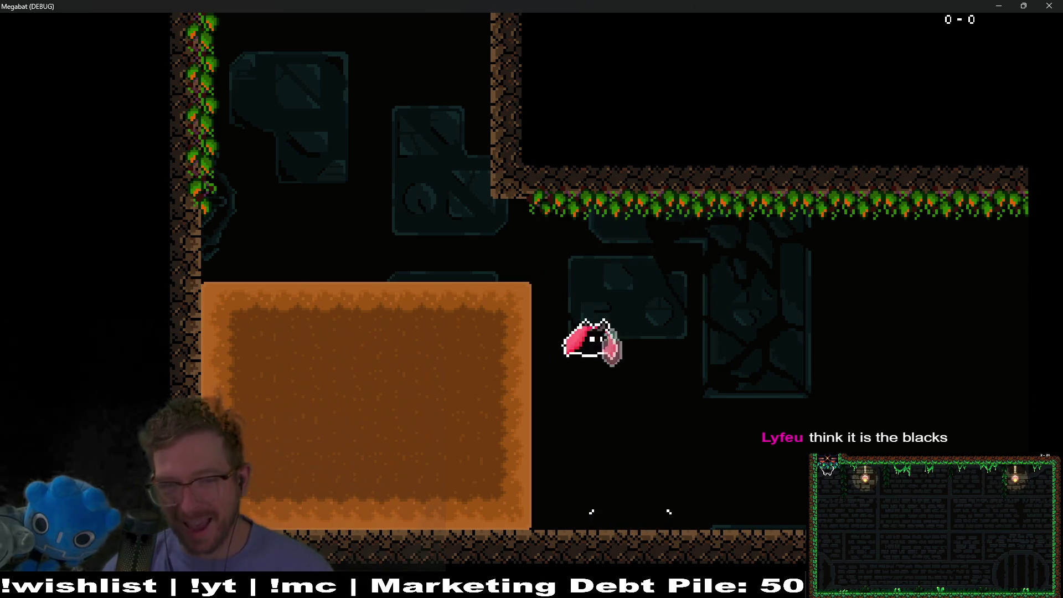
{"action": "key", "text": "Left"}
{"action": "key", "text": "Up"}
- Keep dashing through the sand to the vines and beside the strawberry, then close the game
{"action": "key", "text": "Right"}
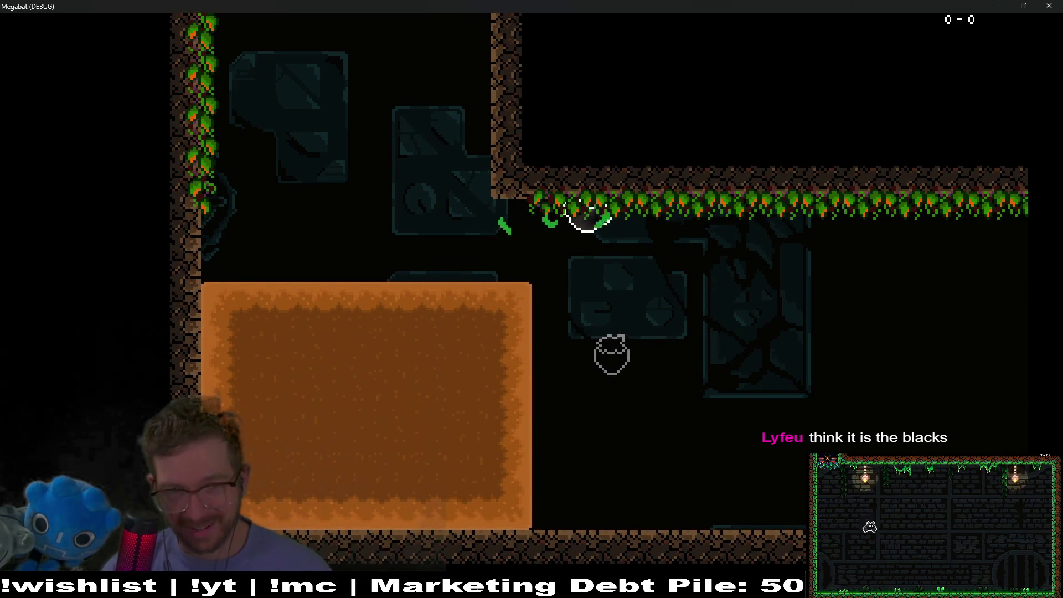
{"action": "key", "text": "Left"}
{"action": "key", "text": "Up"}
{"action": "key", "text": "Right"}
{"action": "key", "text": "Left"}
{"action": "key", "text": "Up"}
{"action": "key", "text": "Right"}
{"action": "key", "text": "Left"}
{"action": "key", "text": "Right"}
{"action": "key", "text": "Up"}
{"action": "key", "text": "Left"}
{"action": "key", "text": "Up"}
{"action": "key", "text": "Right"}
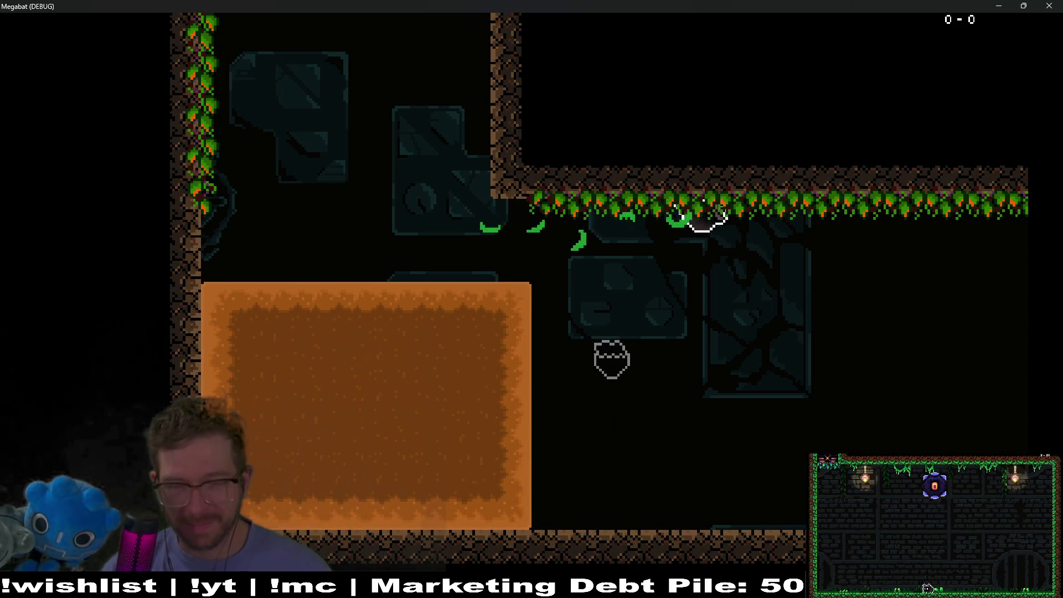
{"action": "left_click", "coordinate": [1044, 5]}
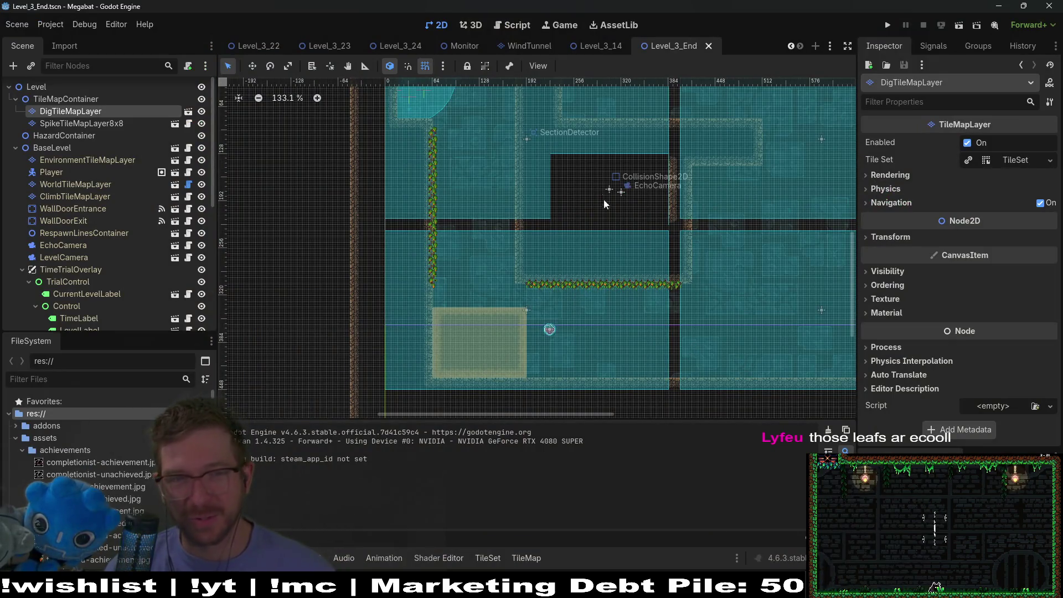
- Return to the Level_3_24 scene and zoom in on the leaves near SectionDetector2, then back out
{"action": "left_click", "coordinate": [589, 48]}
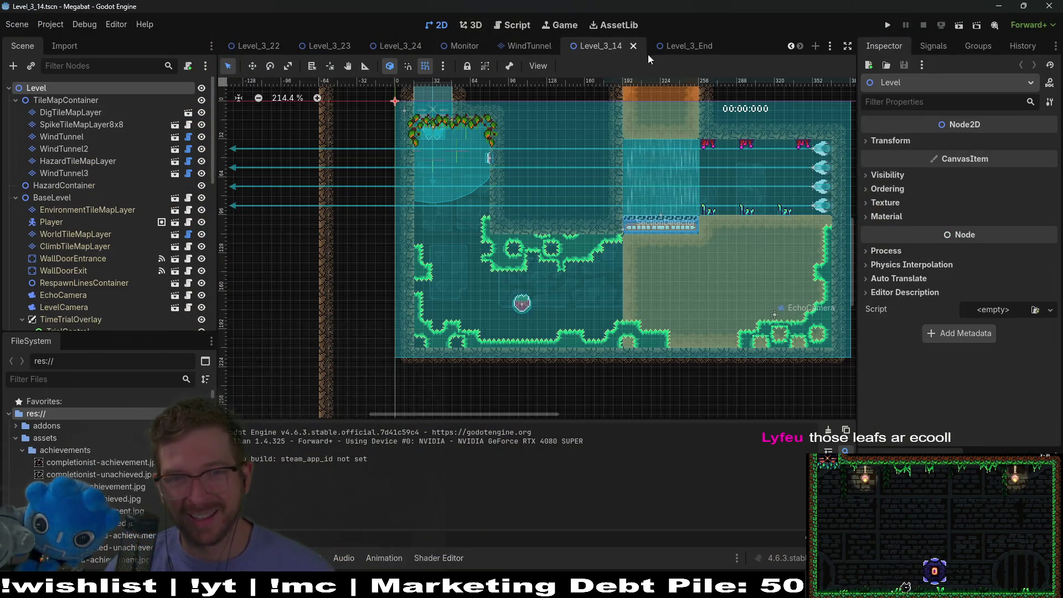
{"action": "left_click", "coordinate": [647, 55]}
{"action": "left_click", "coordinate": [600, 48]}
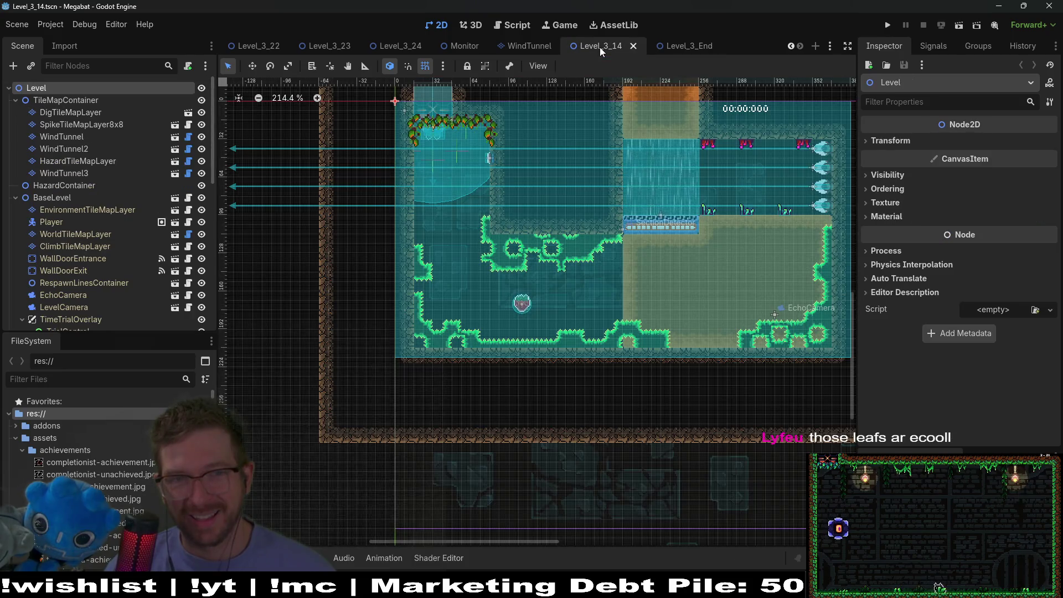
{"action": "left_click", "coordinate": [397, 48]}
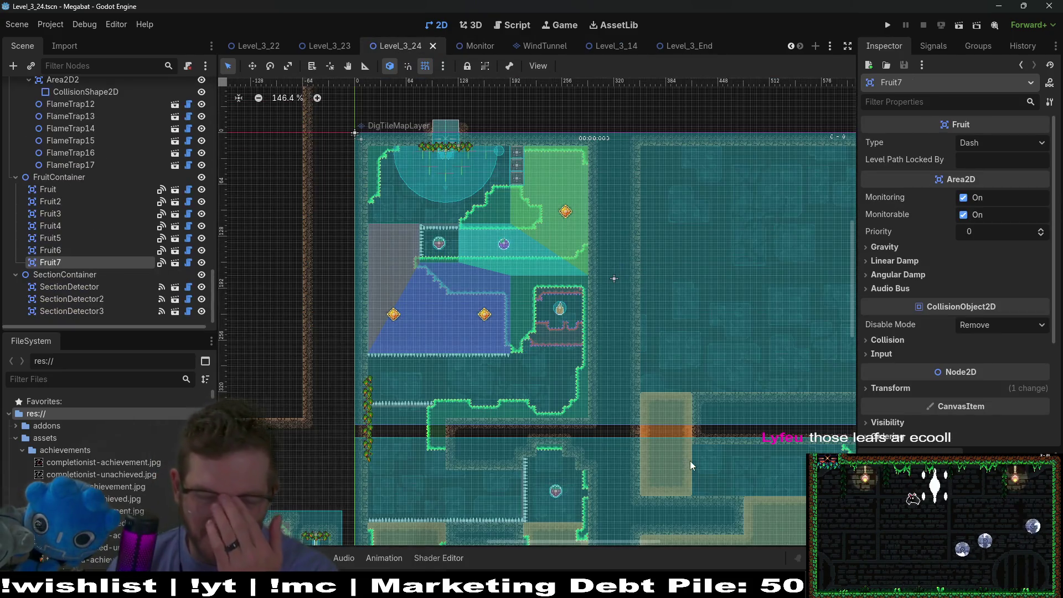
{"action": "scroll", "coordinate": [690, 465], "scroll_direction": "up", "scroll_amount": 8}
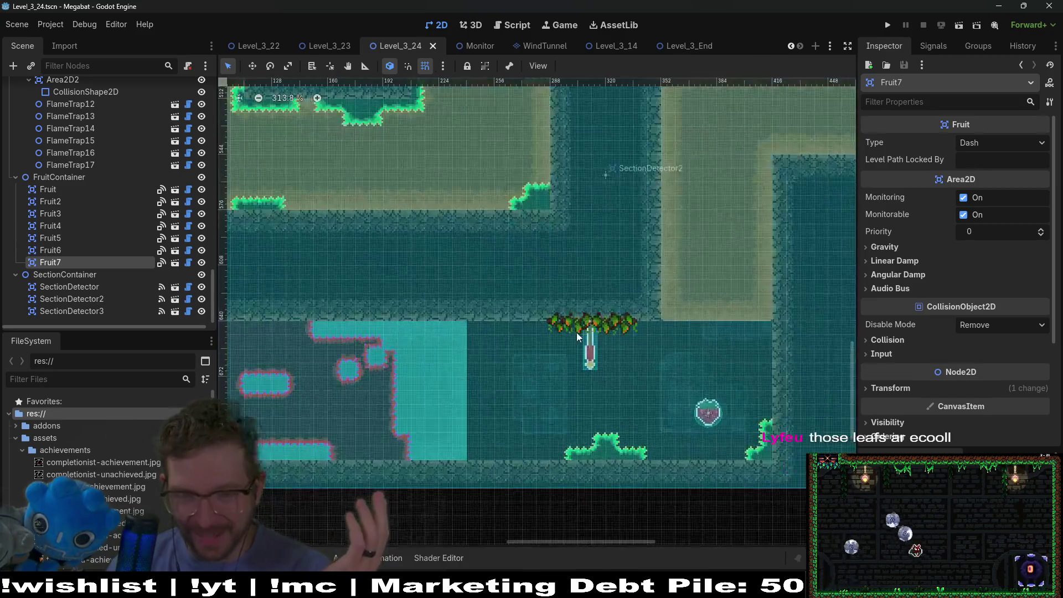
{"action": "scroll", "coordinate": [577, 333], "scroll_direction": "up", "scroll_amount": 4}
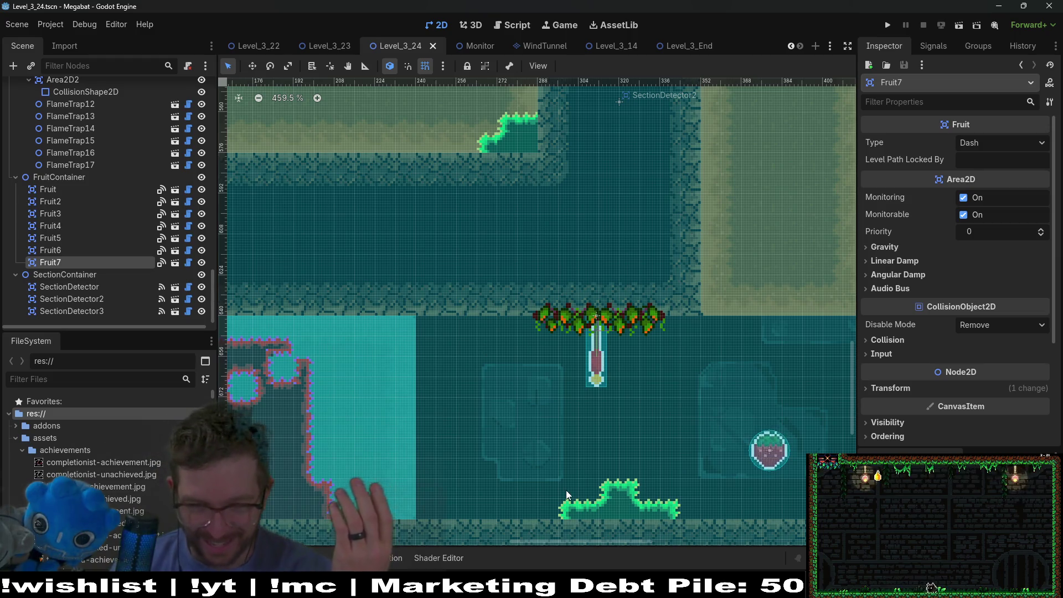
{"action": "scroll", "coordinate": [560, 368], "scroll_direction": "down", "scroll_amount": 3}
{"action": "scroll", "coordinate": [653, 382], "scroll_direction": "down", "scroll_amount": 4}
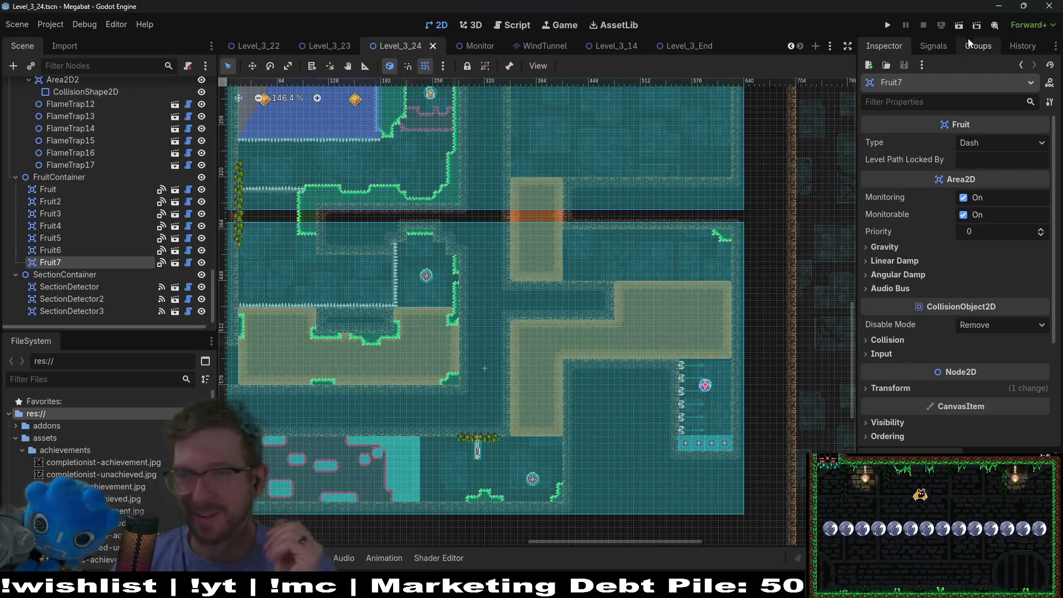
- Briefly test-run Level_3_24, then zoom in on the fan and fruit area and open FruitContainer's node actions
{"action": "left_click", "coordinate": [961, 30]}
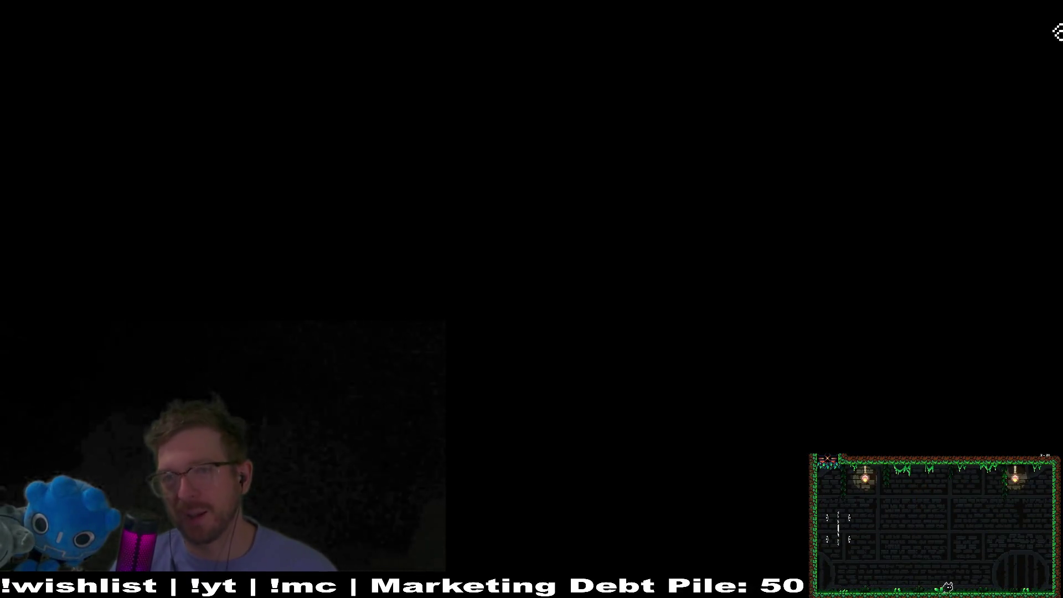
{"action": "key", "text": "F8"}
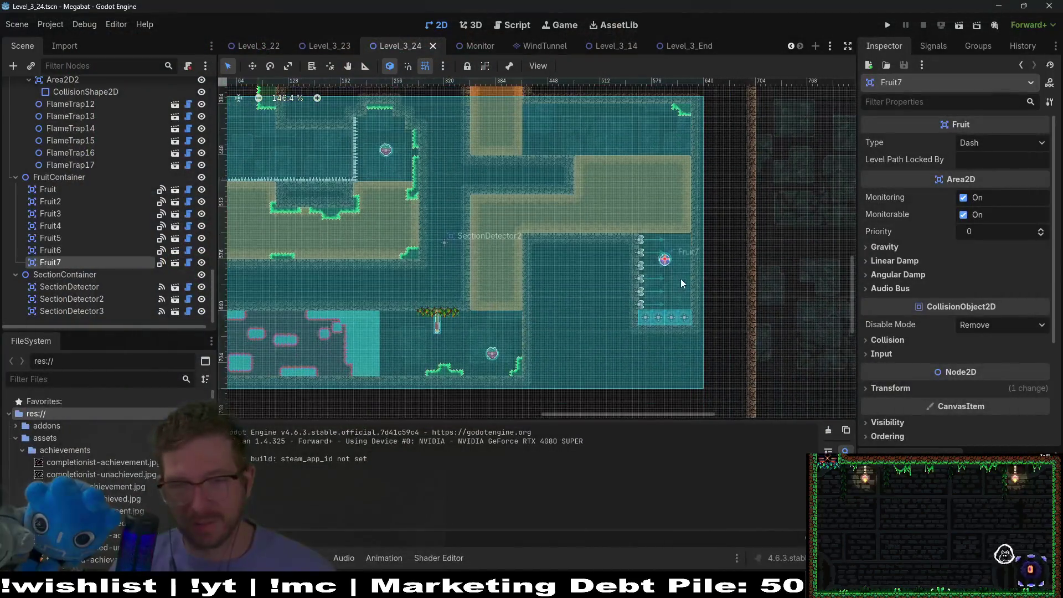
{"action": "scroll", "coordinate": [681, 279], "scroll_direction": "up", "scroll_amount": 6}
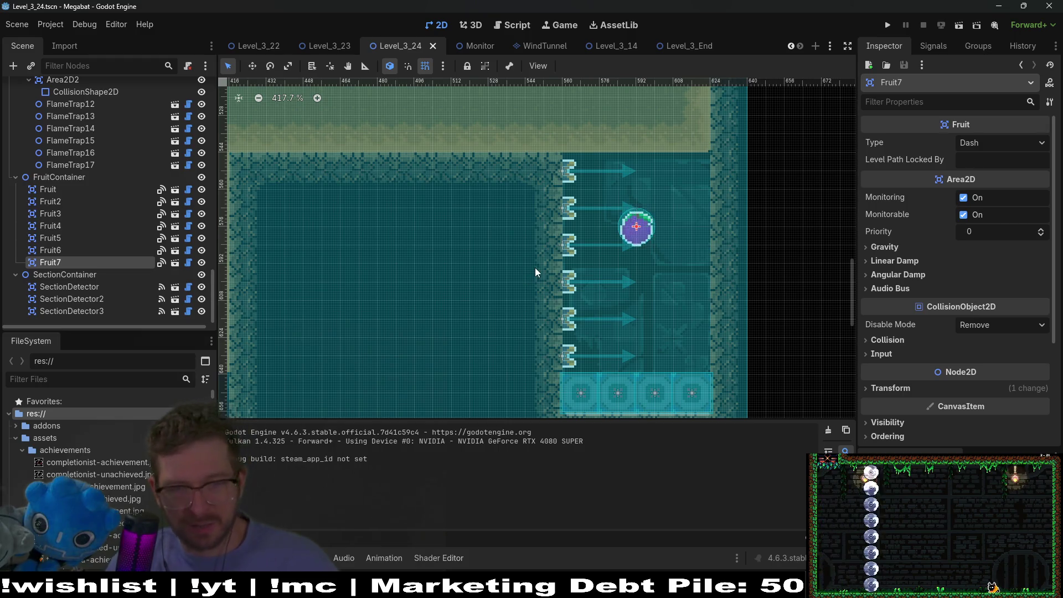
{"action": "scroll", "coordinate": [577, 260], "scroll_direction": "down", "scroll_amount": 2}
{"action": "scroll", "coordinate": [579, 241], "scroll_direction": "up", "scroll_amount": 3}
{"action": "scroll", "coordinate": [580, 240], "scroll_direction": "up", "scroll_amount": 1}
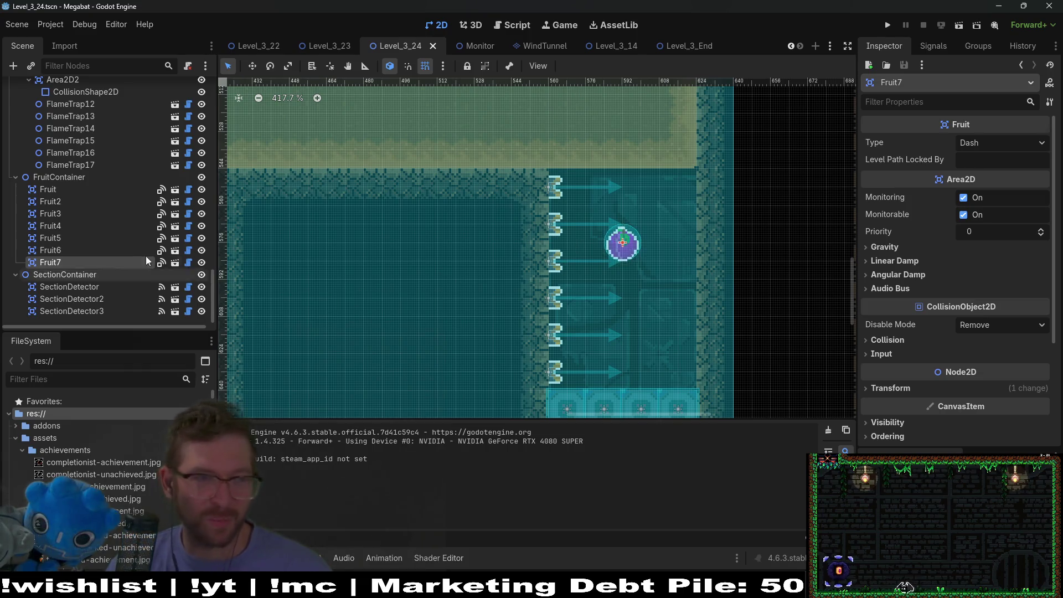
{"action": "left_click", "coordinate": [70, 177]}
{"action": "right_click", "coordinate": [70, 176]}
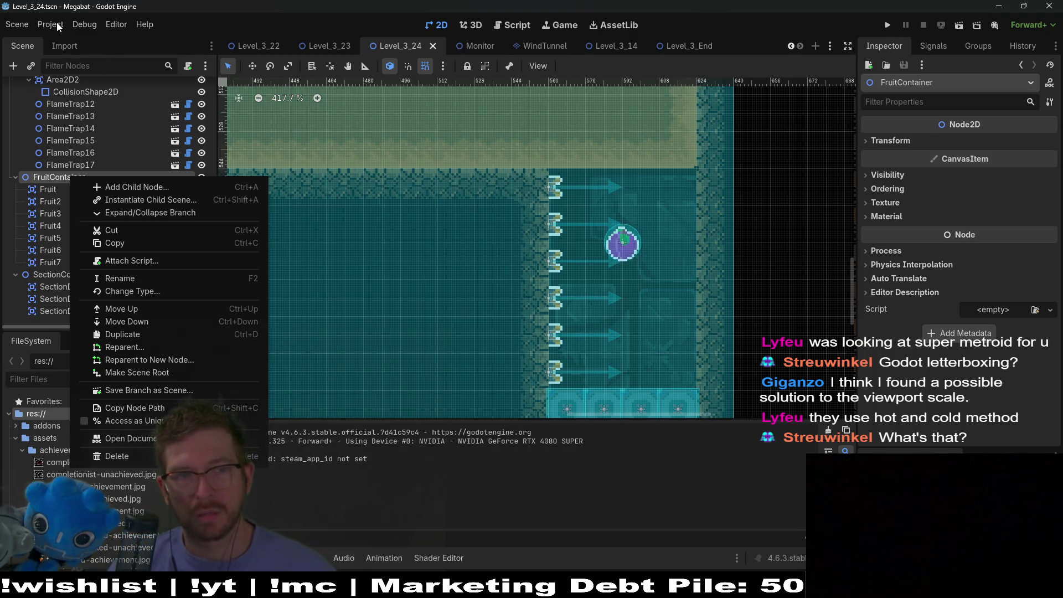
- Quick-open the TitleScreen.gd script by searching 'titlescreen'
{"action": "left_click", "coordinate": [225, 15]}
{"action": "key", "text": "alt+shift+o"}
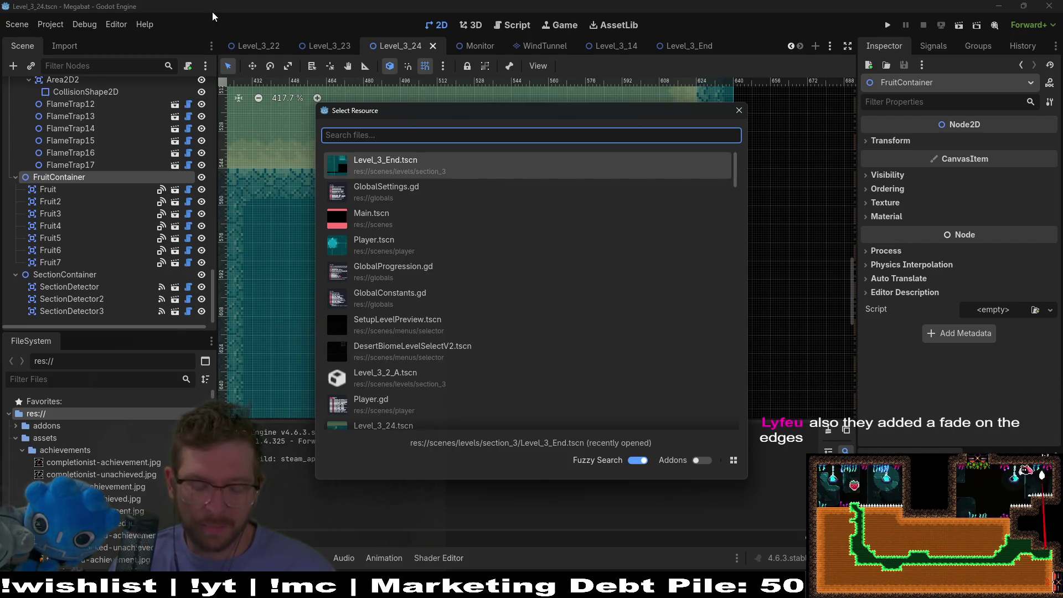
{"action": "type", "text": "titl"}
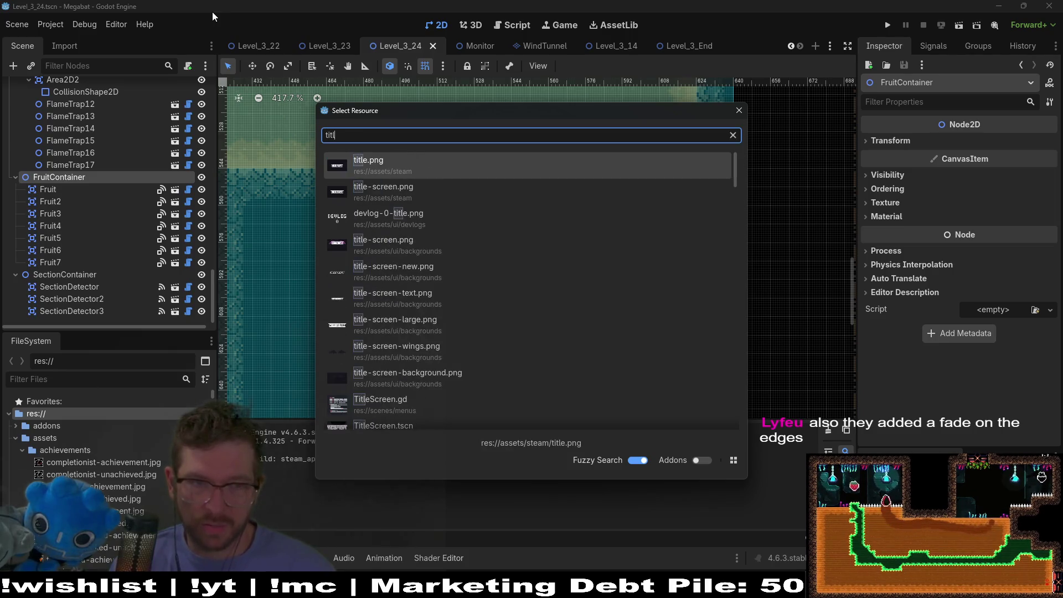
{"action": "type", "text": "escreen"}
{"action": "key", "text": "Return"}
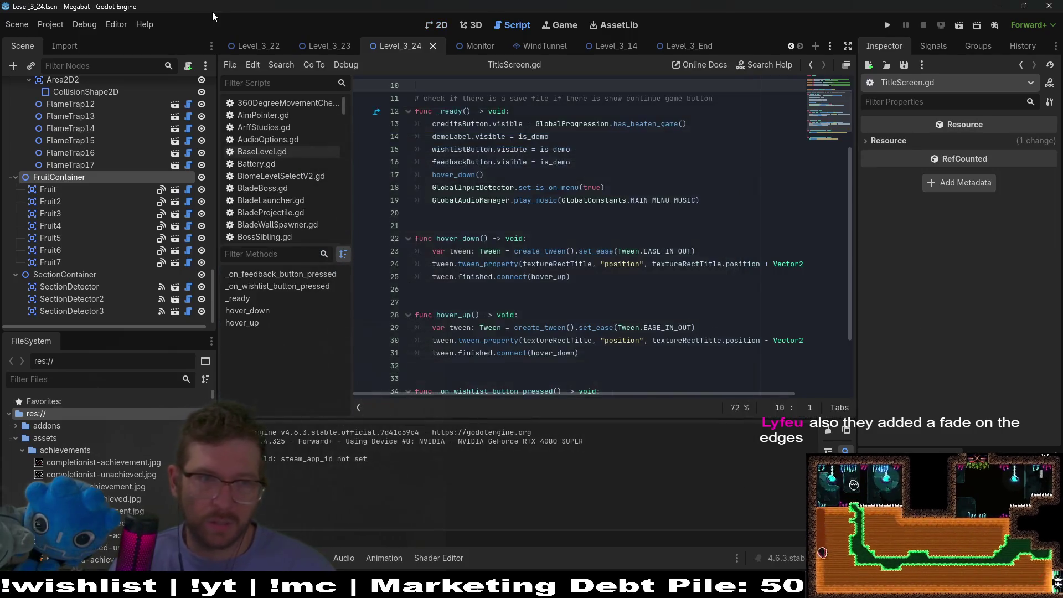
- Quick-open the TitleScreen.tscn scene and select its DefaultColorRectBackground node
{"action": "key", "text": "shift+alt+o"}
{"action": "type", "text": "titlescr"}
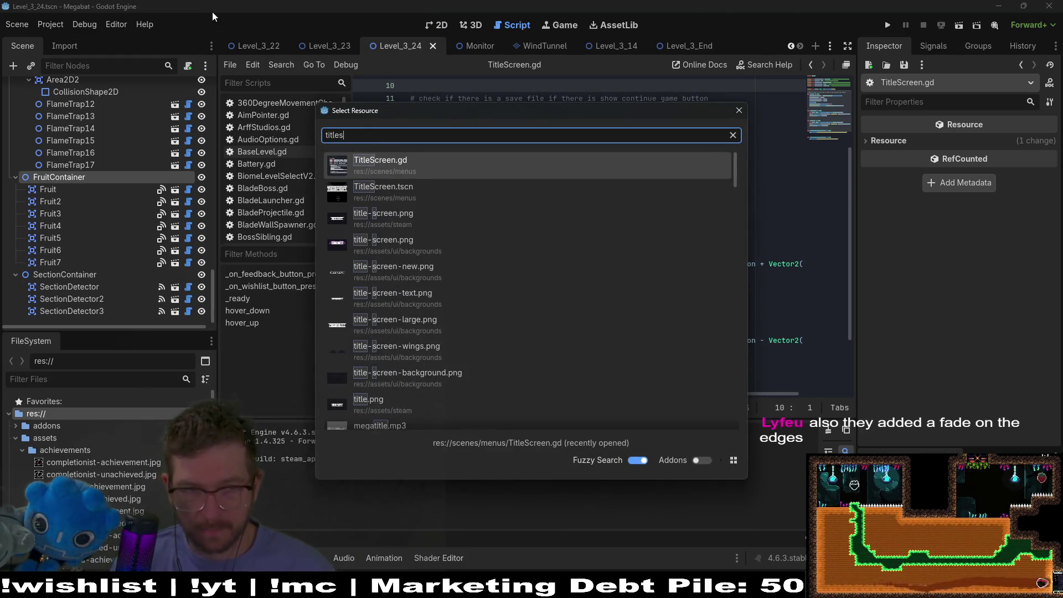
{"action": "key", "text": "Down"}
{"action": "key", "text": "Return"}
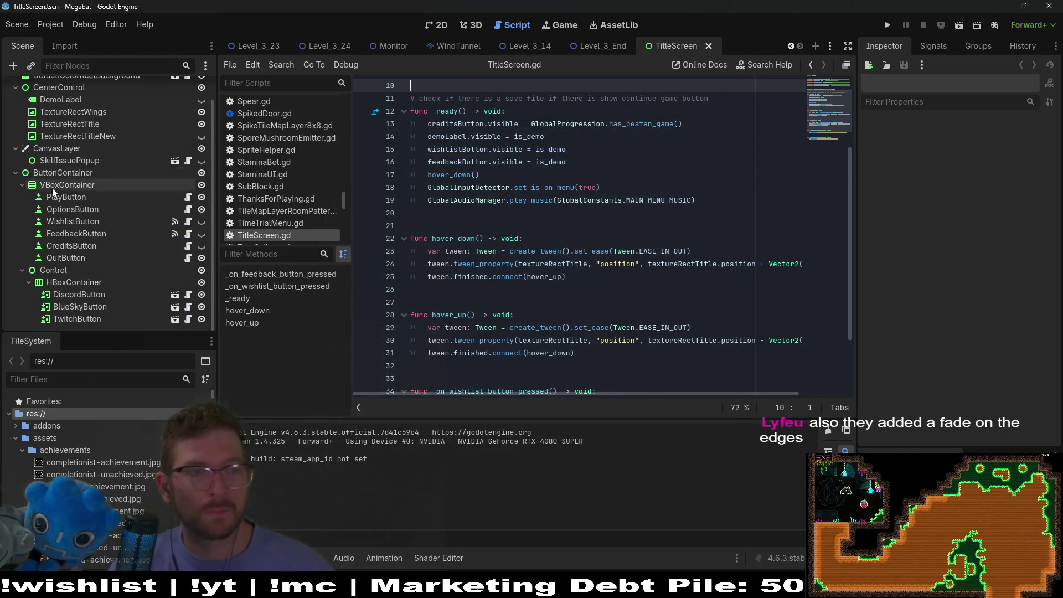
{"action": "left_click", "coordinate": [84, 101]}
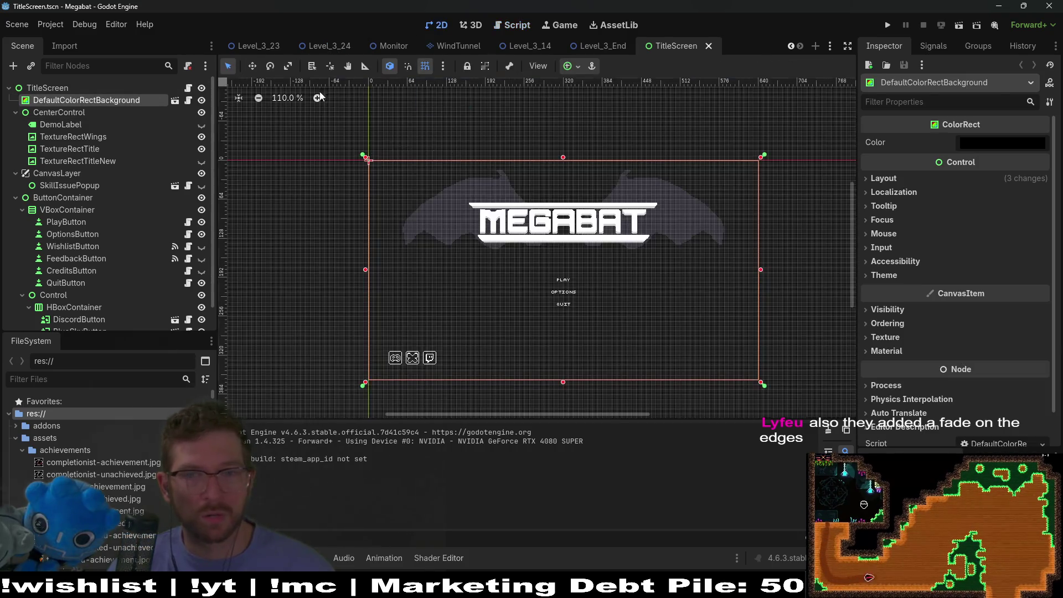
- Set the DefaultColorRectBackground colour to light grey
{"action": "left_click", "coordinate": [975, 145]}
{"action": "left_click", "coordinate": [1043, 212]}
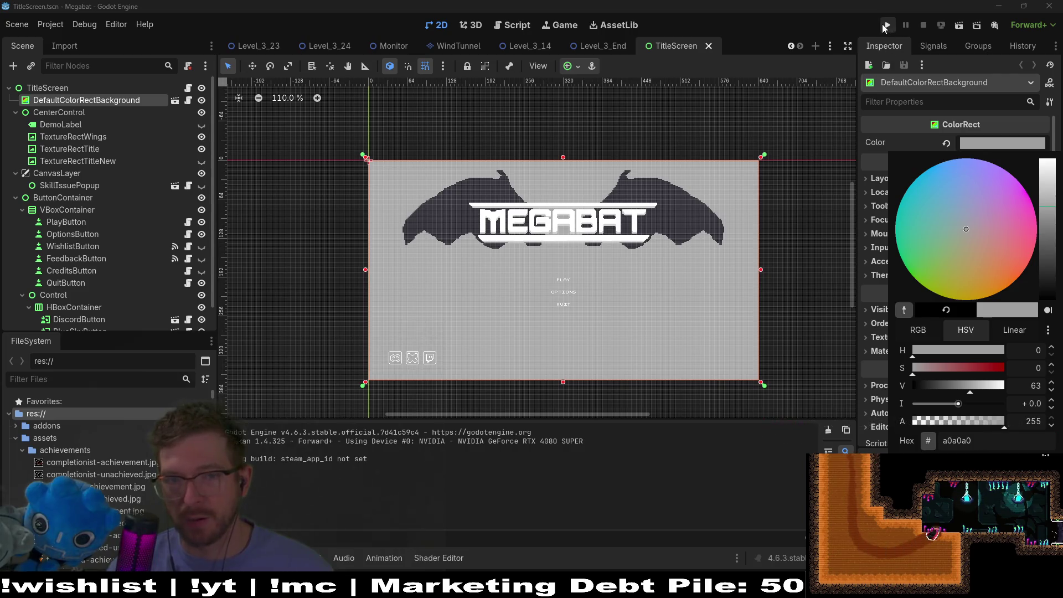
{"action": "left_click", "coordinate": [844, 78]}
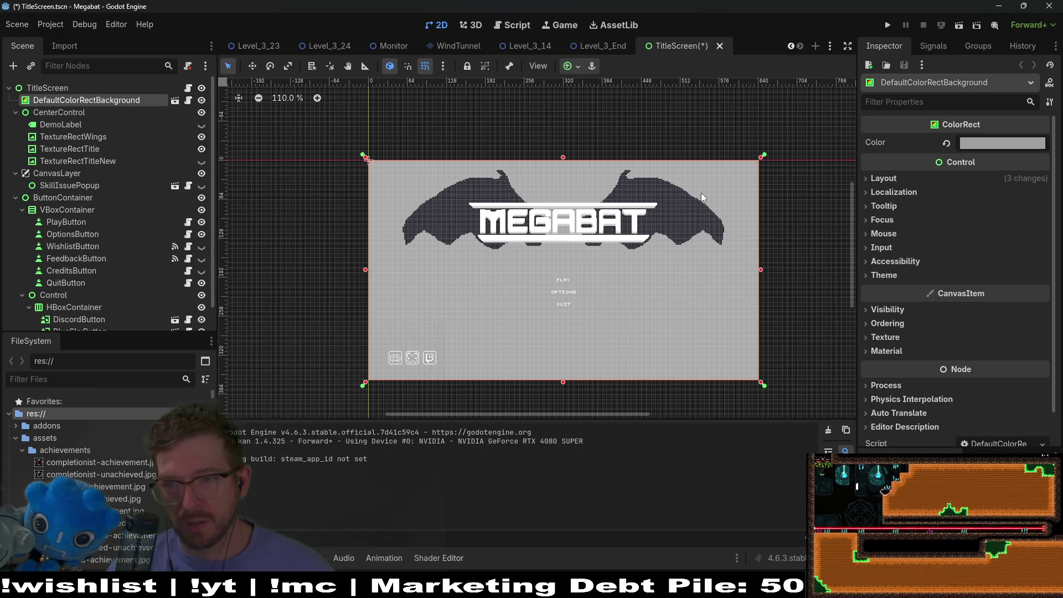
- Run the game to view the grey title screen in a resized window, then quit
{"action": "left_click", "coordinate": [886, 25]}
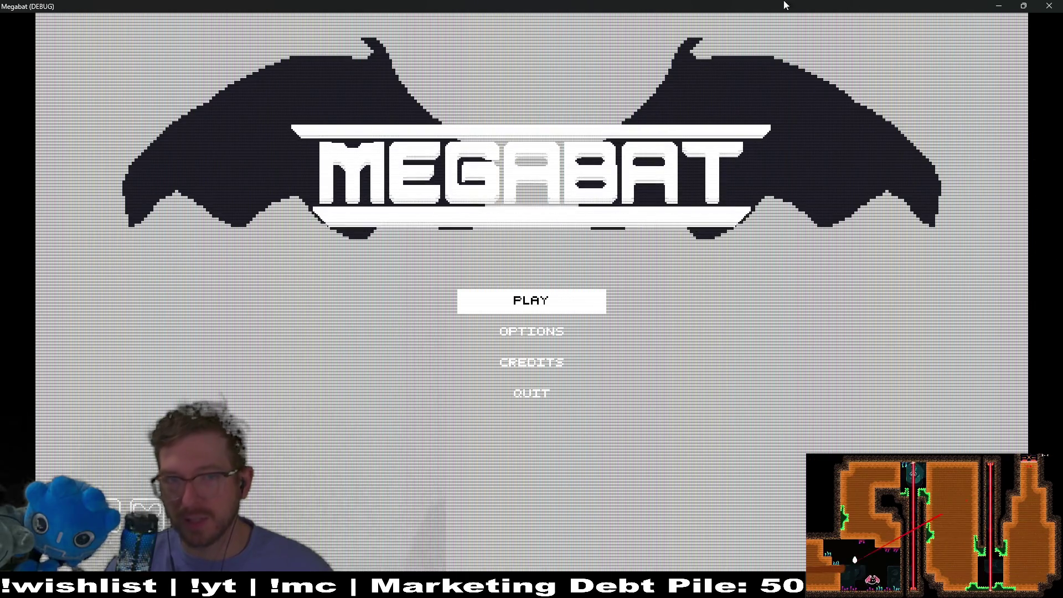
{"action": "double_click", "coordinate": [862, 4]}
{"action": "mouse_move", "coordinate": [676, 284]}
{"action": "left_mouse_down"}
{"action": "mouse_move", "coordinate": [720, 220]}
{"action": "mouse_move", "coordinate": [761, 310]}
{"action": "mouse_move", "coordinate": [776, 374]}
{"action": "mouse_move", "coordinate": [867, 431]}
{"action": "mouse_move", "coordinate": [877, 393]}
{"action": "left_mouse_up"}
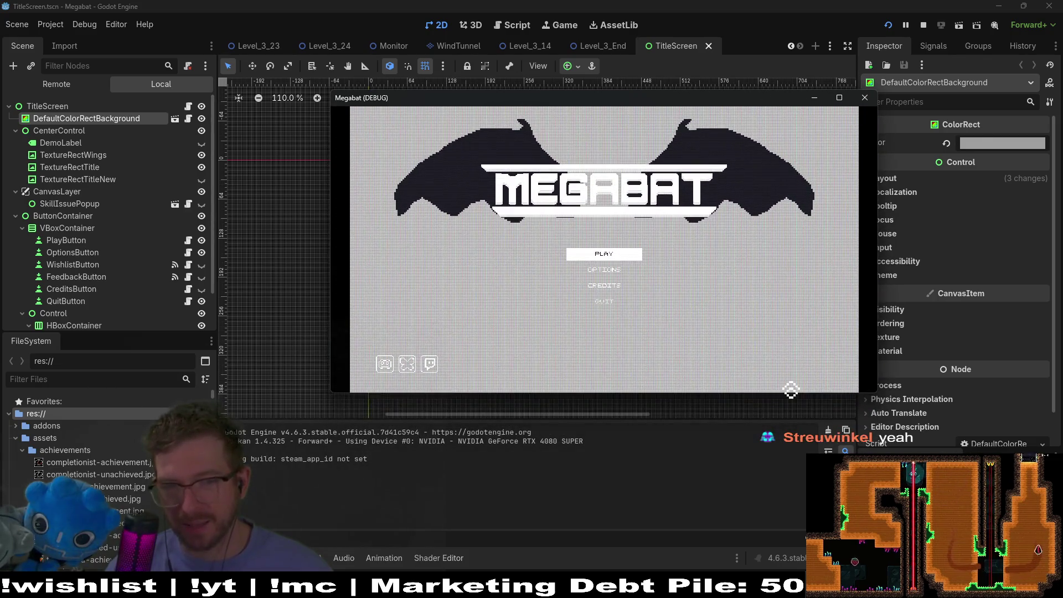
{"action": "key", "text": "Down"}
{"action": "key", "text": "Down"}
{"action": "key", "text": "Down"}
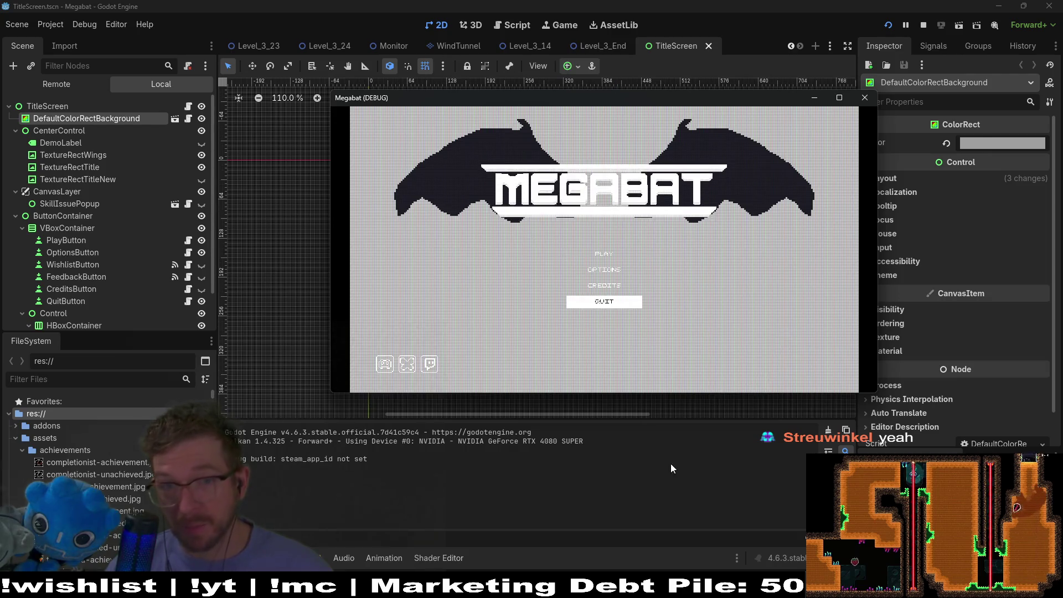
{"action": "left_click", "coordinate": [865, 99]}
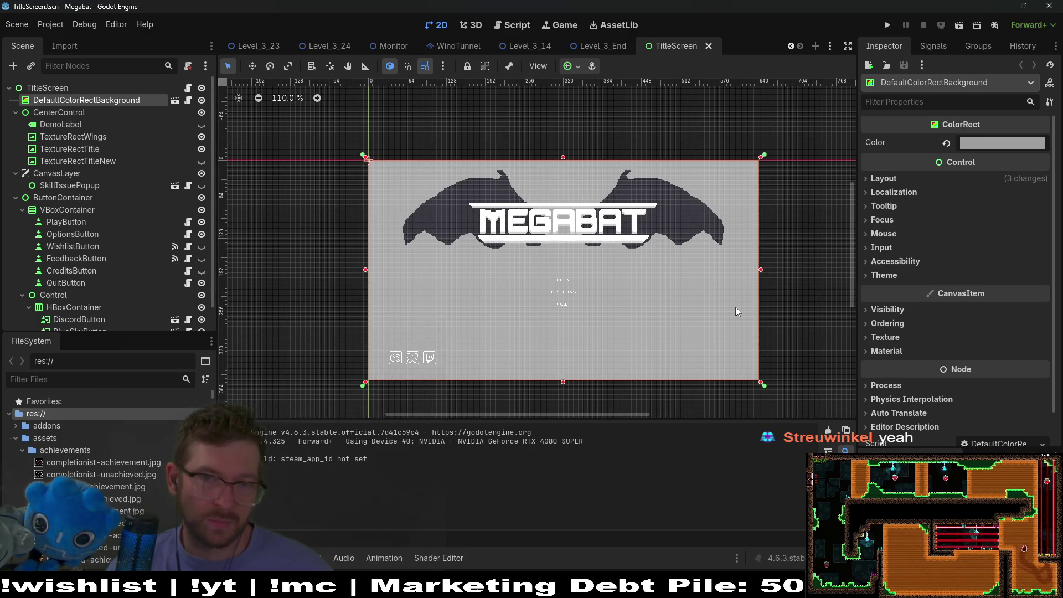
- Revert the background colour to black (#000000) and save the TitleScreen scene
{"action": "left_click", "coordinate": [946, 144]}
{"action": "left_click", "coordinate": [975, 143]}
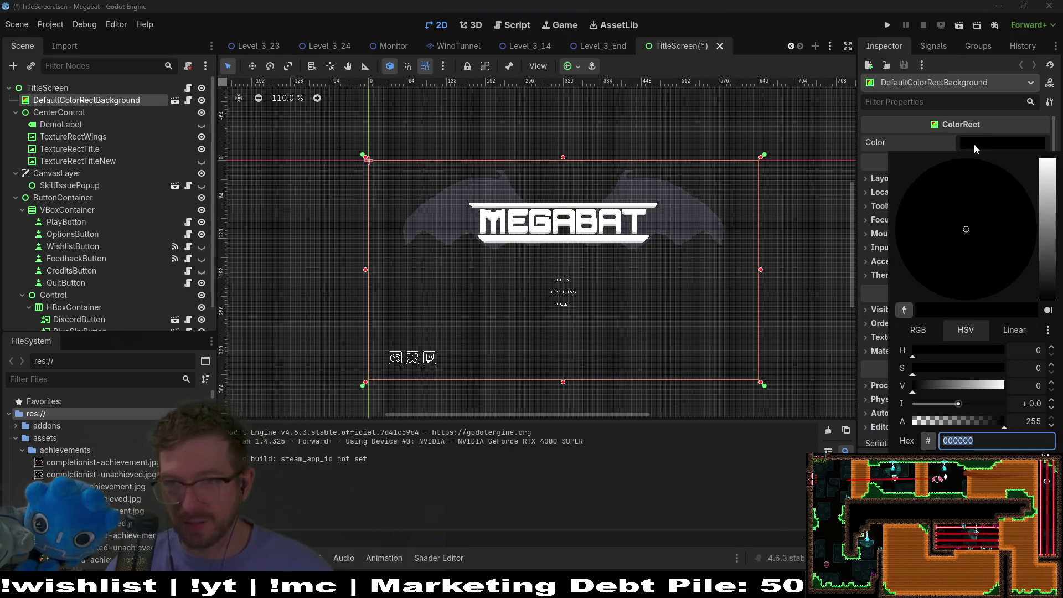
{"action": "left_click", "coordinate": [677, 48]}
{"action": "key", "text": "ctrl+s"}
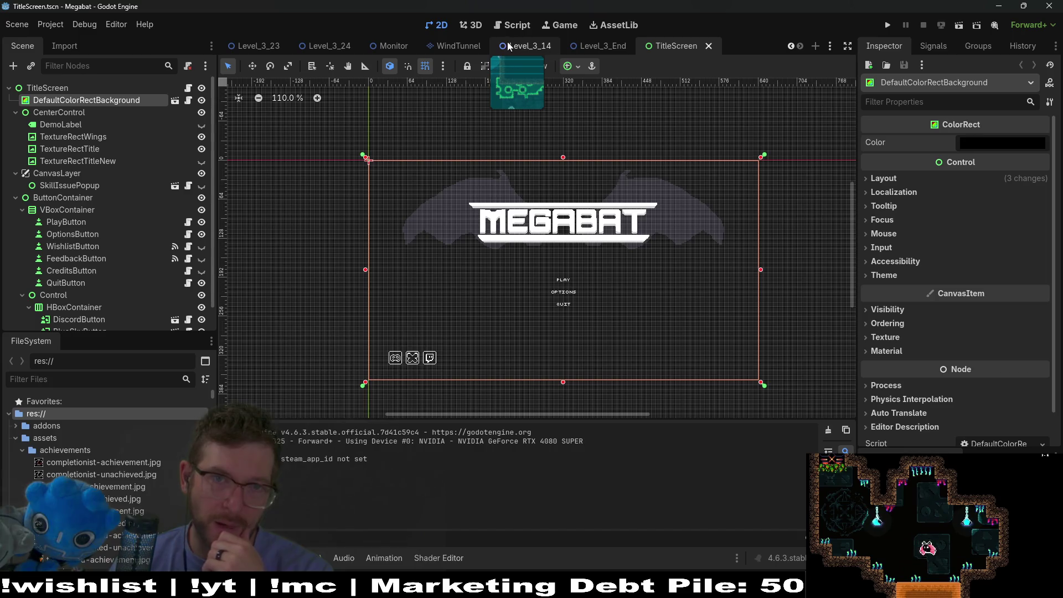
- Back in Level_3_24, add a new Area2D (Area2D3) as a child of FlameTraps
{"action": "left_click", "coordinate": [332, 47]}
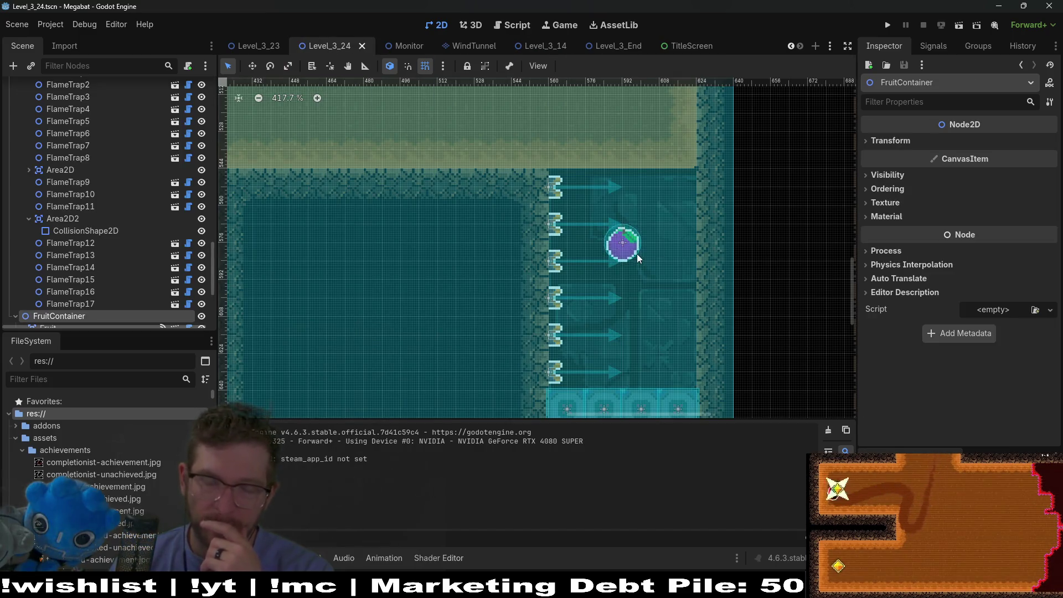
{"action": "scroll", "coordinate": [641, 256], "scroll_direction": "down", "scroll_amount": 5}
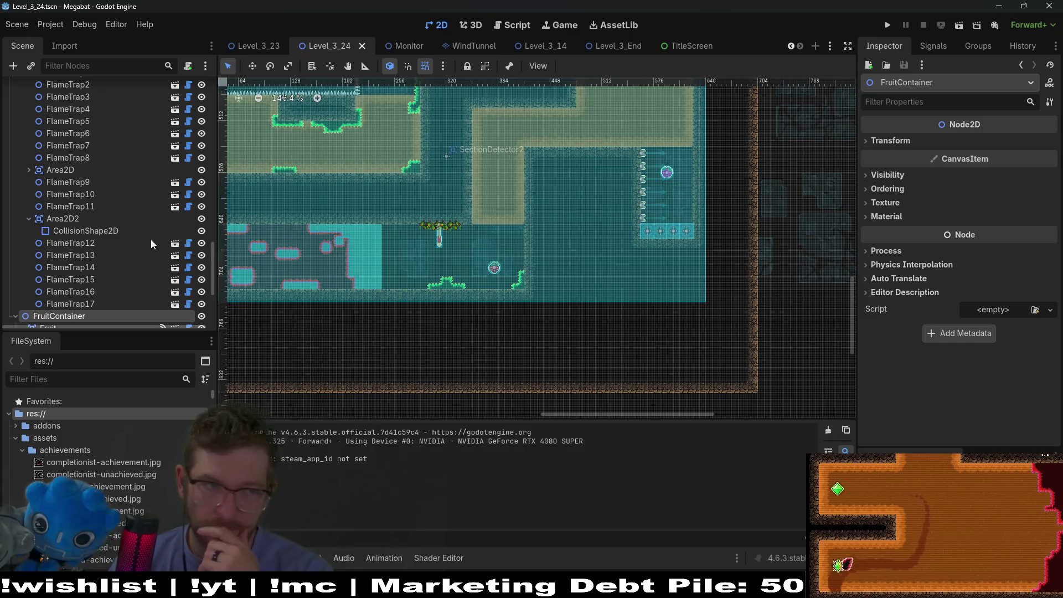
{"action": "scroll", "coordinate": [56, 277], "scroll_direction": "down", "scroll_amount": 2}
{"action": "scroll", "coordinate": [60, 191], "scroll_direction": "up", "scroll_amount": 2}
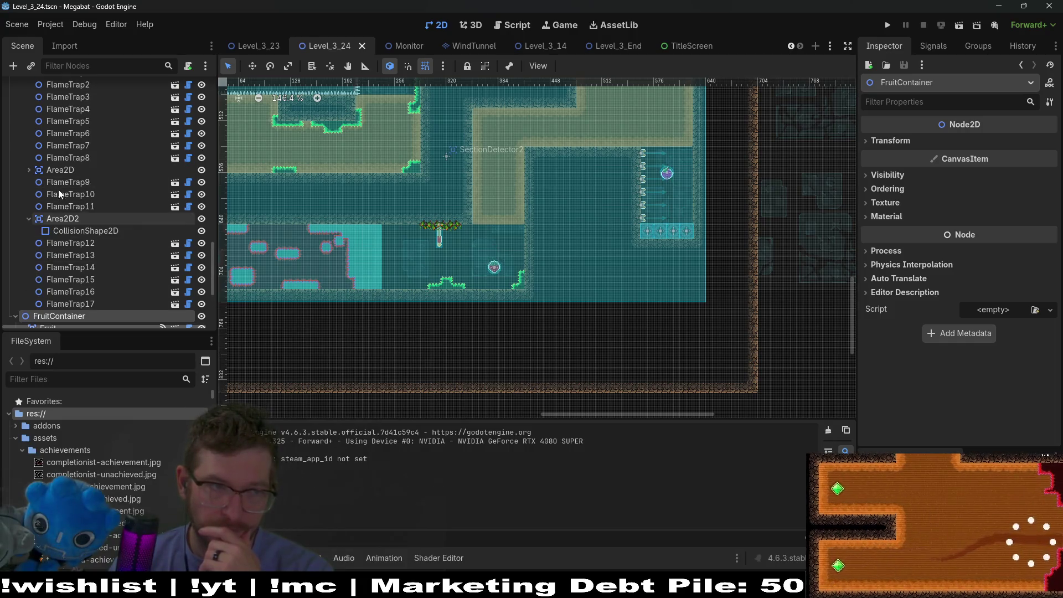
{"action": "left_click", "coordinate": [29, 219]}
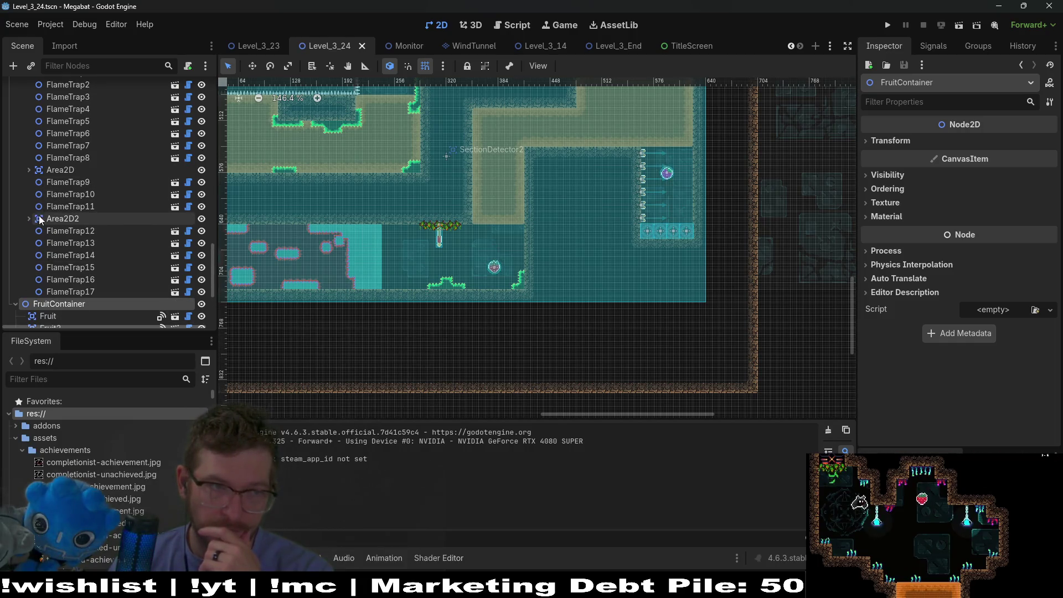
{"action": "scroll", "coordinate": [38, 222], "scroll_direction": "up", "scroll_amount": 3}
{"action": "right_click", "coordinate": [59, 149]}
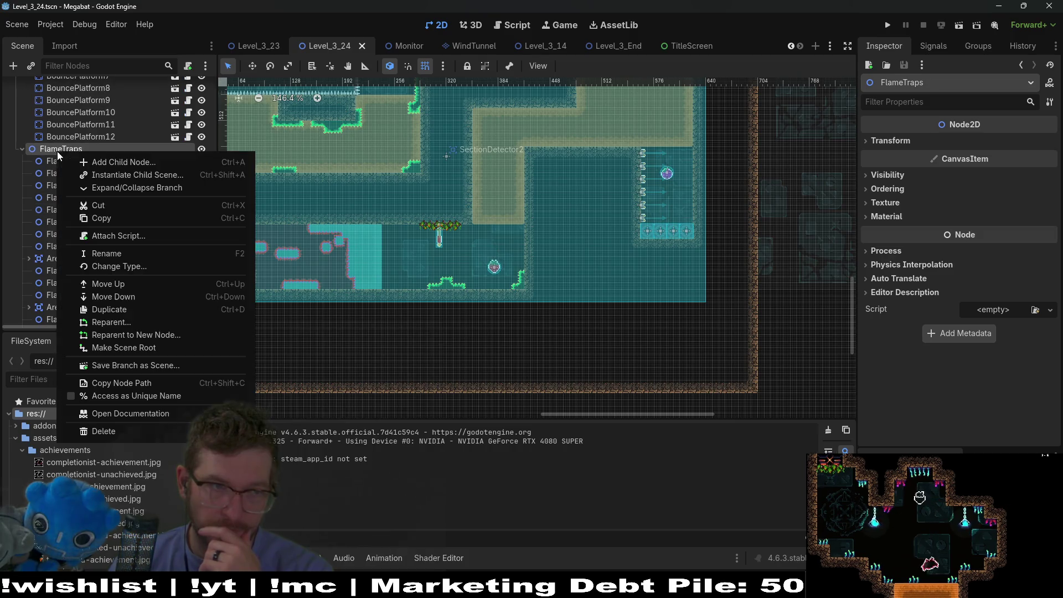
{"action": "left_click", "coordinate": [114, 164]}
{"action": "type", "text": "area"}
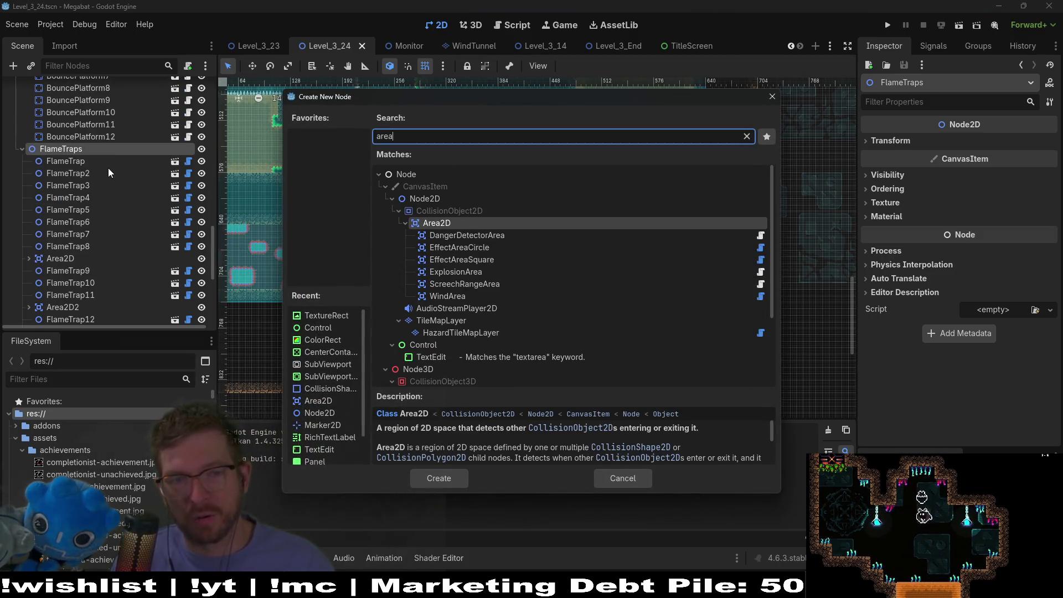
{"action": "key", "text": "Return"}
- Give Area2D3 a CollisionShape2D child with a new RectangleShape2D
{"action": "key", "text": "ctrl+a"}
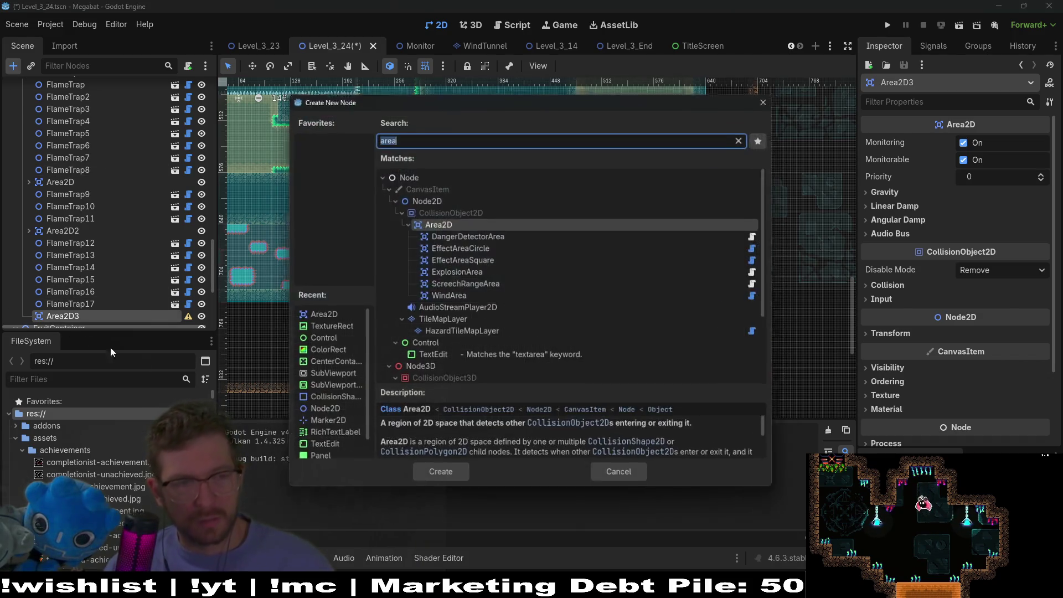
{"action": "type", "text": "collision"}
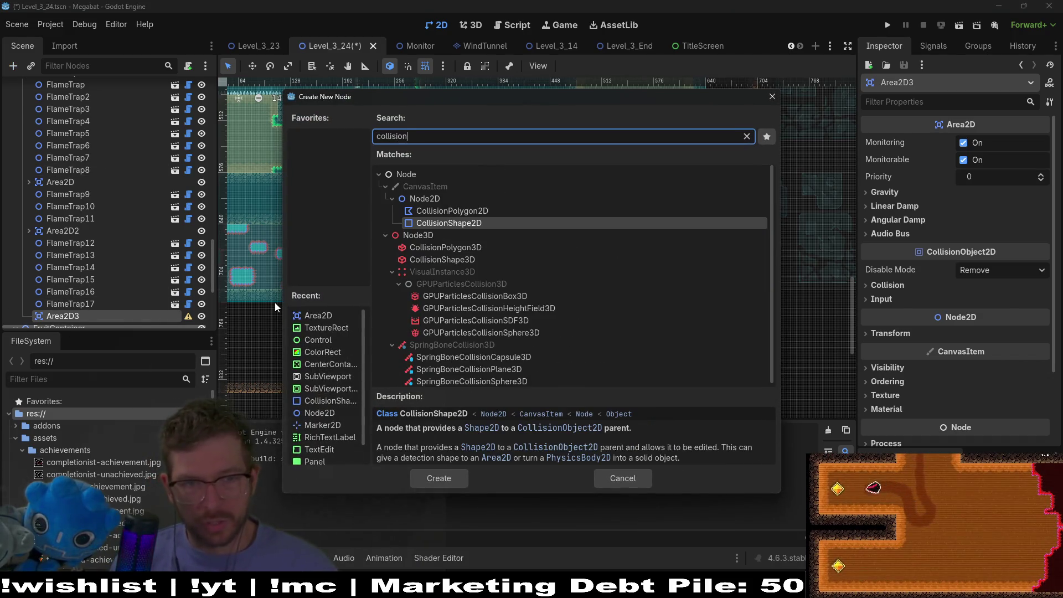
{"action": "key", "text": "Return"}
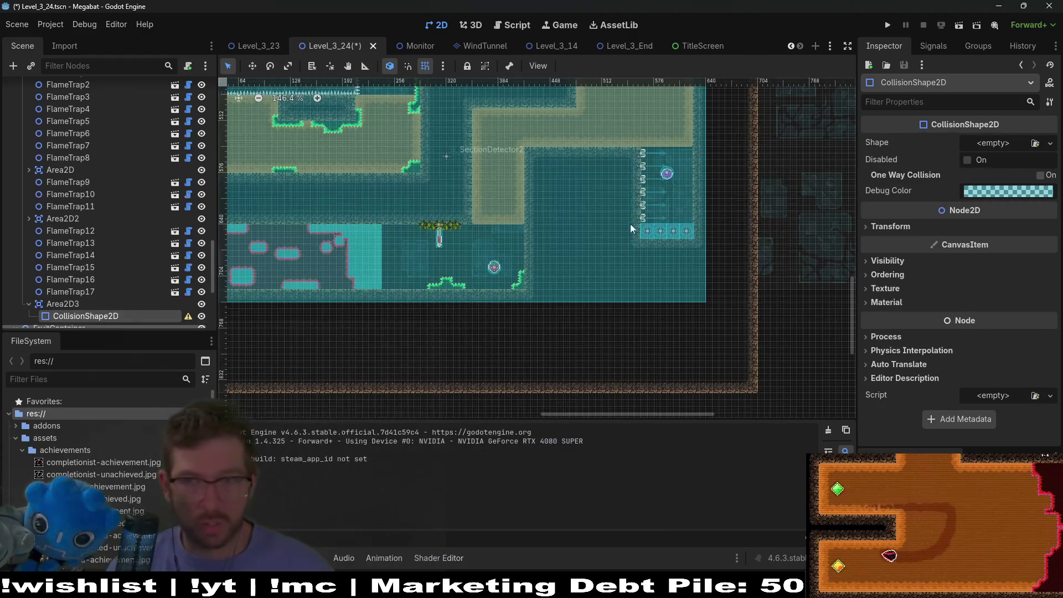
{"action": "left_click", "coordinate": [1000, 144]}
{"action": "left_click", "coordinate": [966, 221]}
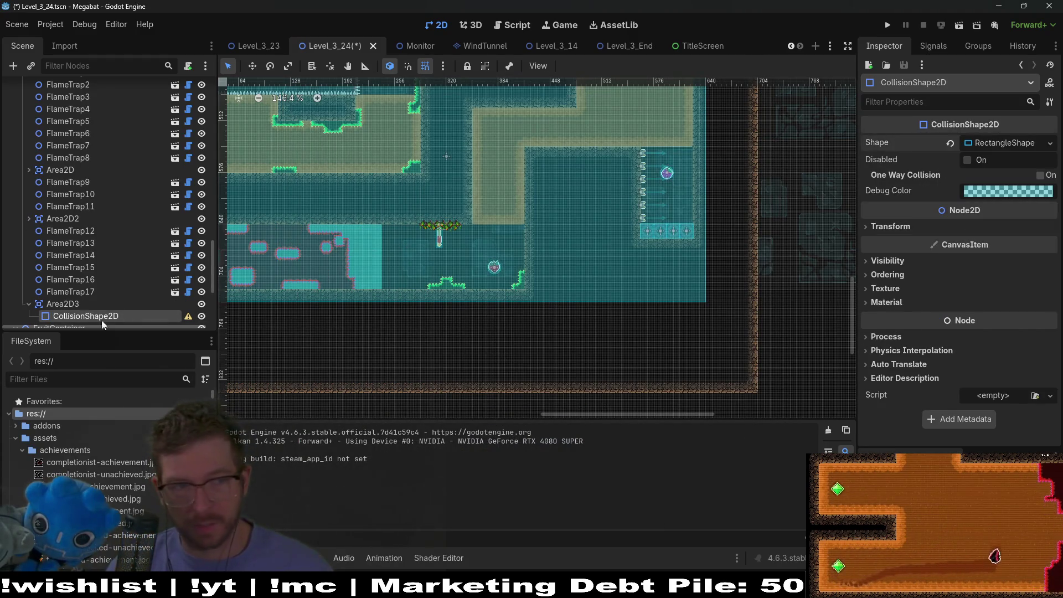
{"action": "left_click", "coordinate": [79, 303]}
- Move Area2D3 into the chamber beside the flame-trap column and nudge it up slightly
{"action": "key", "text": "w"}
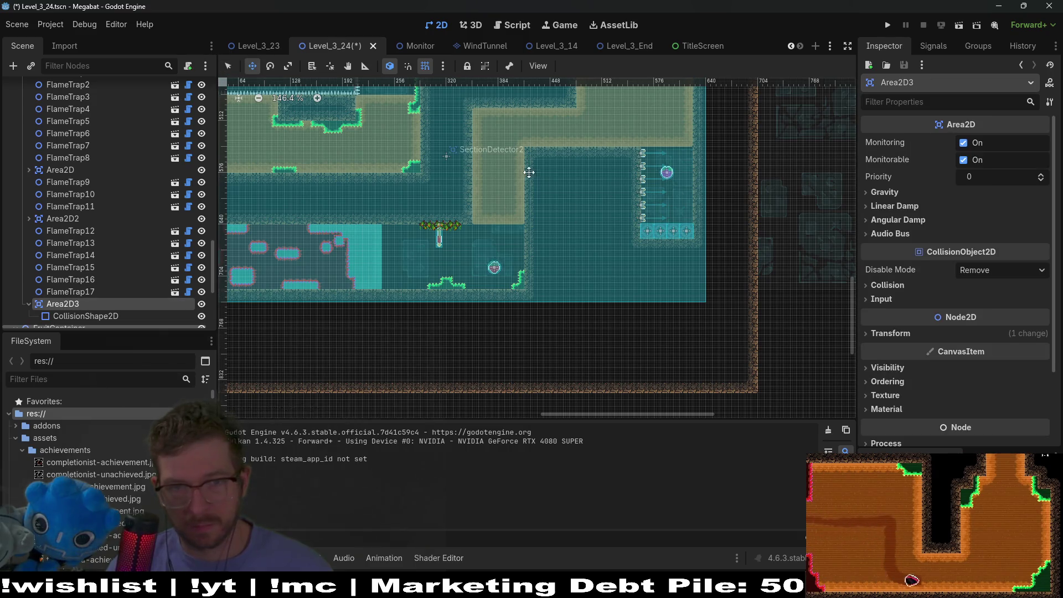
{"action": "mouse_move", "coordinate": [580, 282]}
{"action": "left_mouse_down"}
{"action": "mouse_move", "coordinate": [558, 226]}
{"action": "mouse_move", "coordinate": [636, 185]}
{"action": "mouse_move", "coordinate": [607, 285]}
{"action": "left_mouse_up"}
{"action": "scroll", "coordinate": [609, 211], "scroll_direction": "down", "scroll_amount": 5}
{"action": "scroll", "coordinate": [606, 286], "scroll_direction": "up", "scroll_amount": 7}
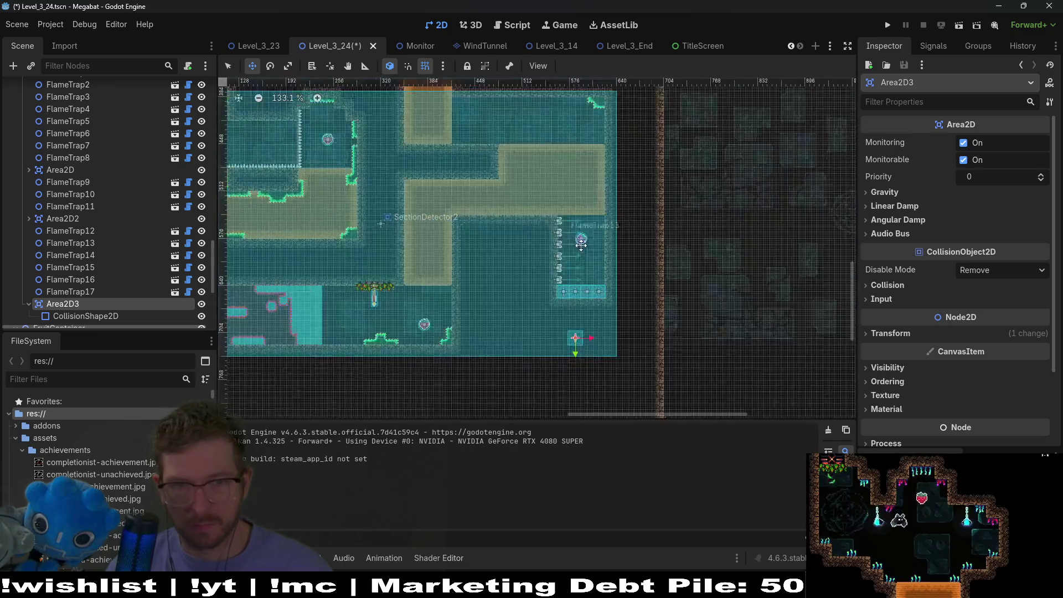
{"action": "left_click_drag", "start_coordinate": [597, 240], "coordinate": [598, 241]}
{"action": "scroll", "coordinate": [589, 247], "scroll_direction": "up", "scroll_amount": 4}
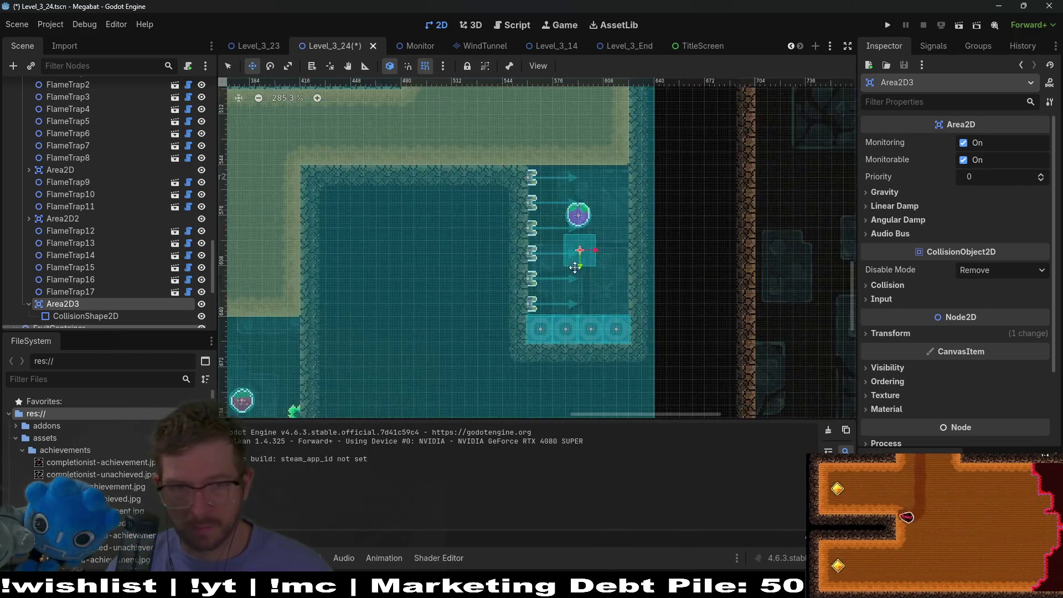
{"action": "key", "text": "Up"}
{"action": "key", "text": "Up"}
{"action": "key", "text": "Up"}
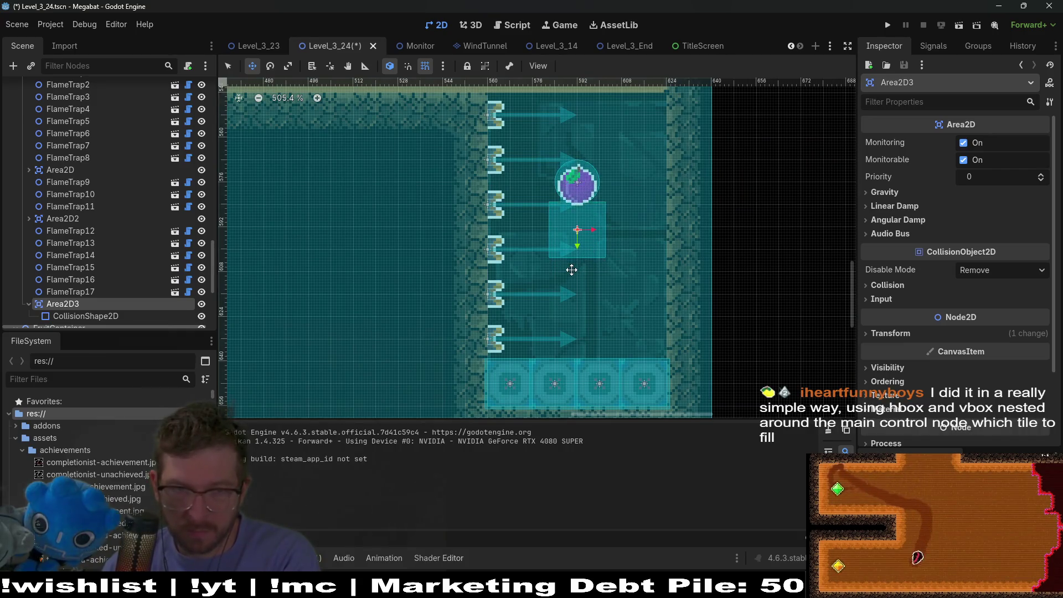
- Stretch Area2D3's collision rectangle to cover the whole flame-trap chamber
{"action": "left_click", "coordinate": [78, 316]}
{"action": "mouse_move", "coordinate": [605, 256]}
{"action": "left_mouse_down"}
{"action": "mouse_move", "coordinate": [629, 310]}
{"action": "mouse_move", "coordinate": [675, 362]}
{"action": "left_mouse_up"}
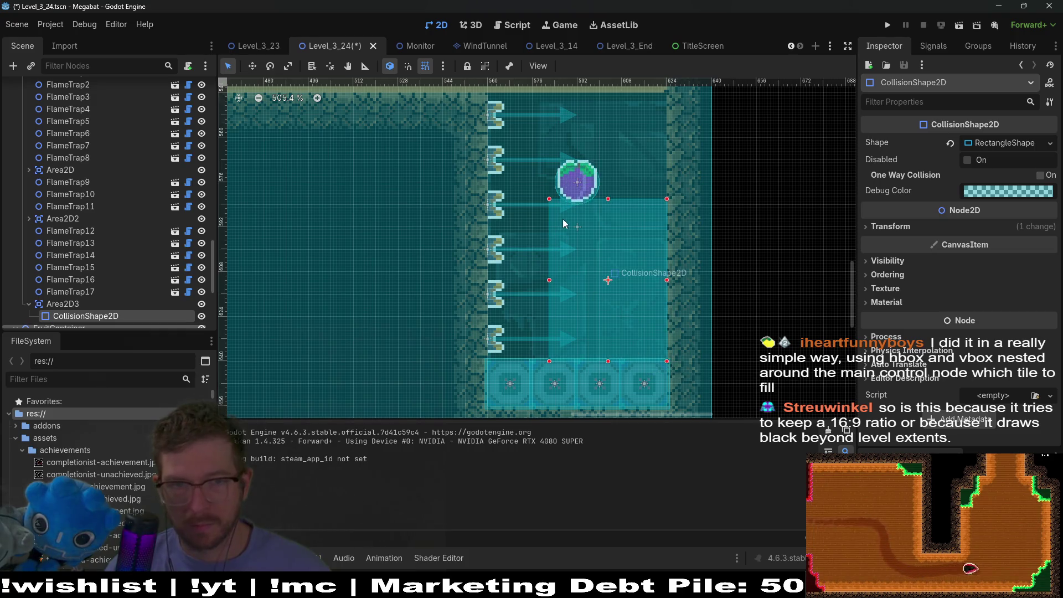
{"action": "left_click_drag", "start_coordinate": [553, 205], "coordinate": [486, 94]}
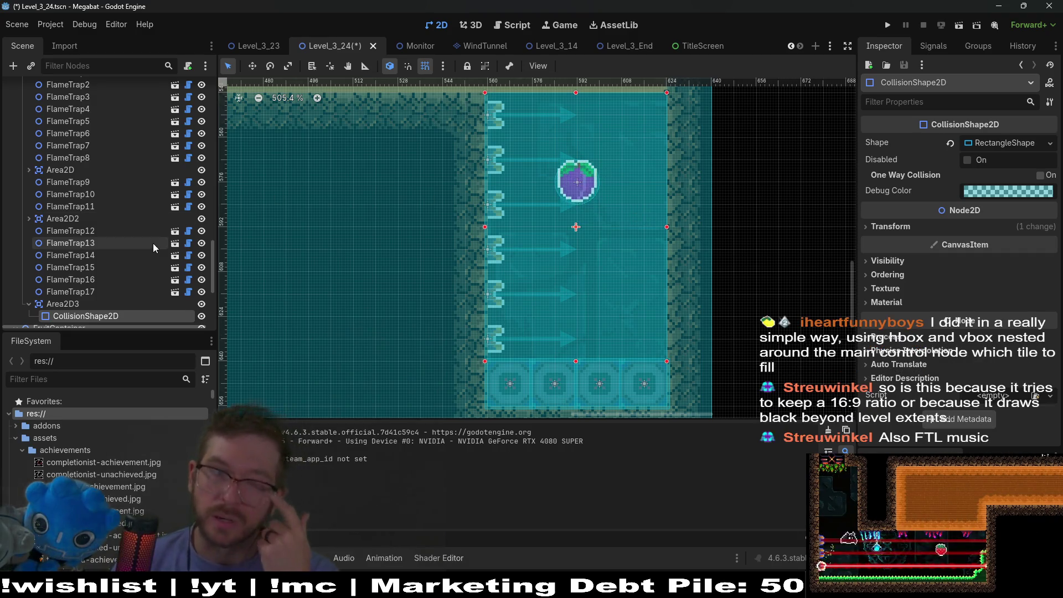
{"action": "left_click", "coordinate": [64, 231]}
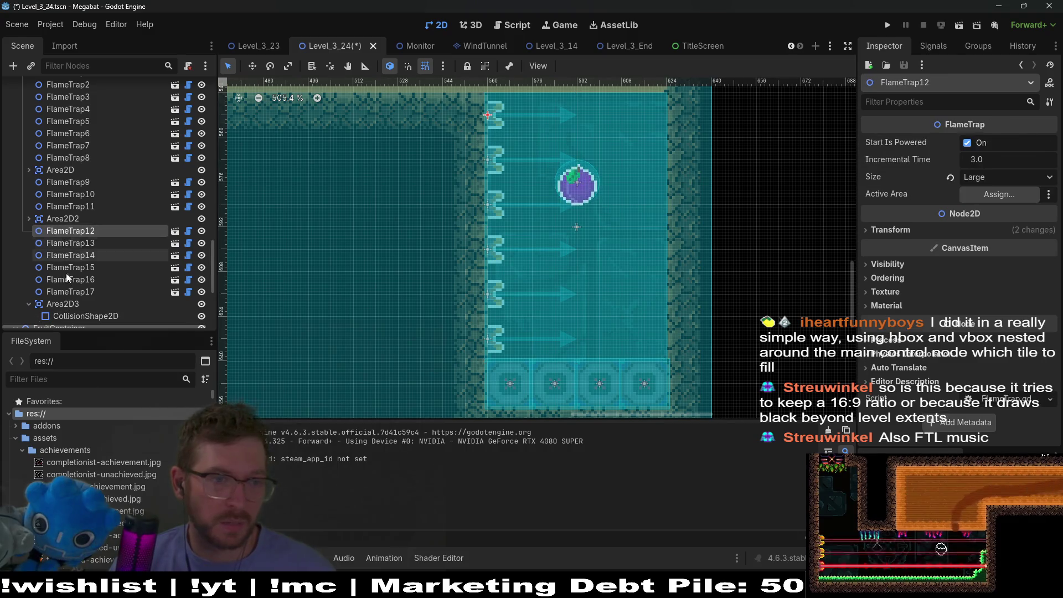
- Assign Area2D3 as Active Area for FlameTrap12–FlameTrap17, save the level, and start a playtest
{"action": "left_click", "coordinate": [62, 290], "text": "shift"}
{"action": "left_click", "coordinate": [984, 195]}
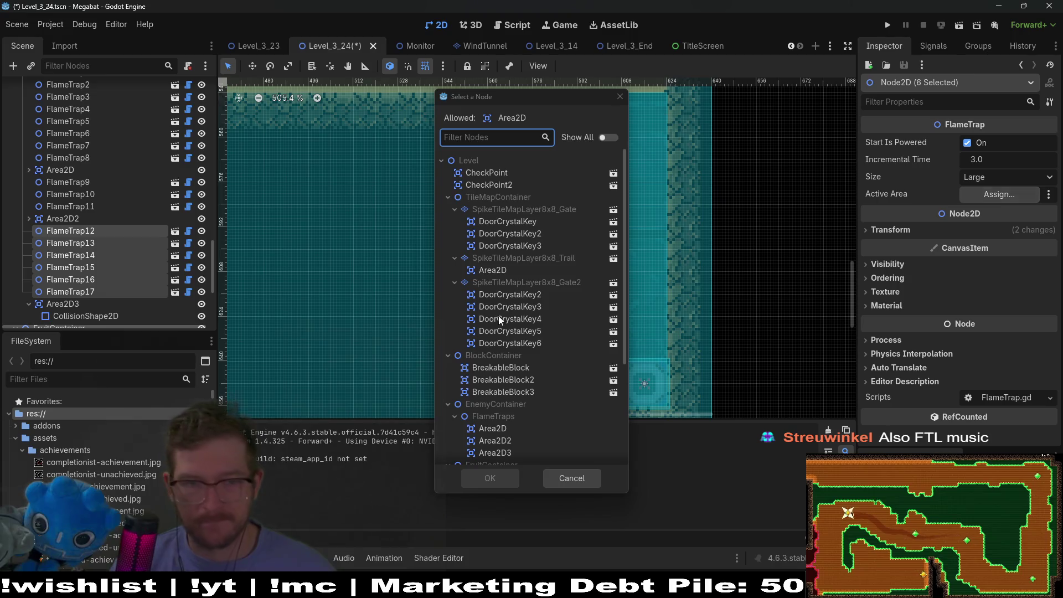
{"action": "scroll", "coordinate": [495, 316], "scroll_direction": "down", "scroll_amount": 3}
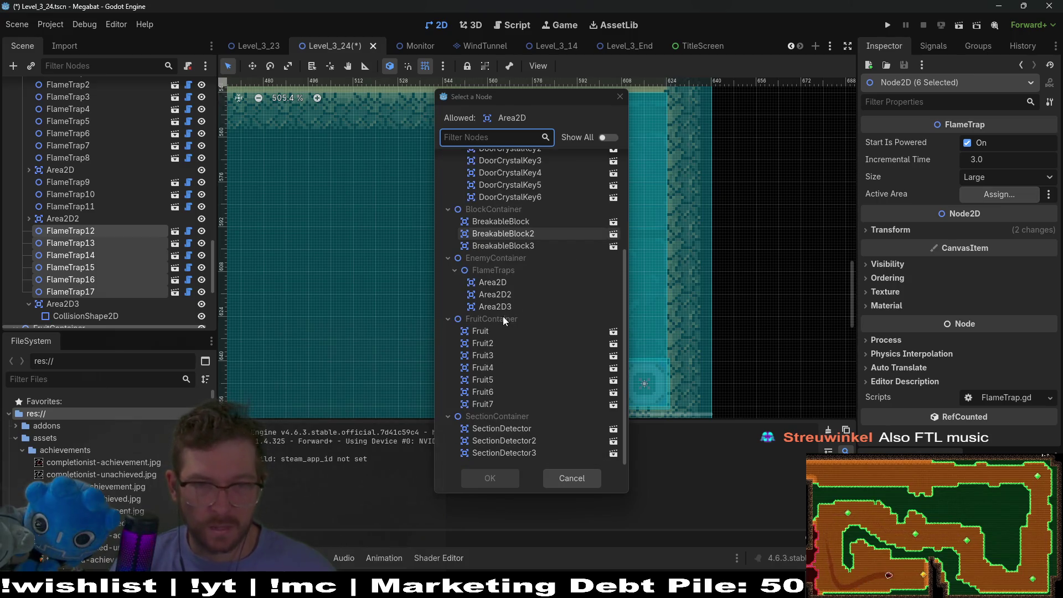
{"action": "double_click", "coordinate": [507, 308]}
{"action": "key", "text": "ctrl+s"}
{"action": "left_click", "coordinate": [959, 27]}
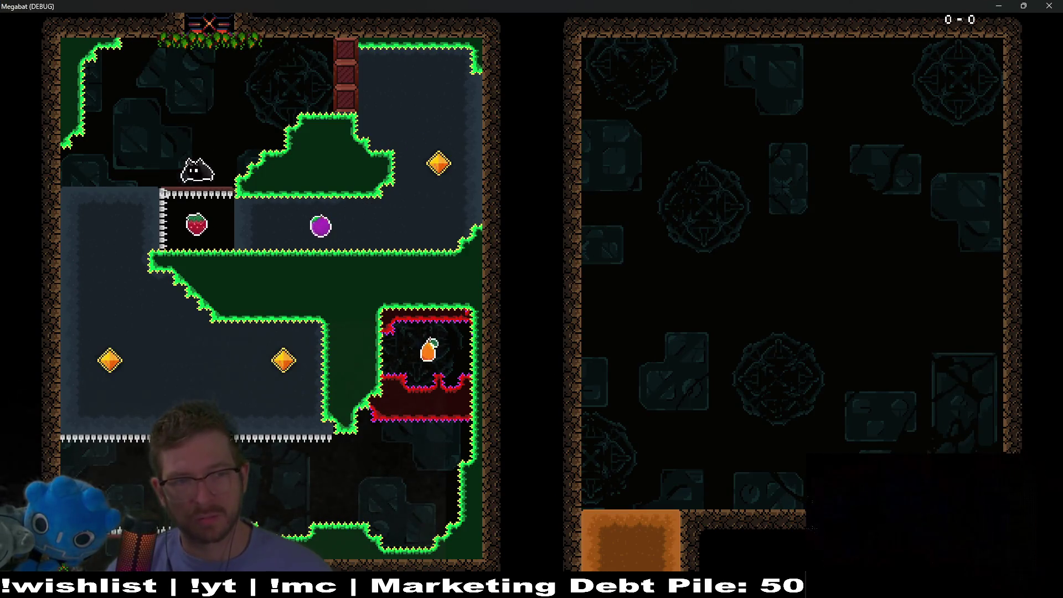
- Fly the bat through the lower rooms, grabbing the fruit and digging through sand blocks for gems
{"action": "key", "text": "Right"}
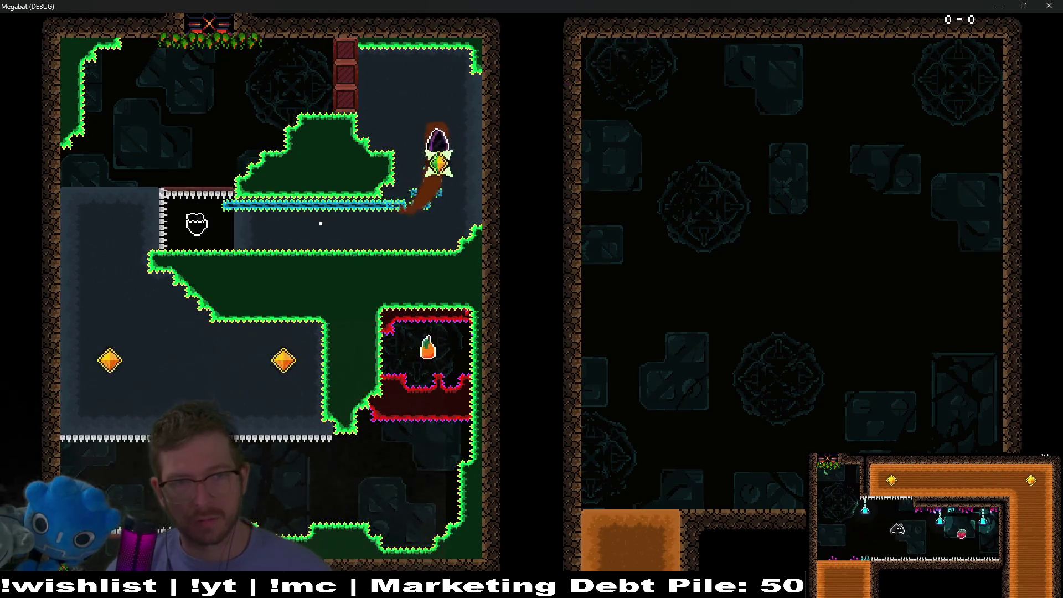
{"action": "key", "text": "Down"}
{"action": "key", "text": "Right"}
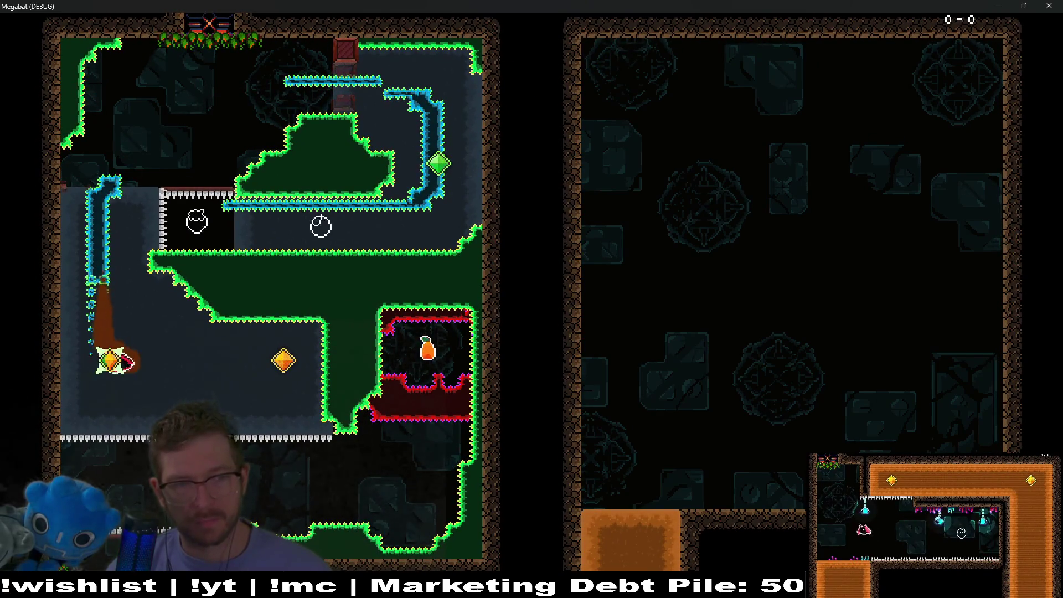
{"action": "key", "text": "Down"}
{"action": "key", "text": "Right"}
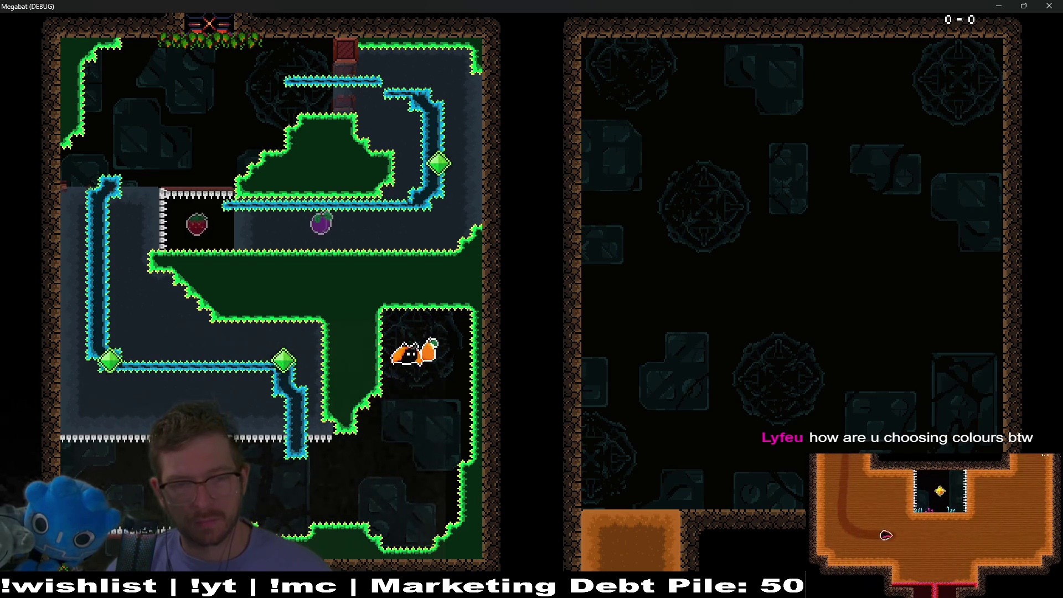
{"action": "key", "text": "Left"}
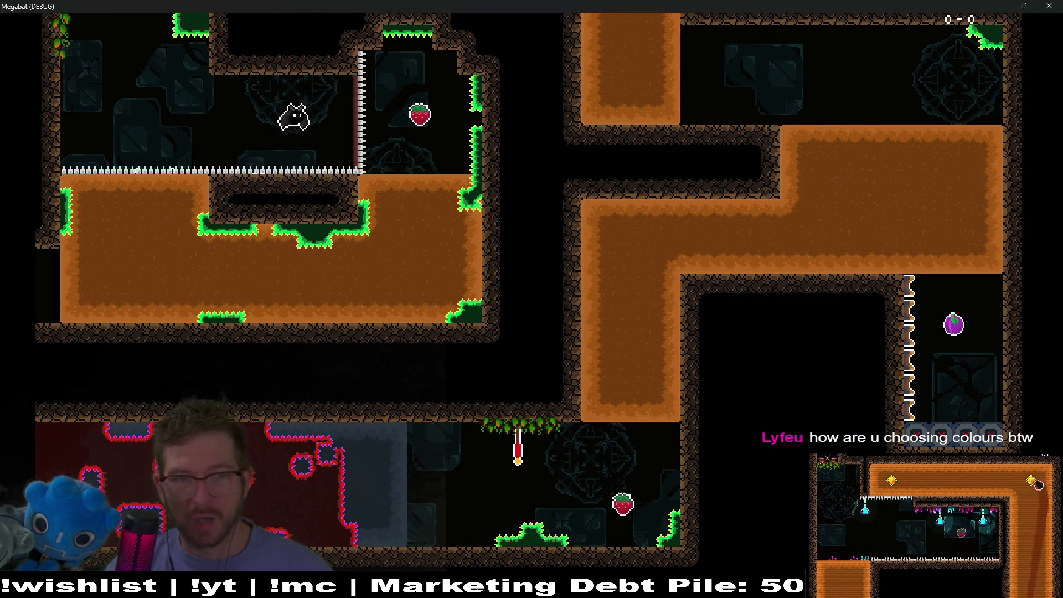
{"action": "key", "text": "Left"}
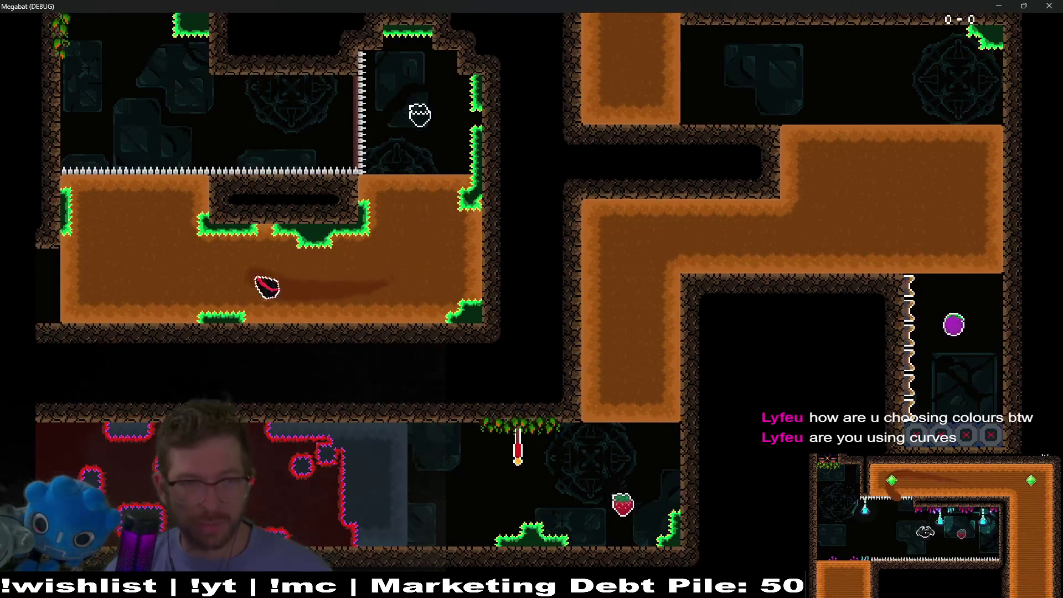
{"action": "key", "text": "Up"}
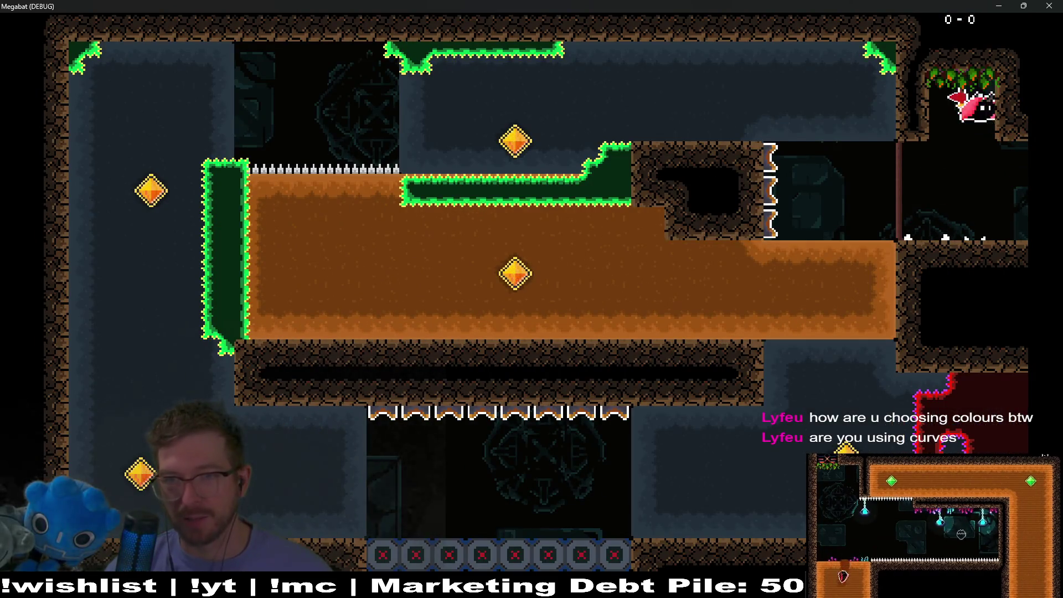
{"action": "key", "text": "Left"}
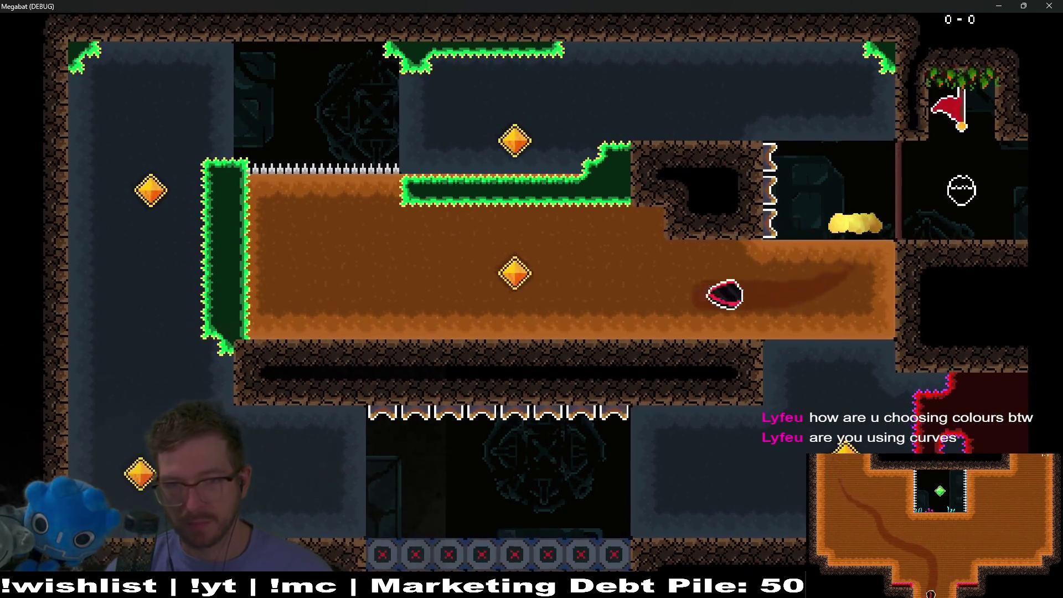
{"action": "key", "text": "Up"}
{"action": "key", "text": "Right"}
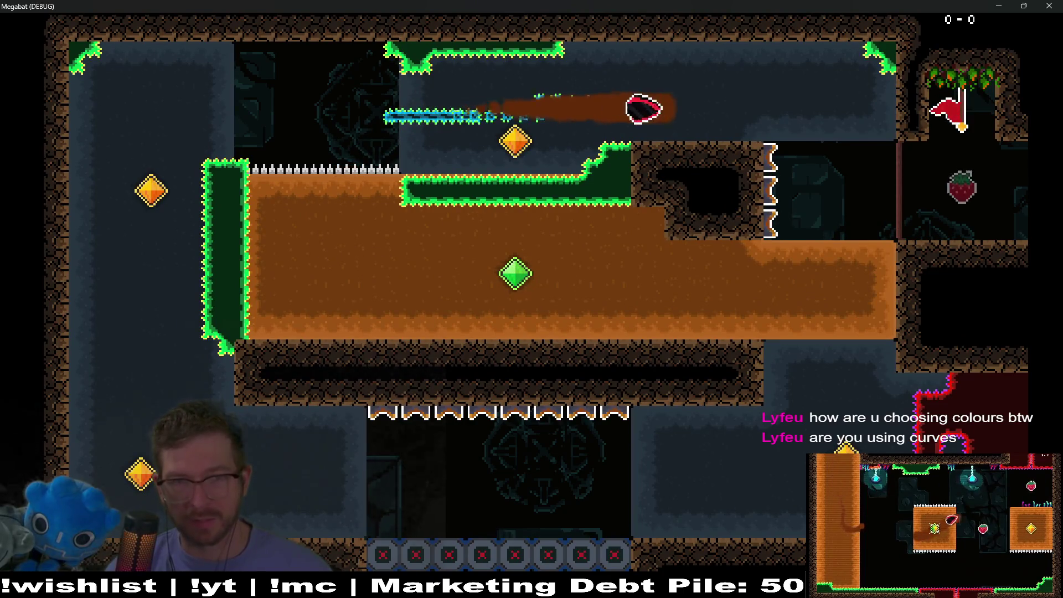
{"action": "key", "text": "Down"}
{"action": "key", "text": "Left"}
{"action": "key", "text": "Up"}
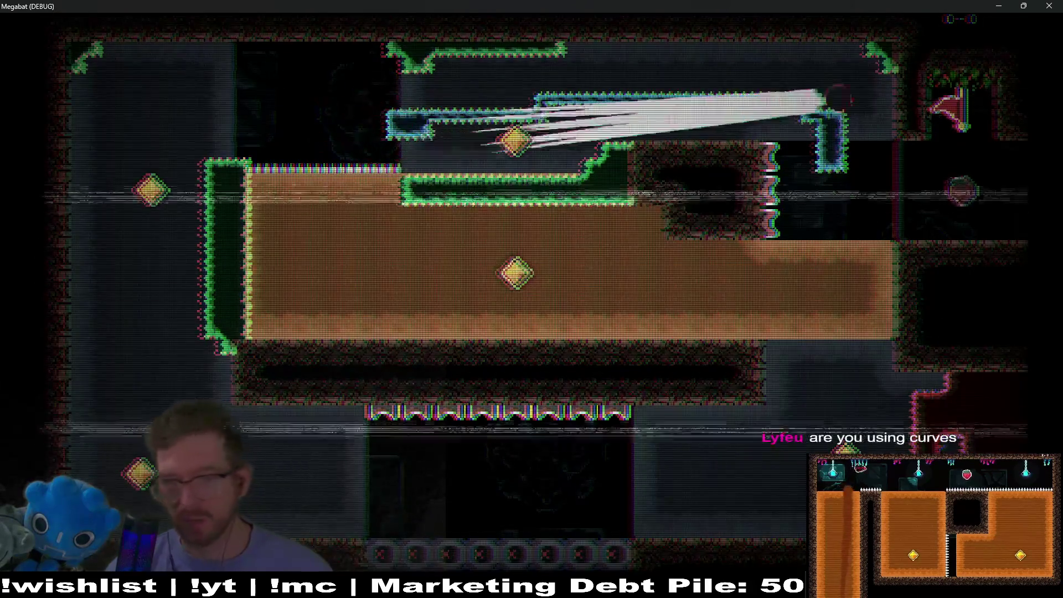
{"action": "key", "text": "Down"}
{"action": "key", "text": "Left"}
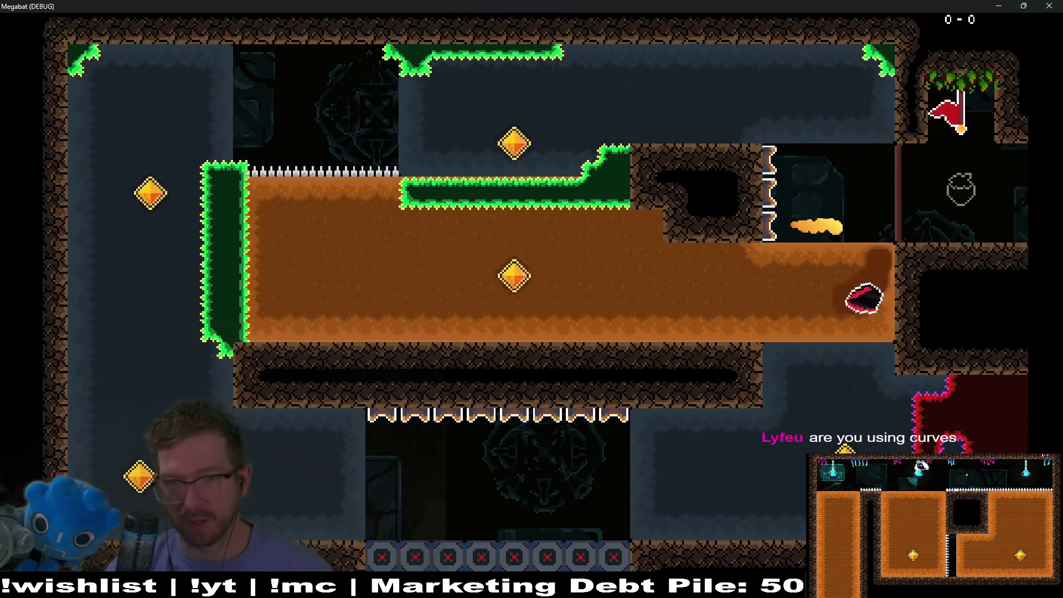
{"action": "key", "text": "Up"}
{"action": "key", "text": "Right"}
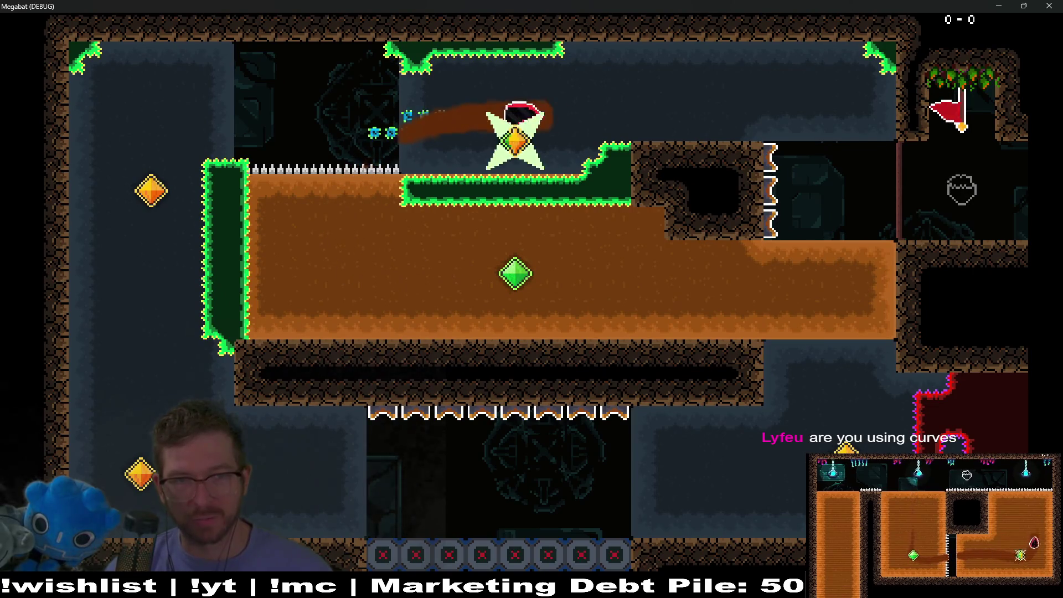
{"action": "key", "text": "Down"}
{"action": "key", "text": "Left"}
{"action": "key", "text": "Up"}
- Fly on to the checkpoint, then up the shaft, along the upper corridor and down
{"action": "key", "text": "Down"}
{"action": "key", "text": "Right"}
{"action": "key", "text": "Up"}
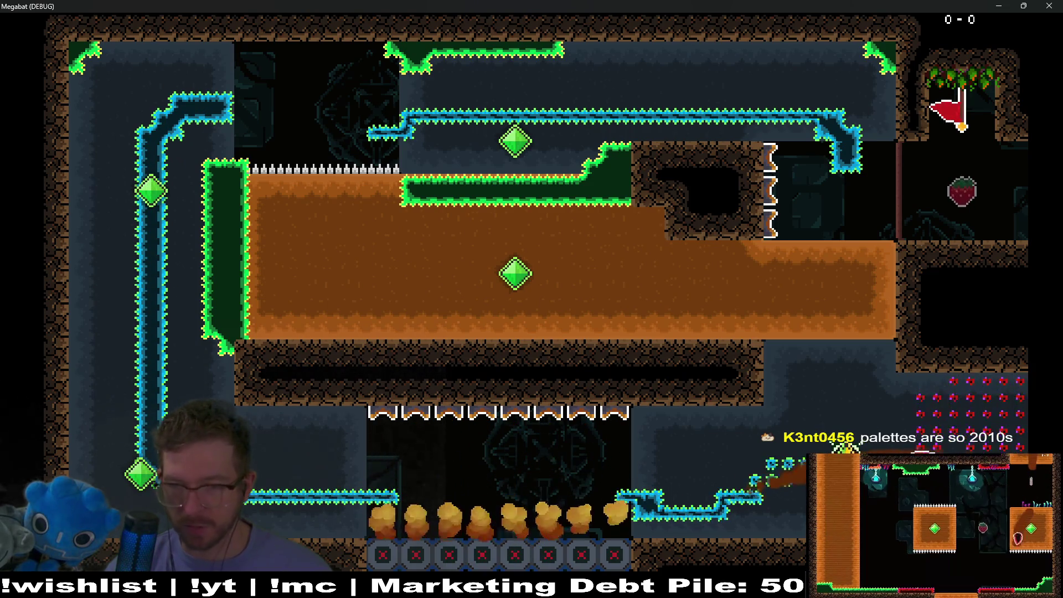
{"action": "key", "text": "Up"}
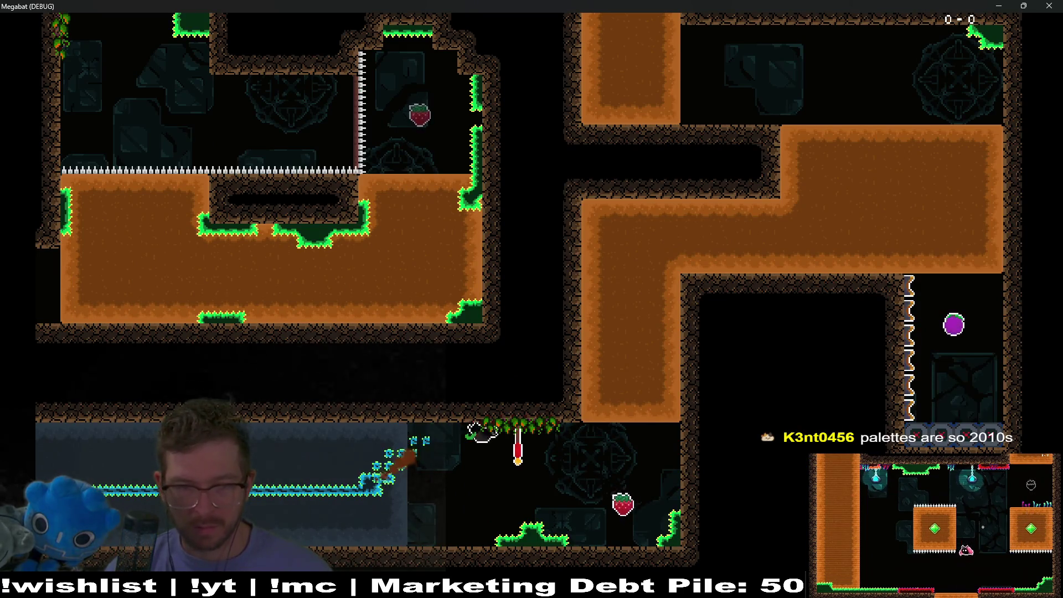
{"action": "key", "text": "Right"}
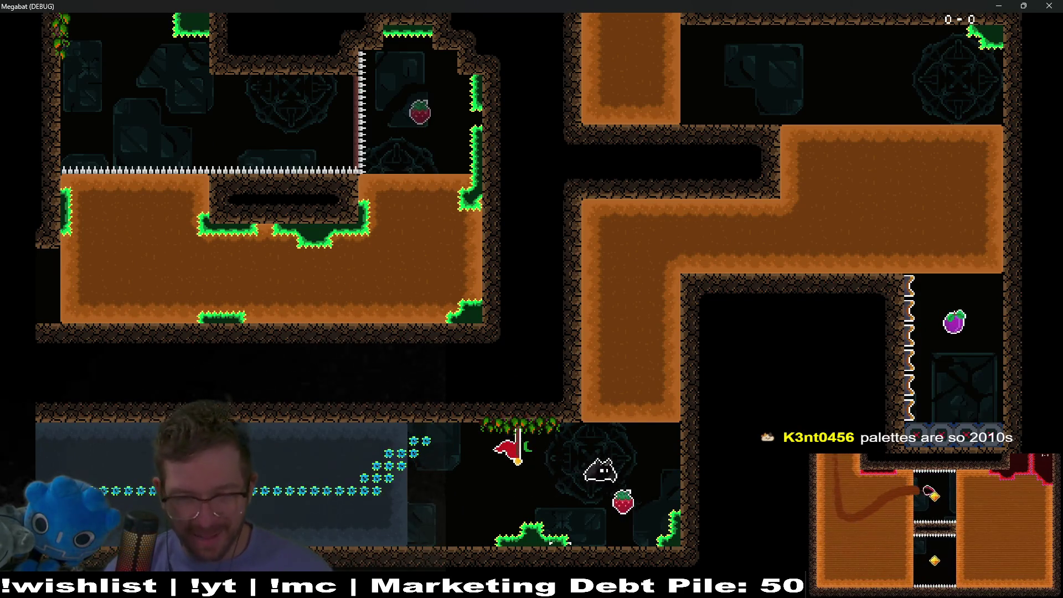
{"action": "key", "text": "Up"}
{"action": "key", "text": "Right"}
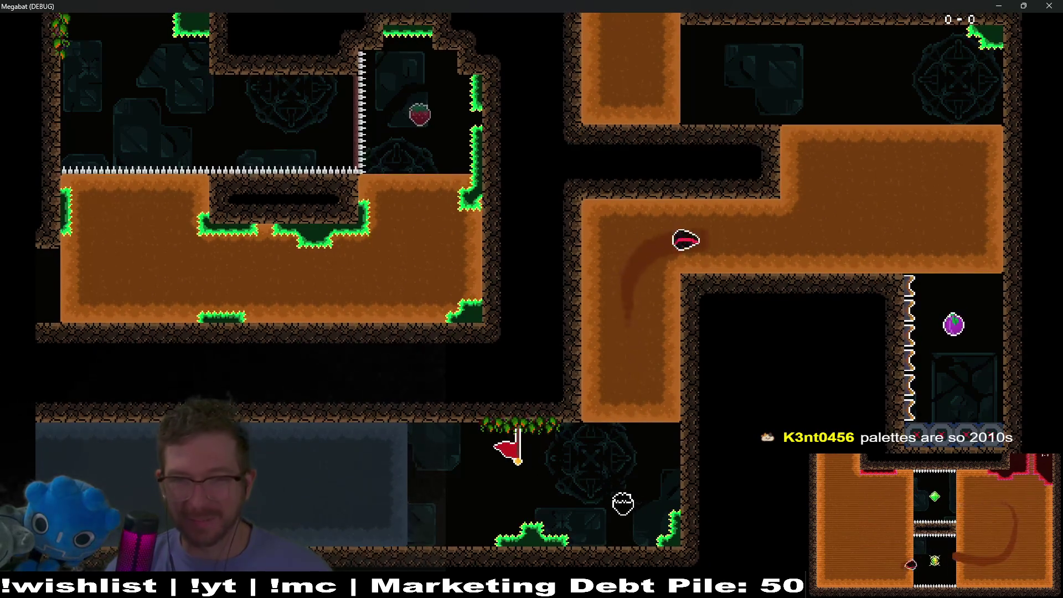
{"action": "key", "text": "Down"}
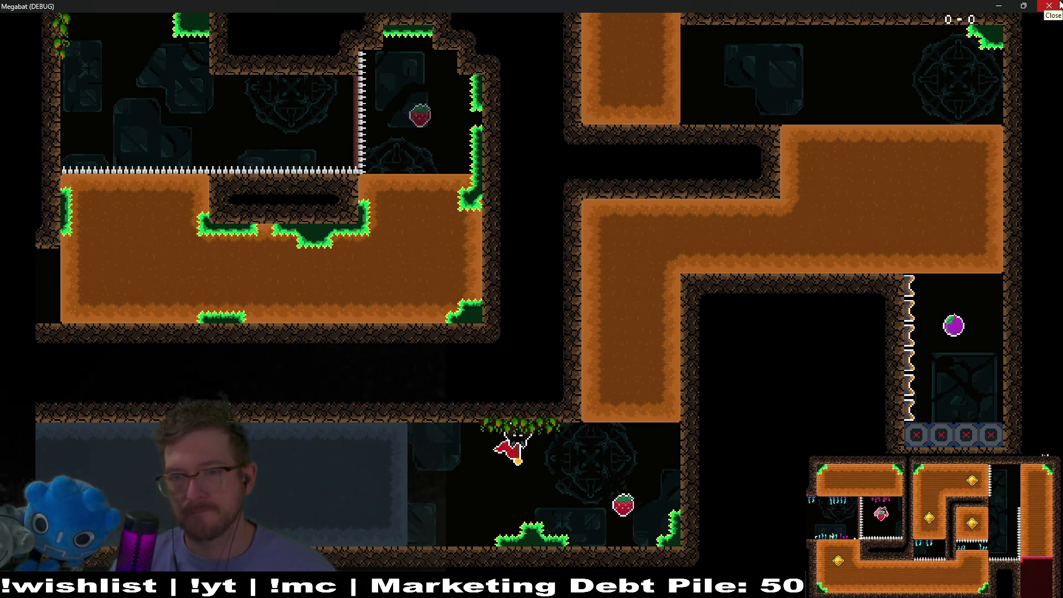
- Close the game and delete FlameTrap15, FlameTrap16 and FlameTrap17 from the level
{"action": "left_click", "coordinate": [1059, 5]}
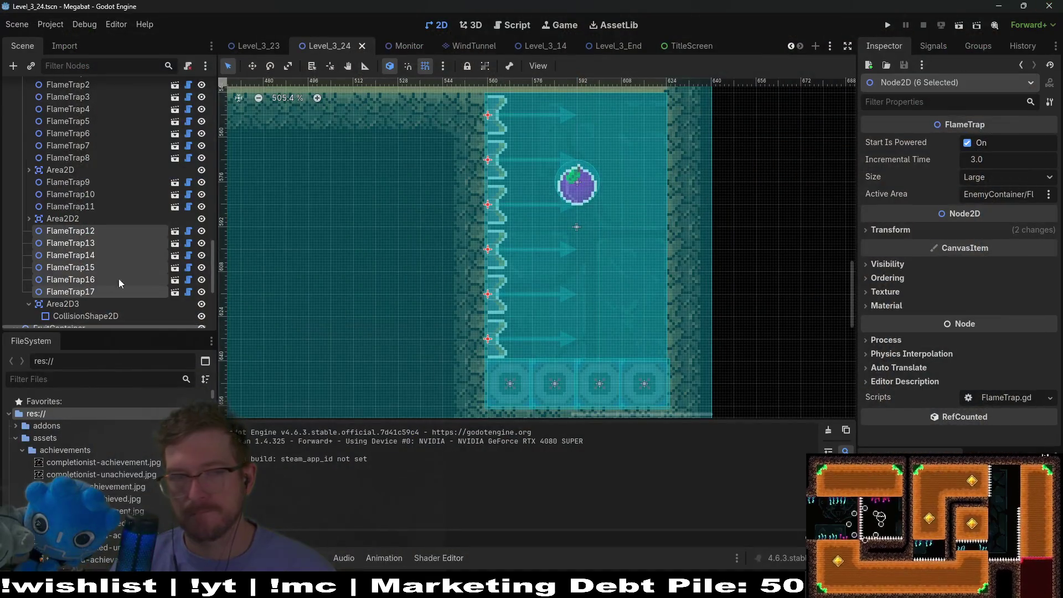
{"action": "left_click", "coordinate": [85, 315]}
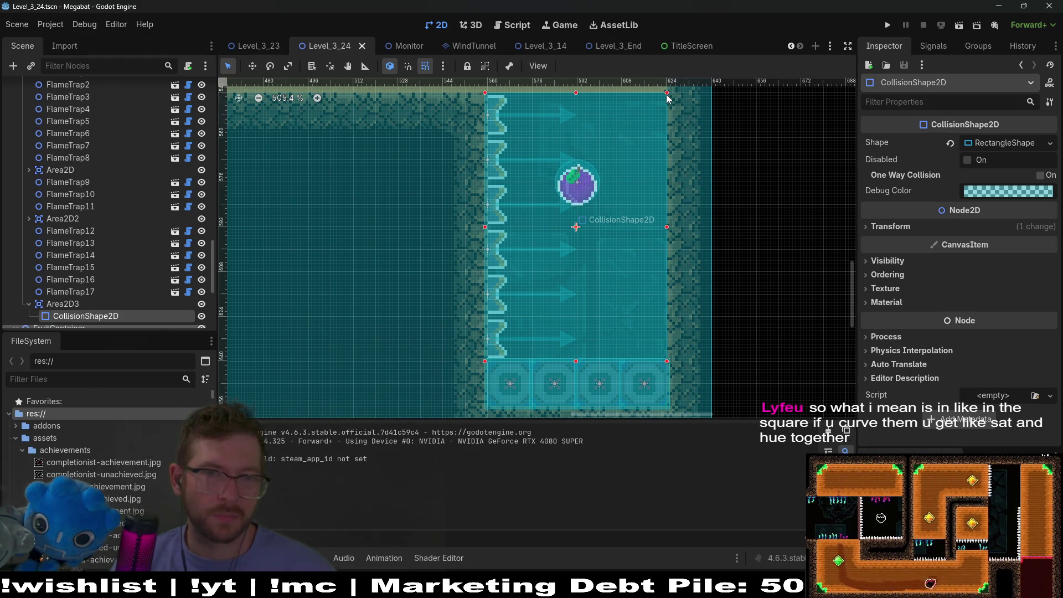
{"action": "left_click", "coordinate": [71, 292]}
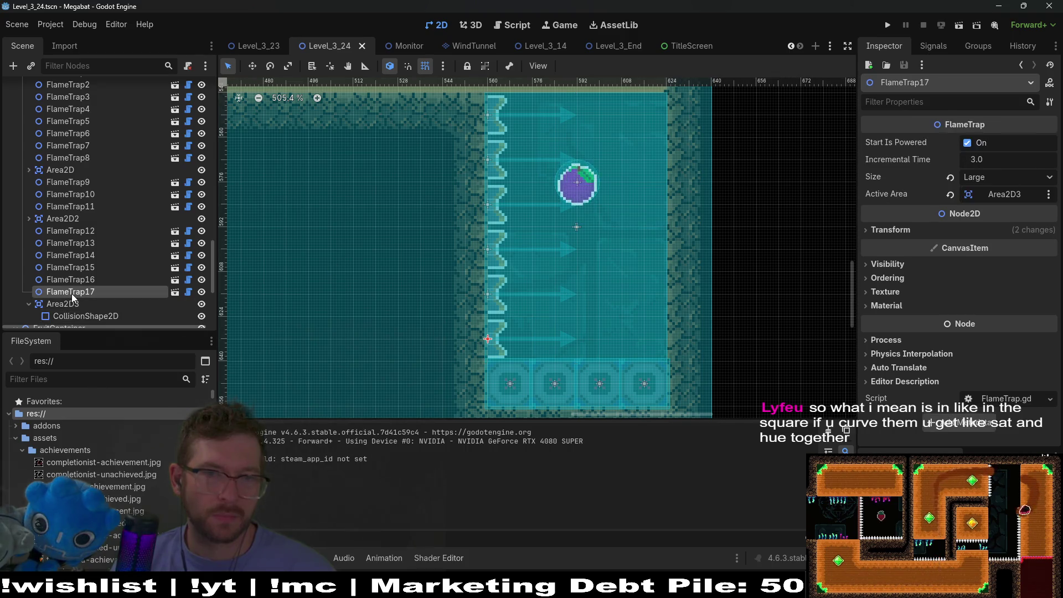
{"action": "left_click", "coordinate": [83, 268], "text": "shift"}
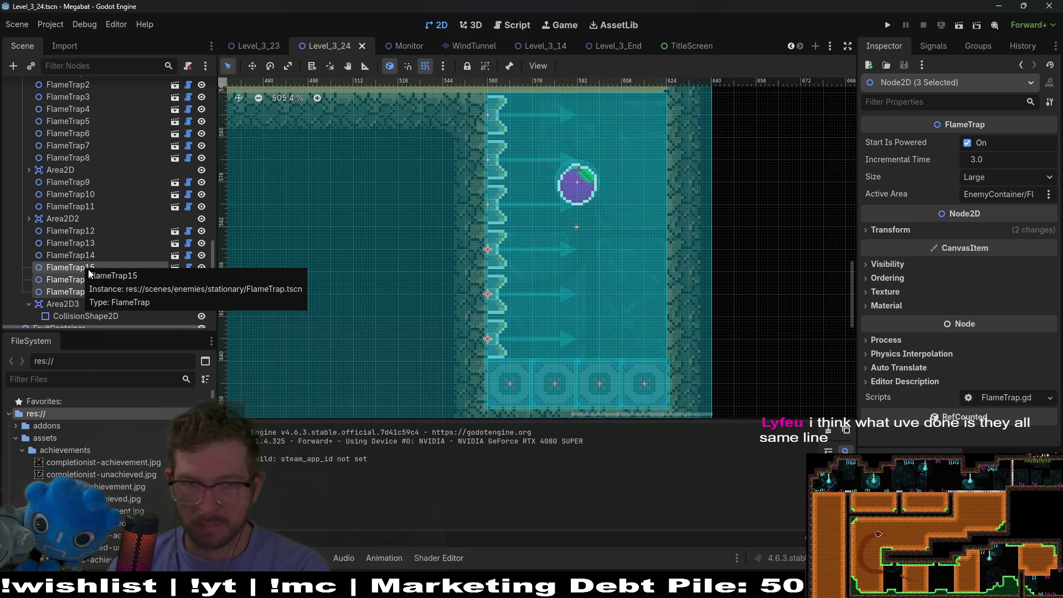
{"action": "key", "text": "Delete"}
{"action": "key", "text": "Return"}
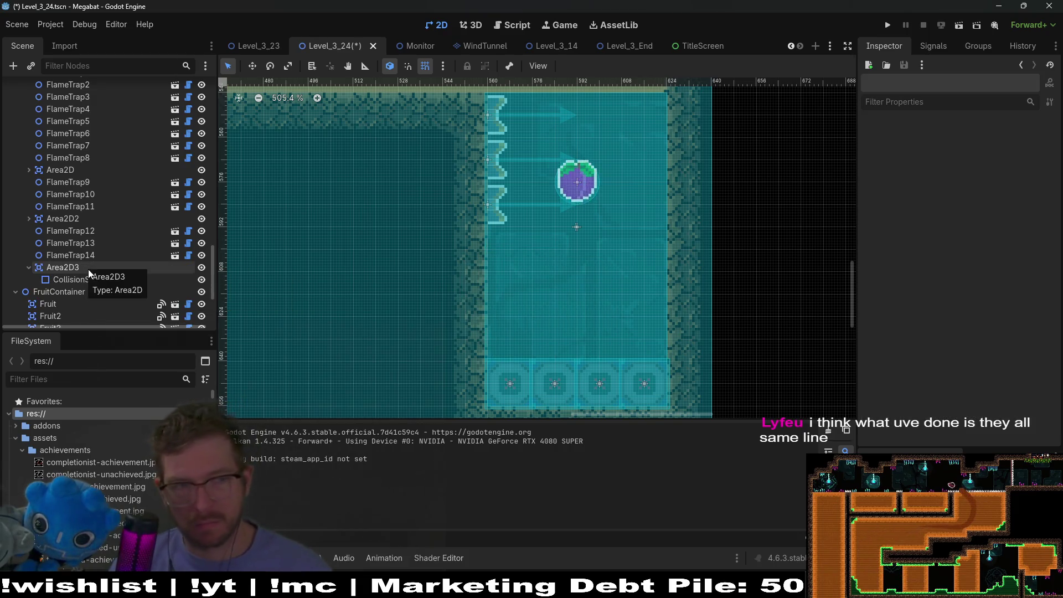
- Move FlameTrap12–FlameTrap14 lower down the chamber wall, further below the fruit
{"action": "left_click", "coordinate": [76, 236]}
{"action": "left_click", "coordinate": [69, 256], "text": "shift"}
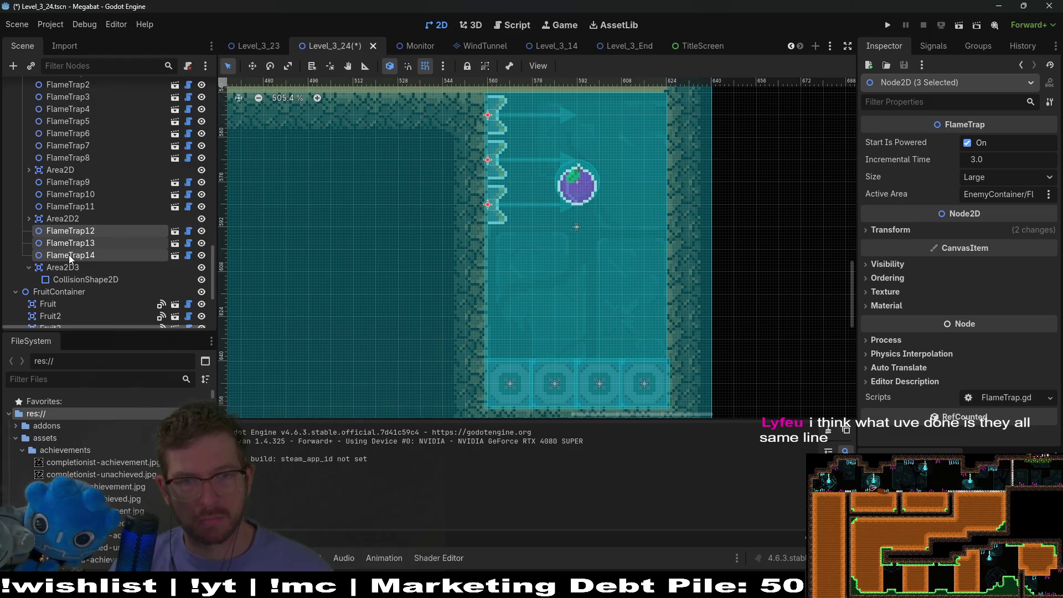
{"action": "key", "text": "w"}
{"action": "key", "text": "Down"}
{"action": "key", "text": "Down"}
{"action": "key", "text": "Down"}
{"action": "key", "text": "Down"}
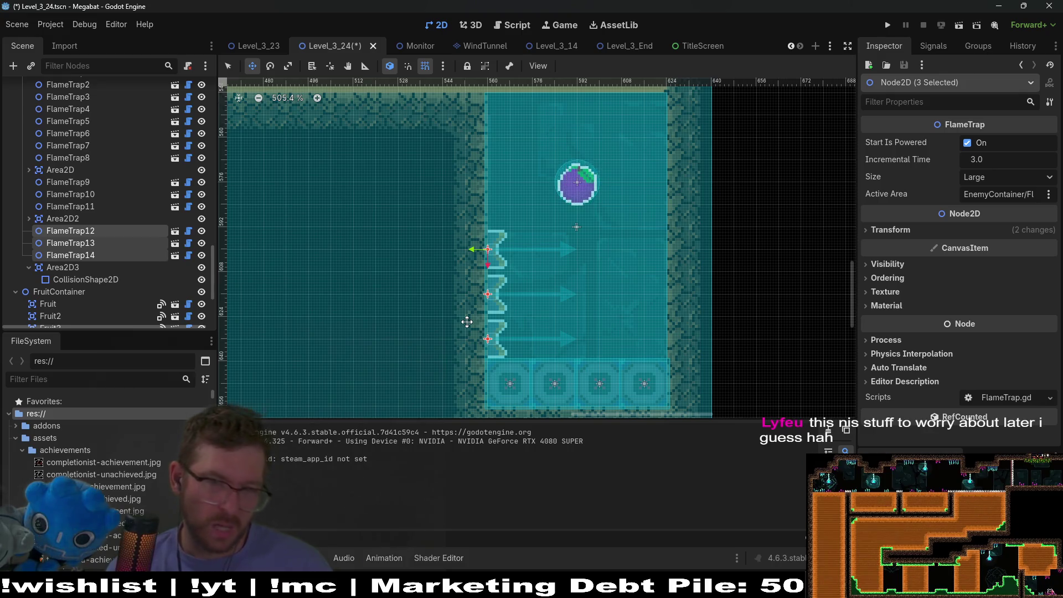
{"action": "left_click", "coordinate": [959, 25]}
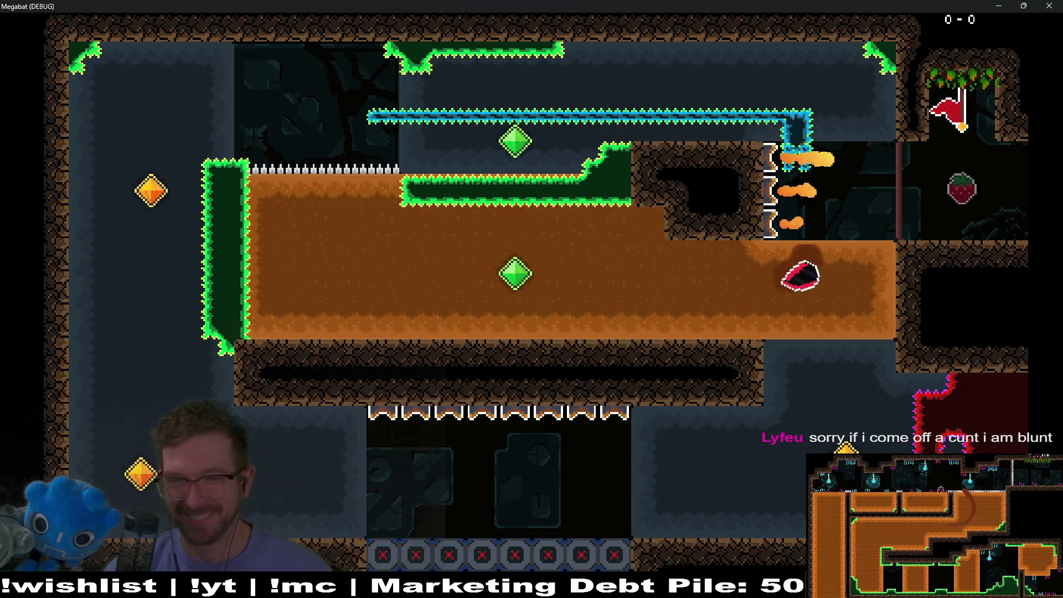
- Fly the bat through the dirt and down into the flame-trap room, then quit the playtest
{"action": "key", "text": "Left"}
{"action": "key", "text": "Up"}
{"action": "key", "text": "Down"}
{"action": "key", "text": "Right"}
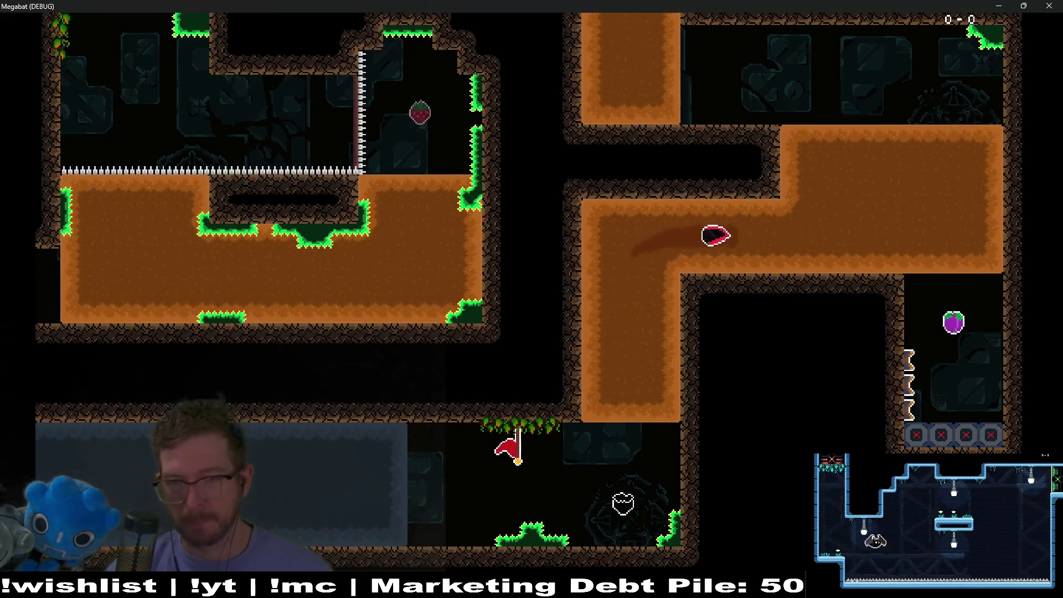
{"action": "key", "text": "Down"}
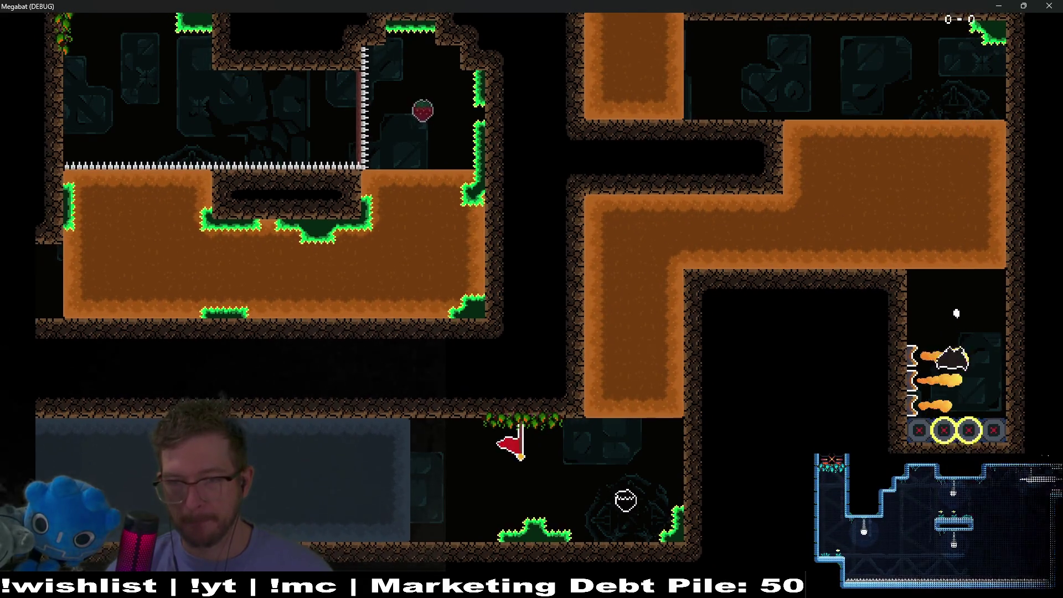
{"action": "key", "text": "F8"}
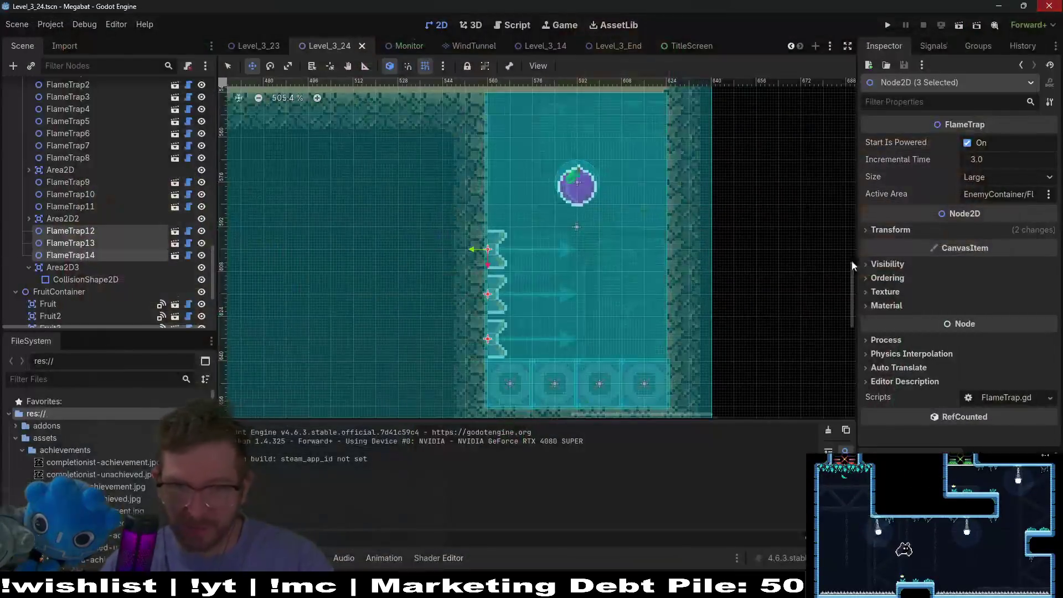
{"action": "scroll", "coordinate": [490, 221], "scroll_direction": "down", "scroll_amount": 10}
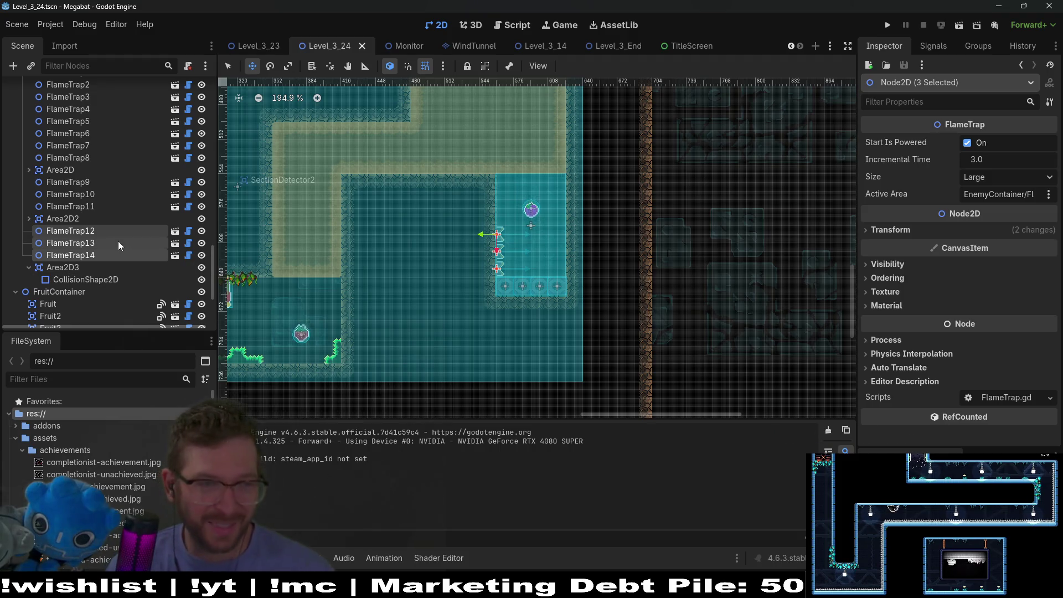
{"action": "scroll", "coordinate": [83, 238], "scroll_direction": "up", "scroll_amount": 2}
{"action": "scroll", "coordinate": [83, 238], "scroll_direction": "down", "scroll_amount": 5}
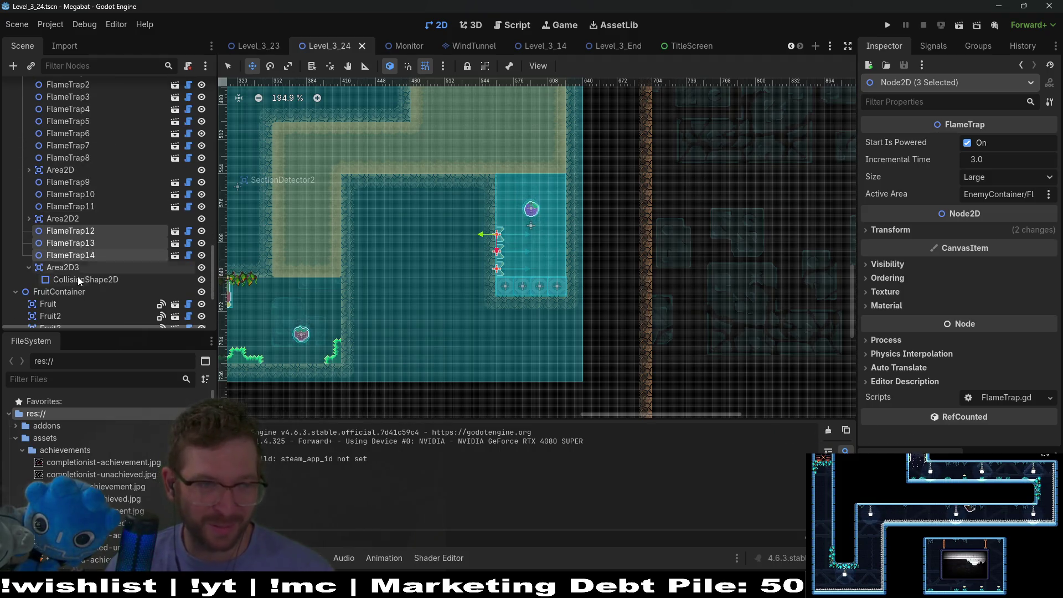
{"action": "left_click", "coordinate": [60, 282]}
{"action": "scroll", "coordinate": [69, 294], "scroll_direction": "down", "scroll_amount": 2}
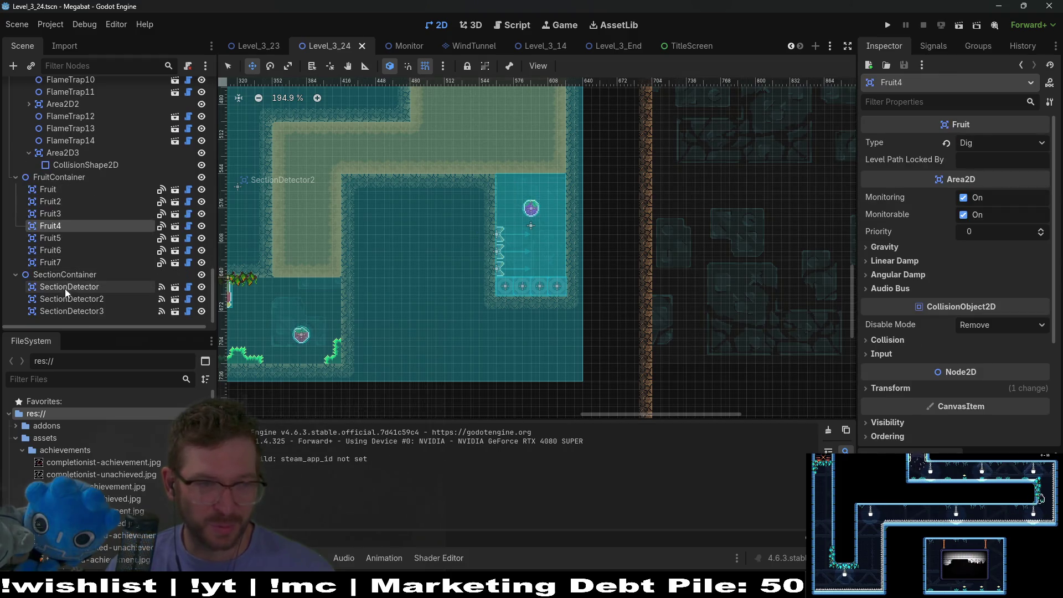
{"action": "left_click", "coordinate": [50, 262]}
{"action": "scroll", "coordinate": [534, 303], "scroll_direction": "up", "scroll_amount": 3}
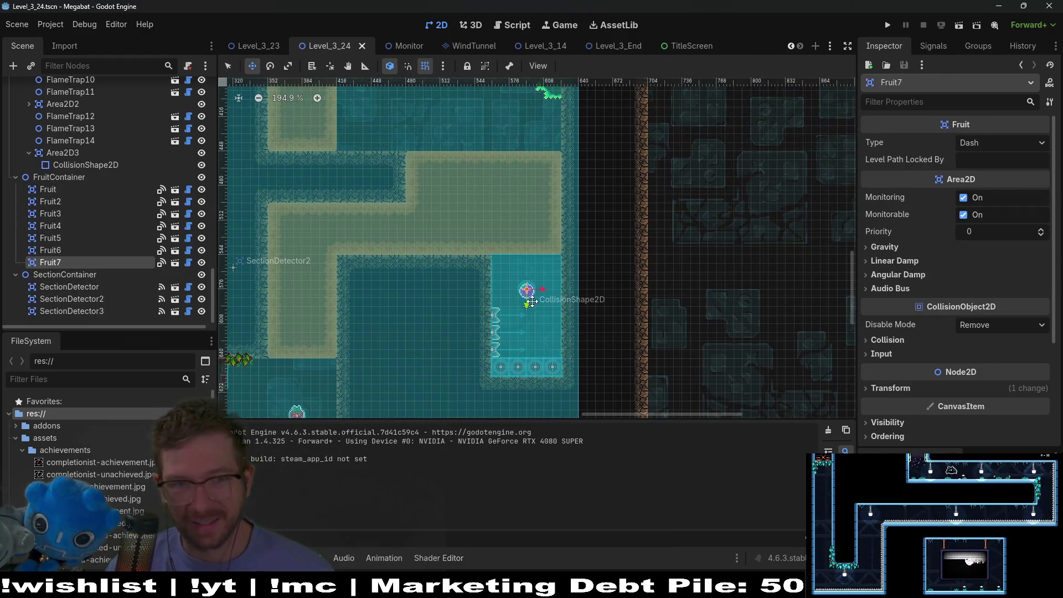
- Drag the Dash fruit Fruit7 up into the sandy corridor above the flame-trap room
{"action": "mouse_move", "coordinate": [431, 256]}
{"action": "left_mouse_down"}
{"action": "mouse_move", "coordinate": [520, 230]}
{"action": "mouse_move", "coordinate": [324, 224]}
{"action": "mouse_move", "coordinate": [307, 239]}
{"action": "mouse_move", "coordinate": [294, 222]}
{"action": "mouse_move", "coordinate": [305, 226]}
{"action": "left_mouse_up"}
{"action": "scroll", "coordinate": [307, 240], "scroll_direction": "up", "scroll_amount": 5}
{"action": "scroll", "coordinate": [305, 226], "scroll_direction": "down", "scroll_amount": 4}
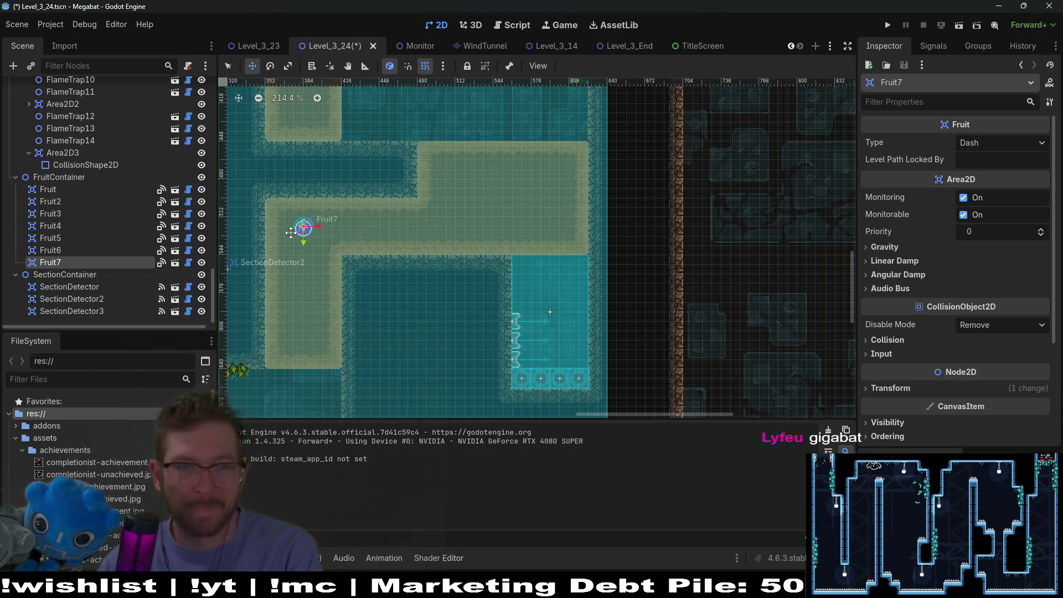
{"action": "scroll", "coordinate": [355, 232], "scroll_direction": "up", "scroll_amount": 6}
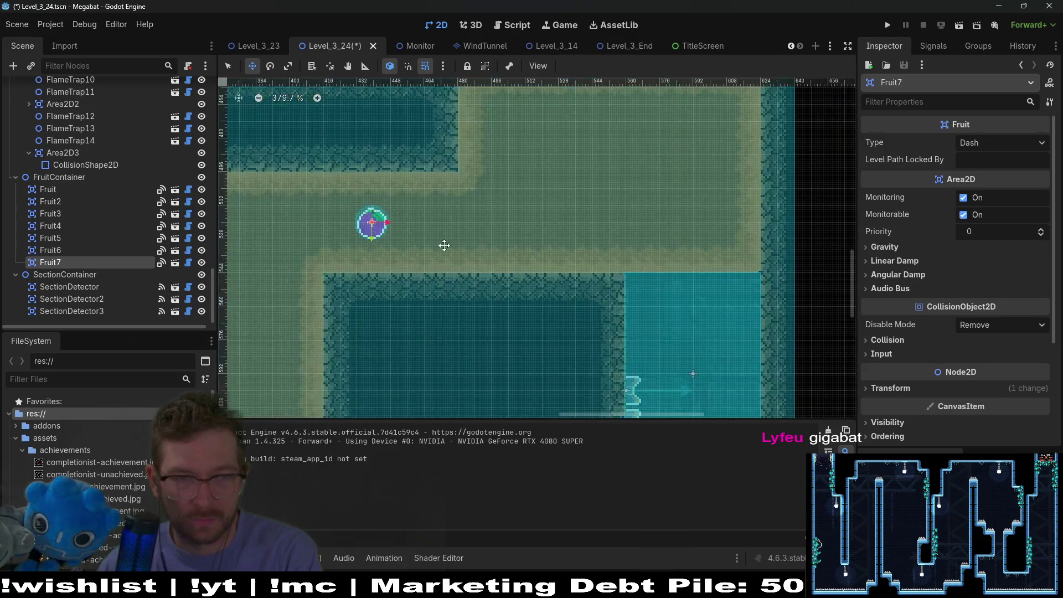
{"action": "scroll", "coordinate": [444, 246], "scroll_direction": "down", "scroll_amount": 6}
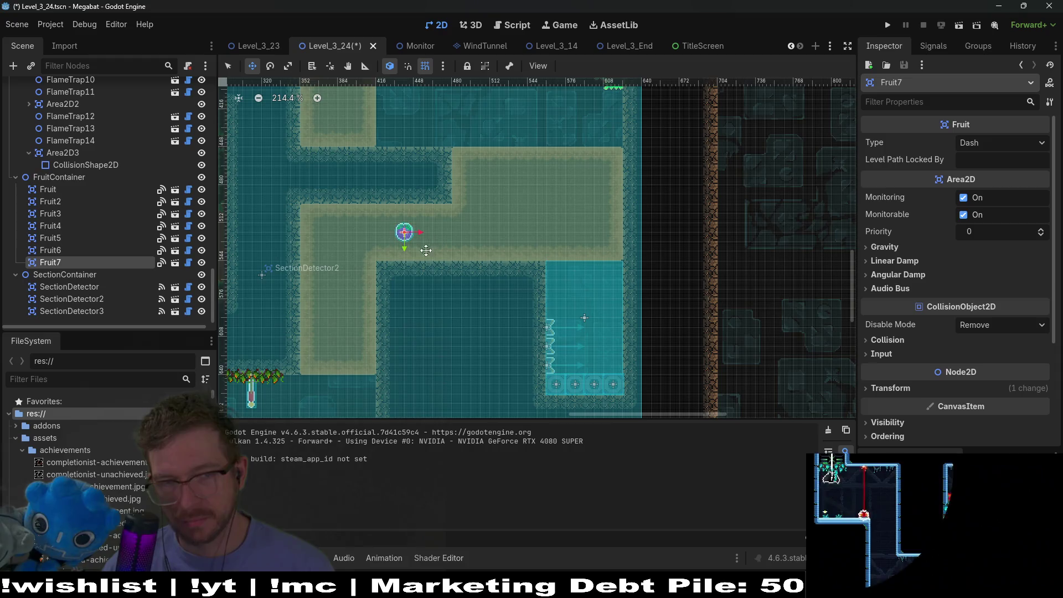
{"action": "mouse_move", "coordinate": [398, 263]}
{"action": "left_mouse_down"}
{"action": "mouse_move", "coordinate": [497, 206]}
{"action": "mouse_move", "coordinate": [505, 212]}
{"action": "left_mouse_up"}
{"action": "left_click_drag", "start_coordinate": [596, 180], "coordinate": [644, 146]}
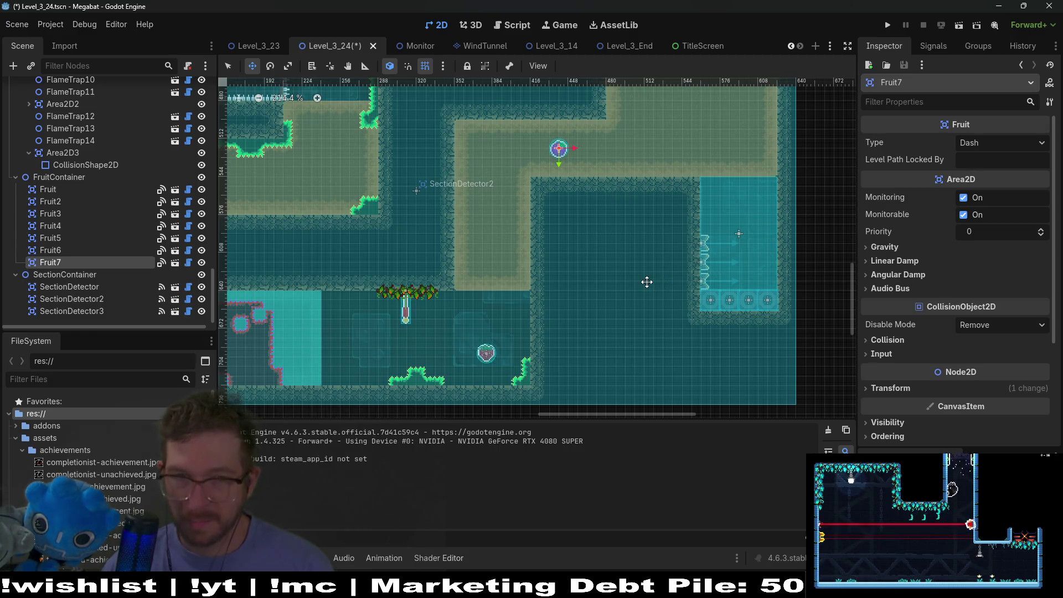
{"action": "scroll", "coordinate": [668, 170], "scroll_direction": "up", "scroll_amount": 10}
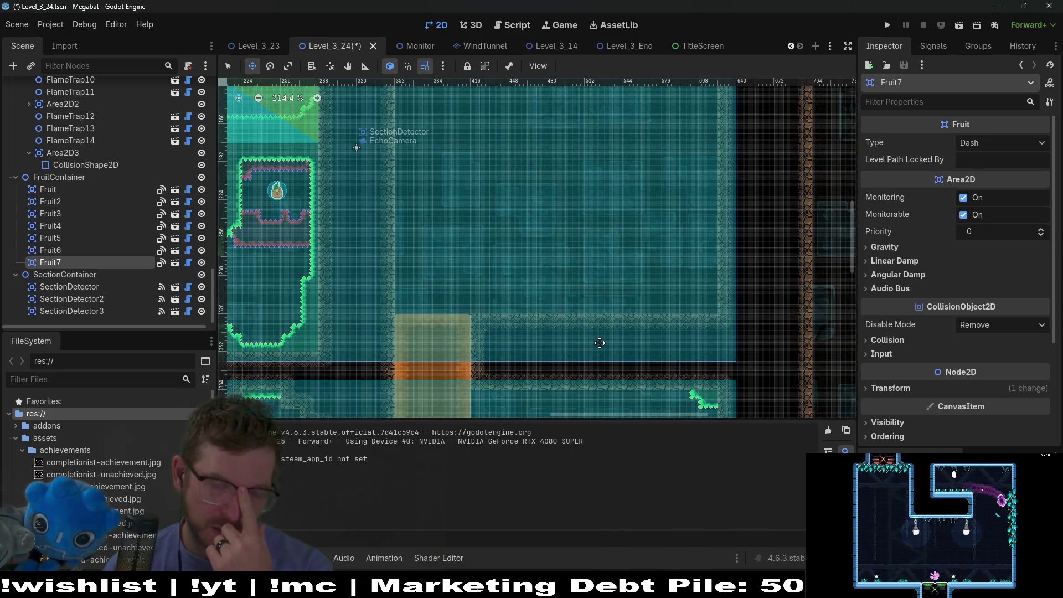
{"action": "scroll", "coordinate": [600, 343], "scroll_direction": "down", "scroll_amount": 8}
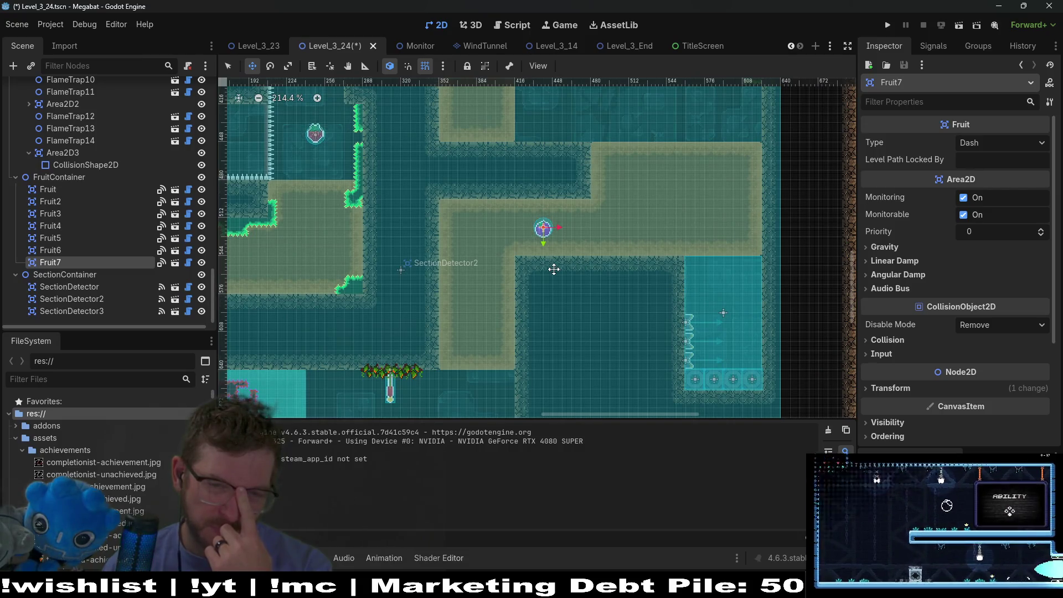
{"action": "scroll", "coordinate": [553, 269], "scroll_direction": "down", "scroll_amount": 3}
{"action": "scroll", "coordinate": [580, 221], "scroll_direction": "down", "scroll_amount": 3}
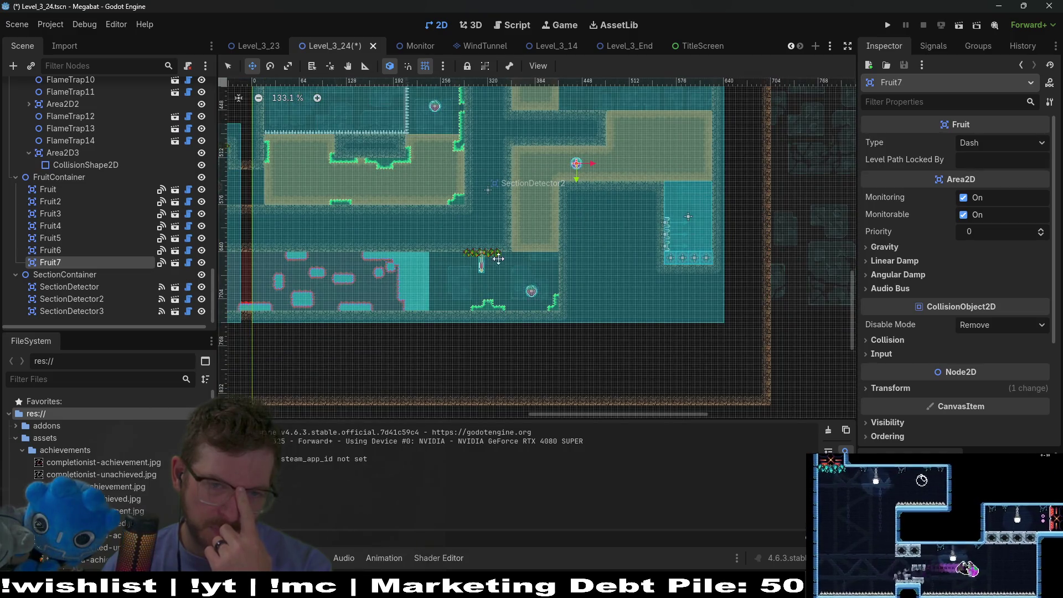
{"action": "scroll", "coordinate": [609, 242], "scroll_direction": "left", "scroll_amount": 3}
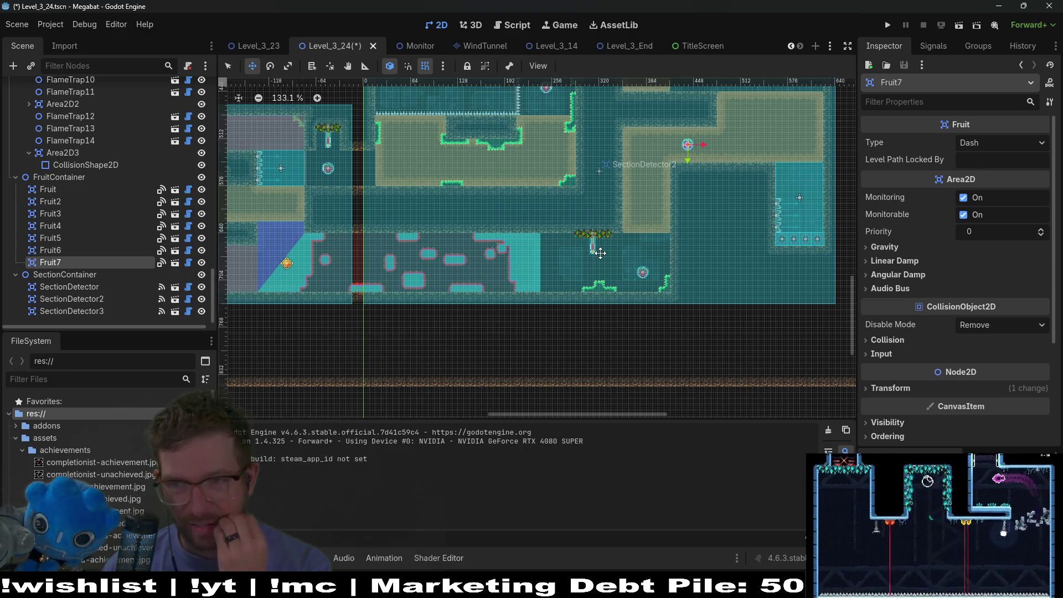
{"action": "scroll", "coordinate": [620, 241], "scroll_direction": "right", "scroll_amount": 2}
{"action": "scroll", "coordinate": [620, 241], "scroll_direction": "up", "scroll_amount": 1}
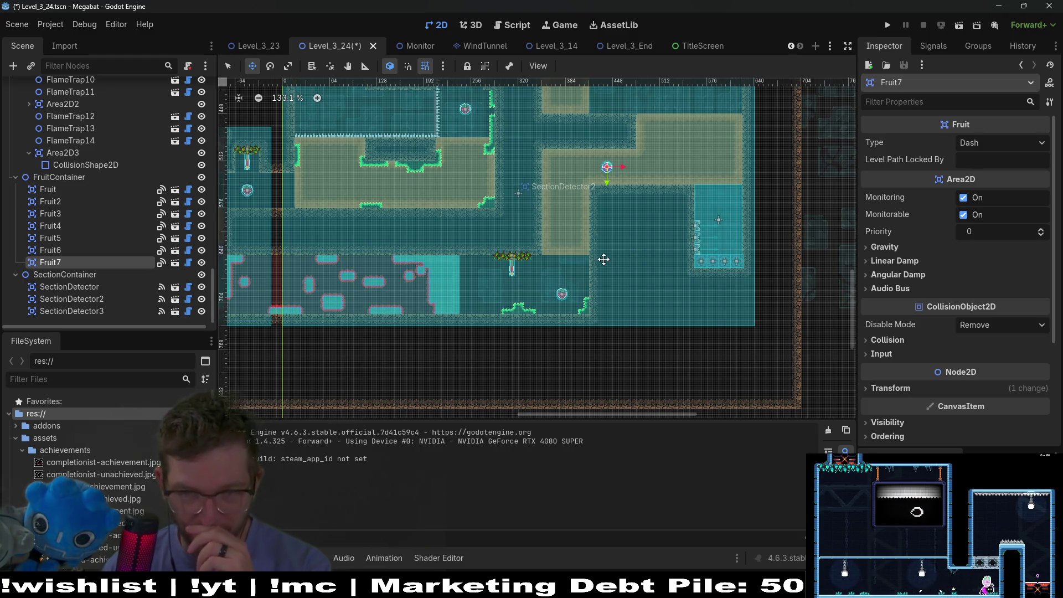
{"action": "scroll", "coordinate": [694, 241], "scroll_direction": "right", "scroll_amount": 1}
{"action": "scroll", "coordinate": [694, 240], "scroll_direction": "down", "scroll_amount": 1}
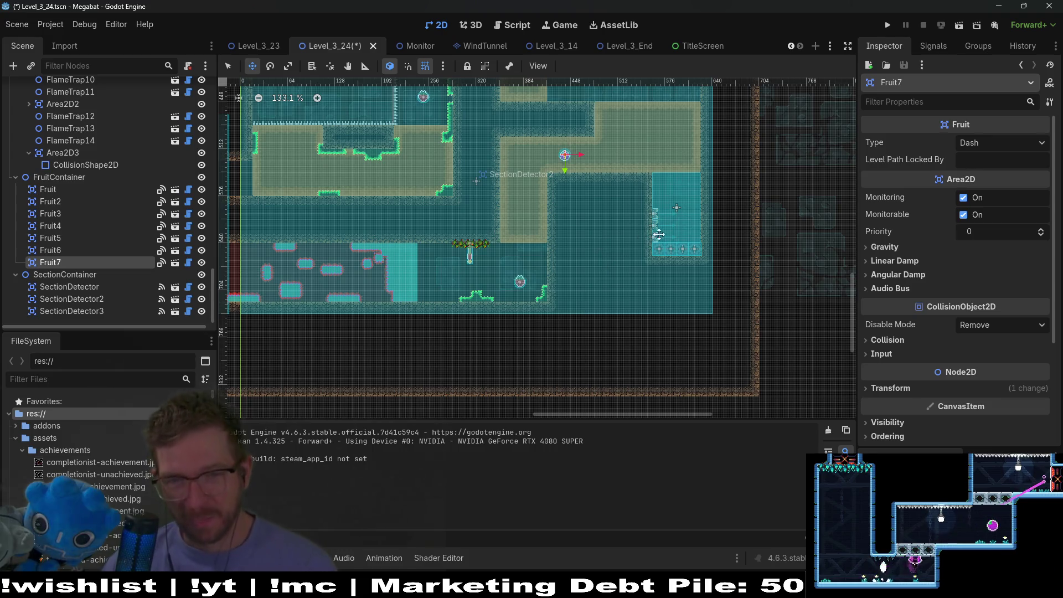
{"action": "scroll", "coordinate": [648, 244], "scroll_direction": "up", "scroll_amount": 7}
{"action": "scroll", "coordinate": [695, 216], "scroll_direction": "down", "scroll_amount": 1}
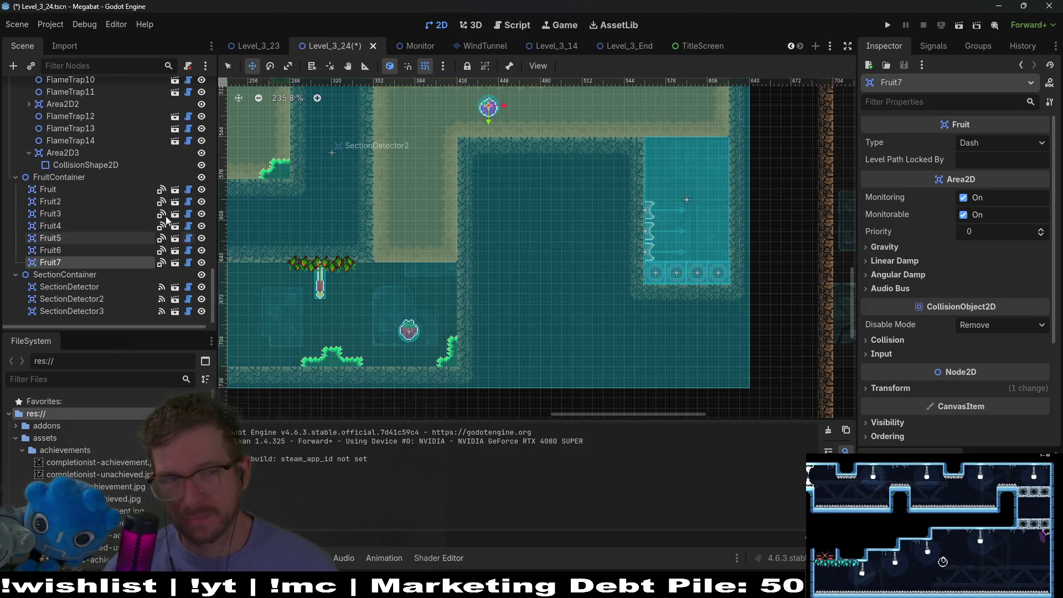
{"action": "scroll", "coordinate": [103, 227], "scroll_direction": "up", "scroll_amount": 10}
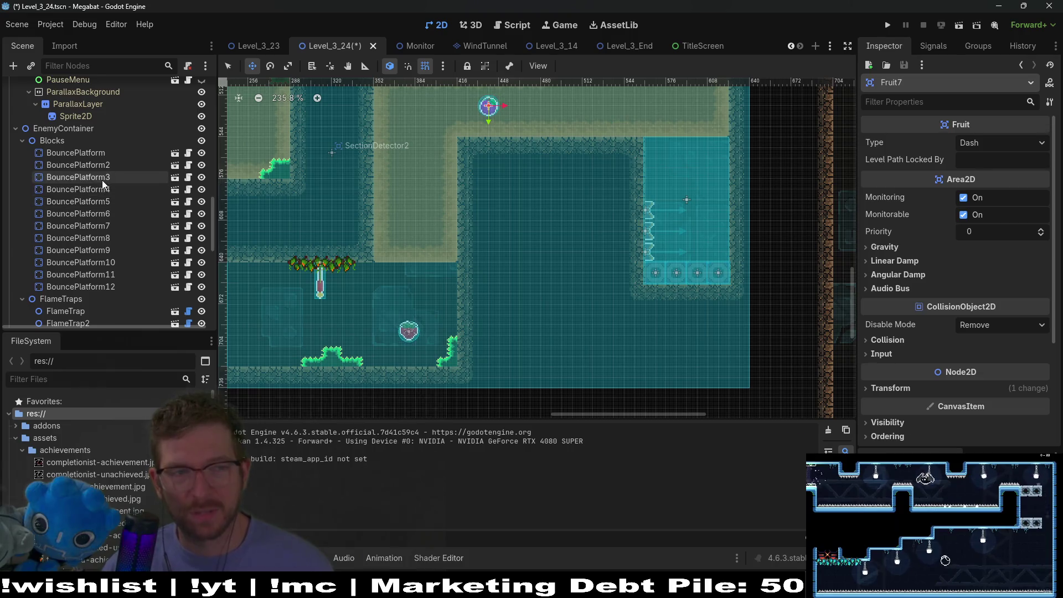
{"action": "scroll", "coordinate": [101, 180], "scroll_direction": "up", "scroll_amount": 8}
{"action": "left_click", "coordinate": [75, 120]}
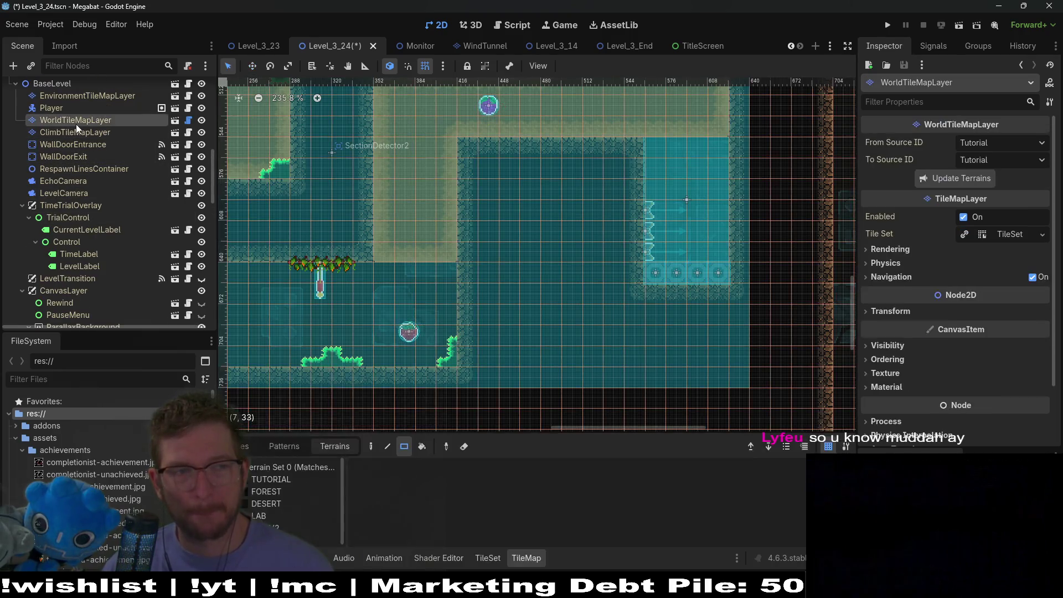
- Paint DESERT wall blocks plus single tiles at cells (30,38) and (31,39) in the chamber
{"action": "left_click", "coordinate": [280, 502]}
{"action": "mouse_move", "coordinate": [496, 125]}
{"action": "left_mouse_down"}
{"action": "mouse_move", "coordinate": [686, 286]}
{"action": "mouse_move", "coordinate": [726, 274]}
{"action": "left_mouse_up"}
{"action": "mouse_move", "coordinate": [485, 167]}
{"action": "left_mouse_down"}
{"action": "mouse_move", "coordinate": [497, 191]}
{"action": "mouse_move", "coordinate": [552, 224]}
{"action": "left_mouse_up"}
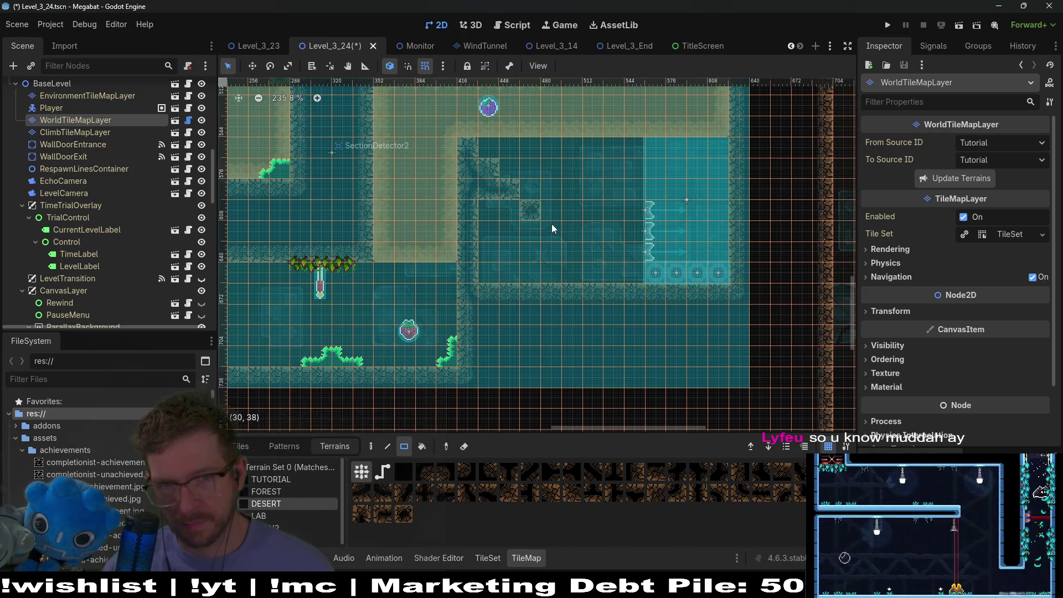
{"action": "left_click", "coordinate": [551, 224]}
{"action": "left_click", "coordinate": [572, 248]}
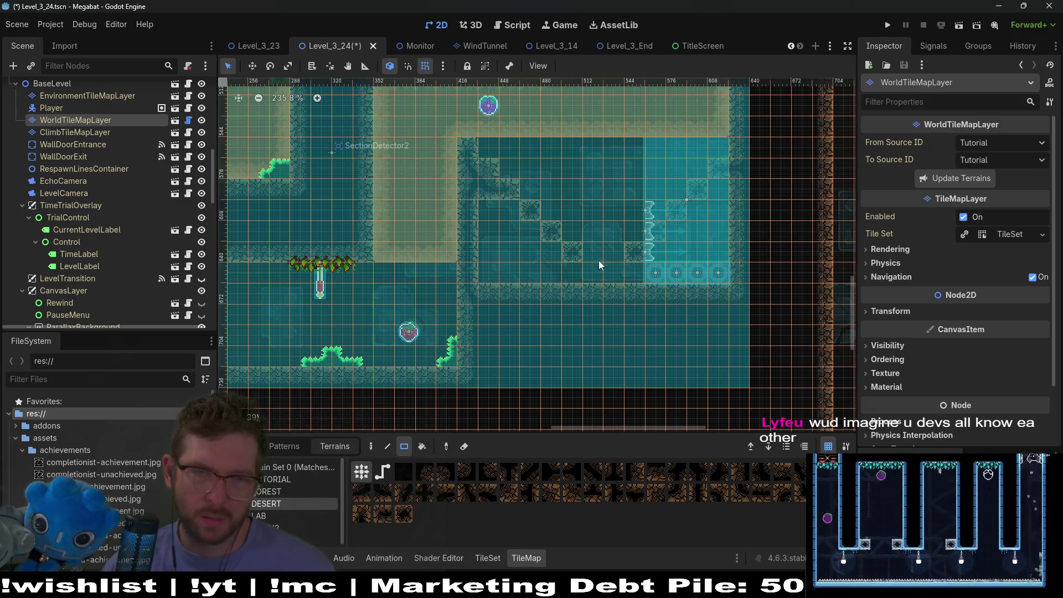
{"action": "left_click_drag", "start_coordinate": [592, 255], "coordinate": [590, 251]}
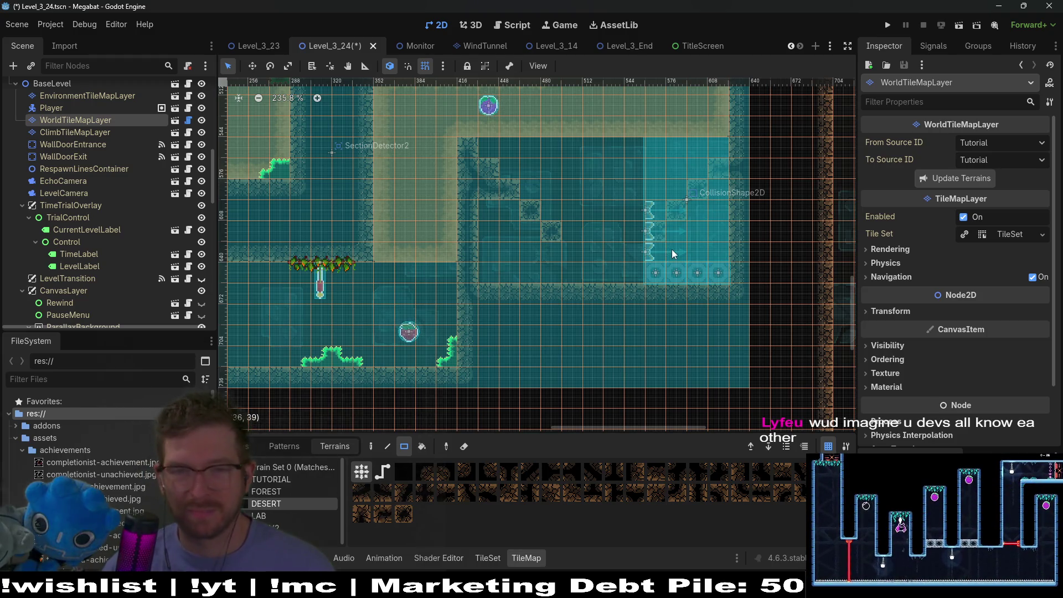
- Select Area2D2 and then FlameTrap12 through FlameTrap14 in the Scene dock
{"action": "scroll", "coordinate": [71, 250], "scroll_direction": "down", "scroll_amount": 10}
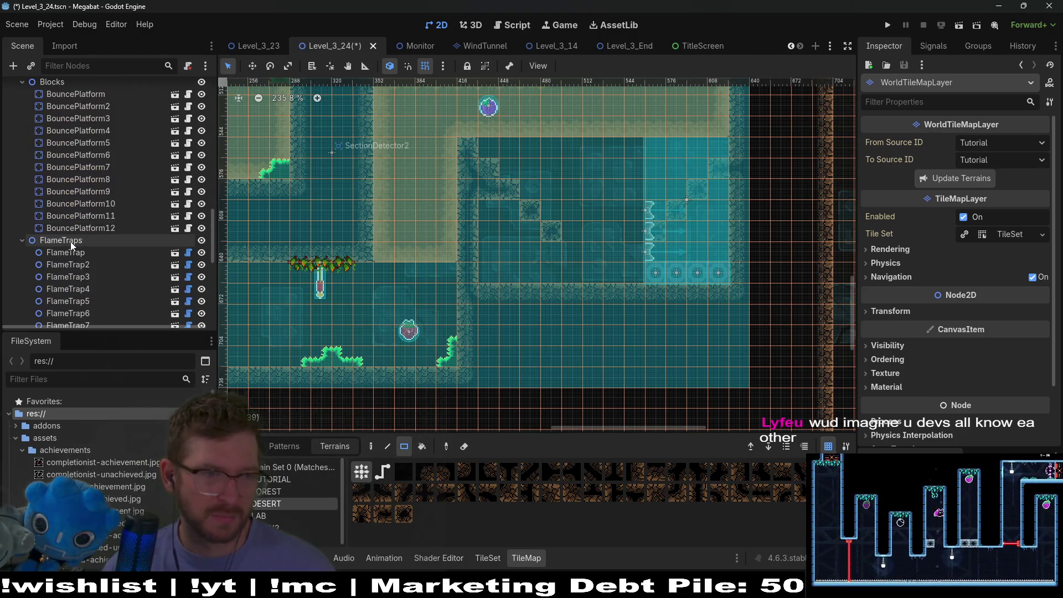
{"action": "scroll", "coordinate": [74, 240], "scroll_direction": "down", "scroll_amount": 3}
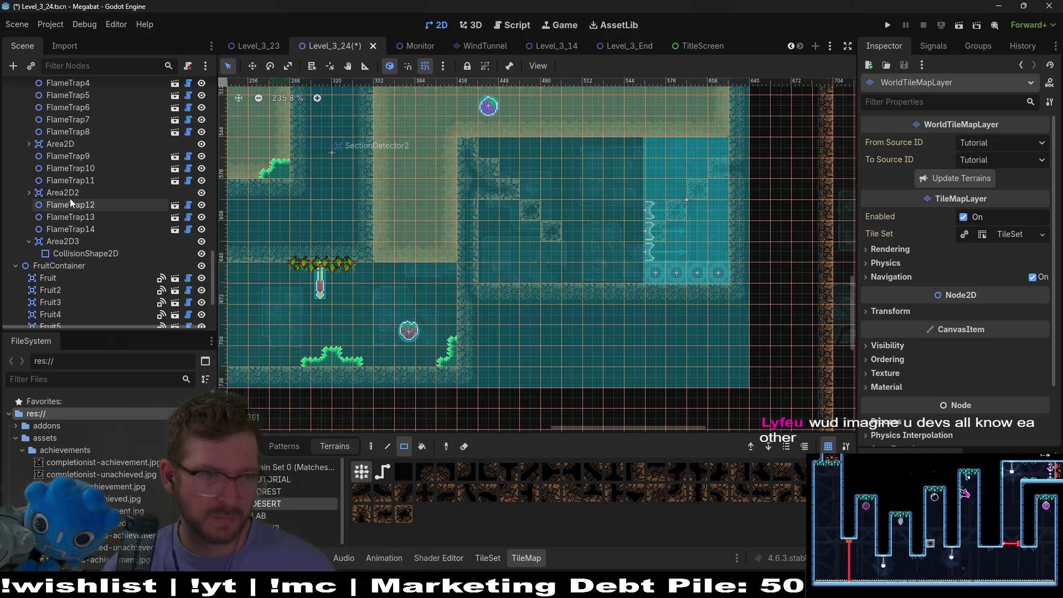
{"action": "left_click", "coordinate": [70, 194]}
{"action": "left_click", "coordinate": [72, 205]}
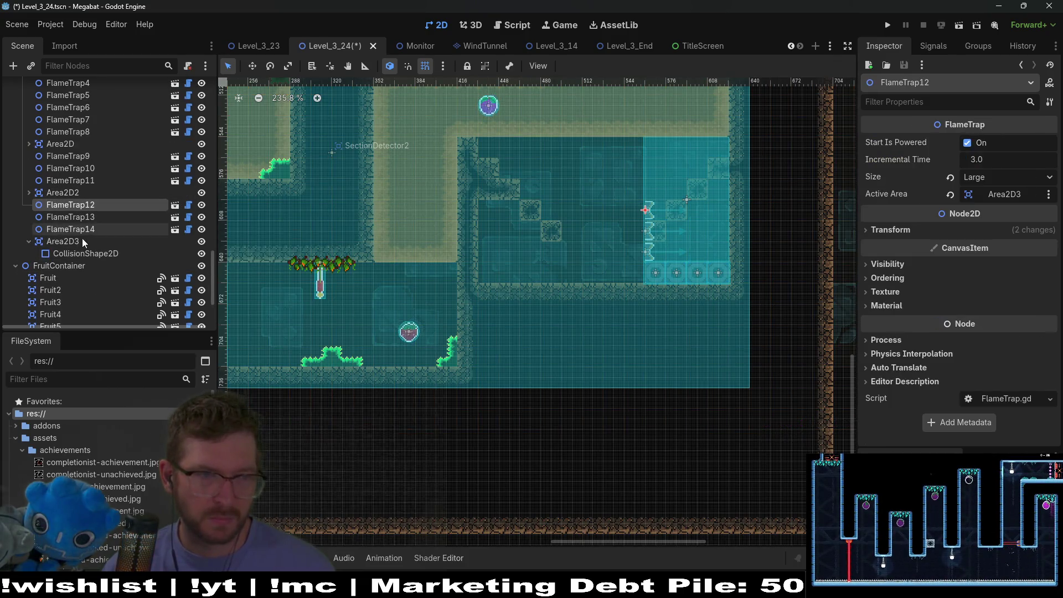
- Add Area2D3 to the flame-trap selection and drag all four nodes to the right
{"action": "left_click", "coordinate": [79, 242], "text": "shift"}
{"action": "mouse_move", "coordinate": [702, 285]}
{"action": "left_mouse_down"}
{"action": "mouse_move", "coordinate": [539, 306]}
{"action": "mouse_move", "coordinate": [803, 287]}
{"action": "left_mouse_up"}
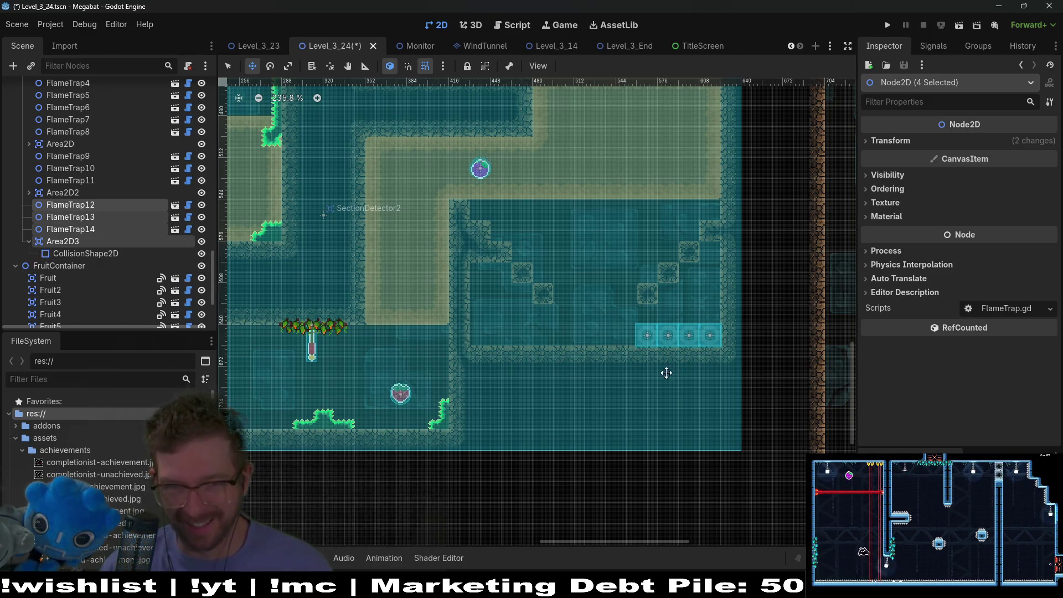
{"action": "scroll", "coordinate": [142, 257], "scroll_direction": "down", "scroll_amount": 3}
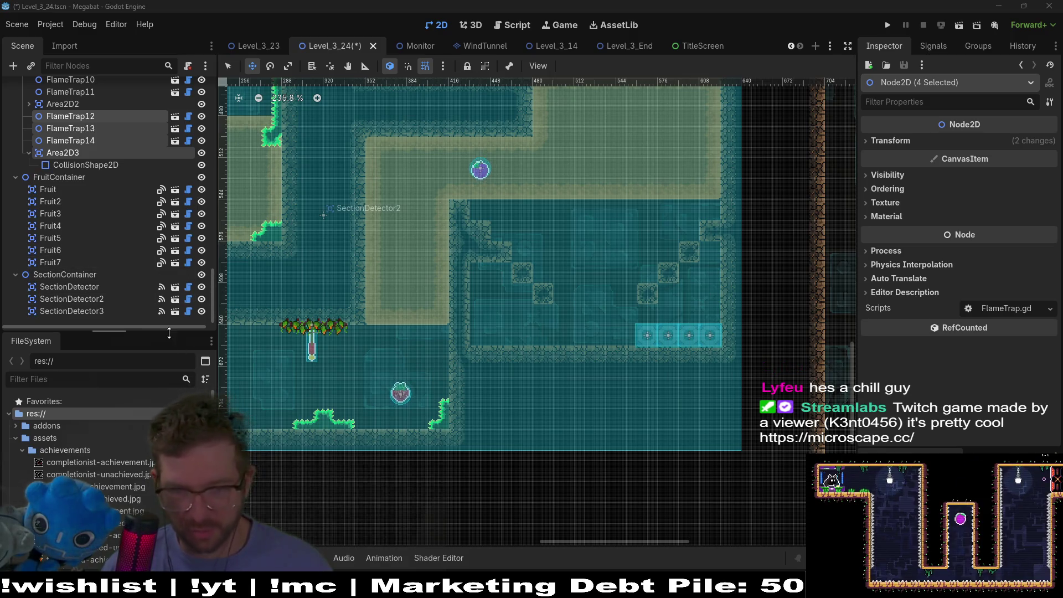
{"action": "scroll", "coordinate": [95, 251], "scroll_direction": "up", "scroll_amount": 4}
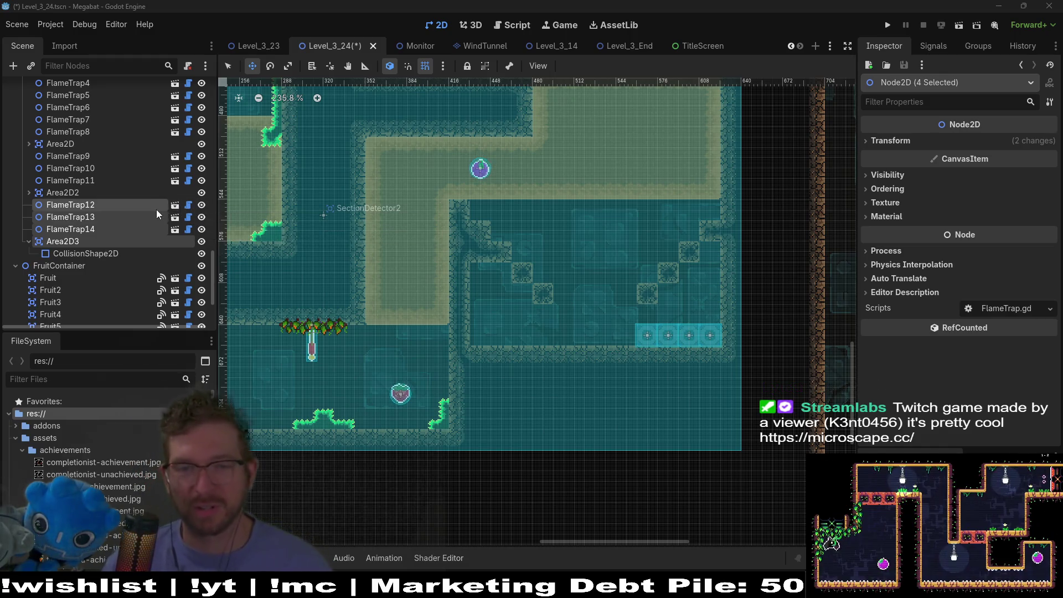
{"action": "scroll", "coordinate": [89, 227], "scroll_direction": "up", "scroll_amount": 5}
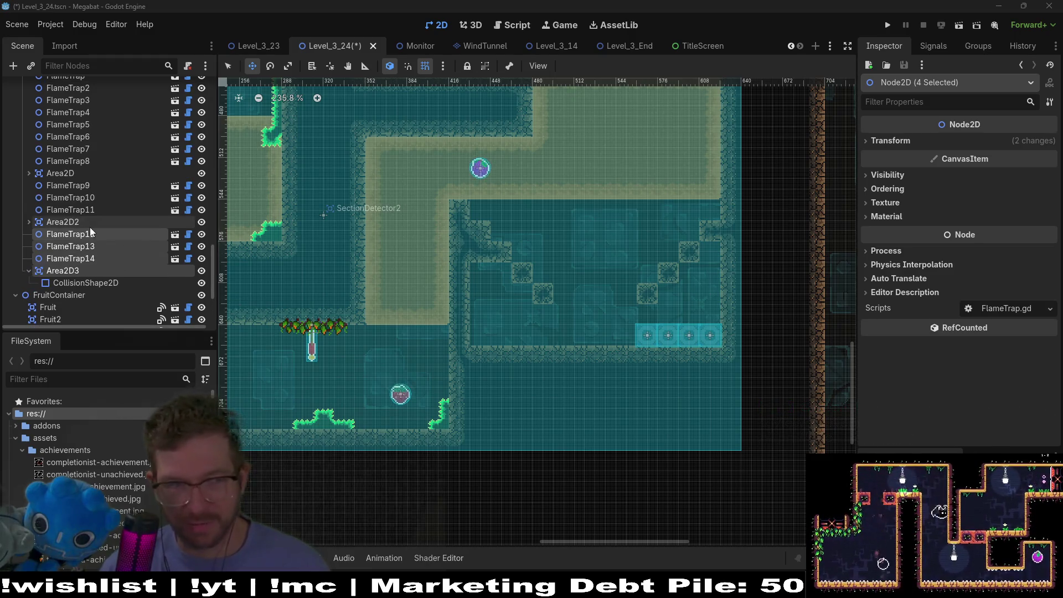
{"action": "left_click", "coordinate": [93, 224]}
{"action": "scroll", "coordinate": [98, 227], "scroll_direction": "up", "scroll_amount": 7}
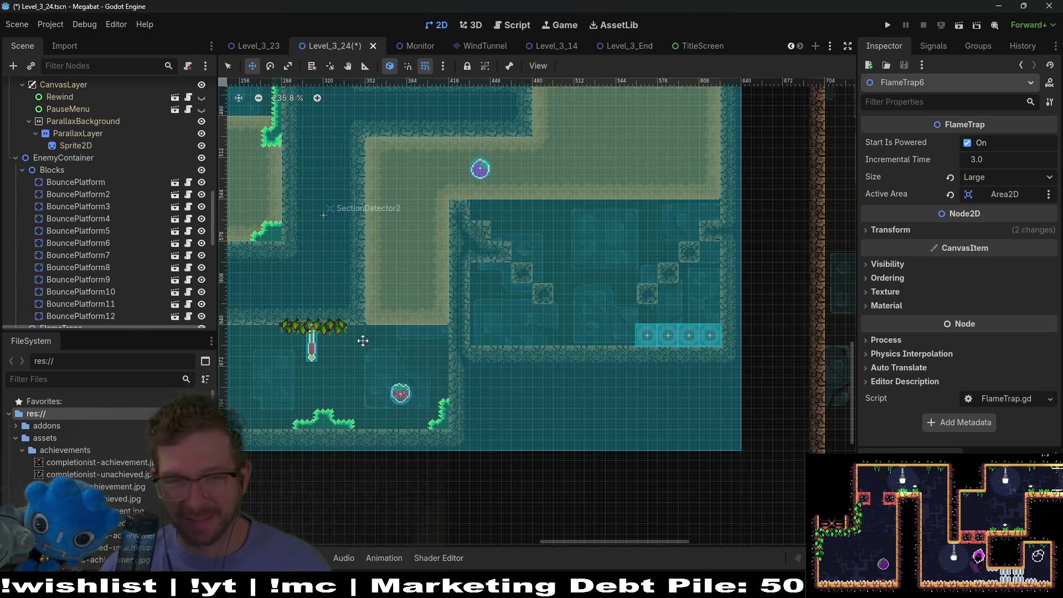
{"action": "scroll", "coordinate": [135, 230], "scroll_direction": "up", "scroll_amount": 5}
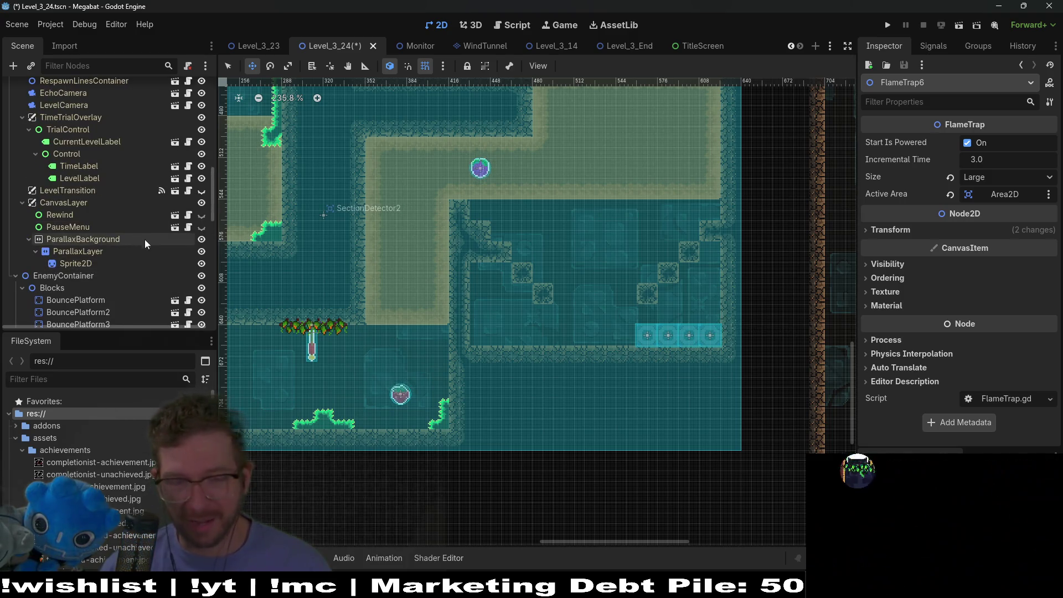
{"action": "scroll", "coordinate": [171, 244], "scroll_direction": "down", "scroll_amount": 3}
{"action": "scroll", "coordinate": [171, 245], "scroll_direction": "down", "scroll_amount": 5}
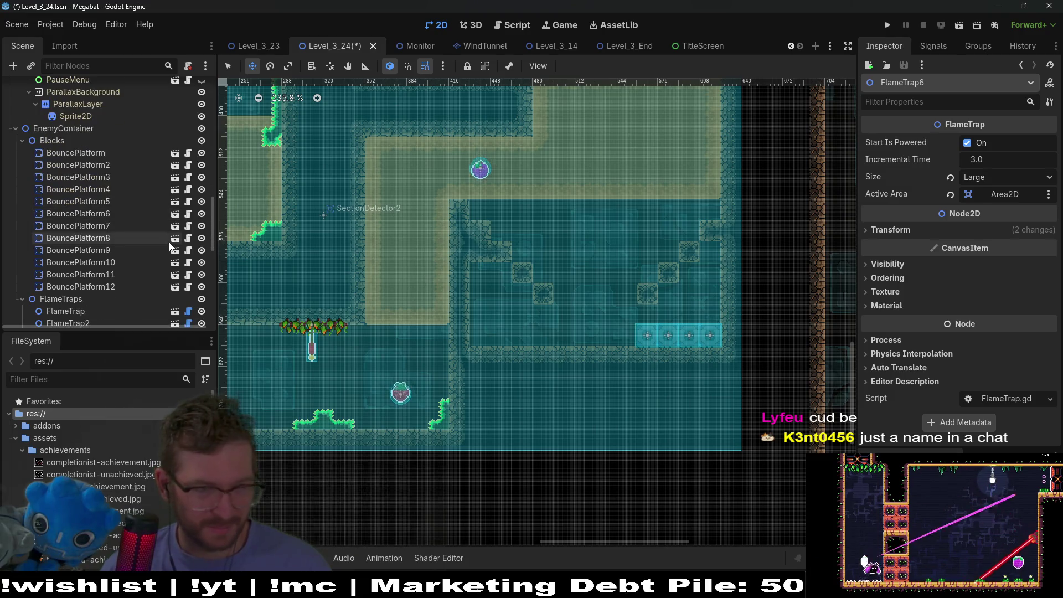
{"action": "scroll", "coordinate": [171, 246], "scroll_direction": "down", "scroll_amount": 2}
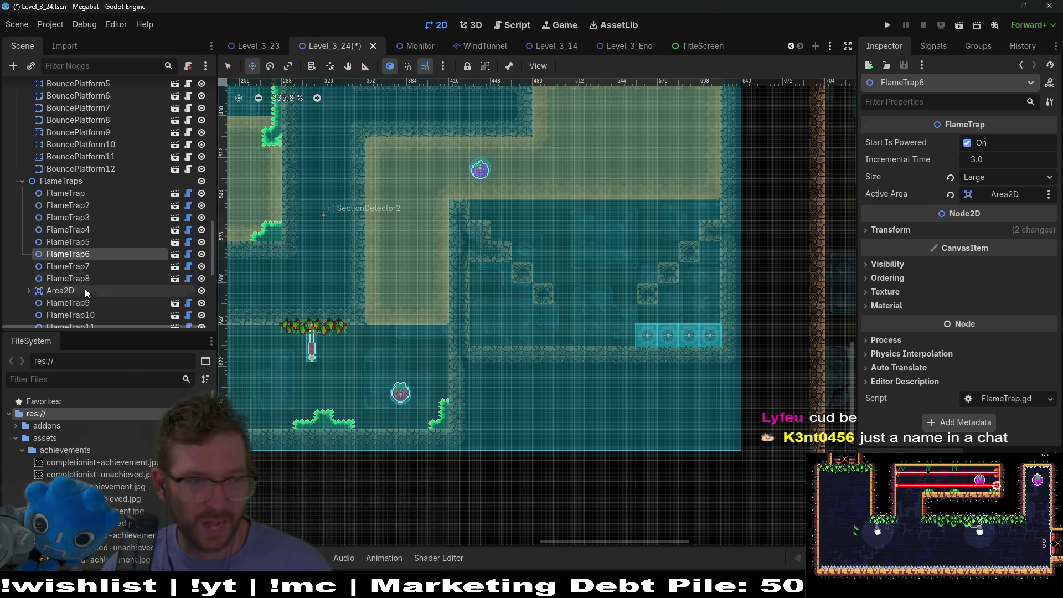
{"action": "scroll", "coordinate": [84, 288], "scroll_direction": "down", "scroll_amount": 3}
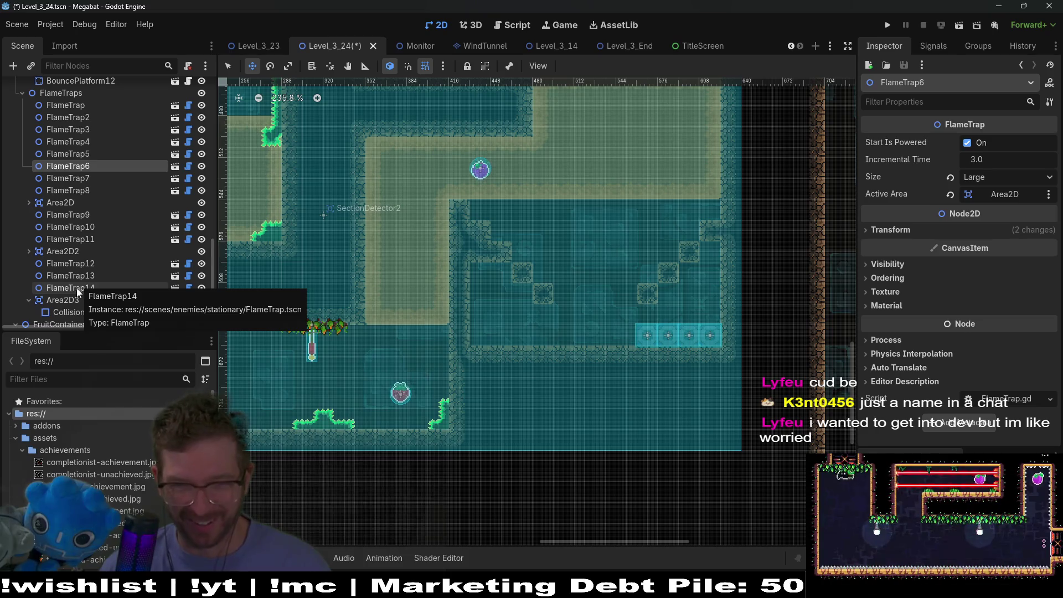
{"action": "left_click", "coordinate": [88, 192]}
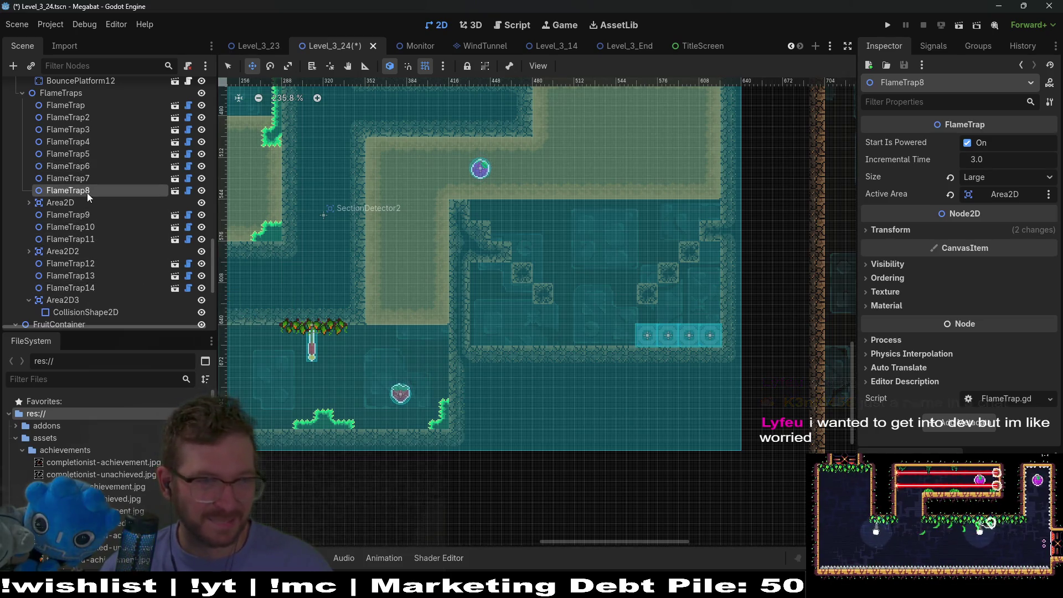
{"action": "scroll", "coordinate": [79, 277], "scroll_direction": "up", "scroll_amount": 4}
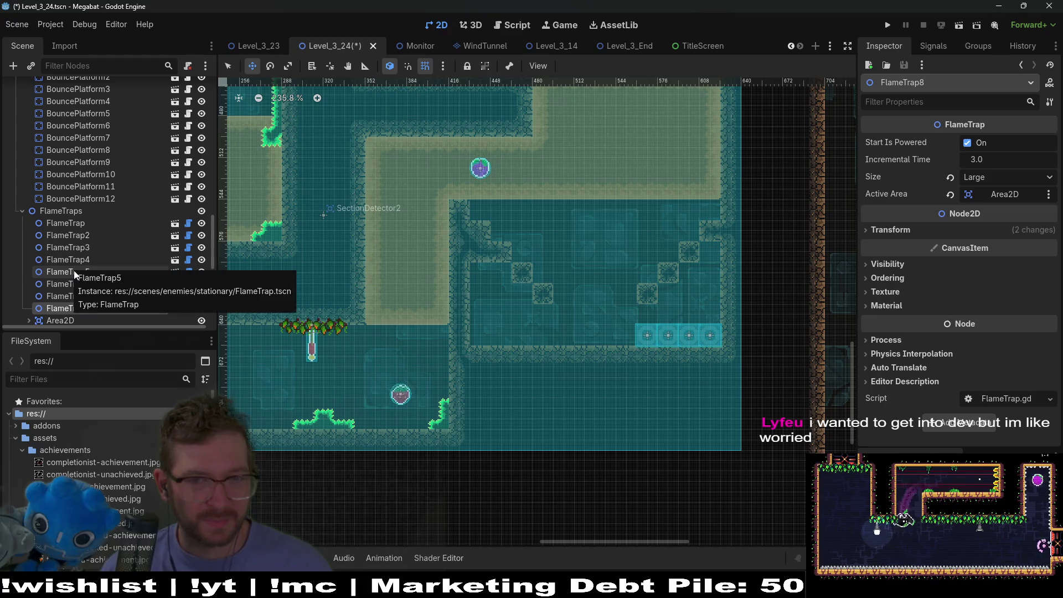
{"action": "scroll", "coordinate": [74, 270], "scroll_direction": "up", "scroll_amount": 2}
{"action": "left_click", "coordinate": [123, 258]}
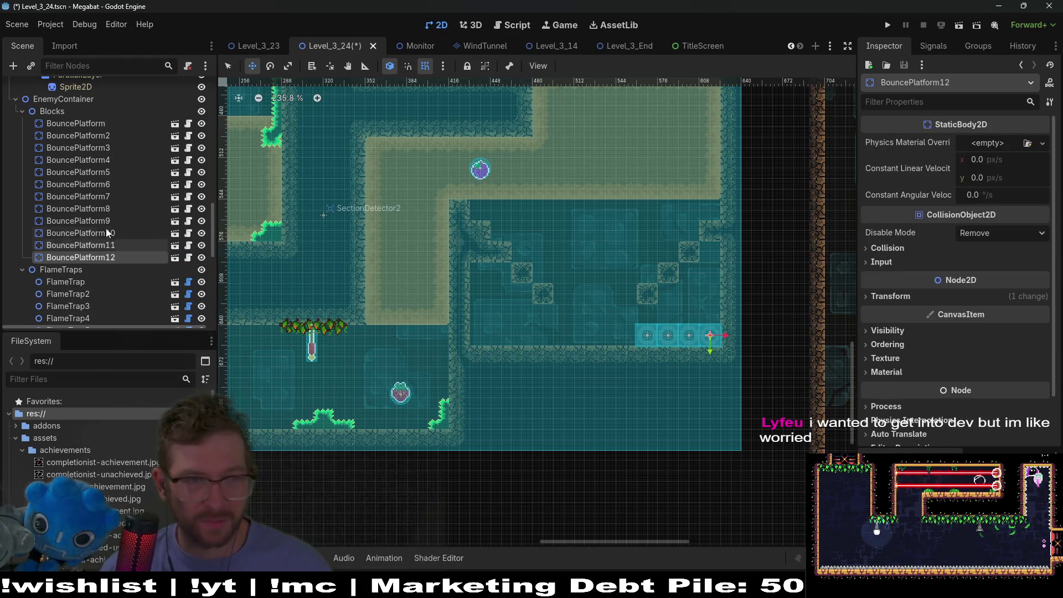
- Drag BouncePlatform9–12 up onto the ledge and nudge them one pixel right
{"action": "left_click", "coordinate": [103, 223], "text": "shift"}
{"action": "mouse_move", "coordinate": [665, 343]}
{"action": "left_mouse_down"}
{"action": "mouse_move", "coordinate": [570, 304]}
{"action": "mouse_move", "coordinate": [580, 299]}
{"action": "left_mouse_up"}
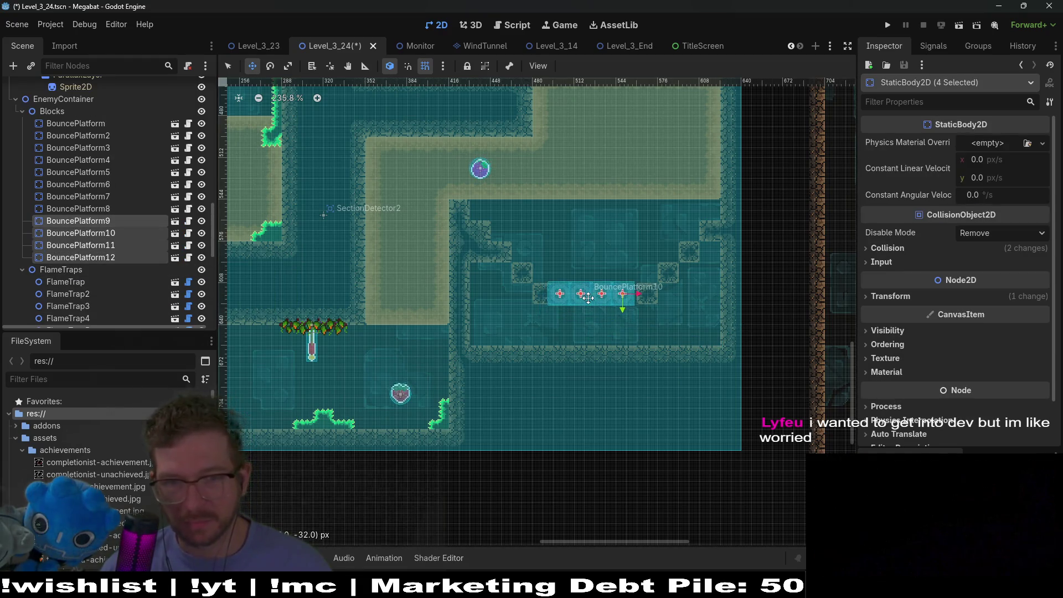
{"action": "scroll", "coordinate": [630, 292], "scroll_direction": "up", "scroll_amount": 6}
{"action": "key", "text": "Right"}
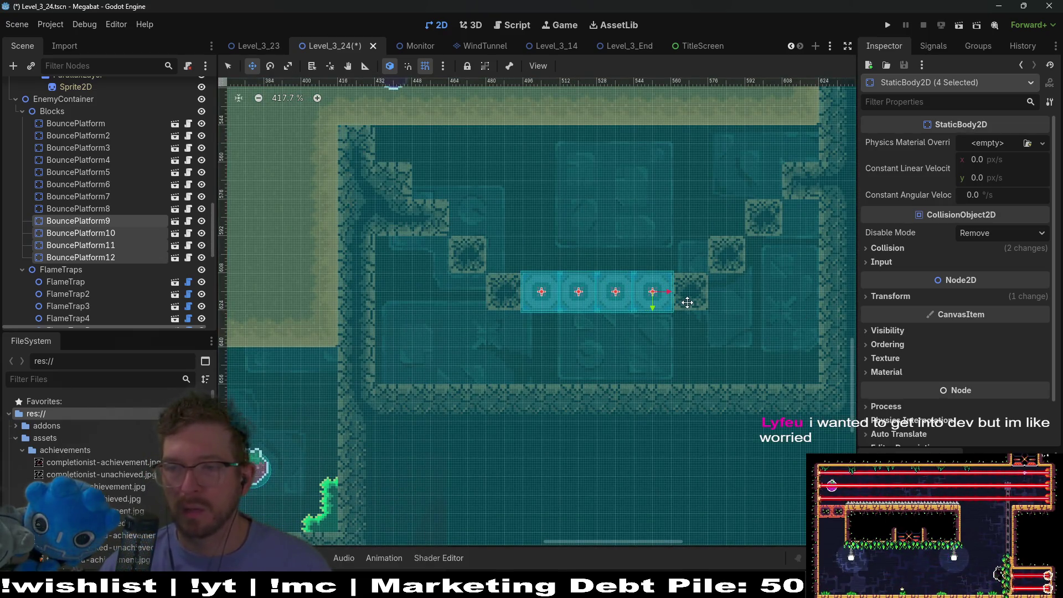
- Select WorldTileMapLayer for tile editing
{"action": "scroll", "coordinate": [690, 301], "scroll_direction": "down", "scroll_amount": 2}
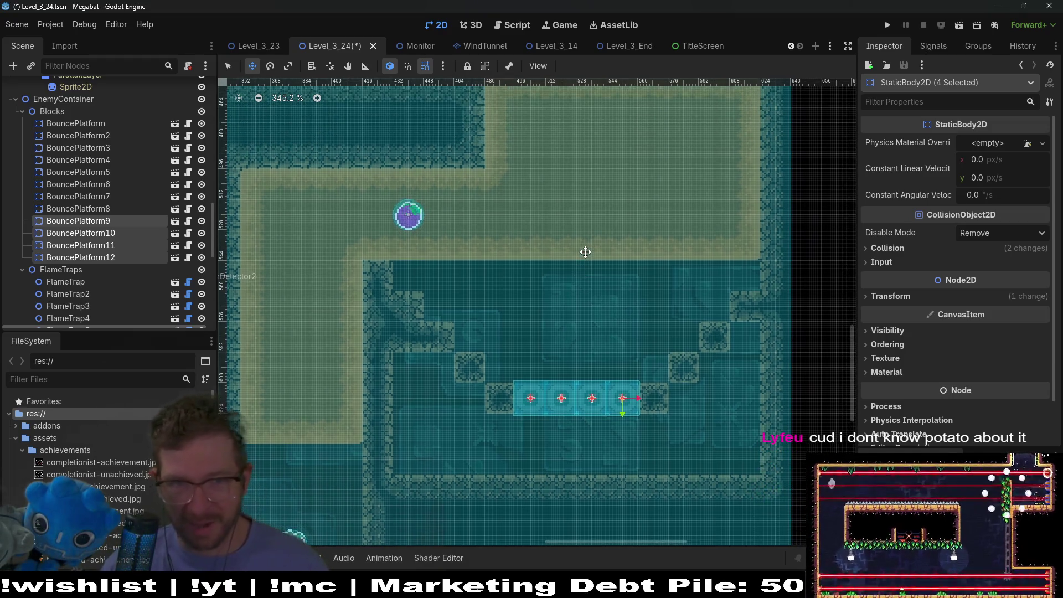
{"action": "scroll", "coordinate": [587, 243], "scroll_direction": "up", "scroll_amount": 2}
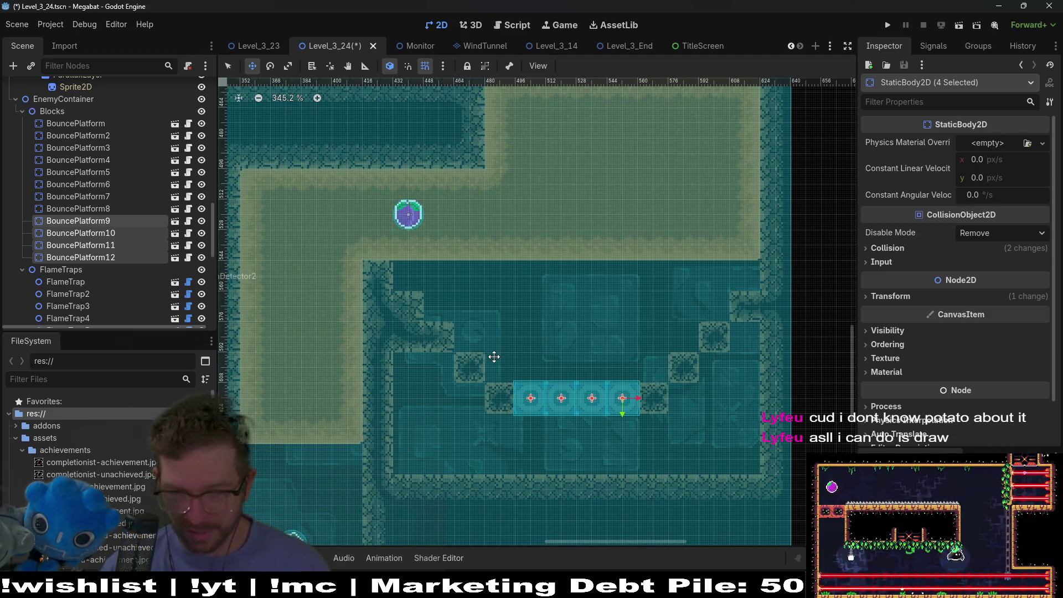
{"action": "scroll", "coordinate": [70, 191], "scroll_direction": "up", "scroll_amount": 10}
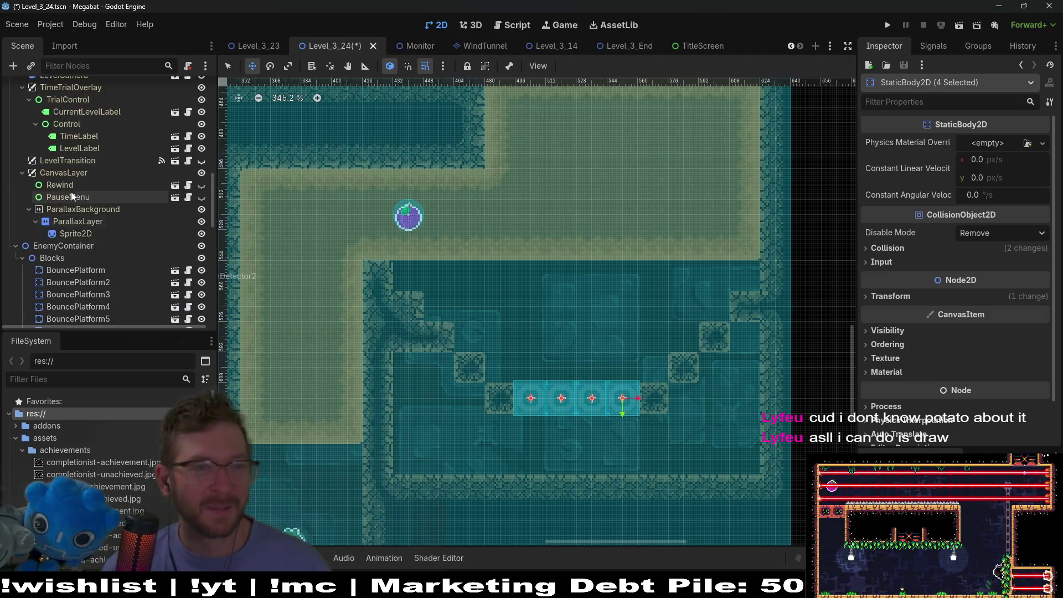
{"action": "scroll", "coordinate": [84, 193], "scroll_direction": "up", "scroll_amount": 5}
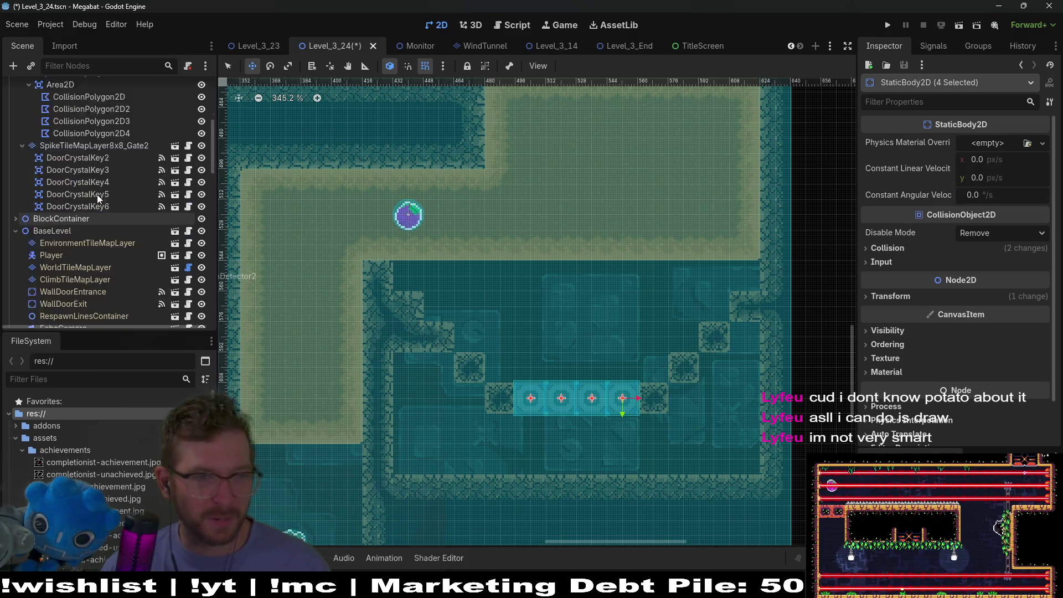
{"action": "left_click", "coordinate": [100, 297]}
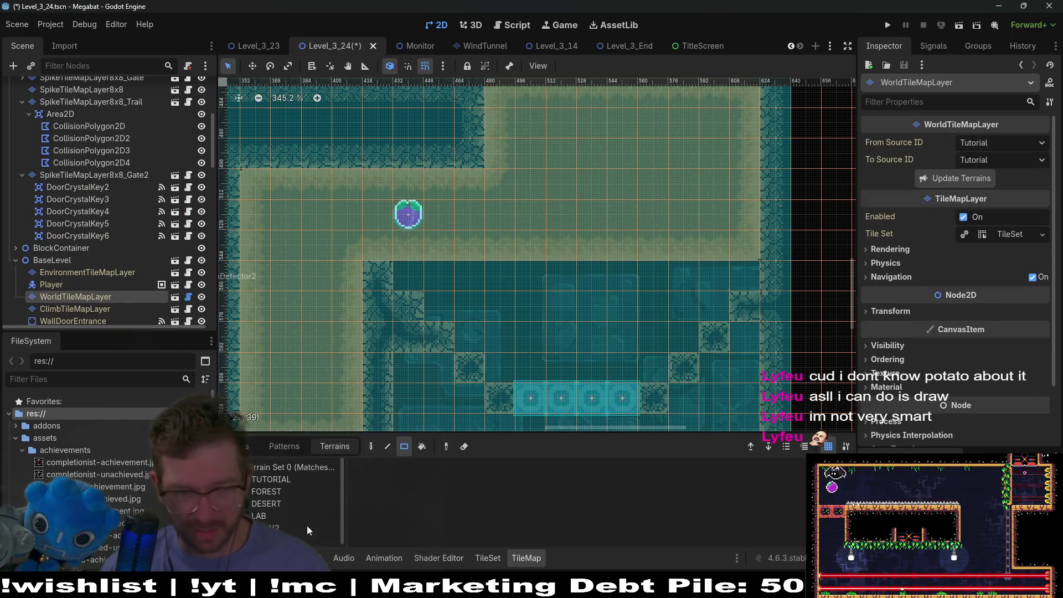
- Paint a 3x1 strip of desert tiles near the bounce platforms
{"action": "left_click_drag", "start_coordinate": [607, 277], "coordinate": [607, 278]}
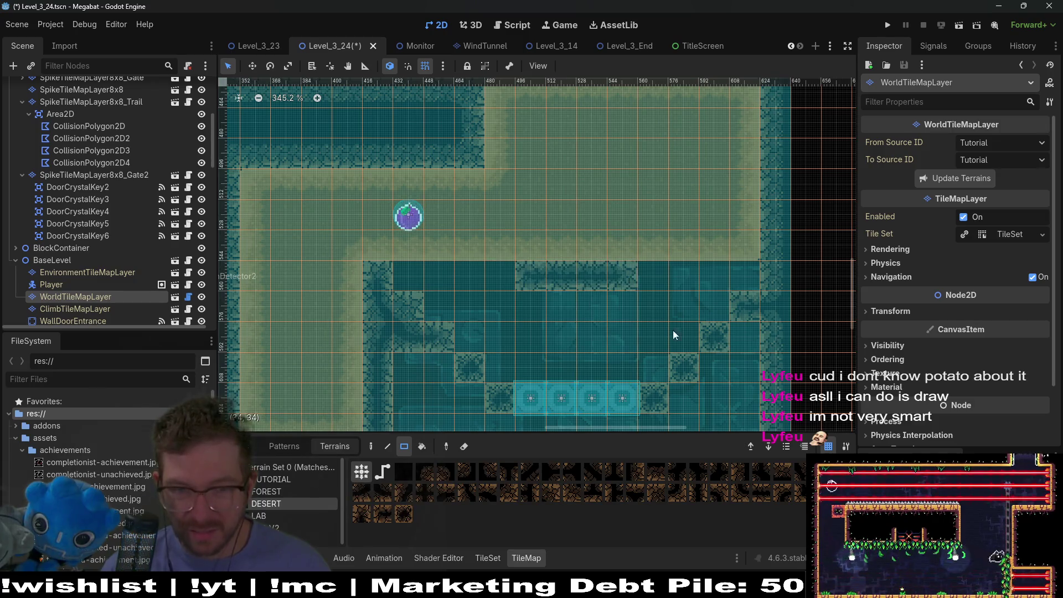
{"action": "left_click_drag", "start_coordinate": [688, 420], "coordinate": [654, 299]}
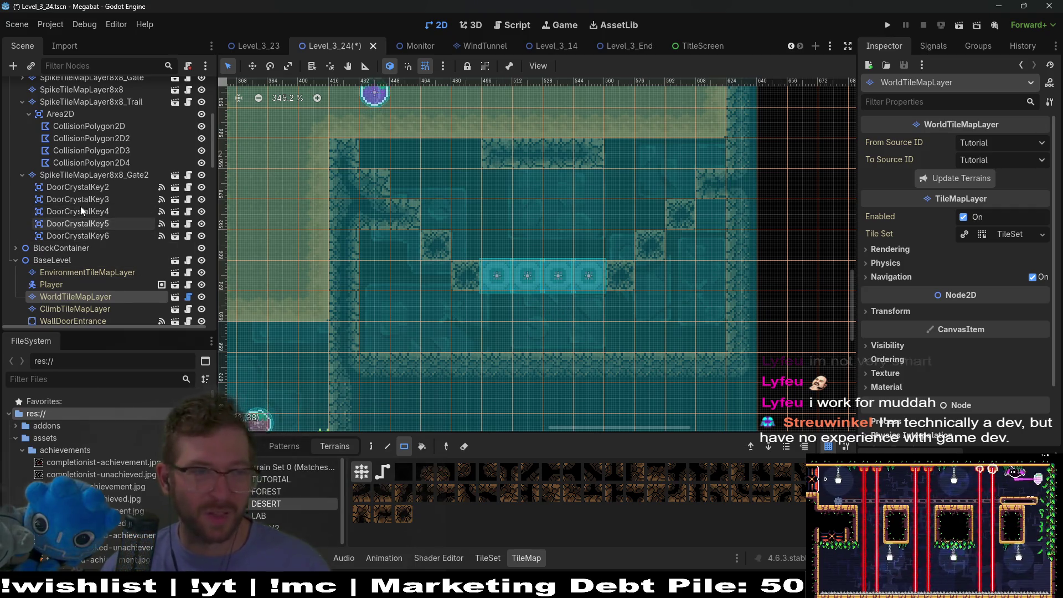
{"action": "scroll", "coordinate": [105, 236], "scroll_direction": "down", "scroll_amount": 10}
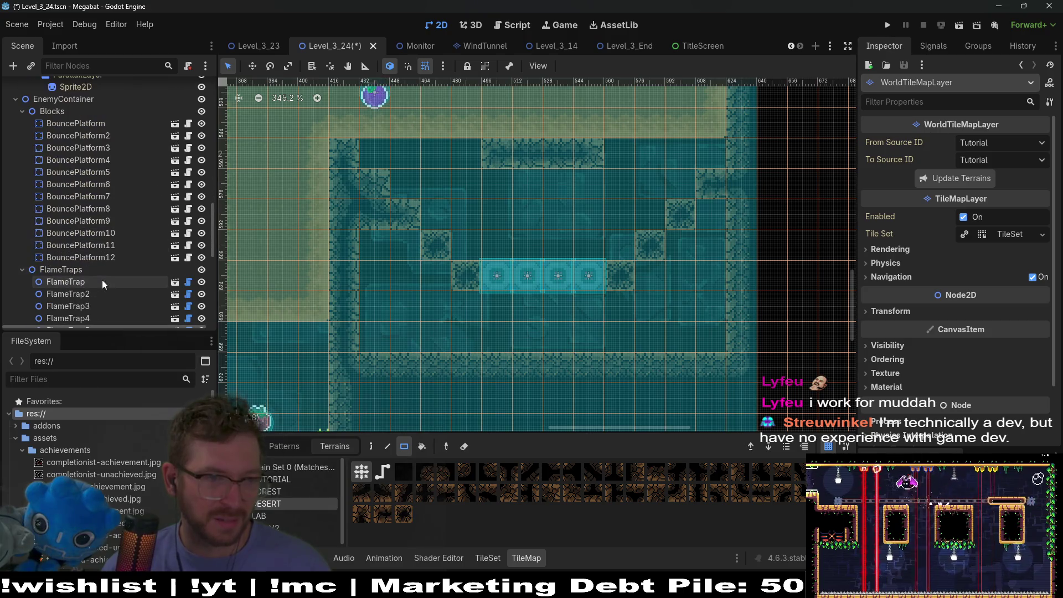
- Reselect BouncePlatform9–12 and nudge them down with the Move tool
{"action": "left_click", "coordinate": [102, 258]}
{"action": "left_click", "coordinate": [83, 220], "text": "shift"}
{"action": "key", "text": "w"}
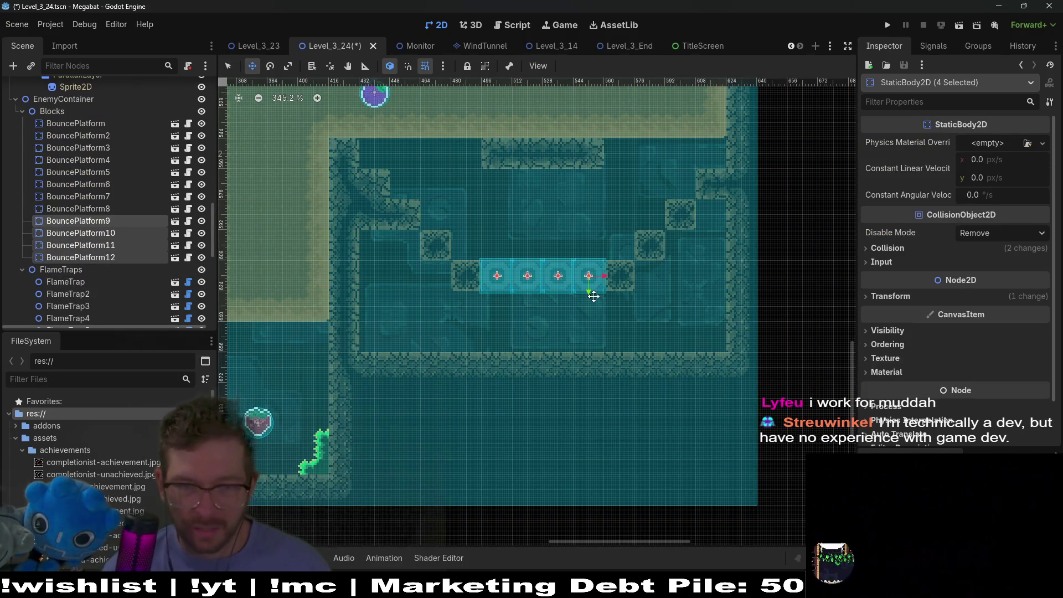
{"action": "key", "text": "Down"}
{"action": "key", "text": "Down"}
{"action": "key", "text": "Down"}
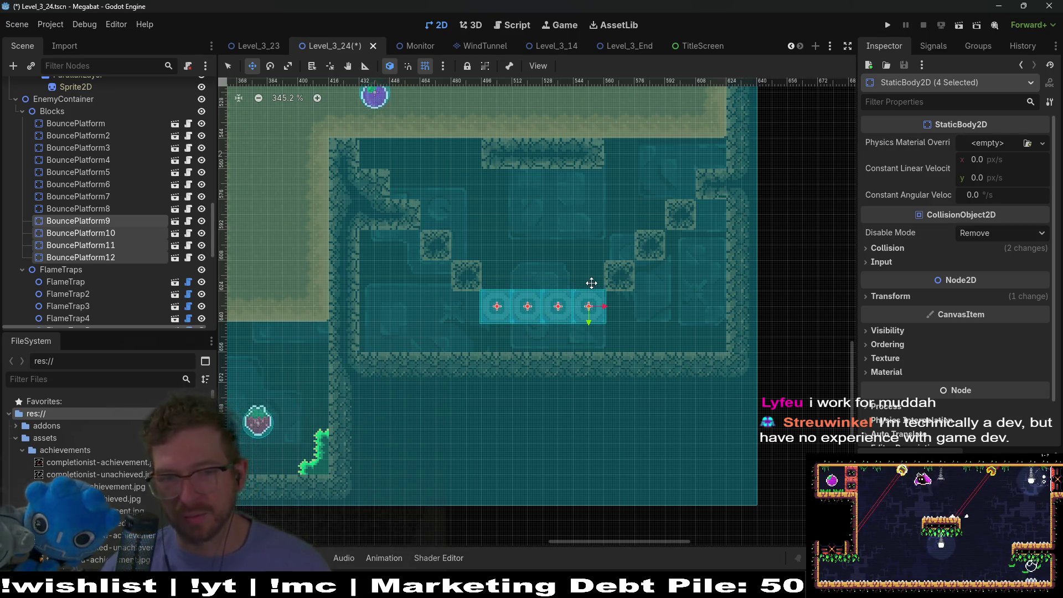
- Move the Dash fruit Fruit7 further left along the upper corridor
{"action": "scroll", "coordinate": [591, 283], "scroll_direction": "up", "scroll_amount": 3}
{"action": "scroll", "coordinate": [610, 235], "scroll_direction": "up", "scroll_amount": 2}
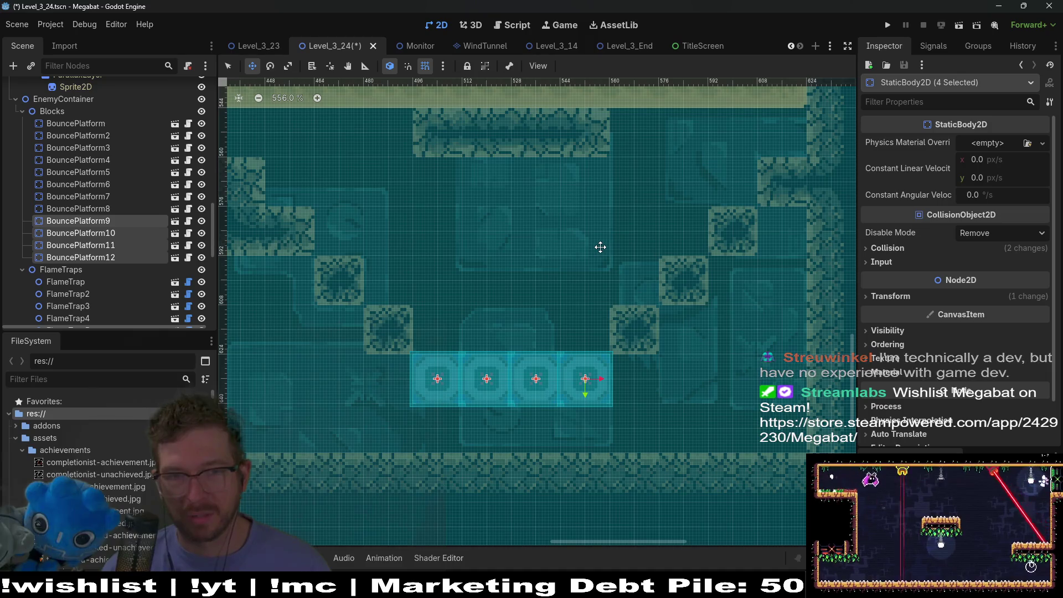
{"action": "scroll", "coordinate": [73, 201], "scroll_direction": "up", "scroll_amount": 10}
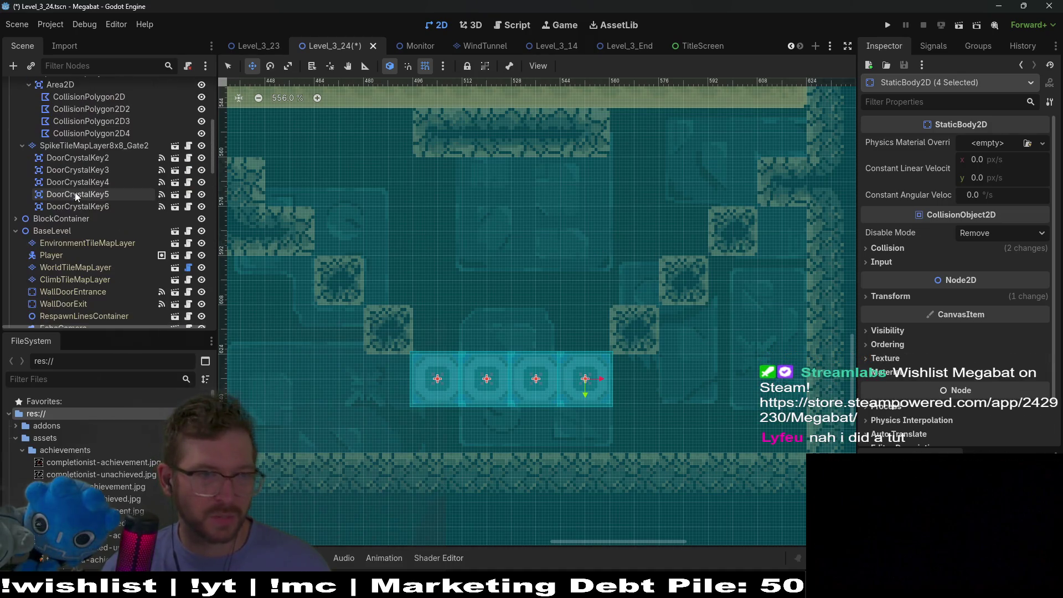
{"action": "scroll", "coordinate": [84, 213], "scroll_direction": "up", "scroll_amount": 6}
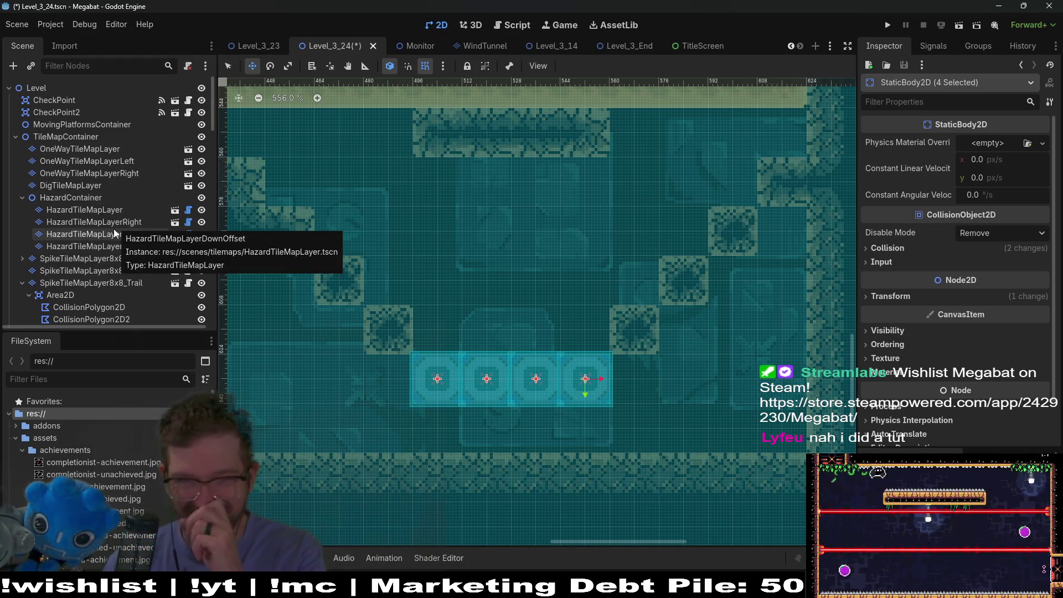
{"action": "scroll", "coordinate": [660, 249], "scroll_direction": "up", "scroll_amount": 3}
{"action": "scroll", "coordinate": [660, 249], "scroll_direction": "right", "scroll_amount": 2}
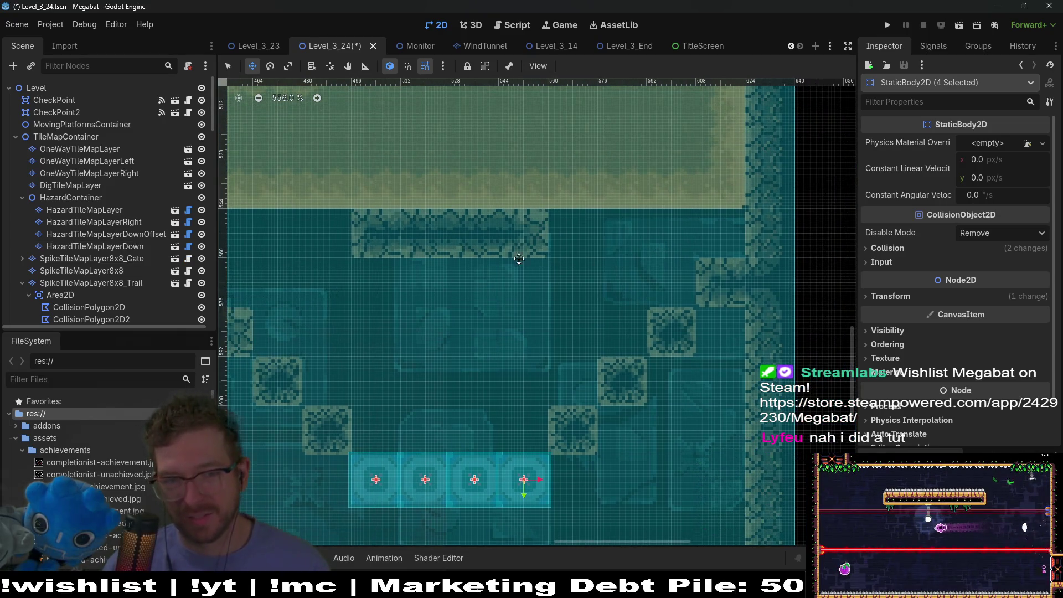
{"action": "scroll", "coordinate": [536, 262], "scroll_direction": "left", "scroll_amount": 5}
{"action": "scroll", "coordinate": [536, 262], "scroll_direction": "down", "scroll_amount": 1}
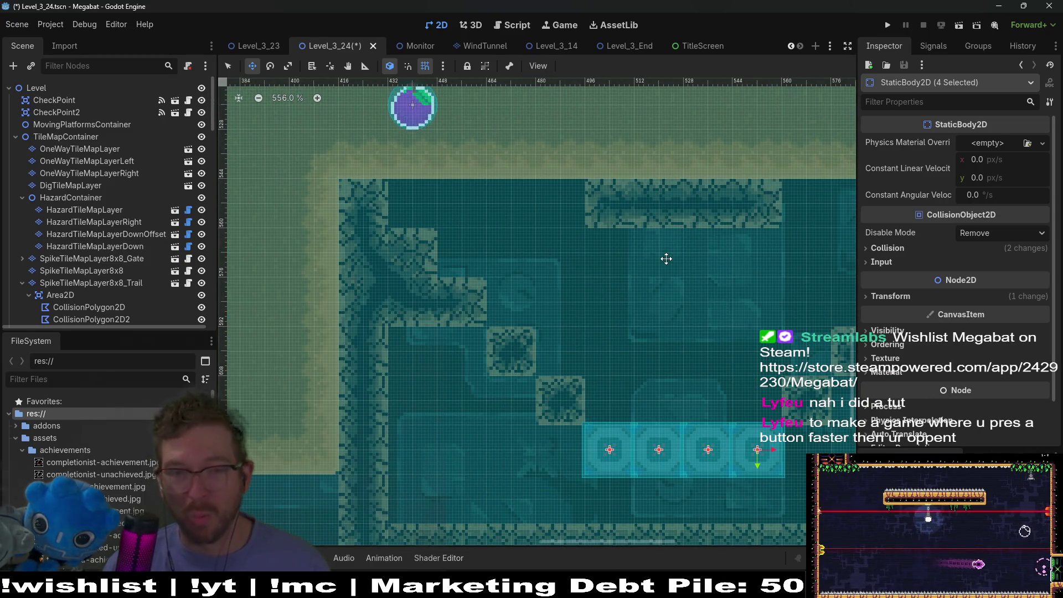
{"action": "scroll", "coordinate": [463, 254], "scroll_direction": "left", "scroll_amount": 3}
{"action": "scroll", "coordinate": [463, 254], "scroll_direction": "down", "scroll_amount": 1}
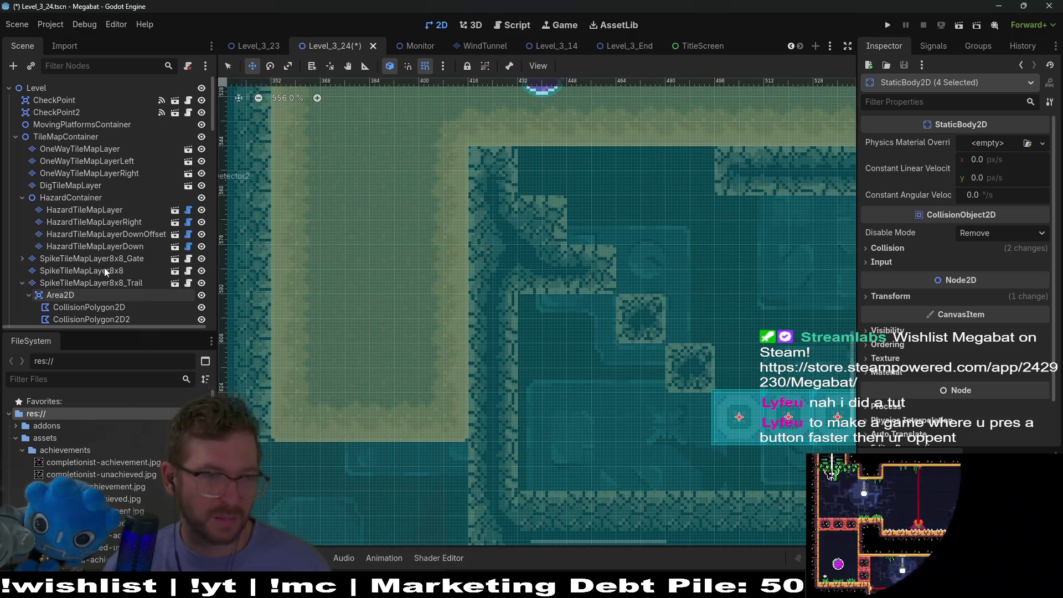
{"action": "scroll", "coordinate": [115, 275], "scroll_direction": "down", "scroll_amount": 10}
{"action": "scroll", "coordinate": [65, 291], "scroll_direction": "down", "scroll_amount": 10}
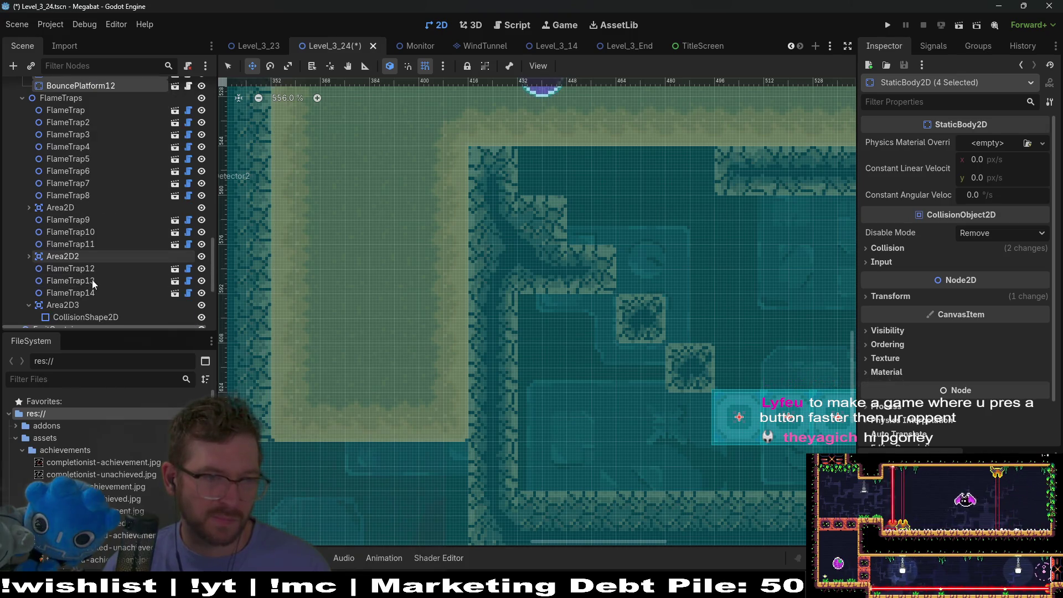
{"action": "scroll", "coordinate": [91, 280], "scroll_direction": "down", "scroll_amount": 5}
{"action": "left_click", "coordinate": [51, 266]}
{"action": "scroll", "coordinate": [527, 220], "scroll_direction": "up", "scroll_amount": 3}
{"action": "mouse_move", "coordinate": [527, 219]}
{"action": "left_mouse_down"}
{"action": "mouse_move", "coordinate": [347, 216]}
{"action": "mouse_move", "coordinate": [358, 215]}
{"action": "left_mouse_up"}
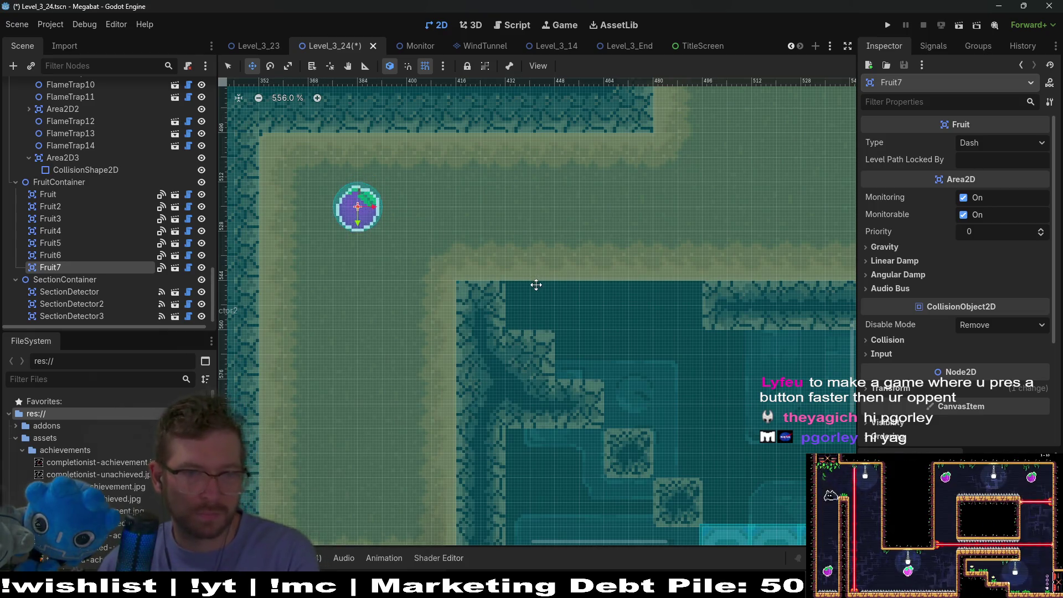
{"action": "scroll", "coordinate": [128, 282], "scroll_direction": "up", "scroll_amount": 10}
{"action": "scroll", "coordinate": [135, 272], "scroll_direction": "up", "scroll_amount": 15}
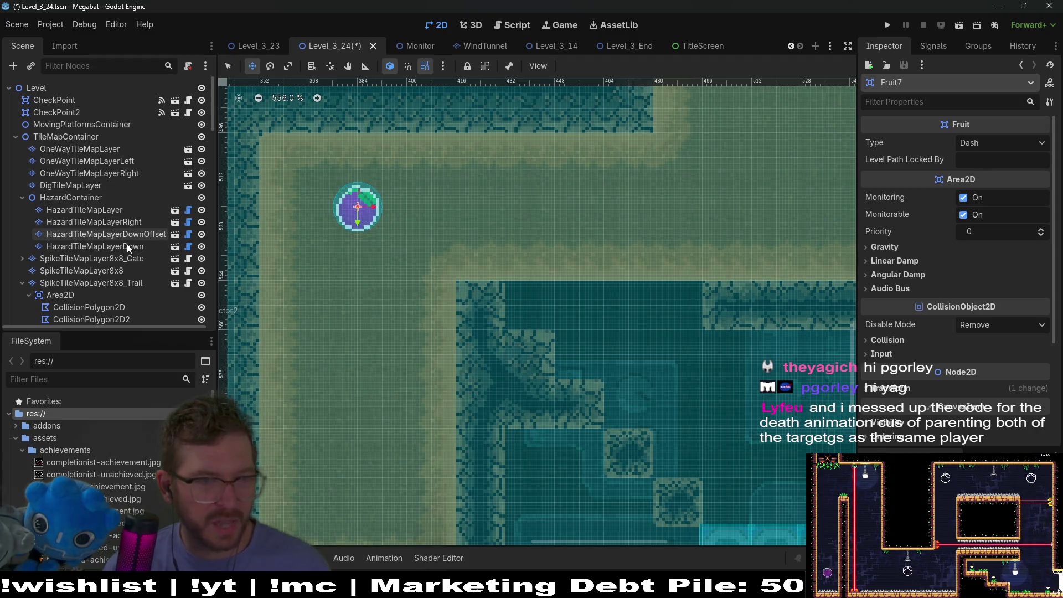
{"action": "left_click", "coordinate": [133, 224]}
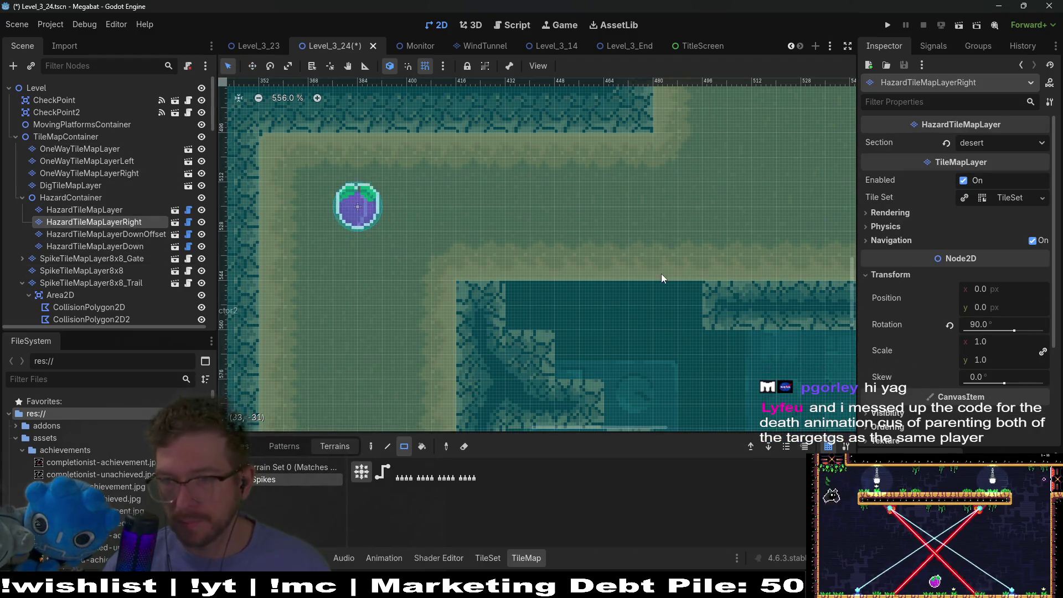
- Paint four side-facing spike tiles below the ledge, then erase them again
{"action": "left_click_drag", "start_coordinate": [661, 273], "coordinate": [553, 219]}
{"action": "mouse_move", "coordinate": [635, 299]}
{"action": "left_mouse_down"}
{"action": "mouse_move", "coordinate": [496, 244]}
{"action": "mouse_move", "coordinate": [624, 249]}
{"action": "left_mouse_up"}
{"action": "left_click_drag", "start_coordinate": [613, 194], "coordinate": [563, 181]}
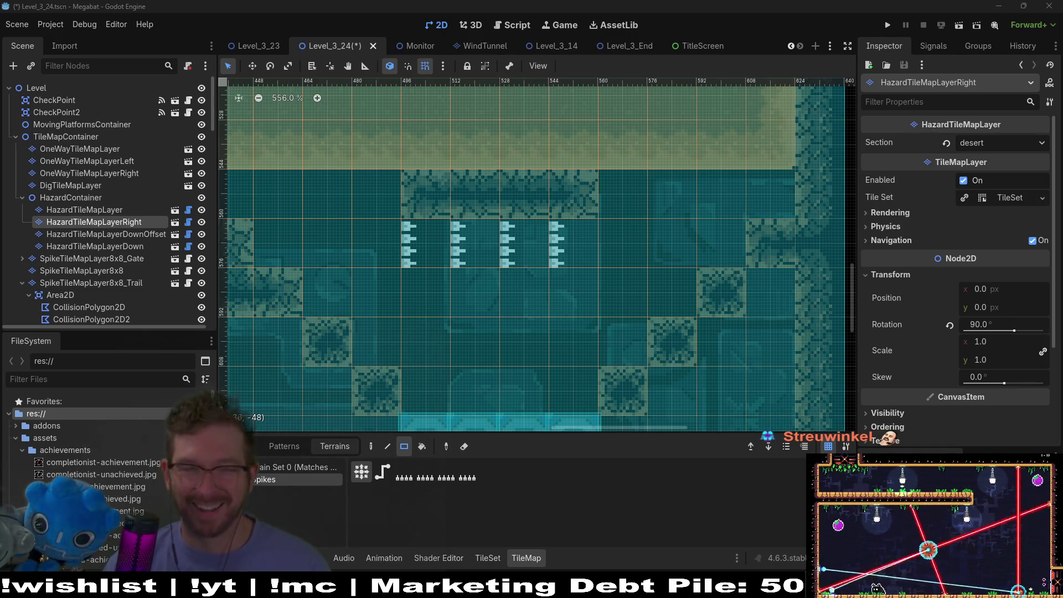
{"action": "left_click", "coordinate": [140, 225]}
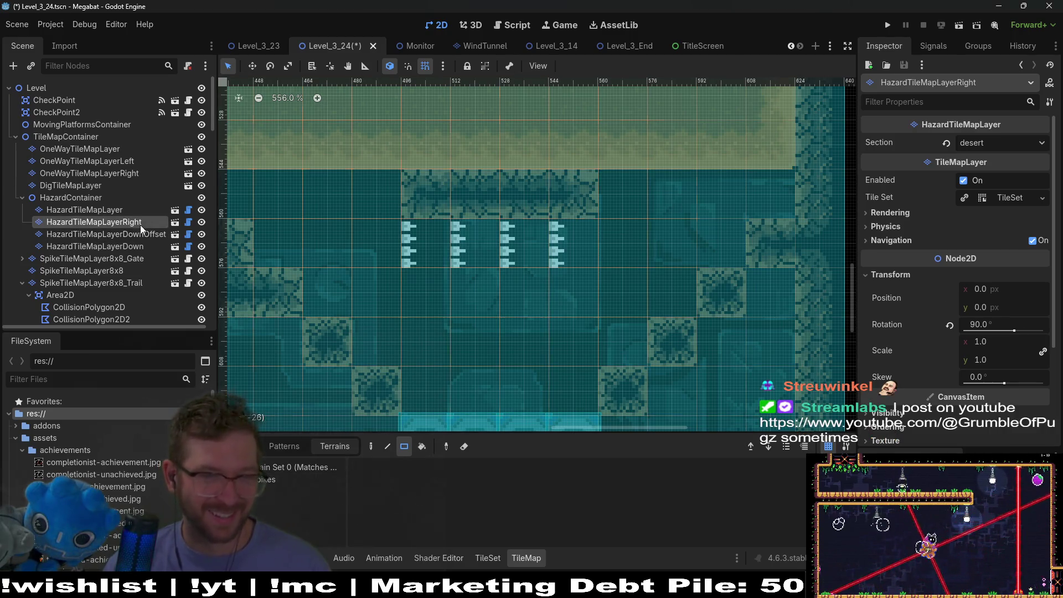
{"action": "left_click", "coordinate": [264, 480]}
{"action": "left_click_drag", "start_coordinate": [529, 245], "coordinate": [420, 243]}
{"action": "left_click_drag", "start_coordinate": [588, 257], "coordinate": [401, 264]}
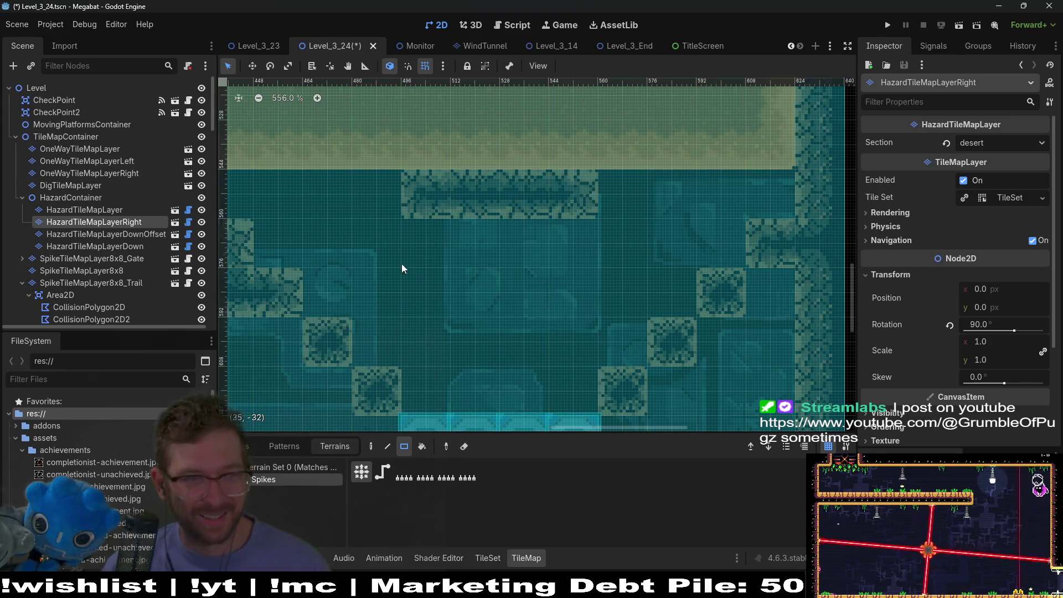
- Paint a row of Spikes on HazardTileMapLayerDown under the ledge and run the scene
{"action": "left_click", "coordinate": [130, 245]}
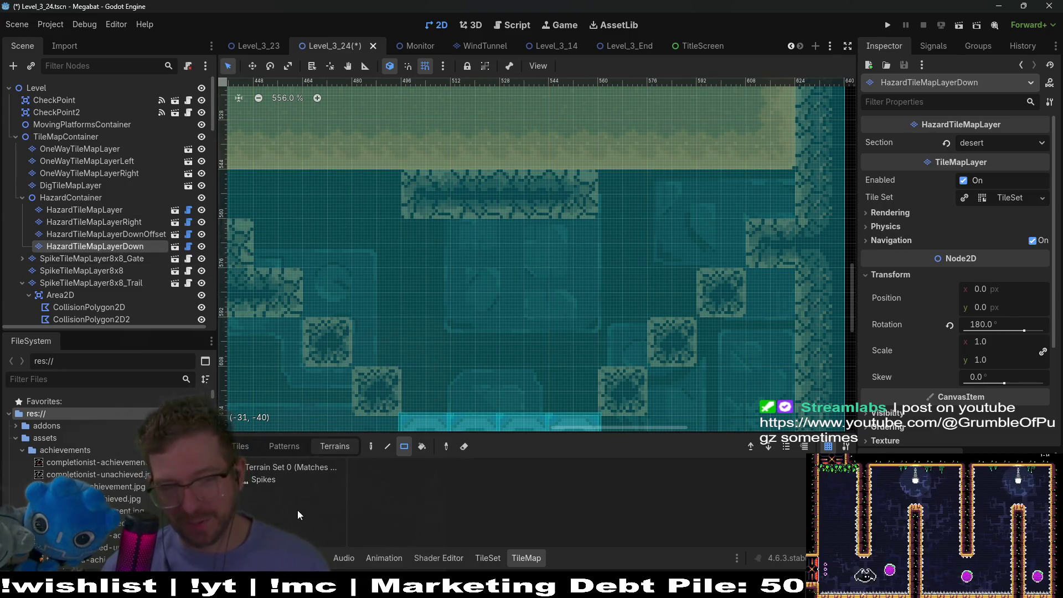
{"action": "left_click", "coordinate": [284, 484]}
{"action": "left_click_drag", "start_coordinate": [409, 233], "coordinate": [567, 233]}
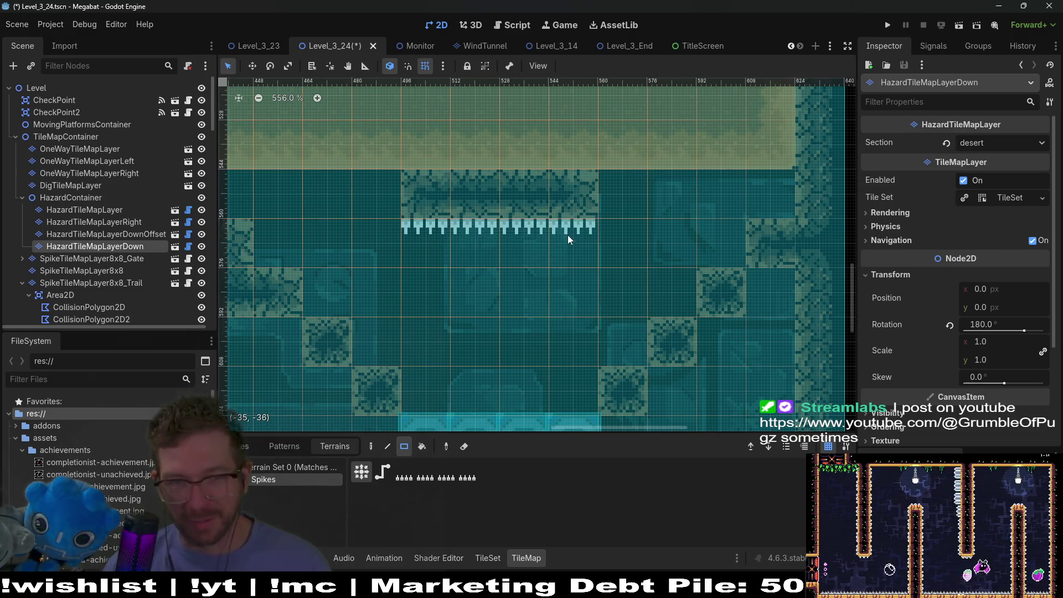
{"action": "scroll", "coordinate": [587, 278], "scroll_direction": "down", "scroll_amount": 3}
{"action": "left_click", "coordinate": [959, 26]}
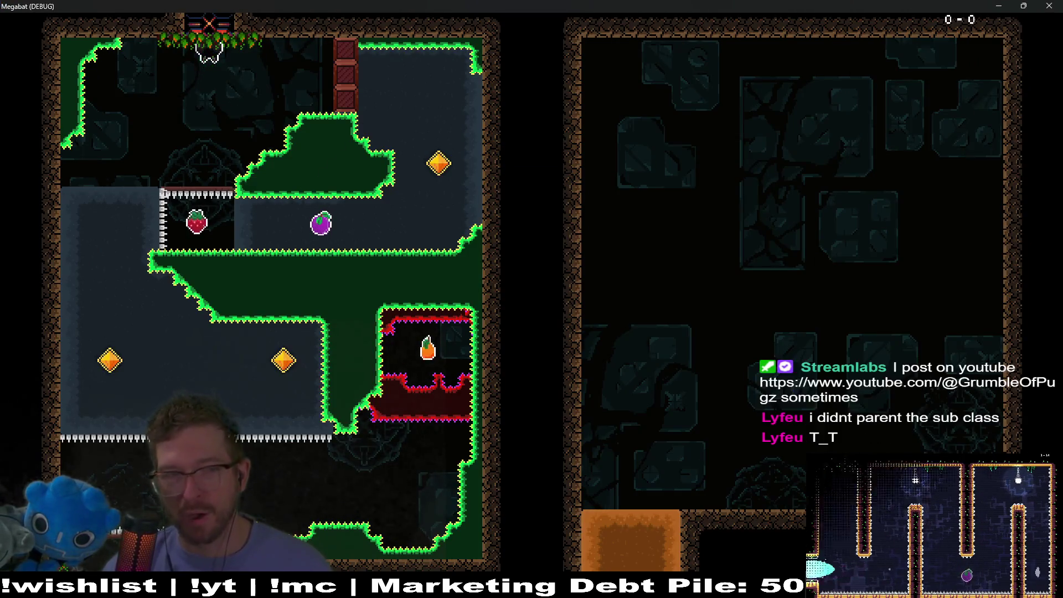
- Fly the bat through the level, collecting carrot, strawberry and gems and burrowing through sand to the purple orb
{"action": "key", "text": "Right"}
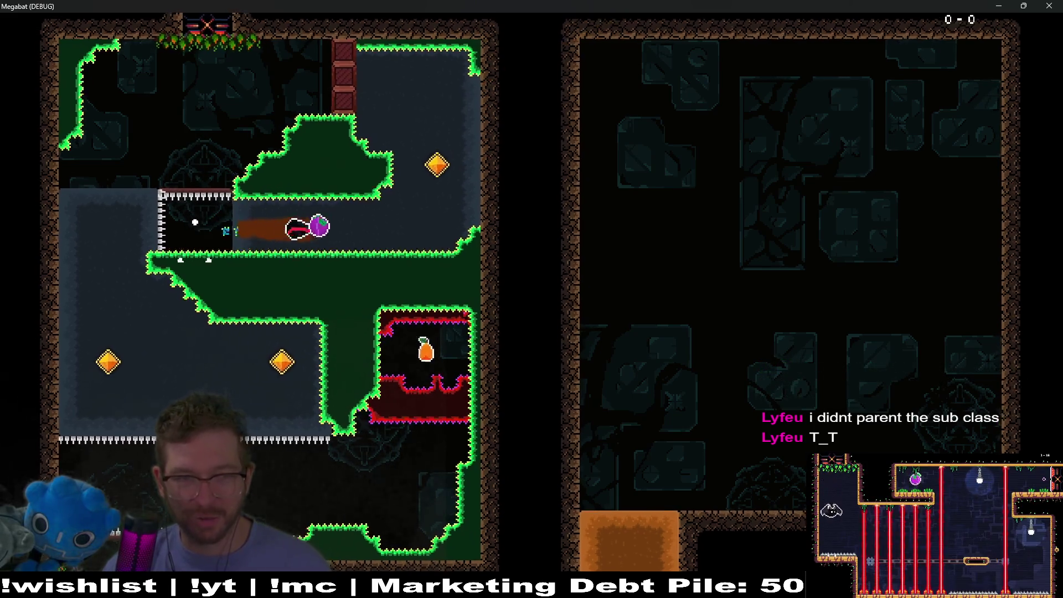
{"action": "key", "text": "Up"}
{"action": "key", "text": "Left"}
{"action": "key", "text": "Down"}
{"action": "key", "text": "Right"}
{"action": "key", "text": "Down"}
{"action": "key", "text": "Right"}
{"action": "key", "text": "Up"}
{"action": "key", "text": "Down"}
{"action": "key", "text": "Left"}
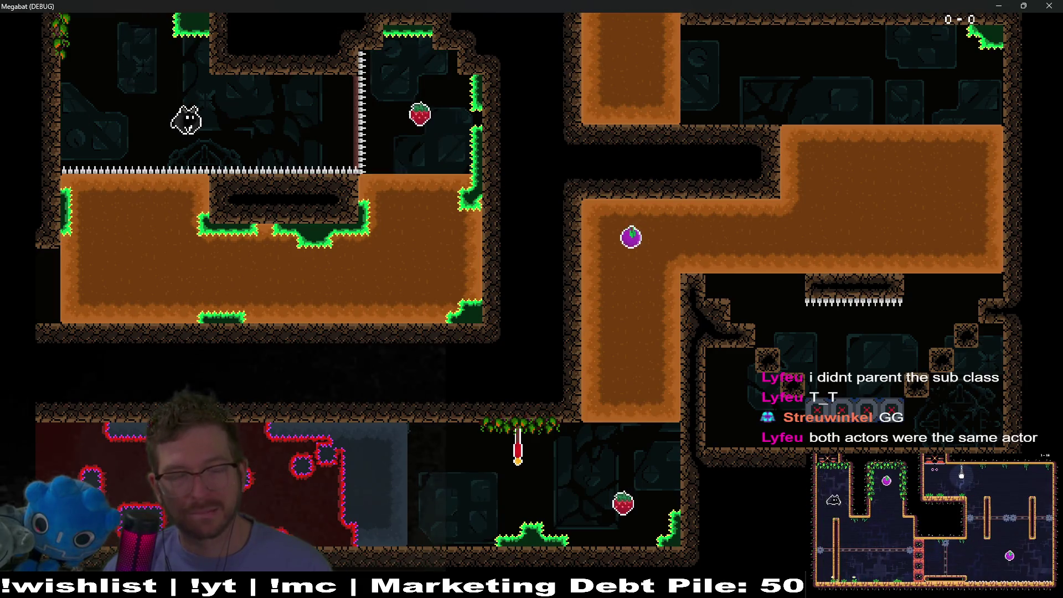
{"action": "key", "text": "Right"}
{"action": "key", "text": "Down"}
{"action": "key", "text": "Left"}
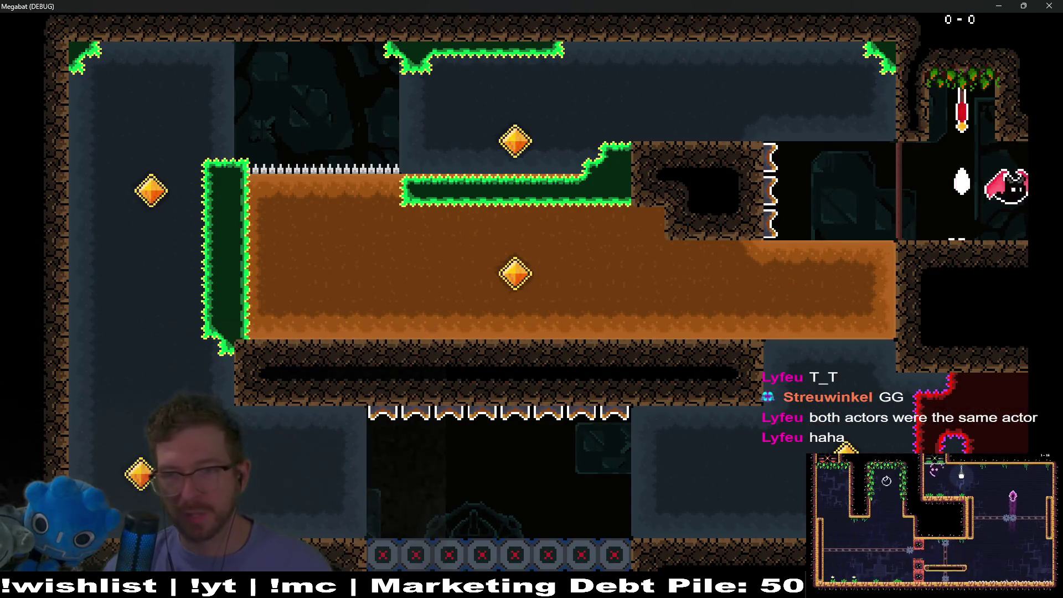
{"action": "key", "text": "Up"}
{"action": "key", "text": "Down"}
{"action": "key", "text": "Left"}
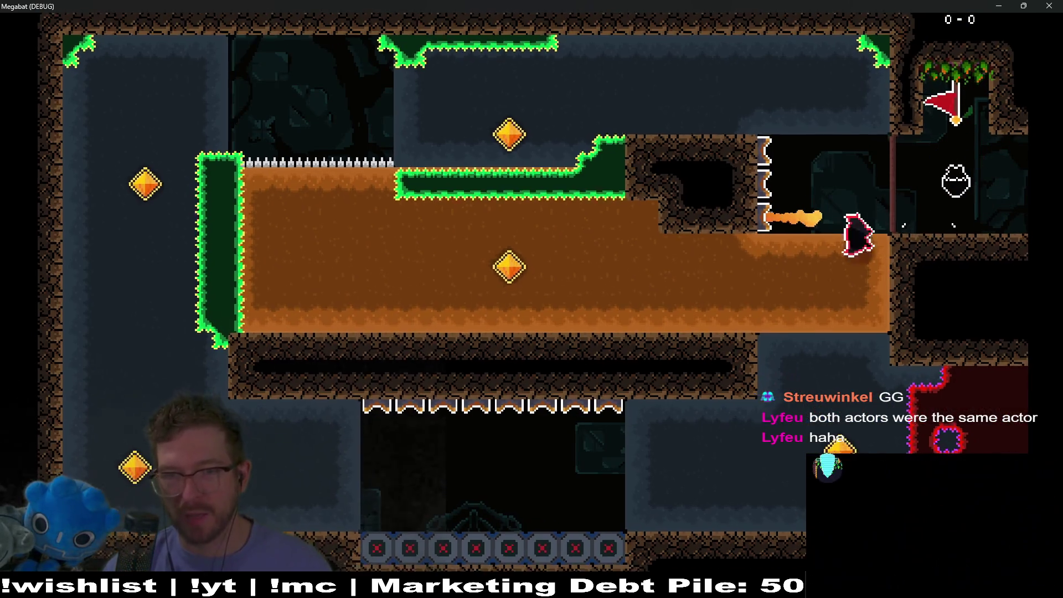
{"action": "key", "text": "Up"}
{"action": "key", "text": "Right"}
{"action": "key", "text": "Down"}
{"action": "key", "text": "Left"}
{"action": "key", "text": "Up"}
{"action": "key", "text": "Left"}
{"action": "key", "text": "Down"}
{"action": "key", "text": "Right"}
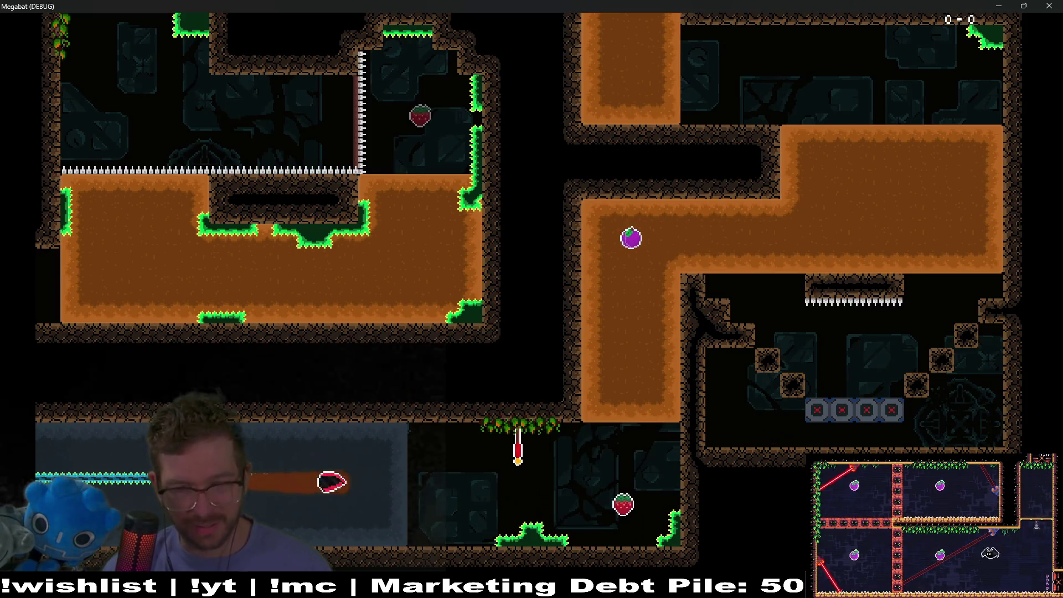
{"action": "key", "text": "Up"}
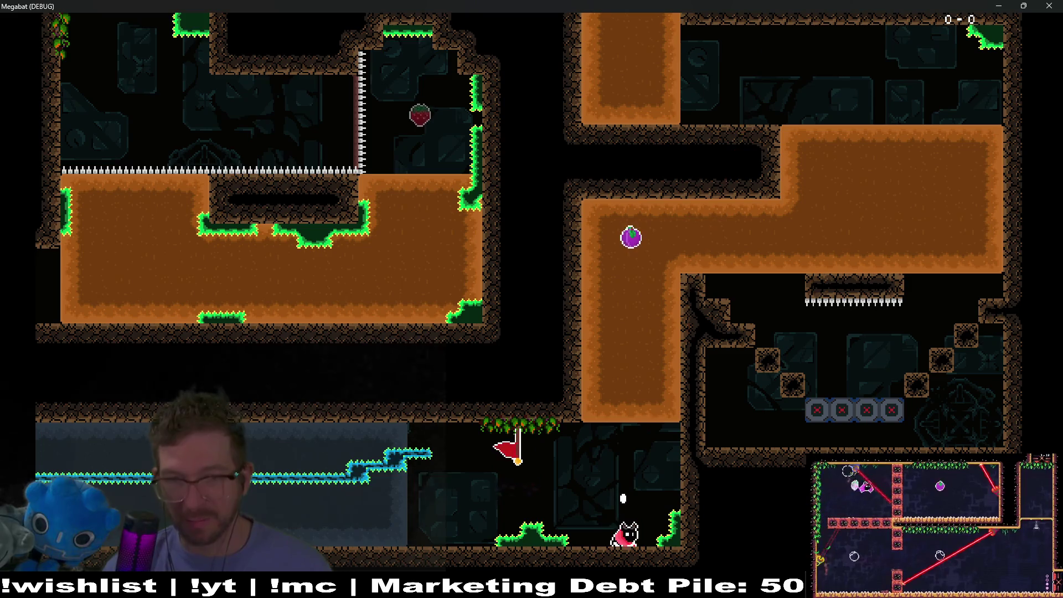
{"action": "key", "text": "Up"}
{"action": "key", "text": "Right"}
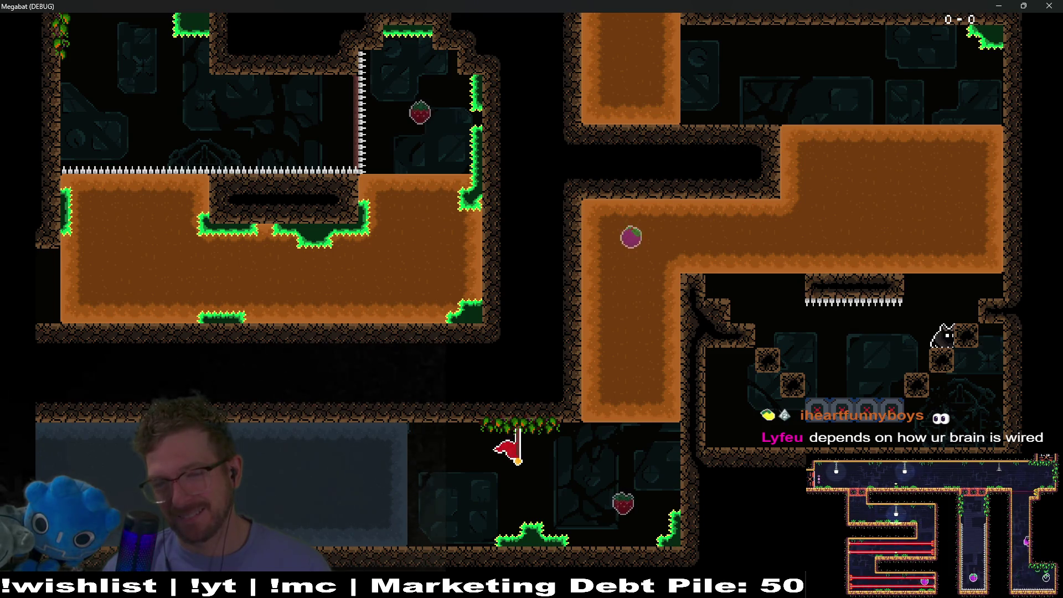
- Grab the purple fruit and dash down-right, dying on the spikes, then close the game
{"action": "key", "text": "space"}
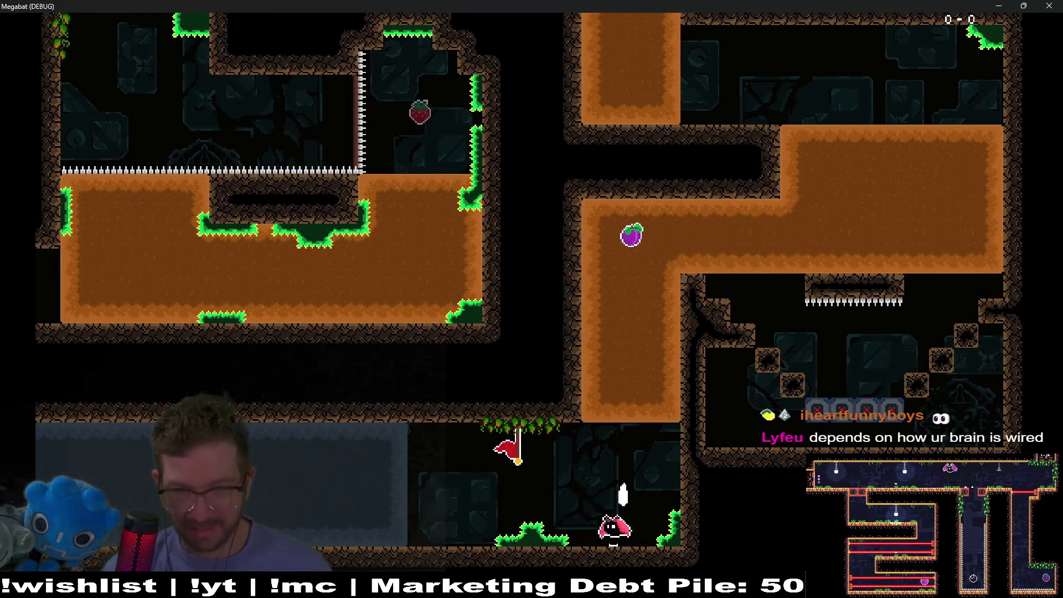
{"action": "key", "text": "space"}
{"action": "key", "text": "space"}
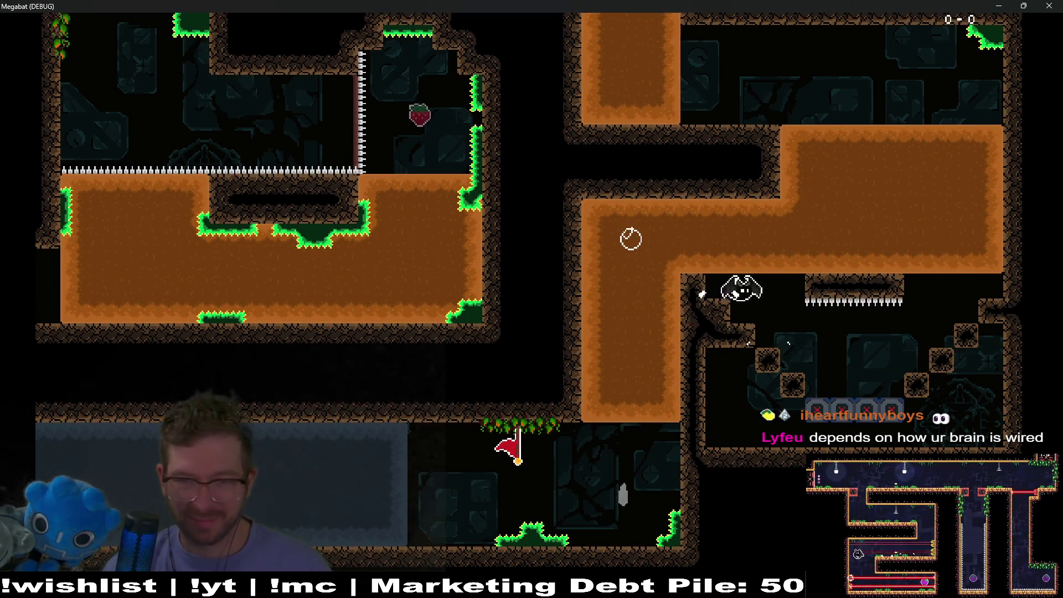
{"action": "key", "text": "space"}
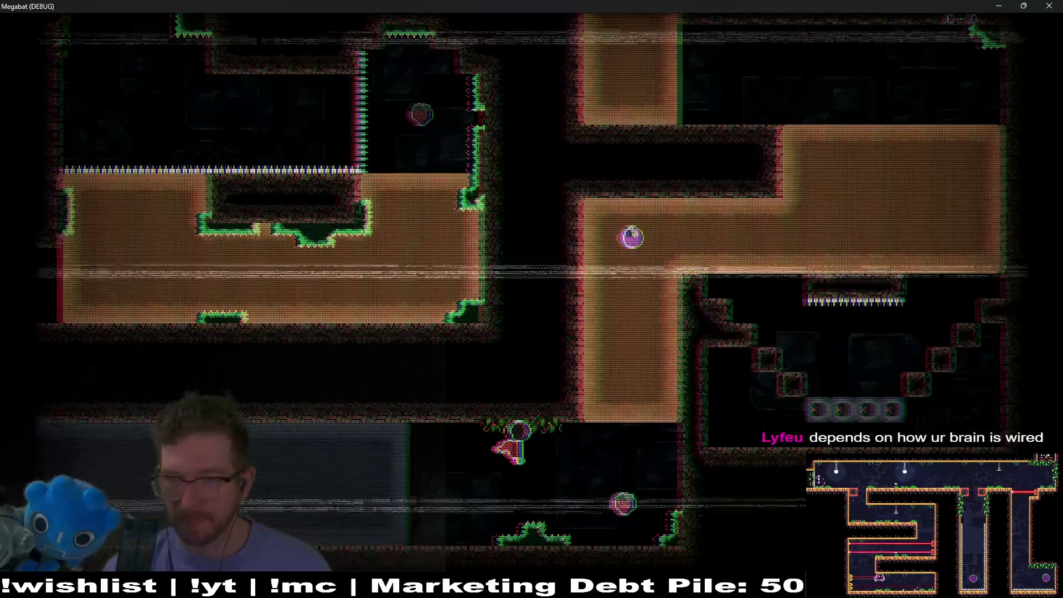
{"action": "key", "text": "Right"}
{"action": "key", "text": "space"}
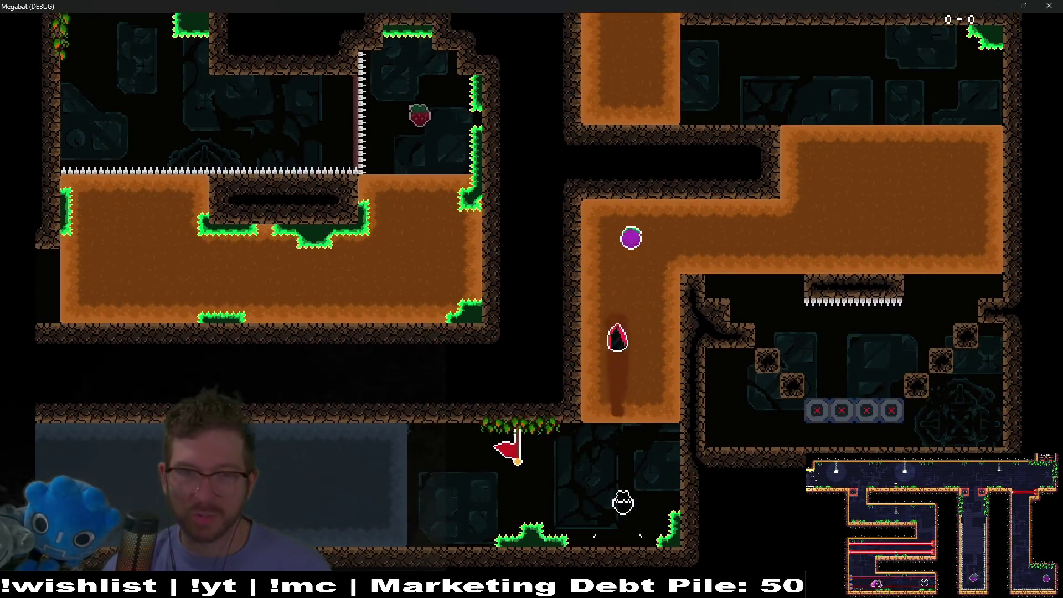
{"action": "key", "text": "Right"}
{"action": "key", "text": "space"}
{"action": "key", "text": "Left"}
{"action": "key", "text": "space"}
{"action": "key", "text": "Right"}
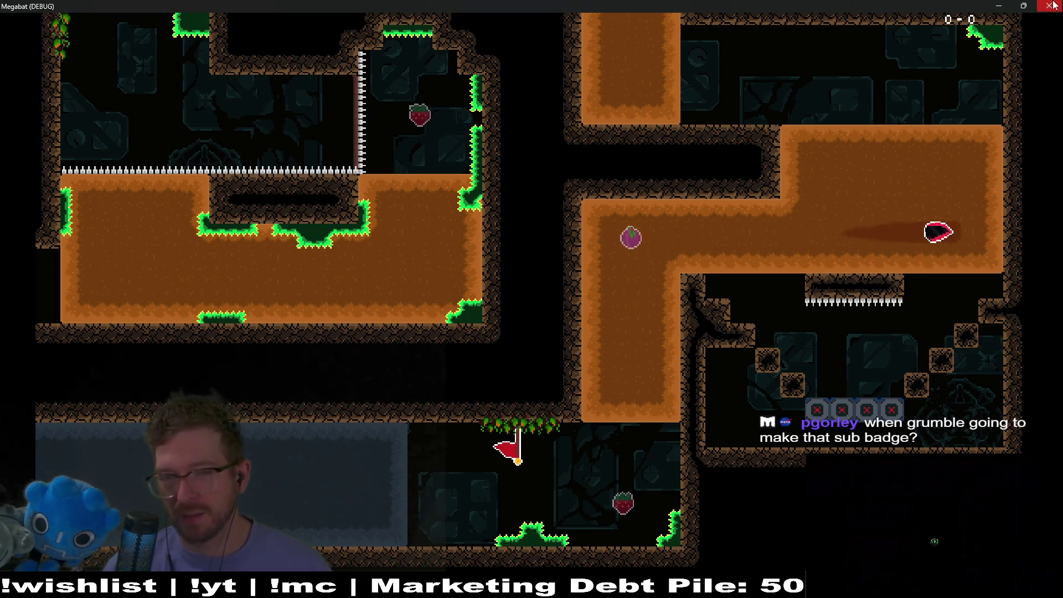
{"action": "key", "text": "Left"}
{"action": "key", "text": "space"}
{"action": "key", "text": "Down"}
{"action": "key", "text": "space"}
{"action": "key", "text": "space"}
{"action": "key", "text": "space"}
{"action": "key", "text": "Right"}
{"action": "key", "text": "space"}
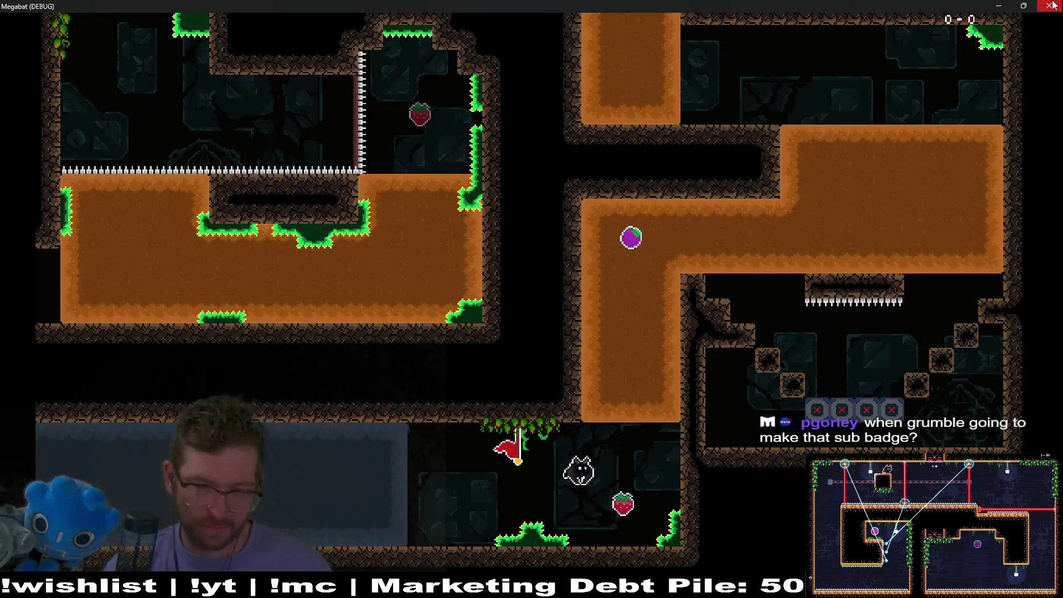
{"action": "key", "text": "space"}
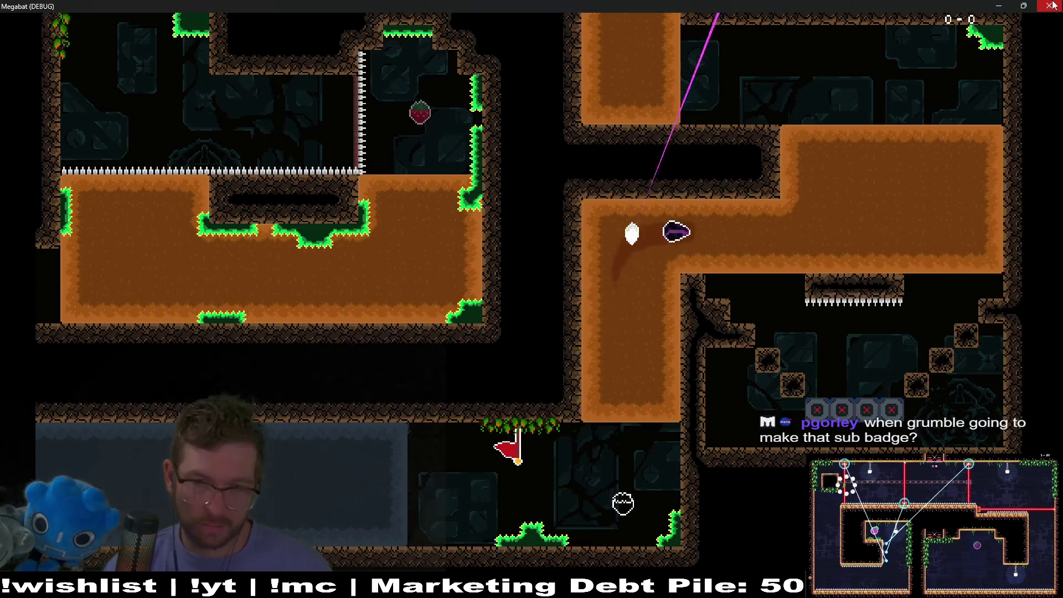
{"action": "key", "text": "space"}
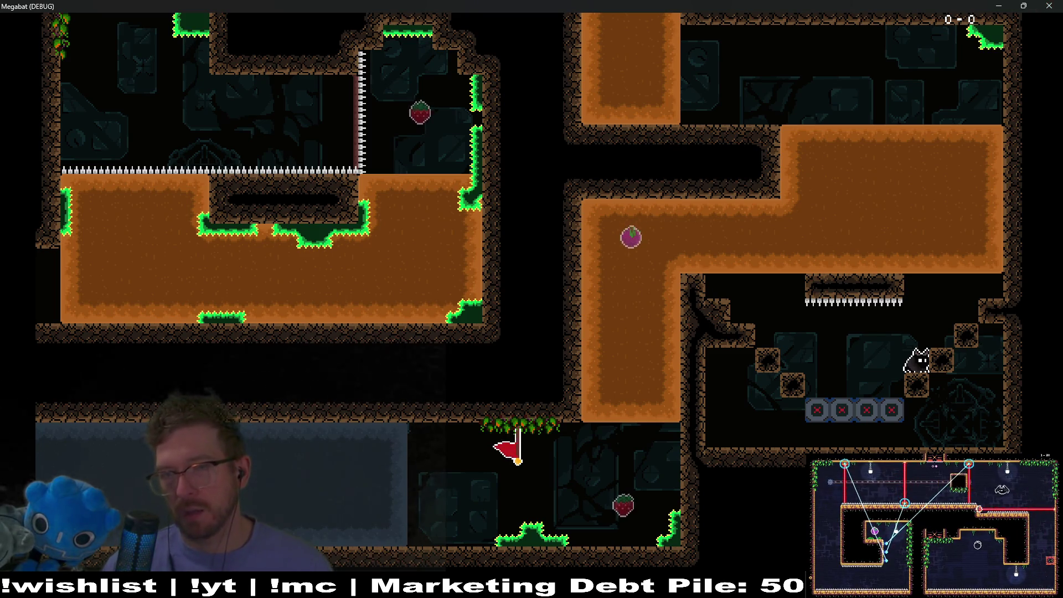
{"action": "left_click", "coordinate": [1047, 6]}
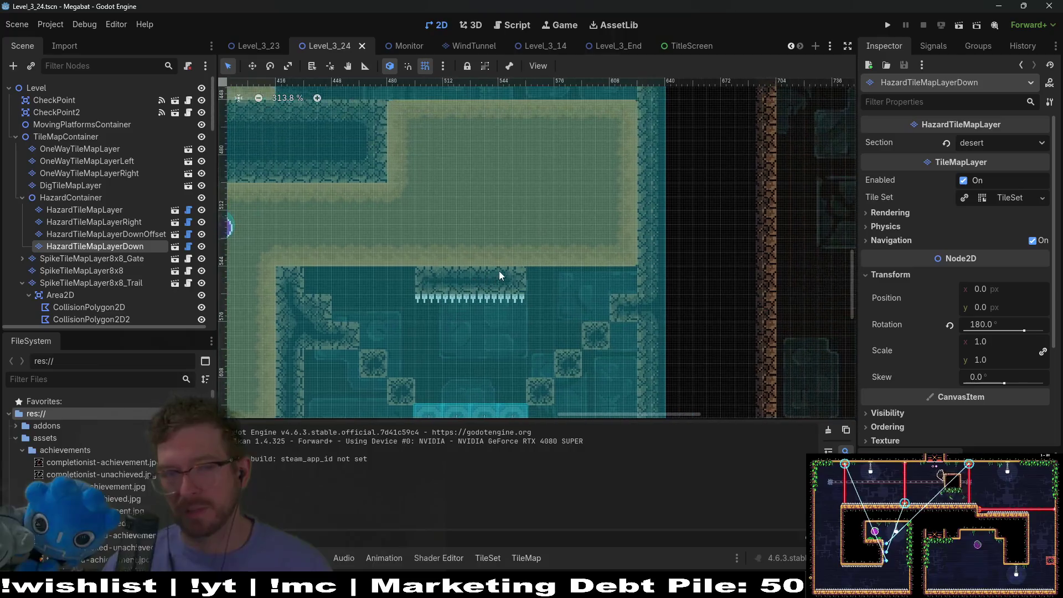
- Erase the row of downward spikes under the ledge on HazardTileMapLayerDown
{"action": "scroll", "coordinate": [497, 266], "scroll_direction": "down", "scroll_amount": 3}
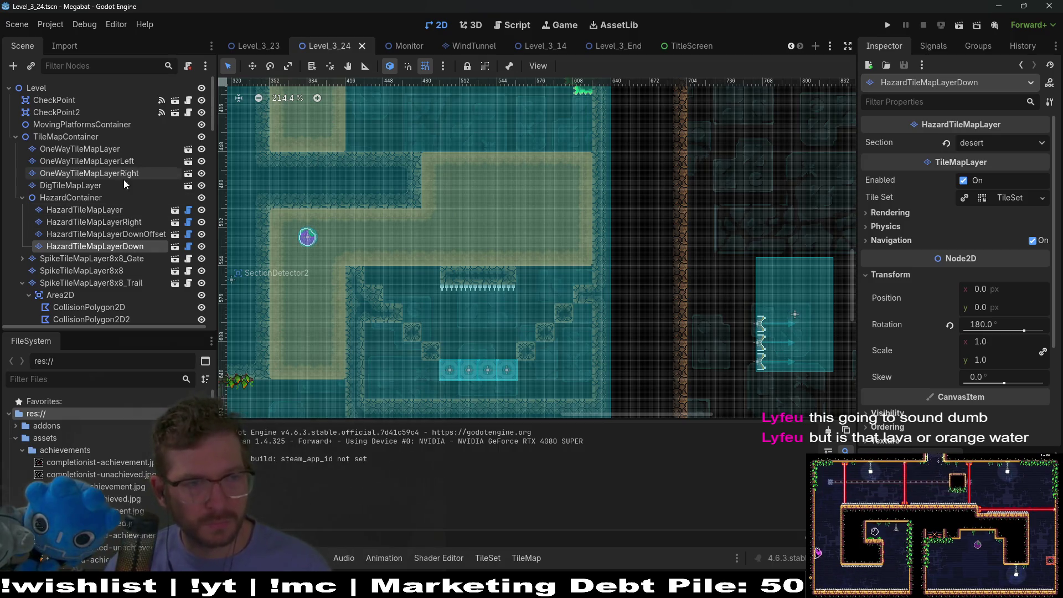
{"action": "left_click", "coordinate": [115, 149]}
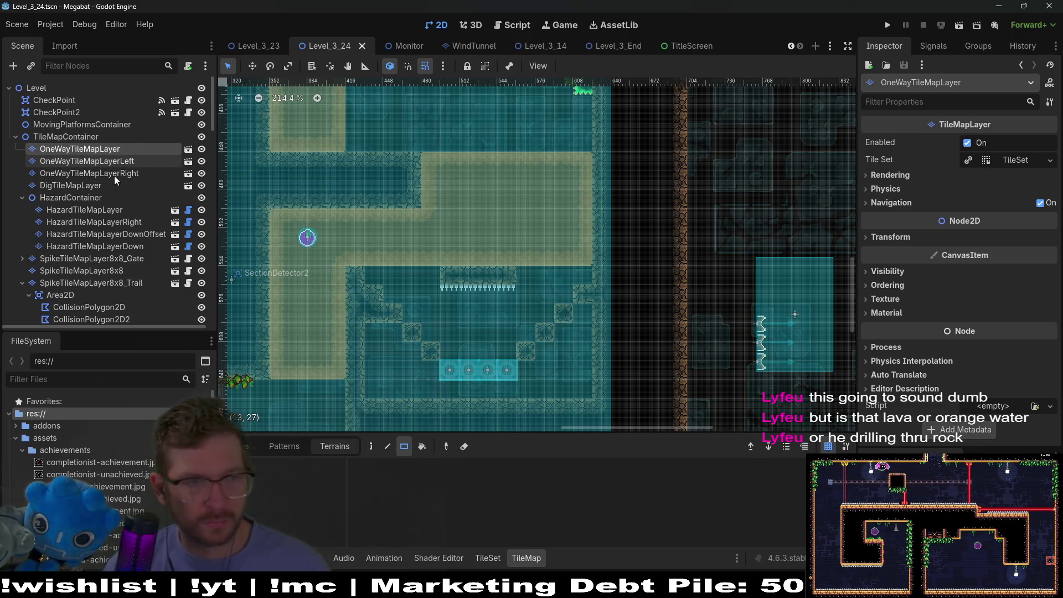
{"action": "left_click", "coordinate": [102, 211]}
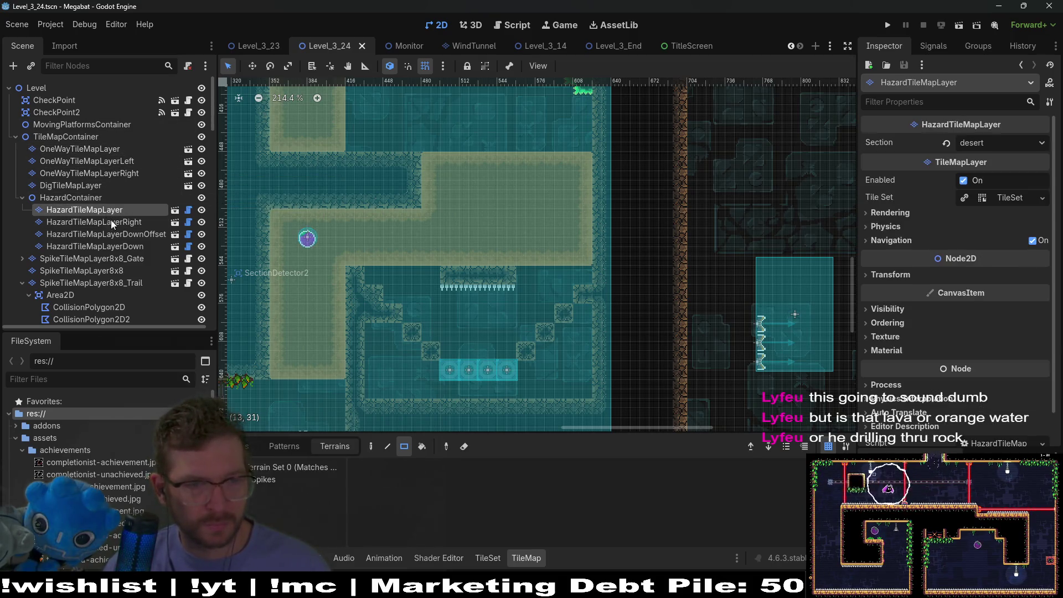
{"action": "left_click", "coordinate": [161, 234]}
{"action": "left_click", "coordinate": [131, 243]}
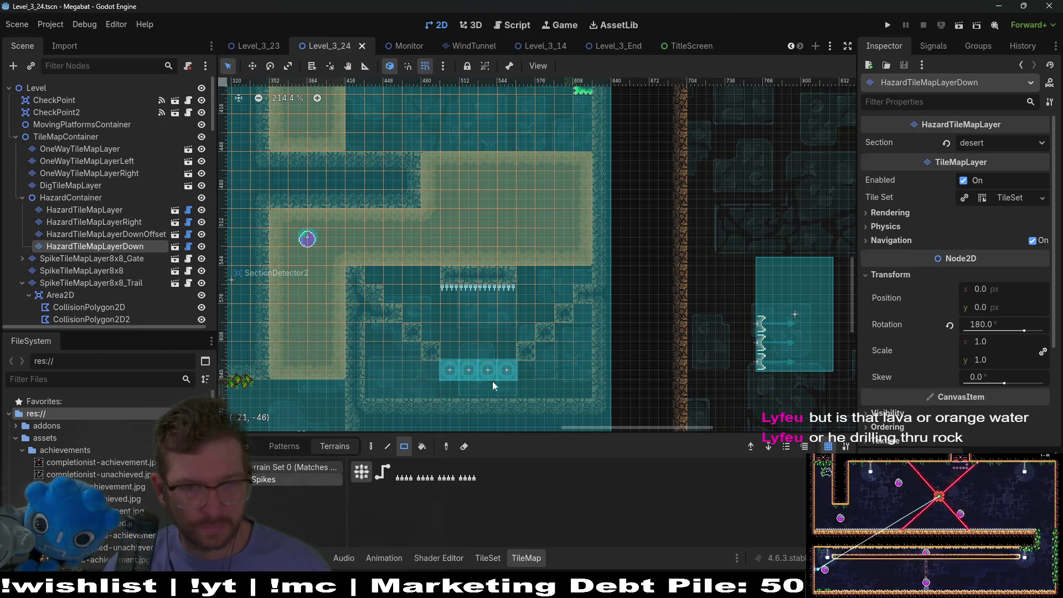
{"action": "left_click_drag", "start_coordinate": [397, 275], "coordinate": [491, 311]}
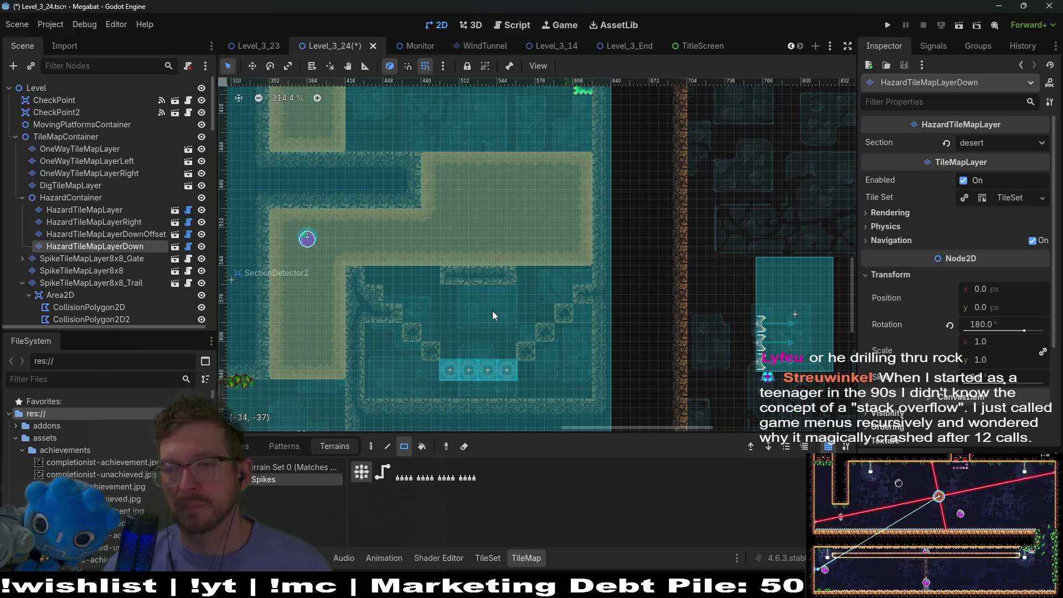
{"action": "scroll", "coordinate": [492, 310], "scroll_direction": "up", "scroll_amount": 2}
{"action": "scroll", "coordinate": [507, 309], "scroll_direction": "up", "scroll_amount": 4}
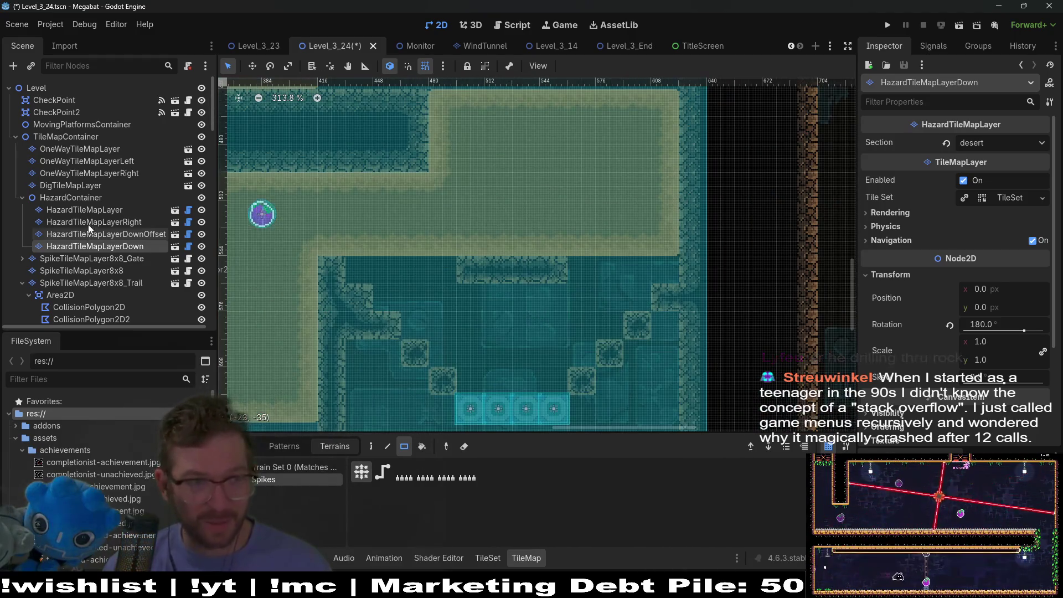
{"action": "left_click", "coordinate": [107, 149]}
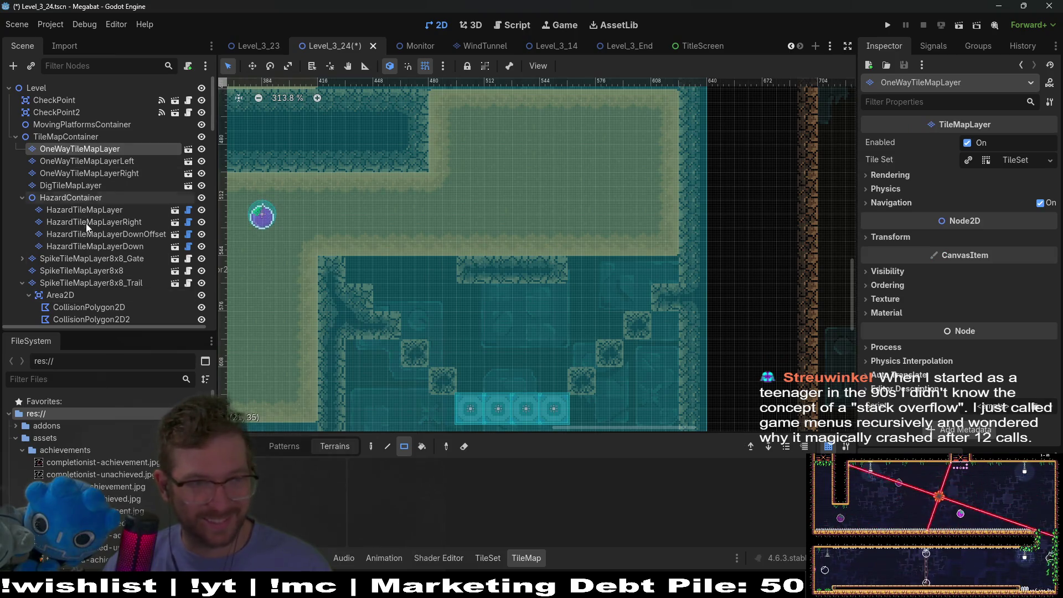
{"action": "scroll", "coordinate": [433, 340], "scroll_direction": "left", "scroll_amount": 5}
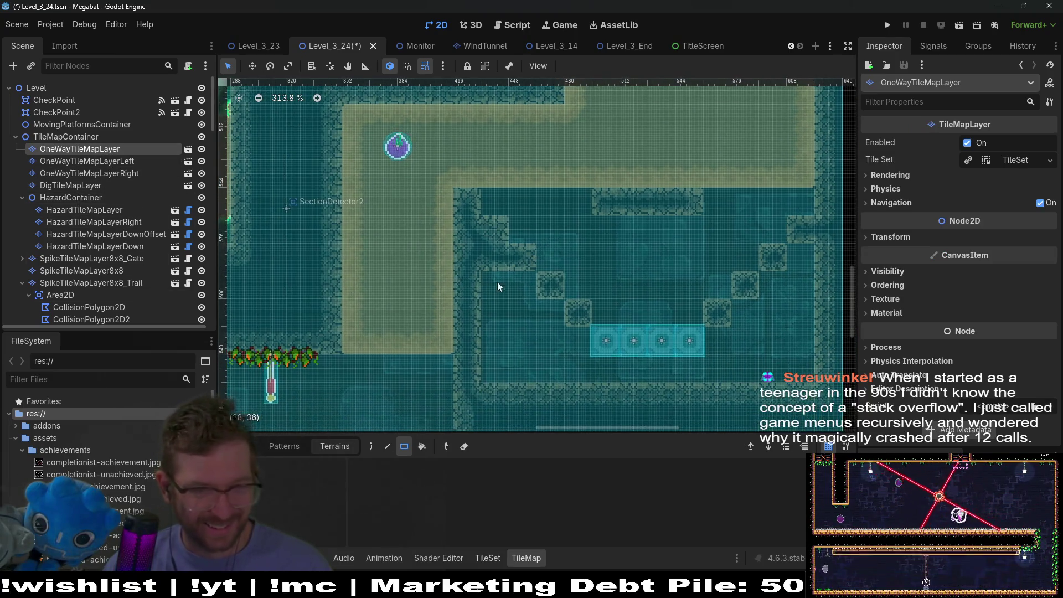
- Paint a 4x4 and a 4x2 block of DESERT wall tiles over the staircase area
{"action": "left_click", "coordinate": [91, 211]}
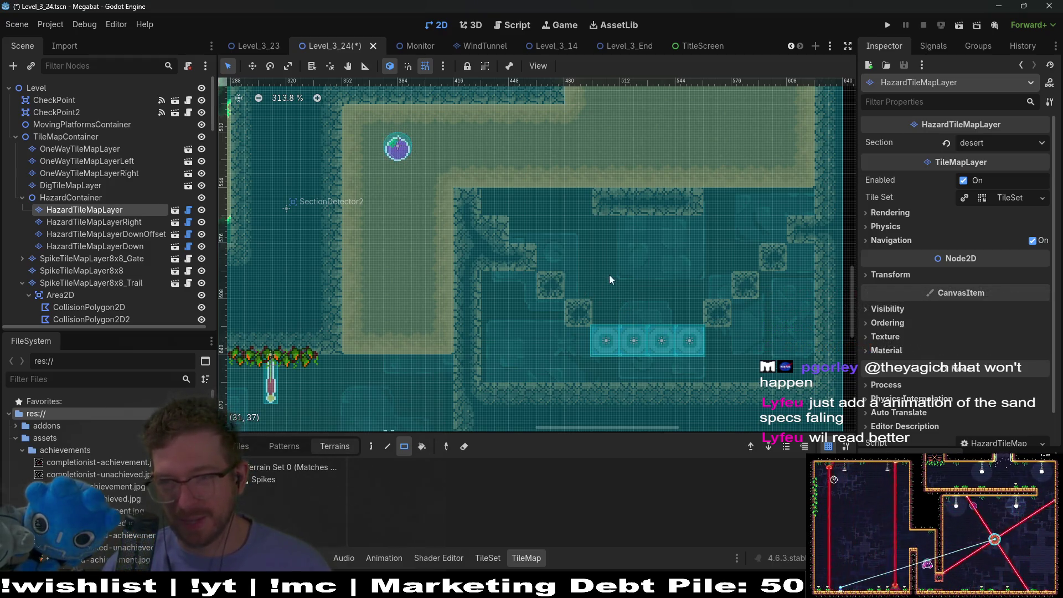
{"action": "left_click_drag", "start_coordinate": [465, 199], "coordinate": [453, 223]}
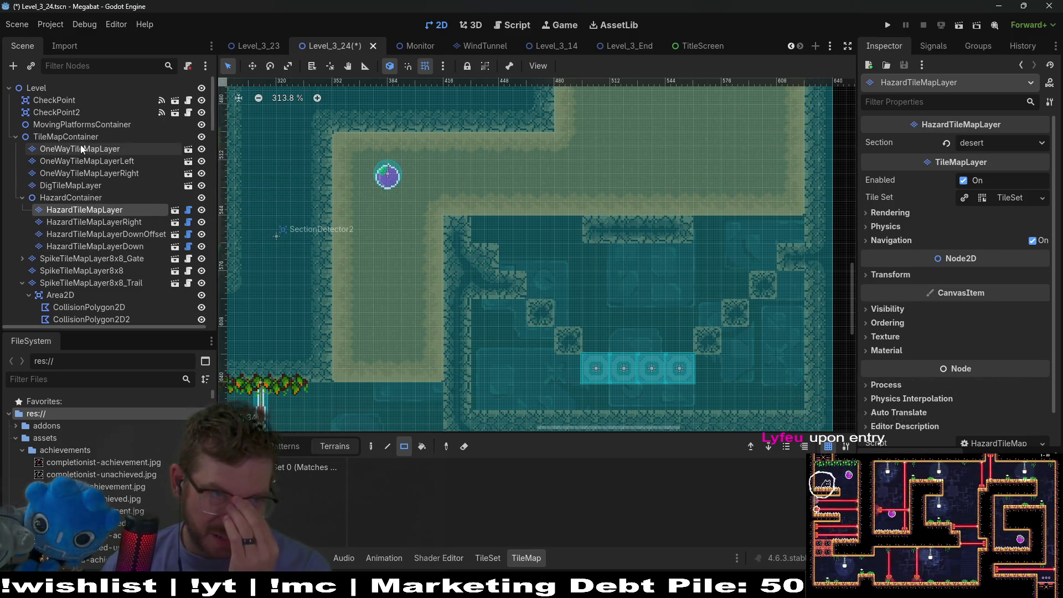
{"action": "scroll", "coordinate": [91, 268], "scroll_direction": "down", "scroll_amount": 3}
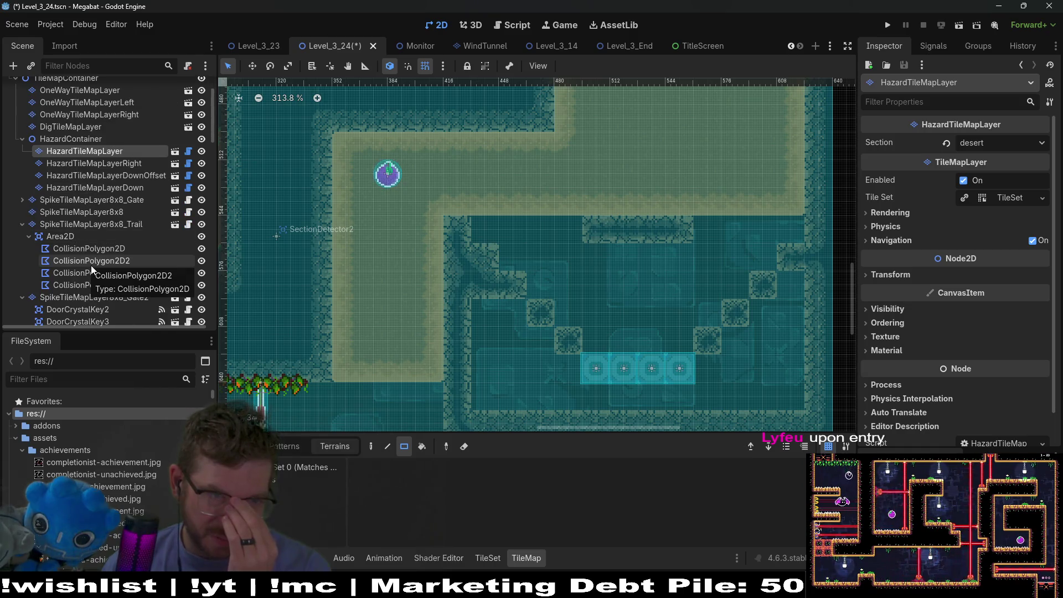
{"action": "scroll", "coordinate": [91, 265], "scroll_direction": "down", "scroll_amount": 4}
{"action": "left_click", "coordinate": [89, 244]}
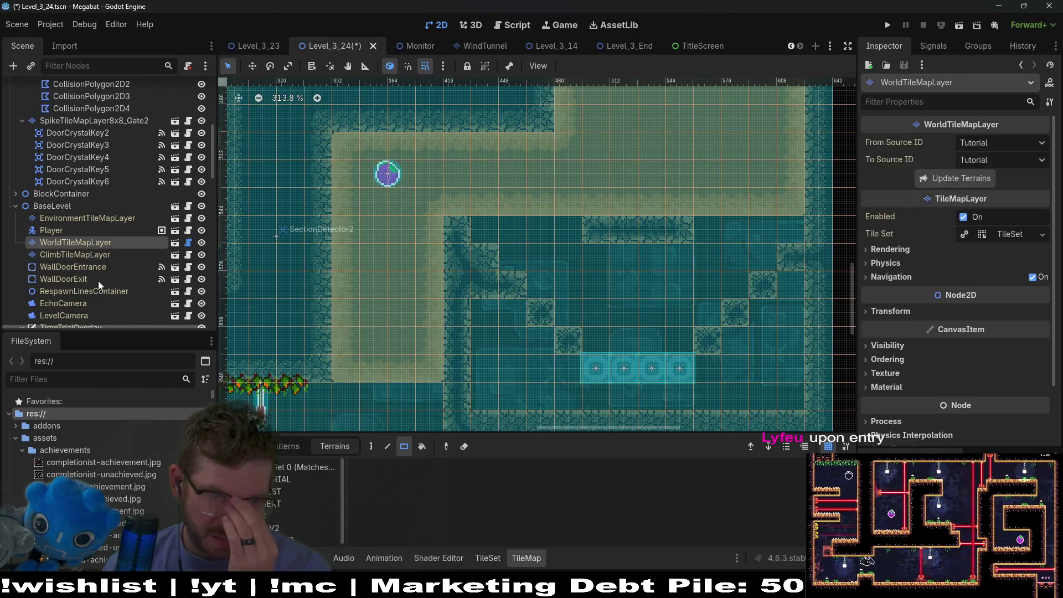
{"action": "left_click", "coordinate": [277, 501]}
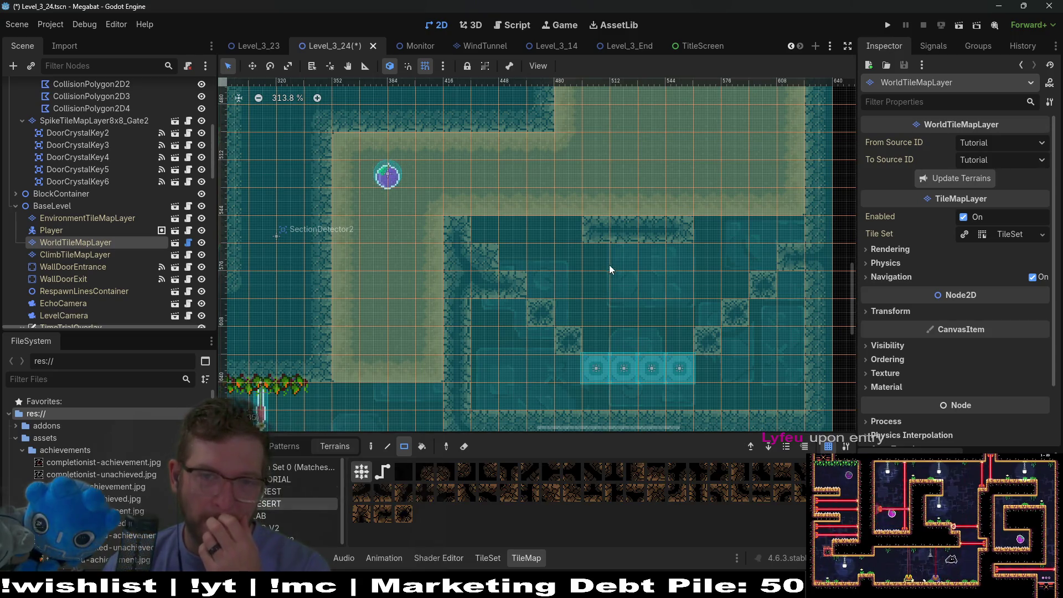
{"action": "mouse_move", "coordinate": [706, 343]}
{"action": "left_mouse_down"}
{"action": "mouse_move", "coordinate": [786, 244]}
{"action": "mouse_move", "coordinate": [788, 255]}
{"action": "left_mouse_up"}
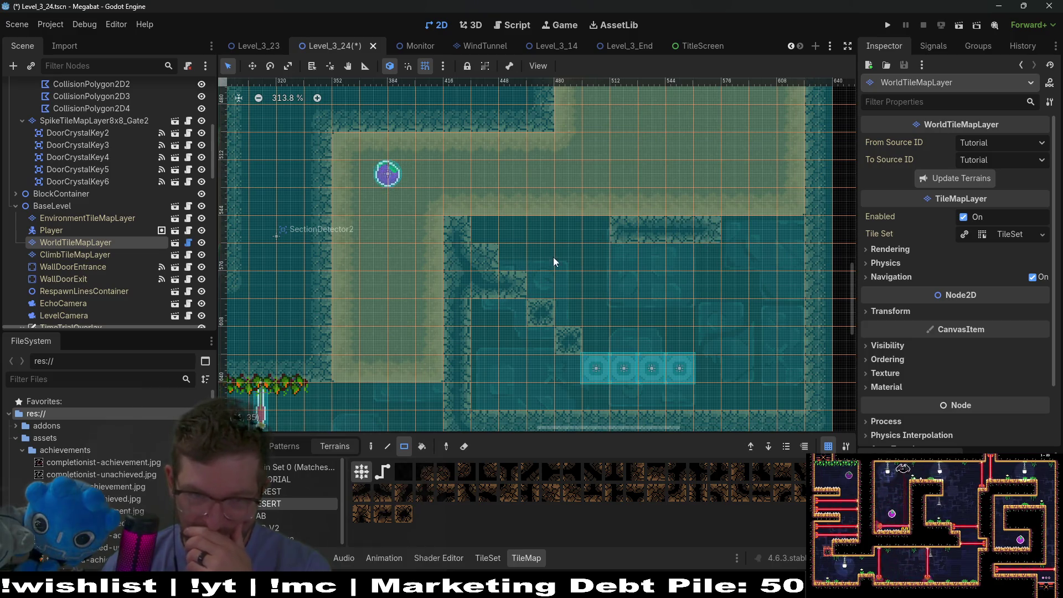
{"action": "mouse_move", "coordinate": [559, 364]}
{"action": "left_mouse_down"}
{"action": "mouse_move", "coordinate": [497, 391]}
{"action": "mouse_move", "coordinate": [478, 339]}
{"action": "mouse_move", "coordinate": [518, 323]}
{"action": "left_mouse_up"}
- Fill the light area and one last tile with dark wall tiles to finish the slope
{"action": "left_click_drag", "start_coordinate": [484, 365], "coordinate": [548, 397]}
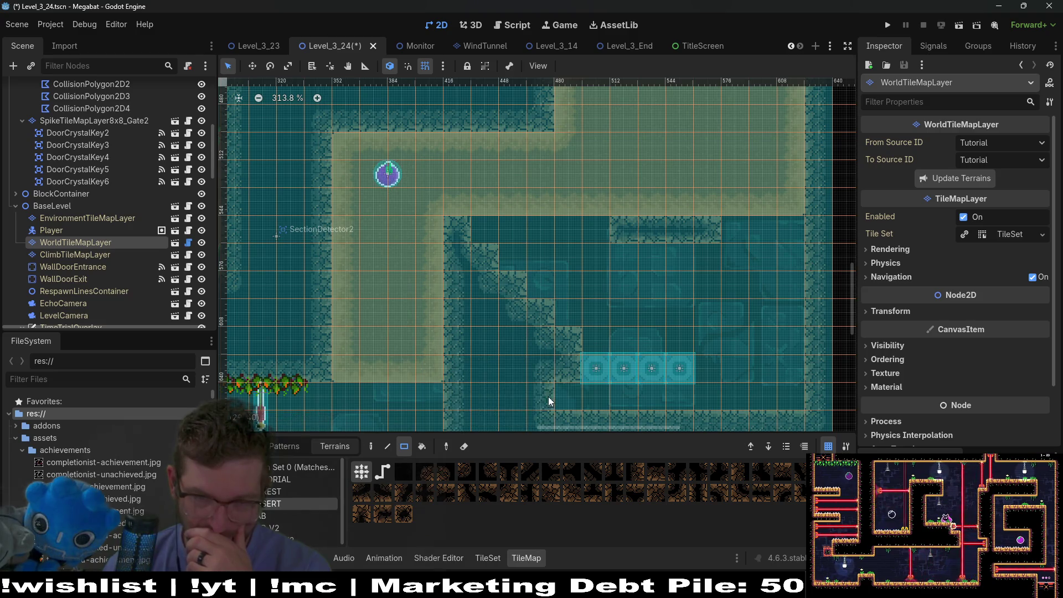
{"action": "scroll", "coordinate": [566, 239], "scroll_direction": "up", "scroll_amount": 1}
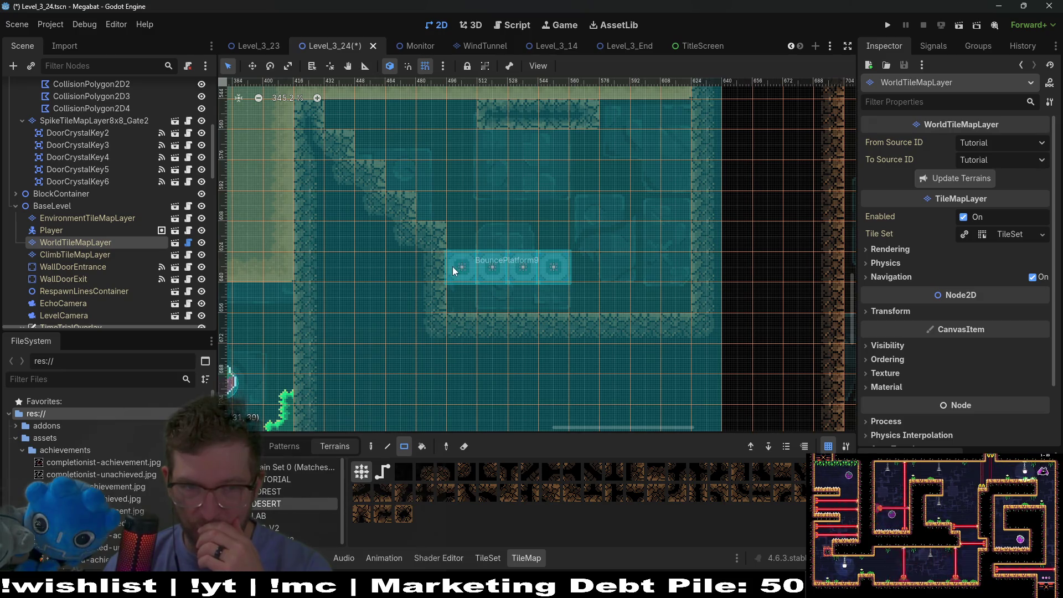
{"action": "left_click", "coordinate": [490, 299]}
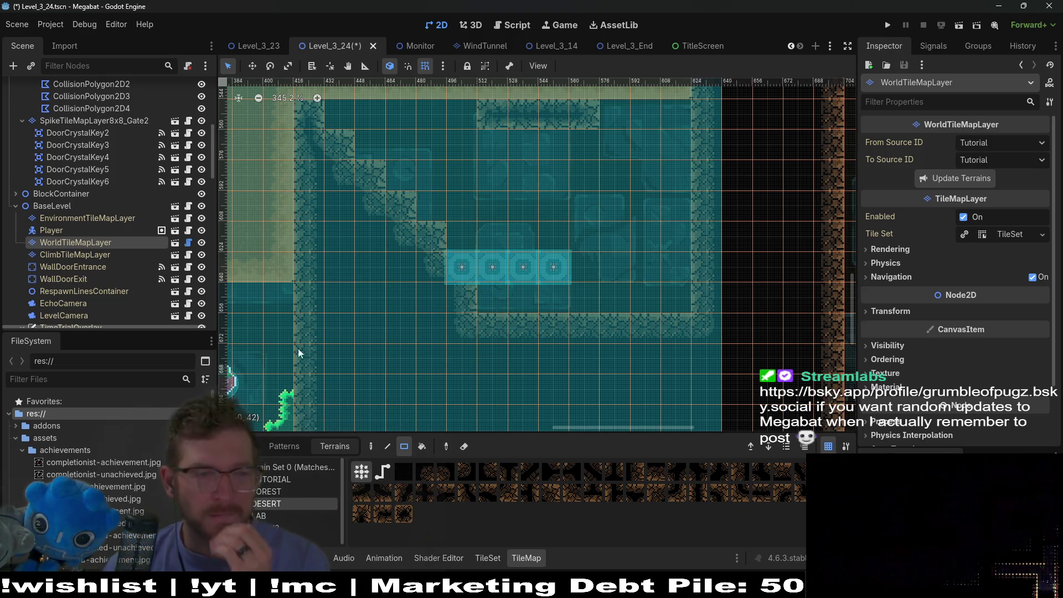
{"action": "scroll", "coordinate": [95, 237], "scroll_direction": "down", "scroll_amount": 5}
{"action": "scroll", "coordinate": [96, 237], "scroll_direction": "down", "scroll_amount": 3}
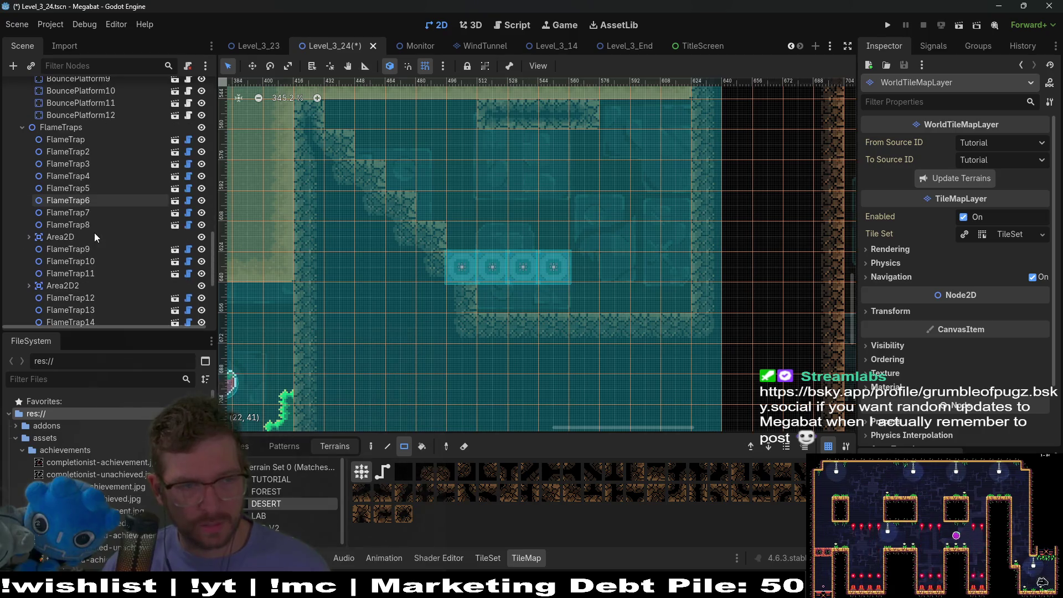
{"action": "left_click", "coordinate": [96, 204]}
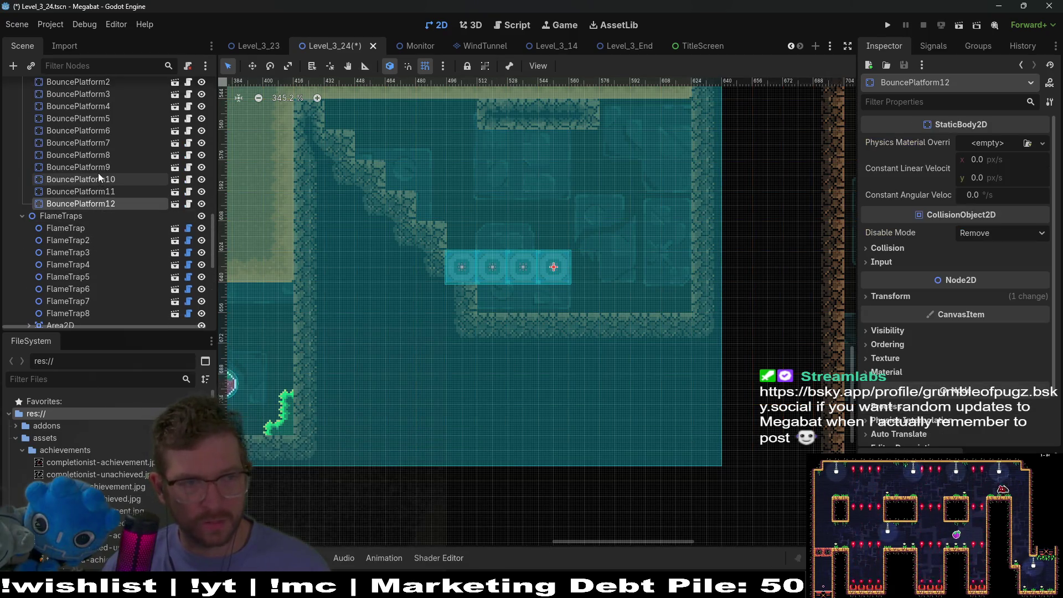
- Move BouncePlatform9–12 down onto the chamber floor, then nudge all four slightly left
{"action": "left_click", "coordinate": [84, 167], "text": "shift"}
{"action": "mouse_move", "coordinate": [514, 267]}
{"action": "left_mouse_down"}
{"action": "mouse_move", "coordinate": [575, 277]}
{"action": "mouse_move", "coordinate": [546, 295]}
{"action": "mouse_move", "coordinate": [570, 281]}
{"action": "mouse_move", "coordinate": [605, 283]}
{"action": "mouse_move", "coordinate": [579, 283]}
{"action": "left_mouse_up"}
{"action": "scroll", "coordinate": [546, 295], "scroll_direction": "up", "scroll_amount": 2}
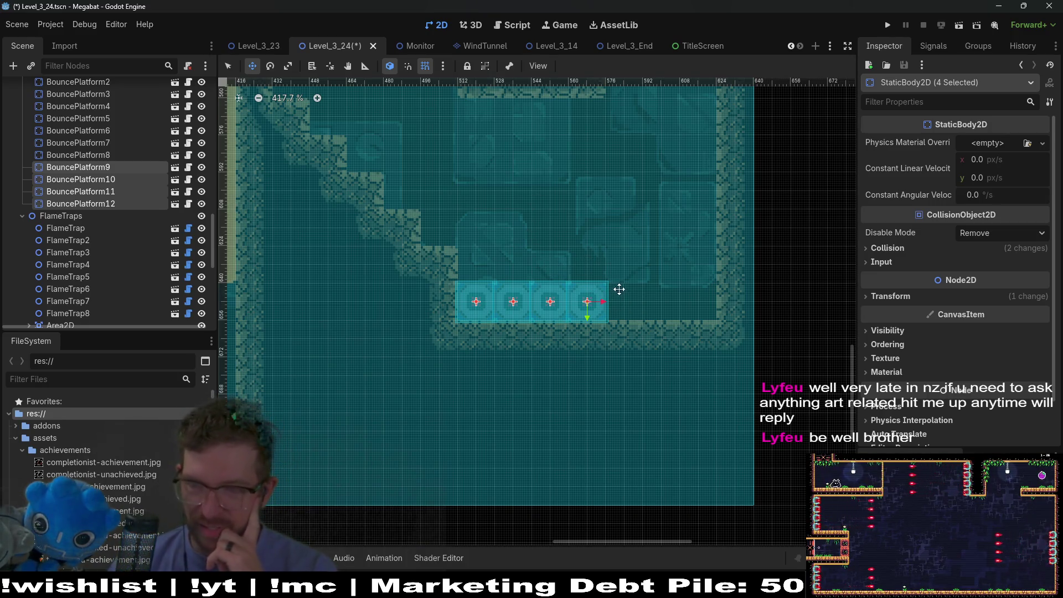
{"action": "left_click_drag", "start_coordinate": [654, 181], "coordinate": [671, 310]}
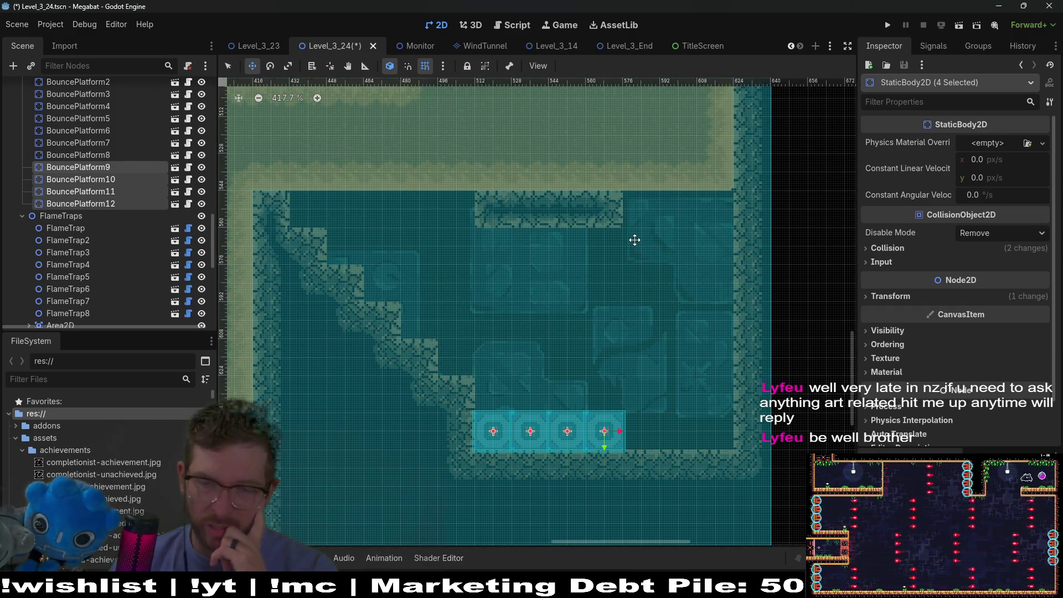
{"action": "left_click_drag", "start_coordinate": [459, 285], "coordinate": [711, 269]}
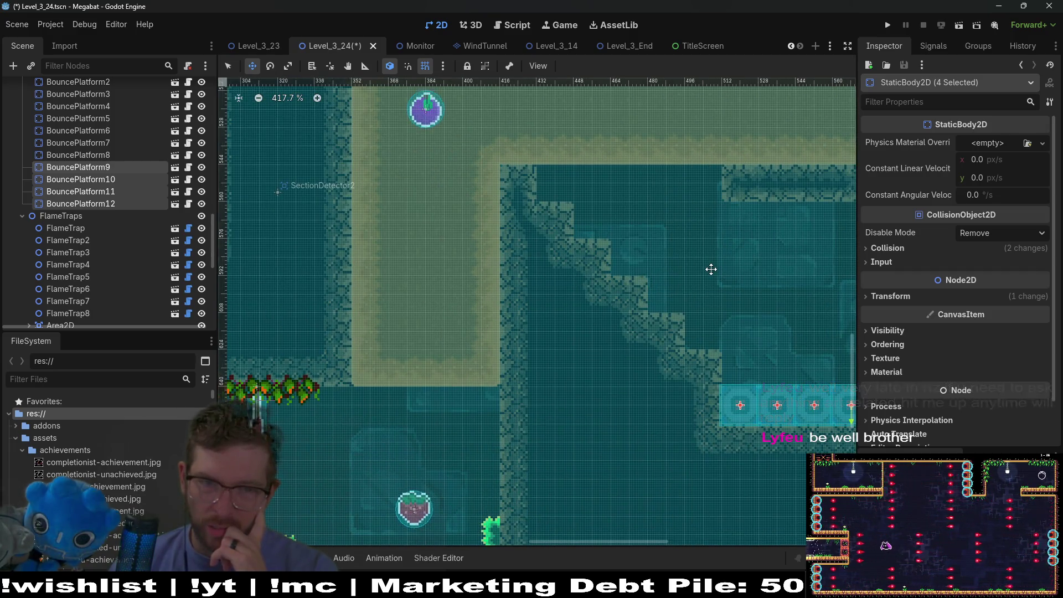
{"action": "left_click_drag", "start_coordinate": [711, 269], "coordinate": [485, 229]}
{"action": "mouse_move", "coordinate": [595, 201]}
{"action": "left_mouse_down"}
{"action": "mouse_move", "coordinate": [474, 237]}
{"action": "mouse_move", "coordinate": [714, 277]}
{"action": "left_mouse_up"}
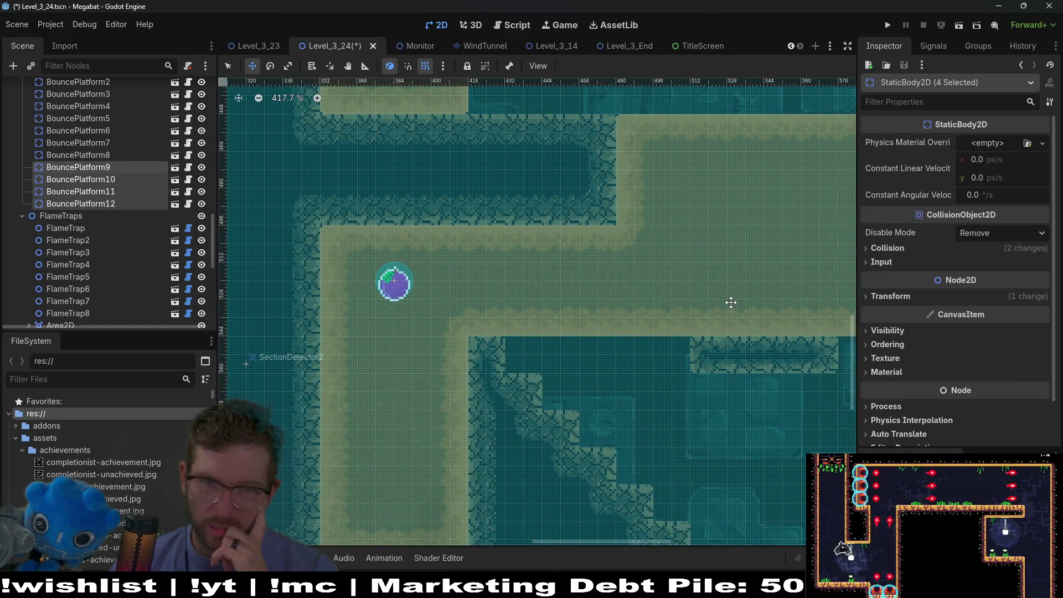
{"action": "scroll", "coordinate": [741, 344], "scroll_direction": "down", "scroll_amount": 5}
{"action": "scroll", "coordinate": [743, 314], "scroll_direction": "right", "scroll_amount": 2}
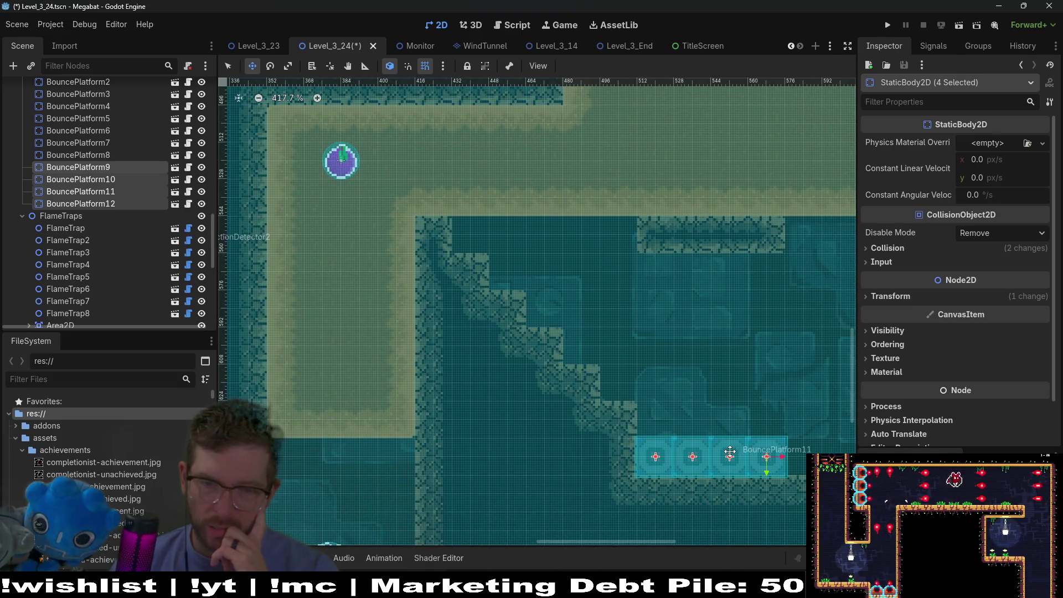
{"action": "key", "text": "Left"}
{"action": "key", "text": "Left"}
{"action": "key", "text": "Left"}
{"action": "key", "text": "Left"}
{"action": "key", "text": "Left"}
{"action": "key", "text": "Left"}
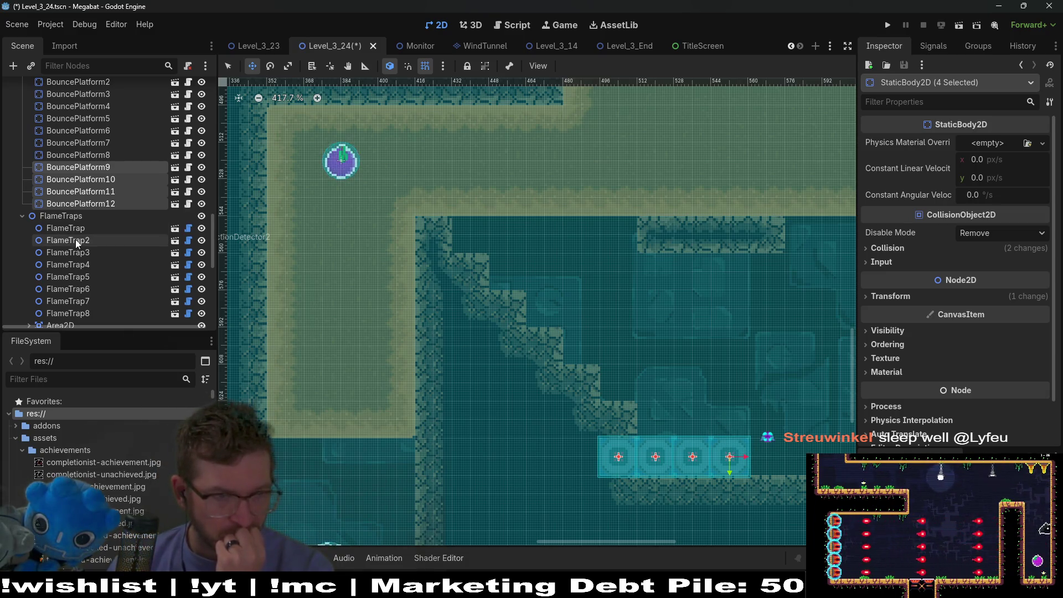
{"action": "scroll", "coordinate": [76, 240], "scroll_direction": "up", "scroll_amount": 10}
{"action": "scroll", "coordinate": [75, 239], "scroll_direction": "up", "scroll_amount": 5}
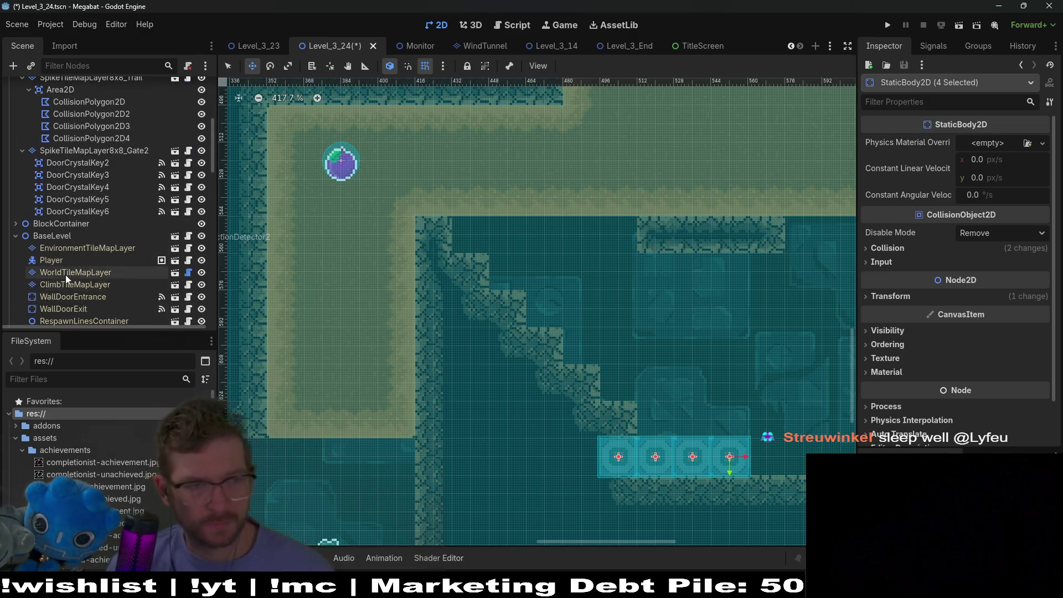
- On WorldTileMapLayer, repaint the diagonal staircase edge with DESERT terrain
{"action": "left_click", "coordinate": [66, 273]}
{"action": "left_click", "coordinate": [278, 505]}
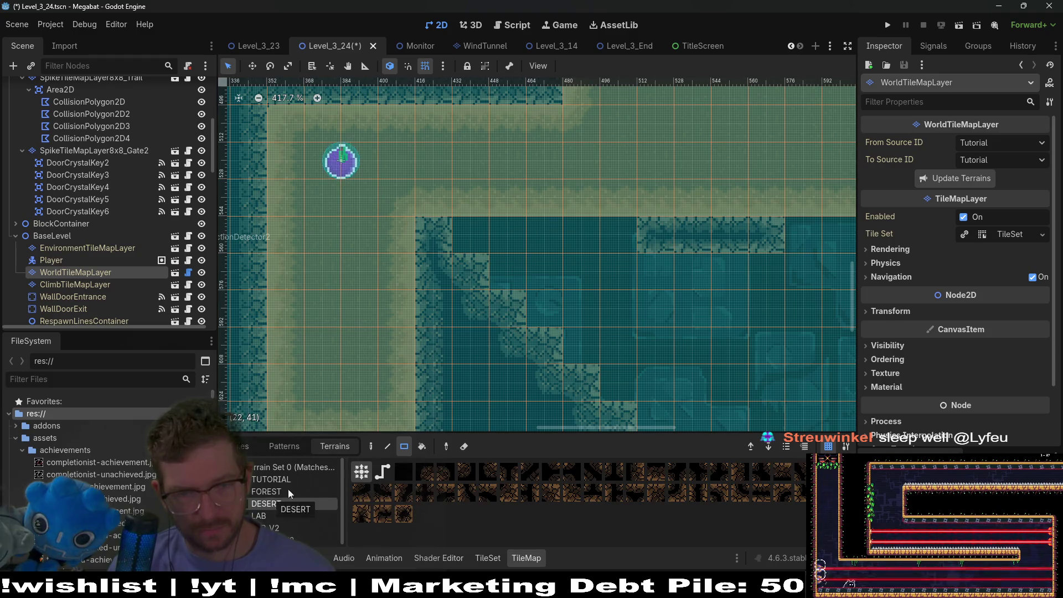
{"action": "scroll", "coordinate": [585, 216], "scroll_direction": "down", "scroll_amount": 3}
{"action": "scroll", "coordinate": [585, 216], "scroll_direction": "right", "scroll_amount": 2}
{"action": "left_click_drag", "start_coordinate": [569, 324], "coordinate": [380, 116]}
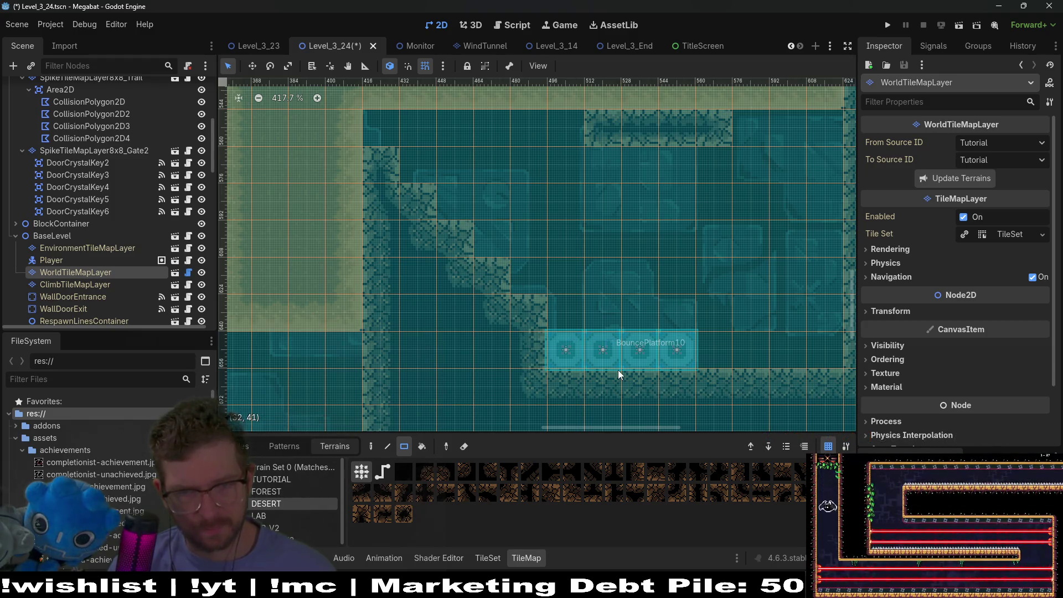
- Paint a rectangle of light desert floor and turn a column of floor tiles into wall
{"action": "scroll", "coordinate": [619, 374], "scroll_direction": "down", "scroll_amount": 3}
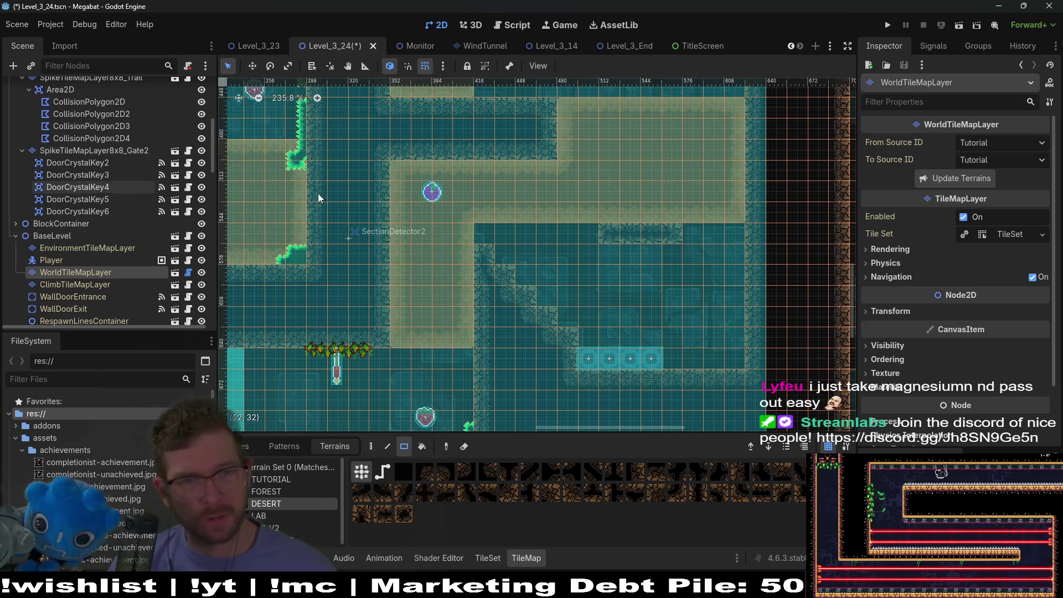
{"action": "left_click_drag", "start_coordinate": [551, 141], "coordinate": [619, 248]}
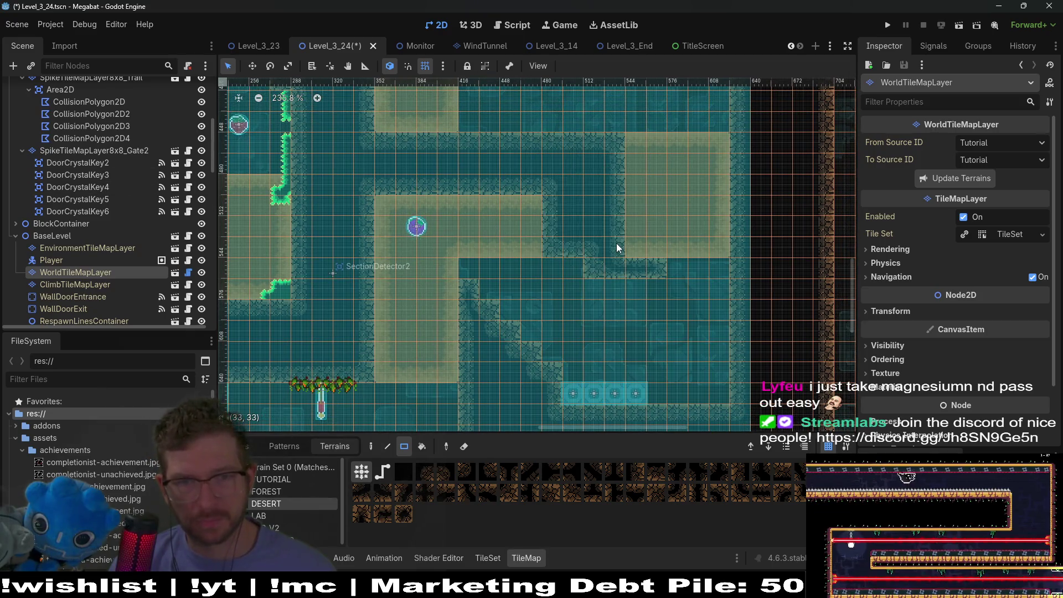
{"action": "scroll", "coordinate": [640, 279], "scroll_direction": "right", "scroll_amount": 3}
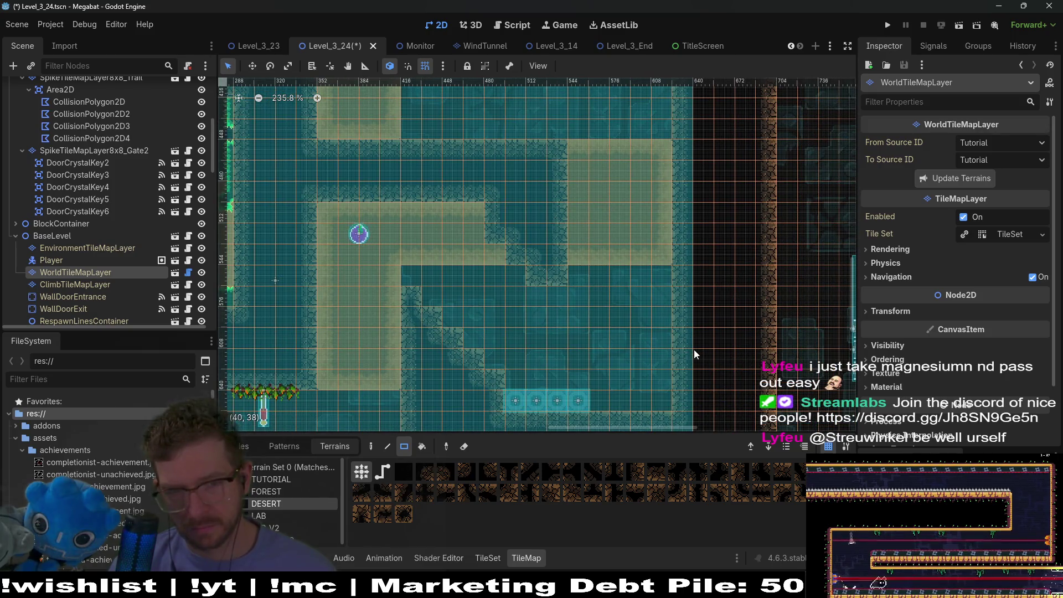
{"action": "left_click_drag", "start_coordinate": [576, 280], "coordinate": [573, 148]}
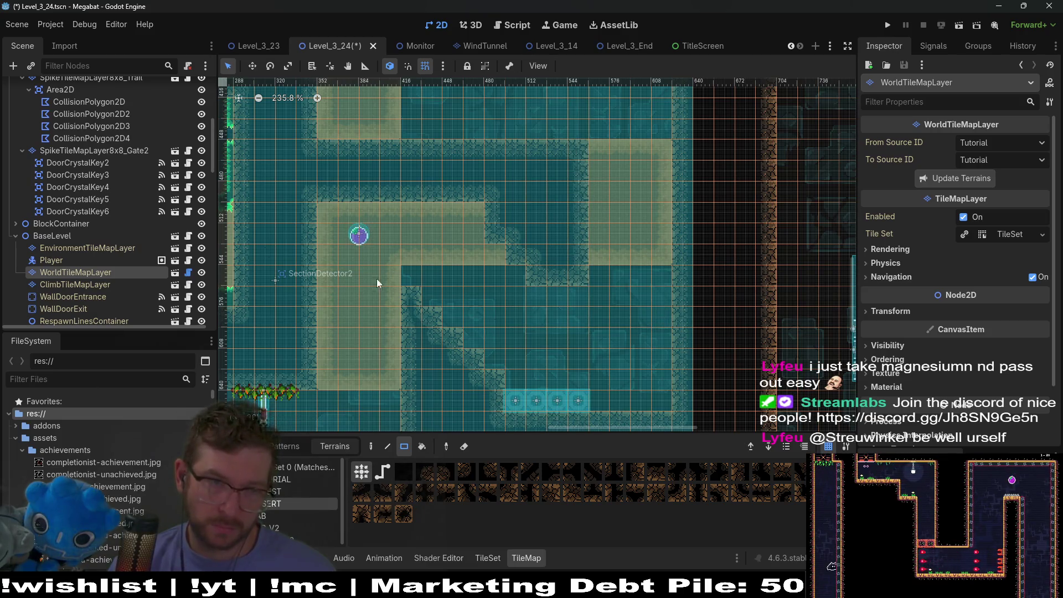
{"action": "scroll", "coordinate": [138, 218], "scroll_direction": "up", "scroll_amount": 2}
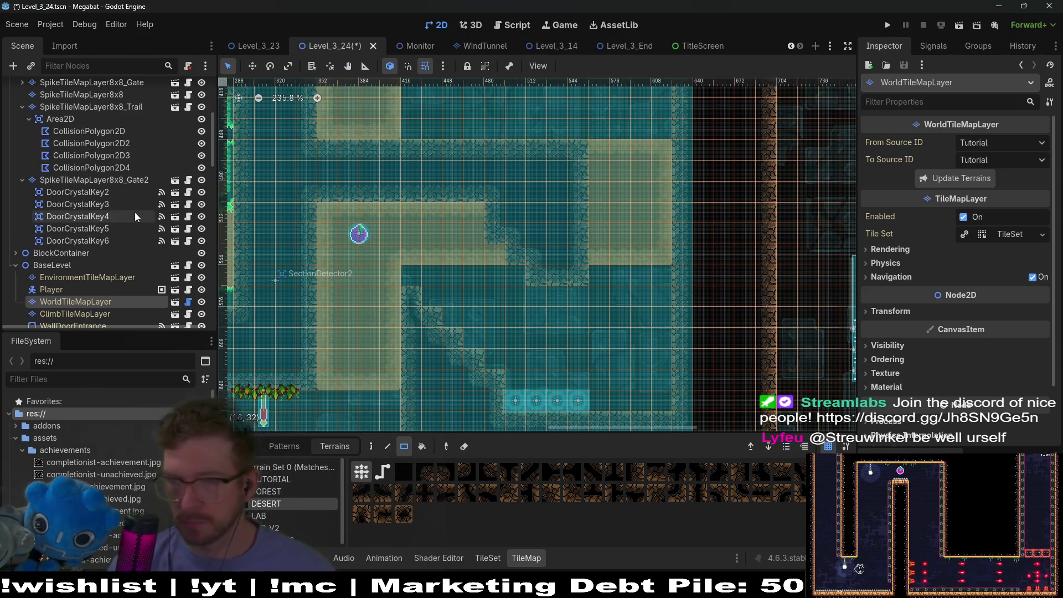
{"action": "scroll", "coordinate": [143, 216], "scroll_direction": "up", "scroll_amount": 3}
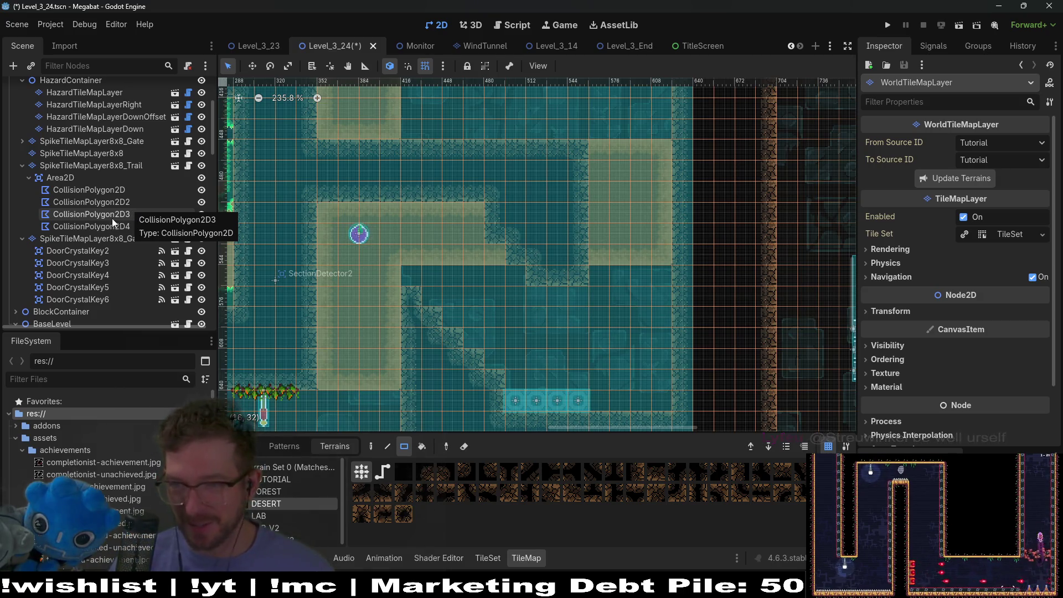
{"action": "scroll", "coordinate": [118, 238], "scroll_direction": "up", "scroll_amount": 5}
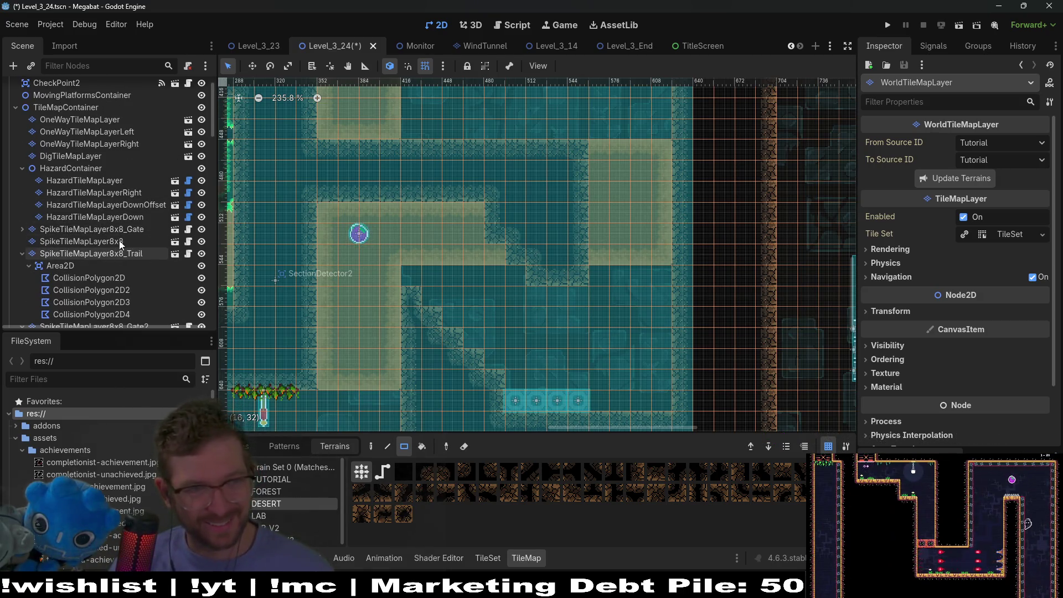
- Inspect the HazardTileMapLayer tiles, then select DigTileMapLayer for editing
{"action": "left_click", "coordinate": [76, 182]}
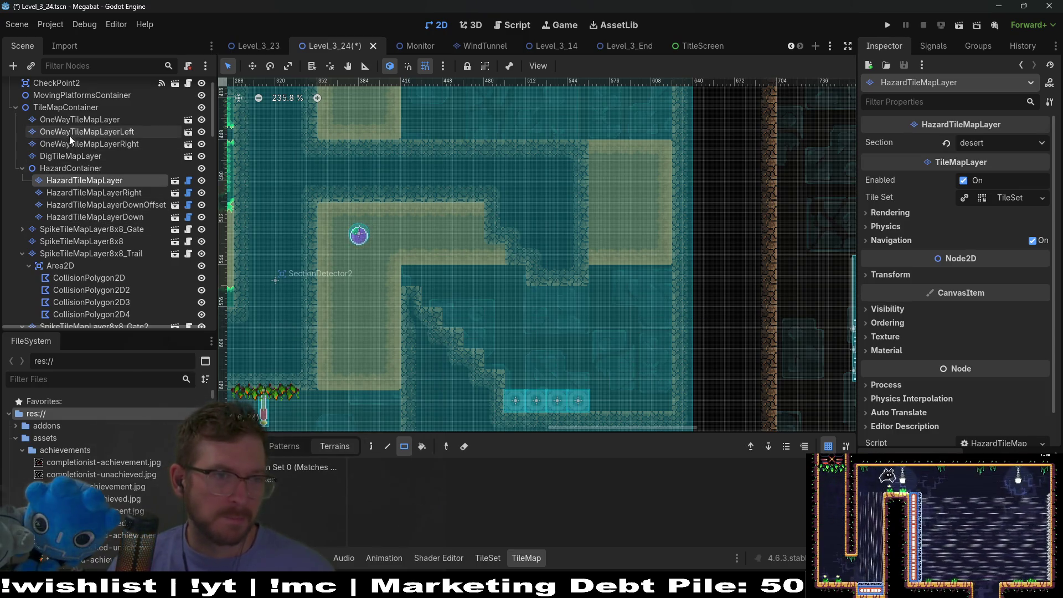
{"action": "scroll", "coordinate": [67, 187], "scroll_direction": "up", "scroll_amount": 2}
{"action": "scroll", "coordinate": [69, 183], "scroll_direction": "down", "scroll_amount": 3}
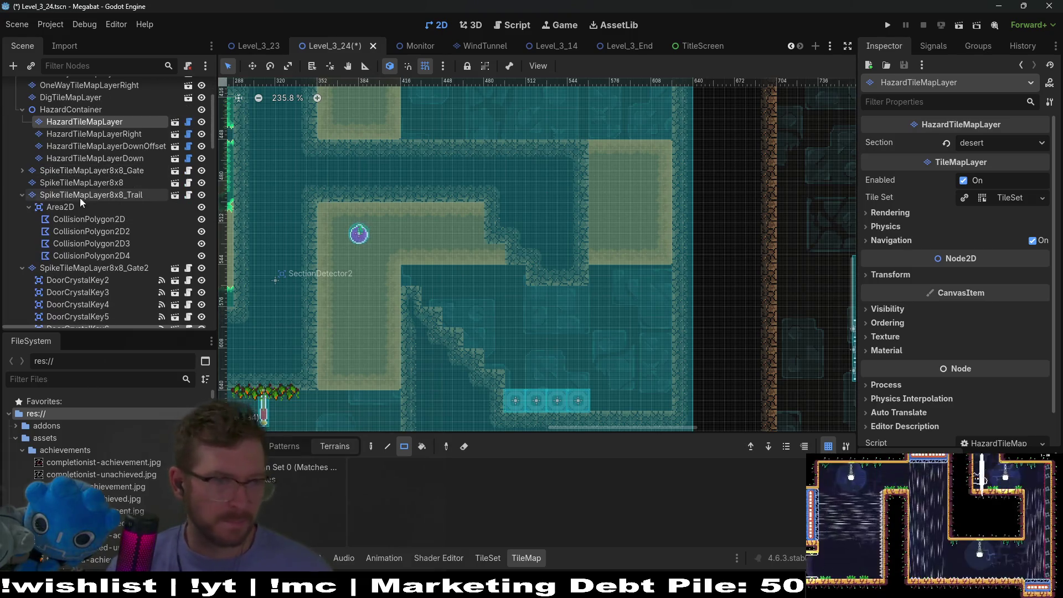
{"action": "scroll", "coordinate": [85, 222], "scroll_direction": "down", "scroll_amount": 7}
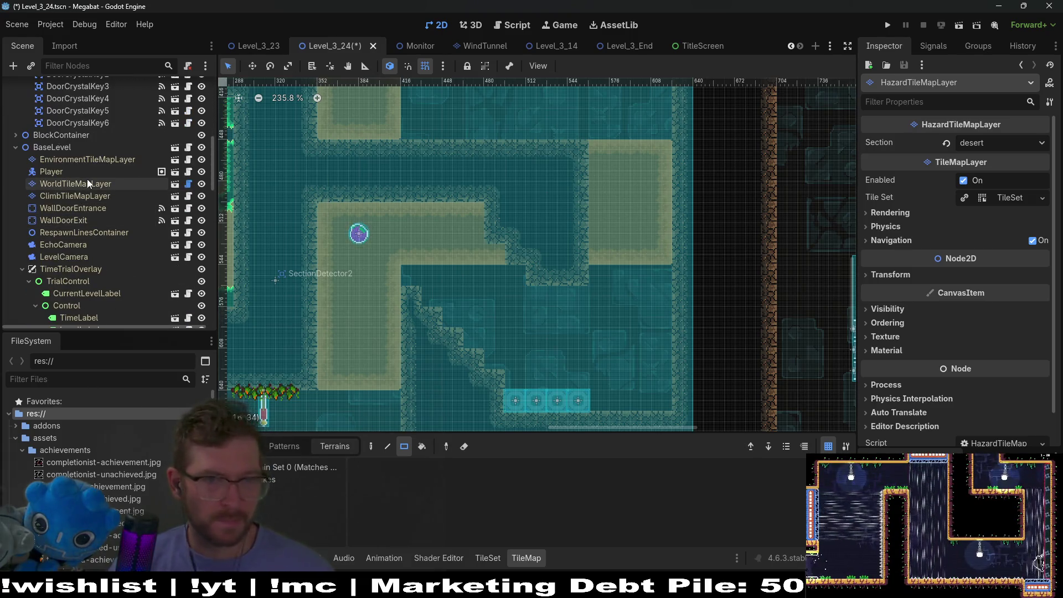
{"action": "scroll", "coordinate": [86, 183], "scroll_direction": "up", "scroll_amount": 5}
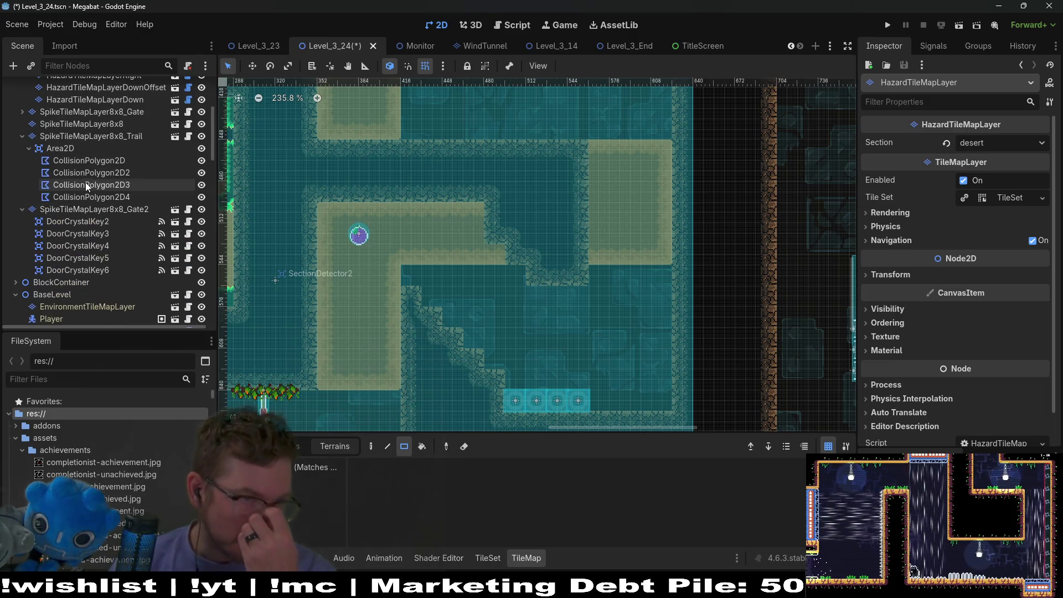
{"action": "scroll", "coordinate": [86, 186], "scroll_direction": "up", "scroll_amount": 3}
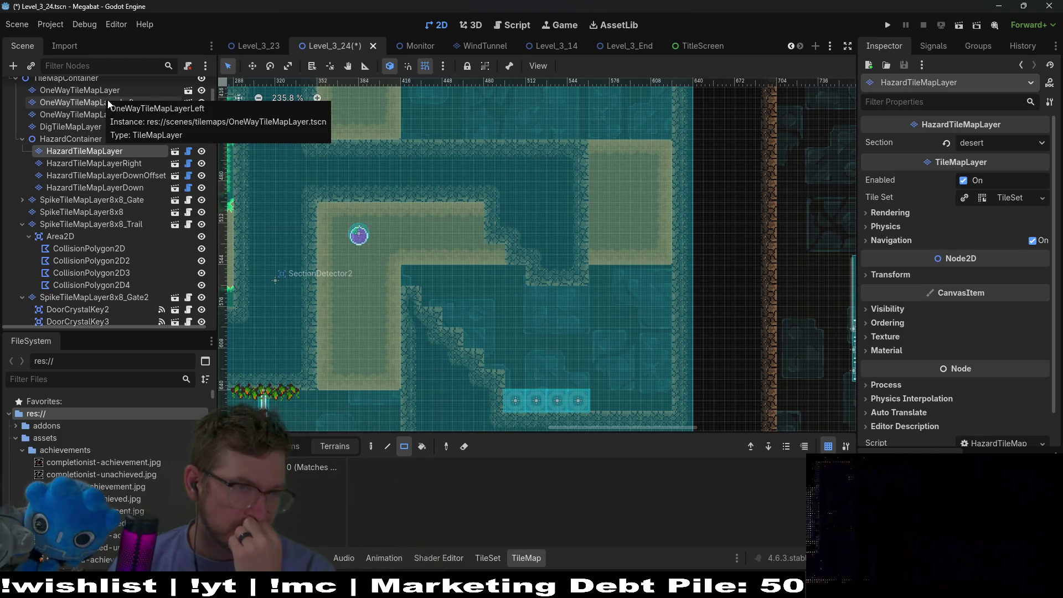
{"action": "scroll", "coordinate": [88, 205], "scroll_direction": "up", "scroll_amount": 3}
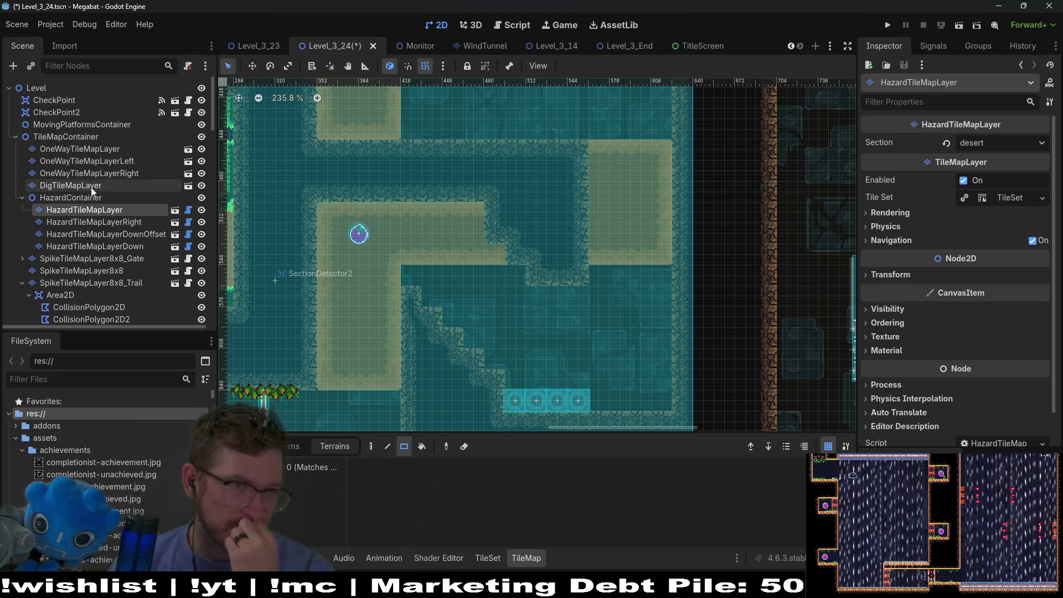
{"action": "left_click", "coordinate": [71, 185]}
- Paint Sand dig tiles over an upper block, a middle strip, a tall right-hand block and the bottom row
{"action": "left_click", "coordinate": [304, 479]}
{"action": "mouse_move", "coordinate": [493, 127]}
{"action": "left_mouse_down"}
{"action": "mouse_move", "coordinate": [565, 216]}
{"action": "mouse_move", "coordinate": [568, 265]}
{"action": "left_mouse_up"}
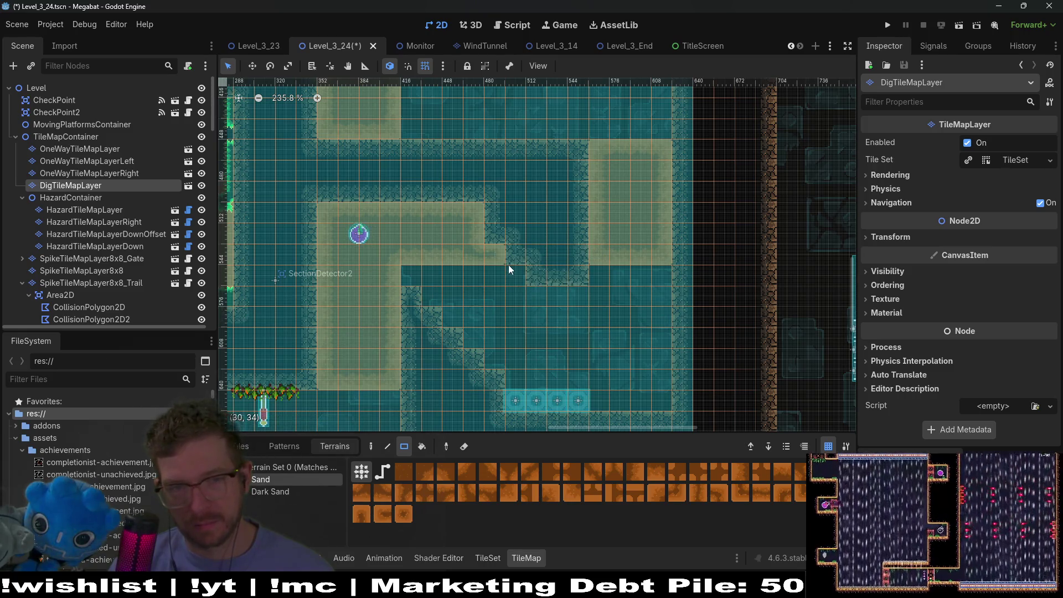
{"action": "left_click_drag", "start_coordinate": [400, 276], "coordinate": [517, 273]}
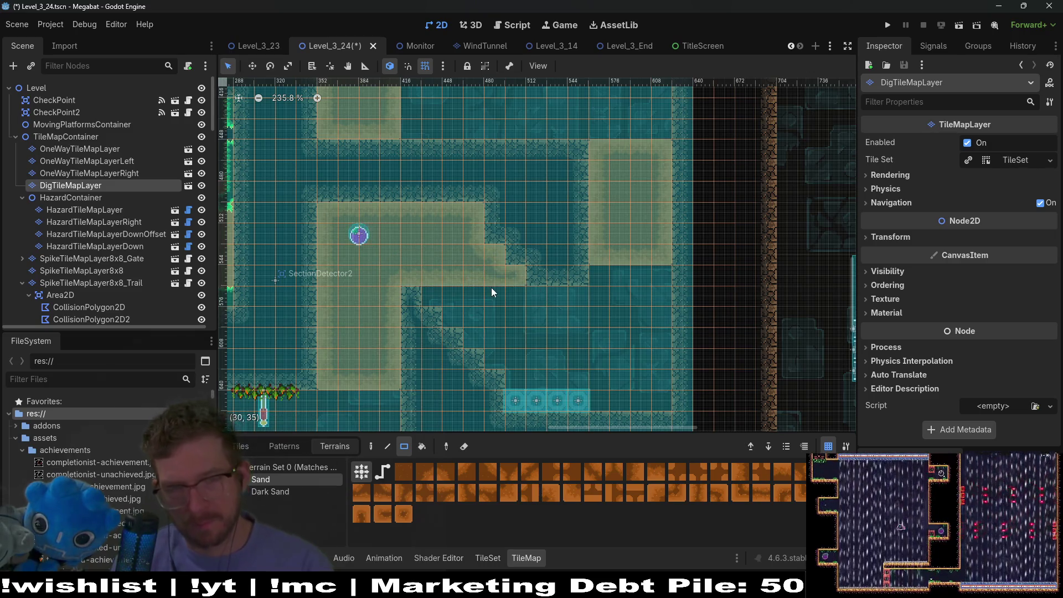
{"action": "mouse_move", "coordinate": [596, 284]}
{"action": "left_mouse_down"}
{"action": "mouse_move", "coordinate": [633, 375]}
{"action": "mouse_move", "coordinate": [657, 399]}
{"action": "left_mouse_up"}
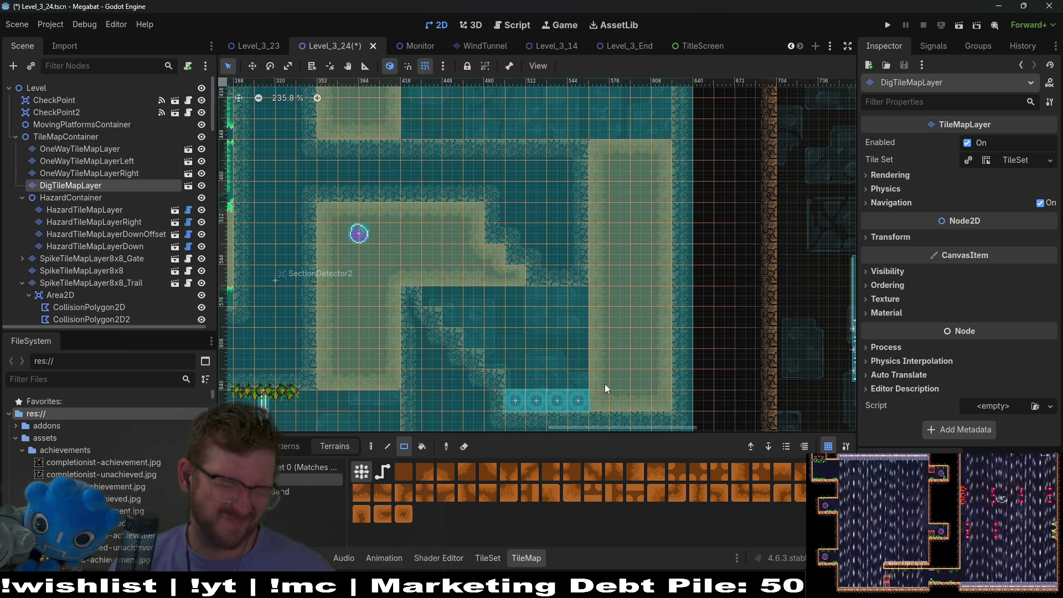
{"action": "left_click_drag", "start_coordinate": [597, 397], "coordinate": [667, 406]}
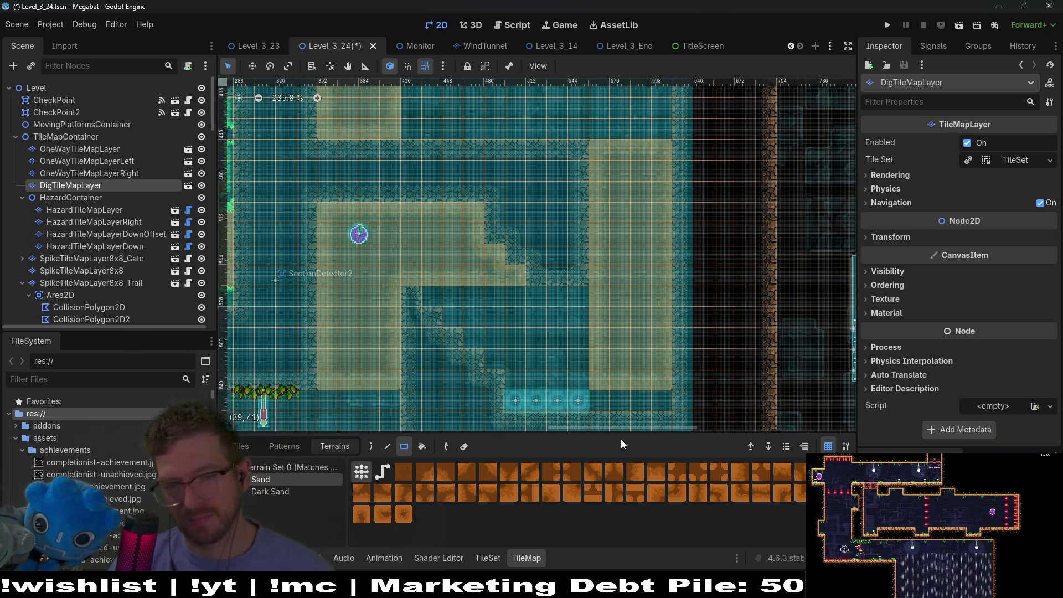
{"action": "scroll", "coordinate": [105, 238], "scroll_direction": "down", "scroll_amount": 7}
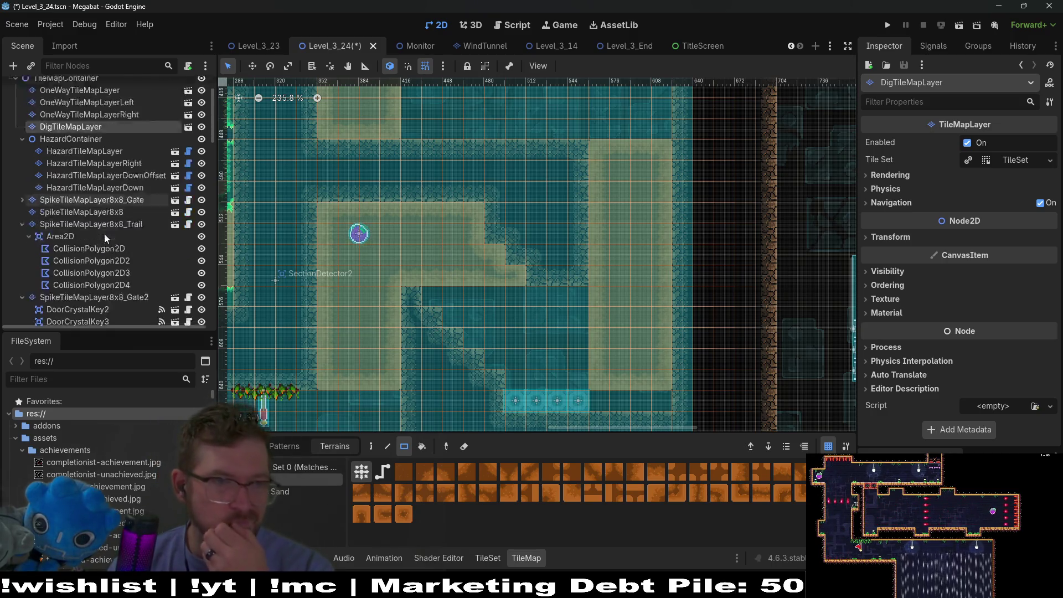
{"action": "left_click", "coordinate": [78, 272]}
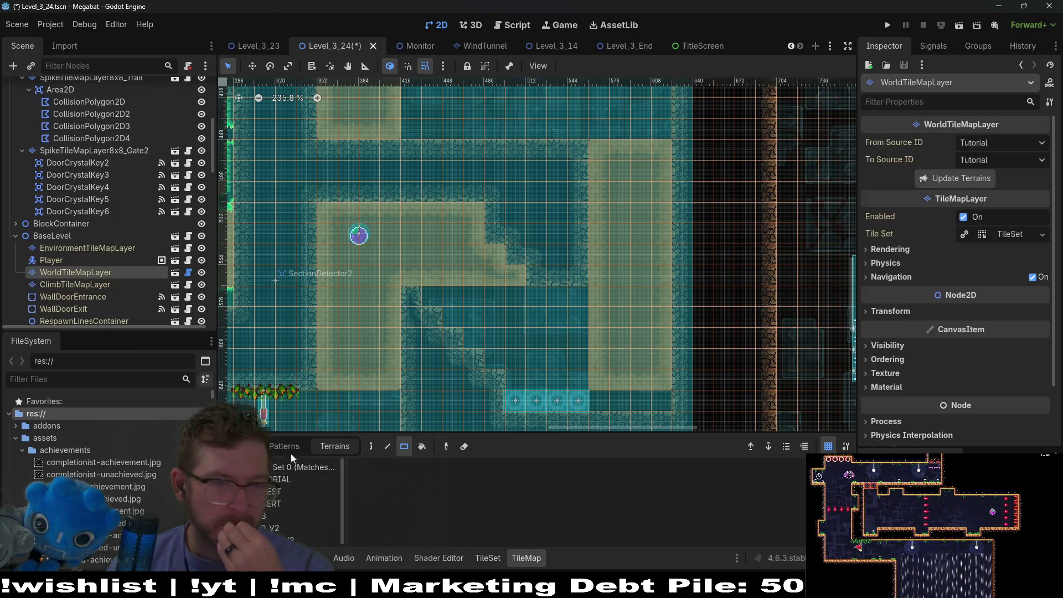
- Repaint DESERT borders beside the middle sand strip and bottom sand row, then save and run the level
{"action": "left_click", "coordinate": [277, 503]}
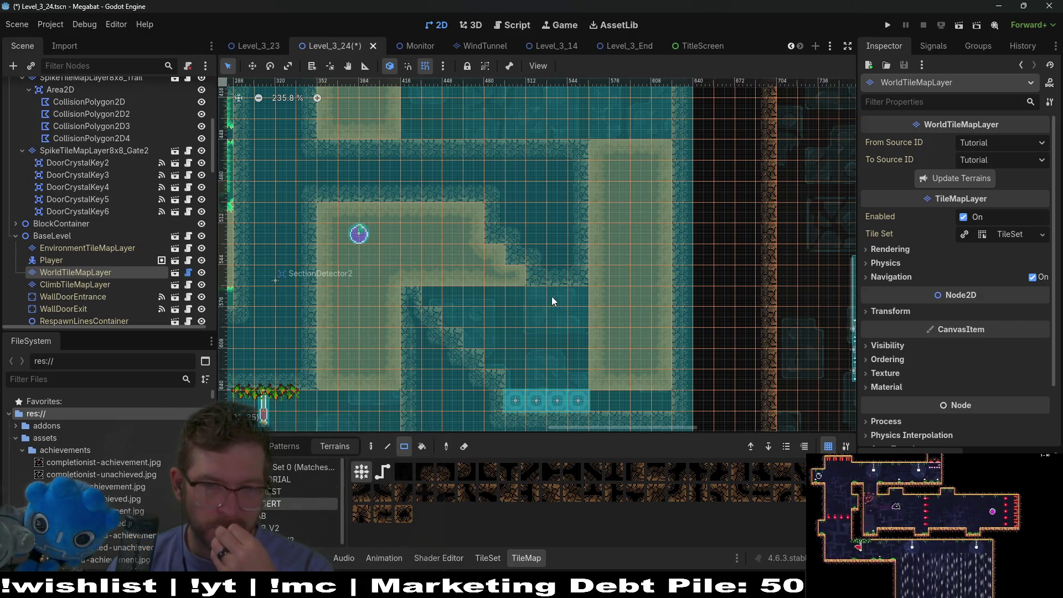
{"action": "left_click_drag", "start_coordinate": [542, 294], "coordinate": [582, 292]}
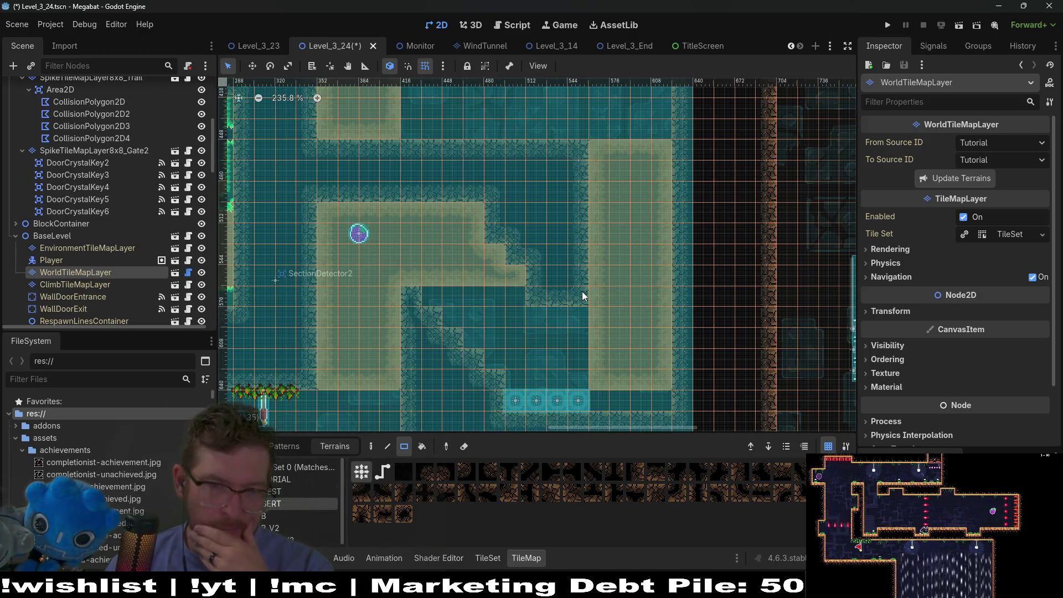
{"action": "left_click_drag", "start_coordinate": [606, 403], "coordinate": [669, 395]}
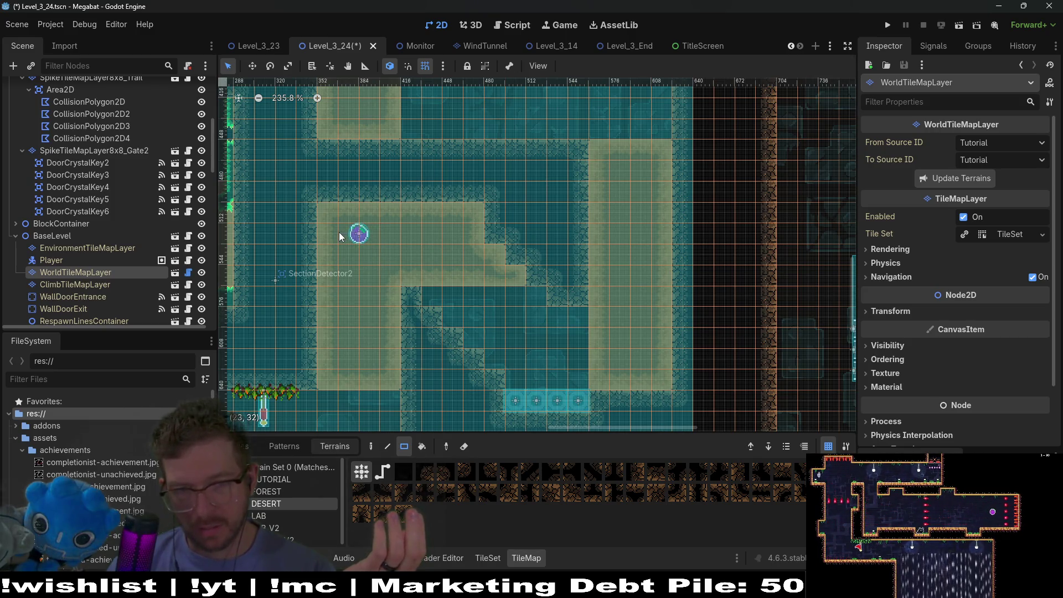
{"action": "left_click_drag", "start_coordinate": [631, 239], "coordinate": [626, 273]}
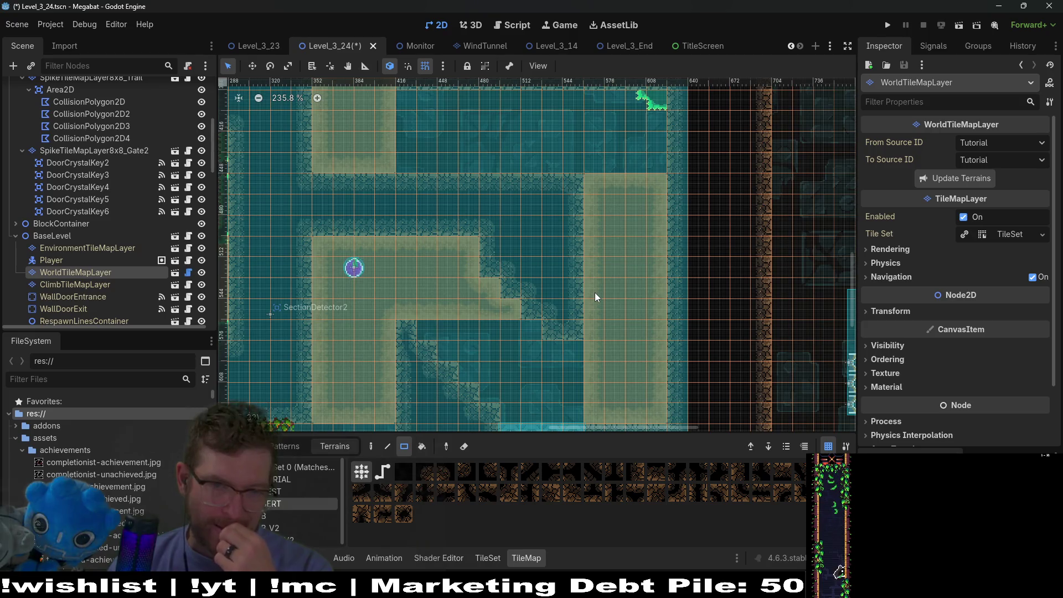
{"action": "left_click", "coordinate": [961, 27]}
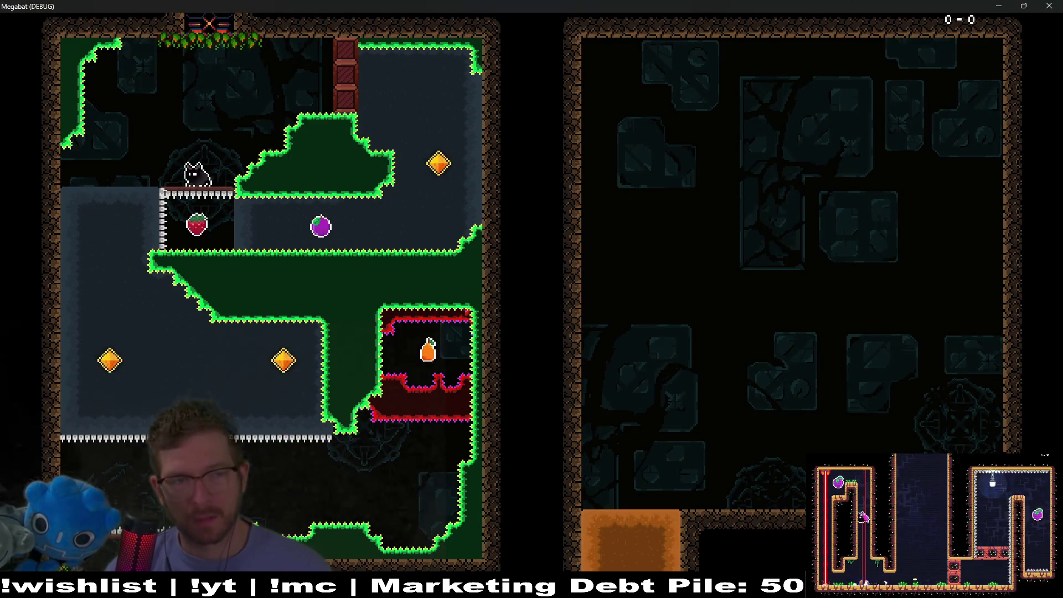
- Make the bat dash along the upper ledge in the Megabat playtest with the x key
{"action": "key", "text": "x"}
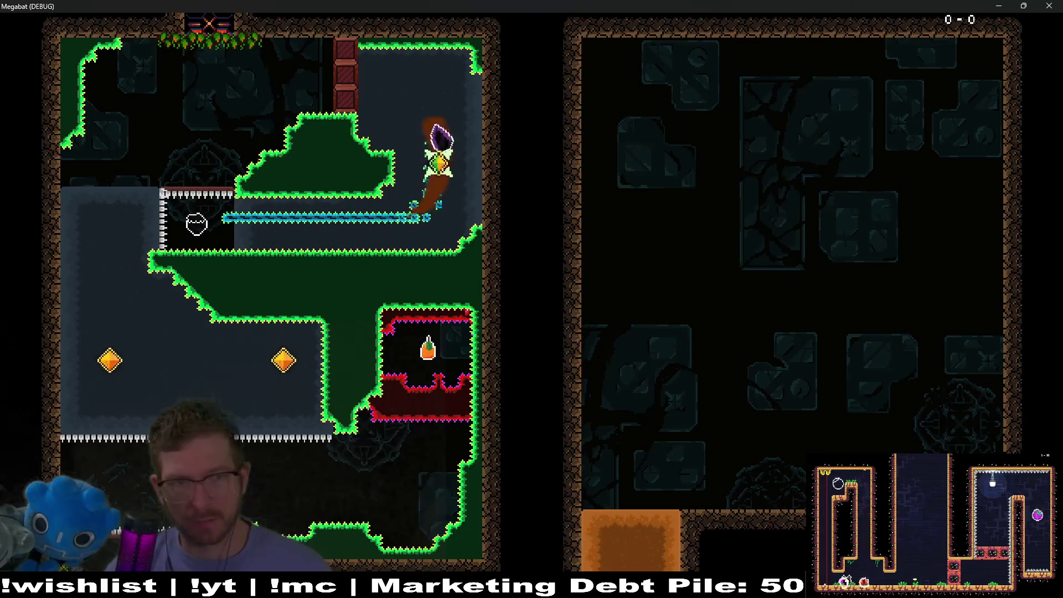
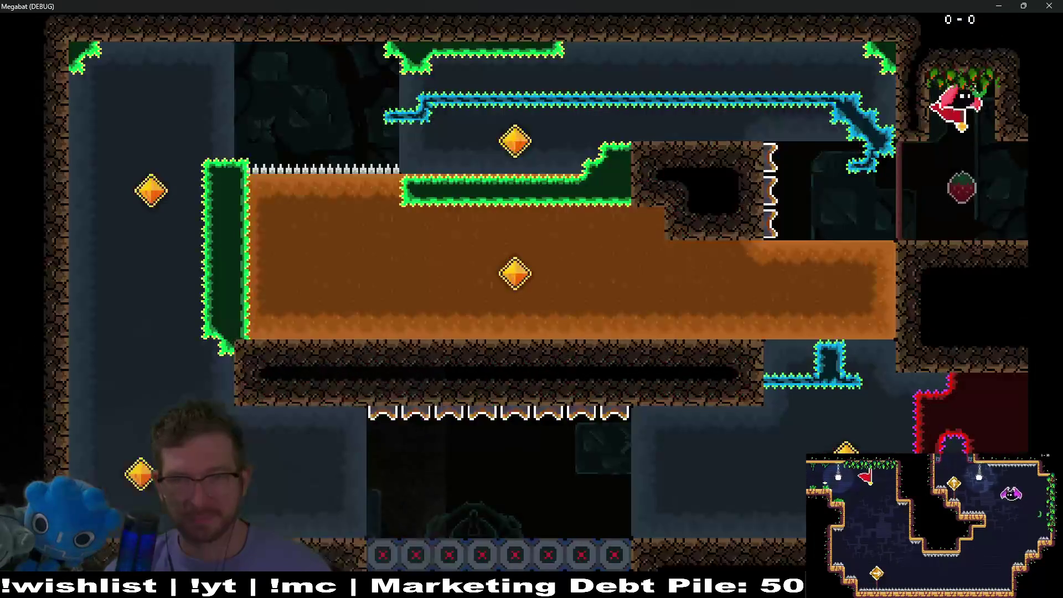
- Steer the bat from the spawn into the dirt and tunnel to the centre gem
{"action": "key", "text": "Left"}
{"action": "key", "text": "Up"}
{"action": "key", "text": "Right"}
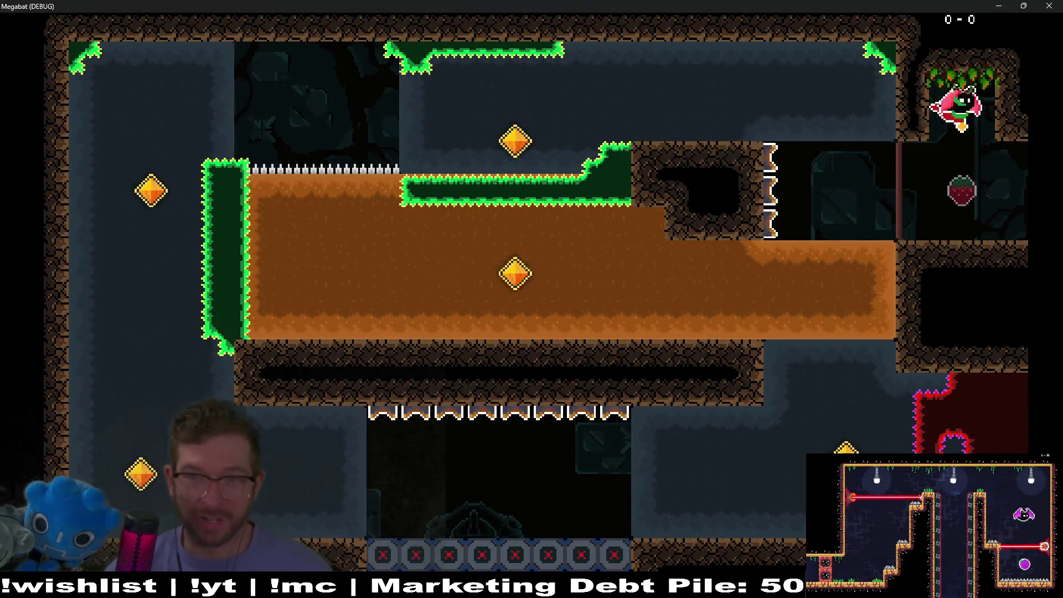
{"action": "key", "text": "Left"}
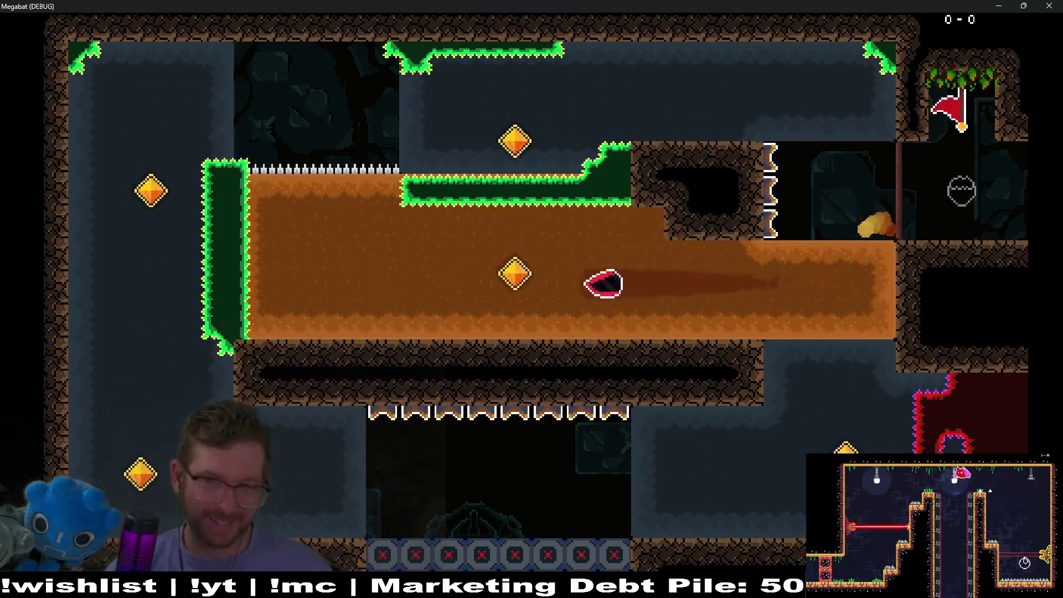
{"action": "key", "text": "Up"}
{"action": "key", "text": "Right"}
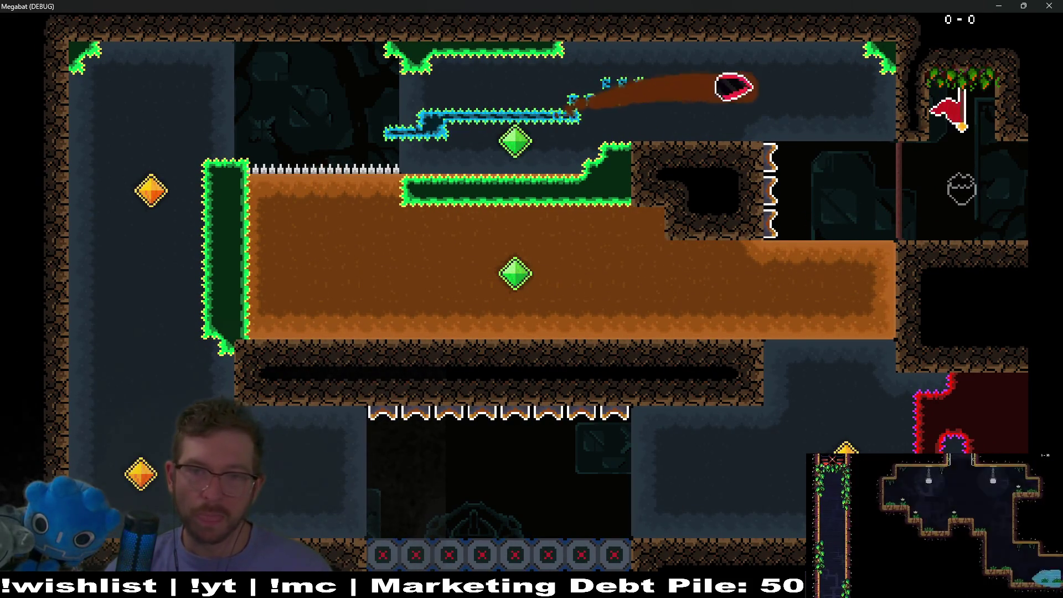
- Dive back into the dirt and surface up-left to collect the left gem
{"action": "key", "text": "Down"}
{"action": "key", "text": "Left"}
{"action": "key", "text": "Up"}
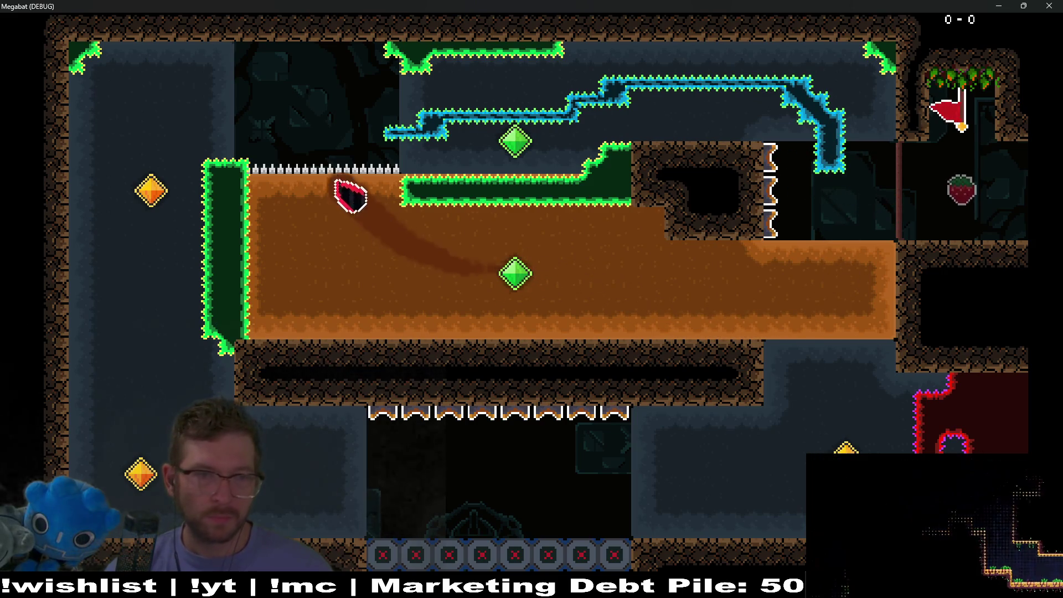
{"action": "key", "text": "Down"}
{"action": "key", "text": "Right"}
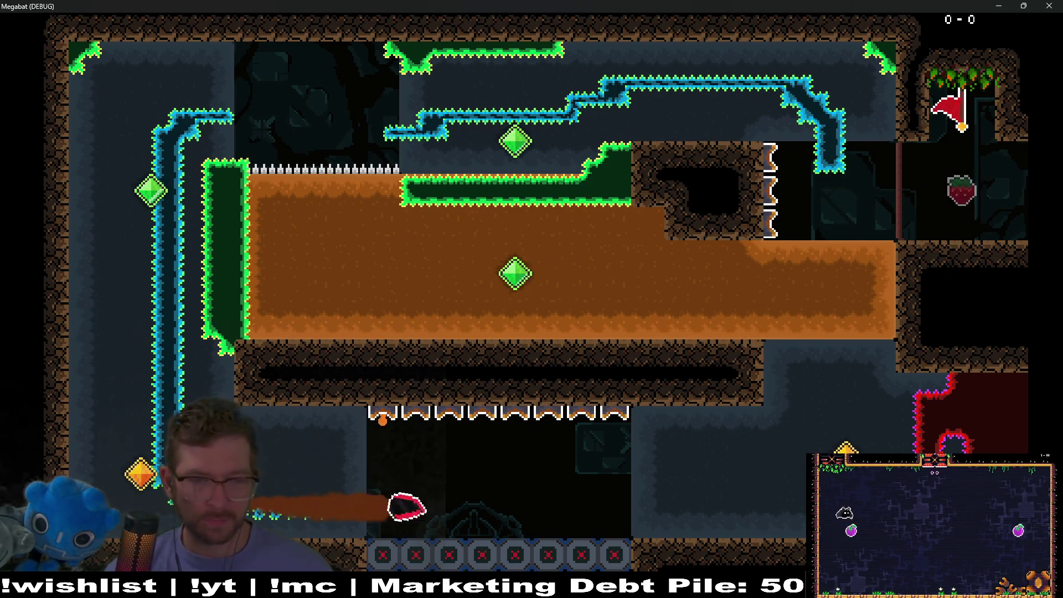
{"action": "key", "text": "Up"}
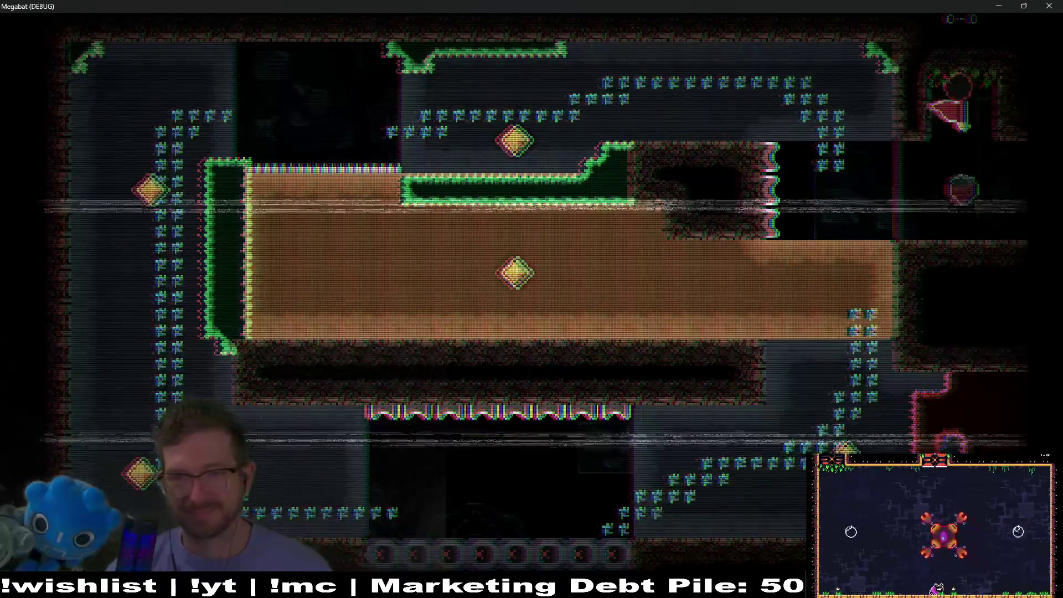
- Tunnel left for the middle gem, then dive down the left wall for the orange gem
{"action": "key", "text": "Left"}
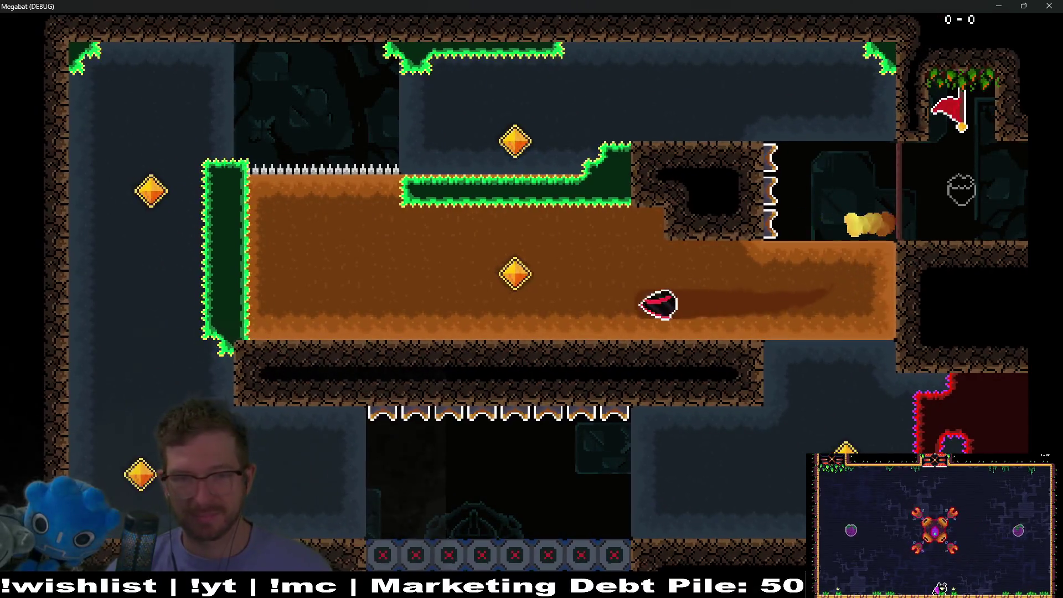
{"action": "key", "text": "Up"}
{"action": "key", "text": "Right"}
{"action": "key", "text": "Down"}
{"action": "key", "text": "Left"}
{"action": "key", "text": "Up"}
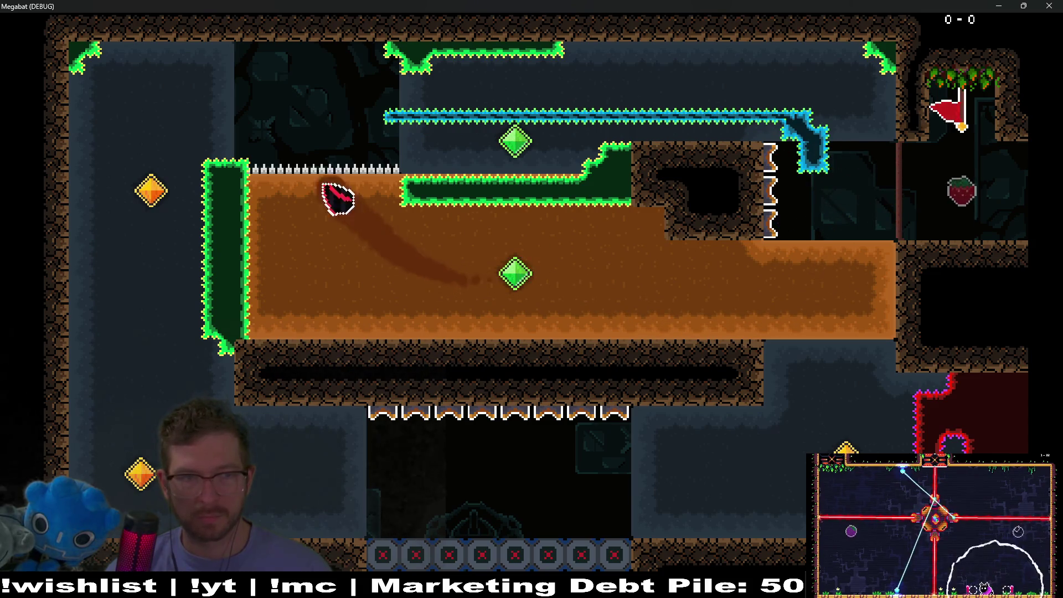
{"action": "key", "text": "Down"}
{"action": "key", "text": "Right"}
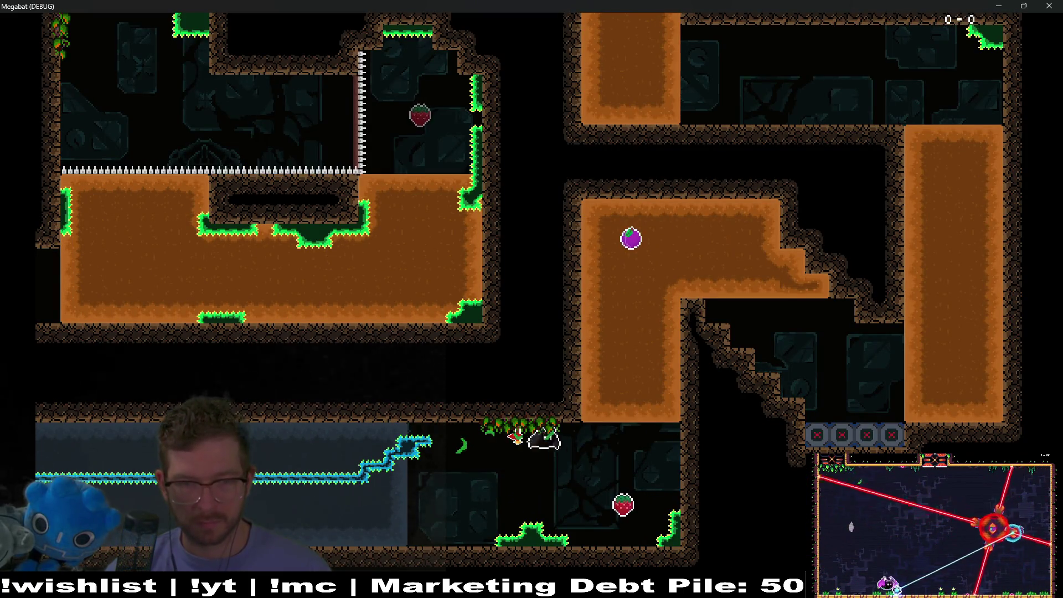
- Collect the purple gem and bounce up the right pillar into the top-right corner
{"action": "key", "text": "Up"}
{"action": "key", "text": "Right"}
{"action": "key", "text": "Up"}
{"action": "key", "text": "Left"}
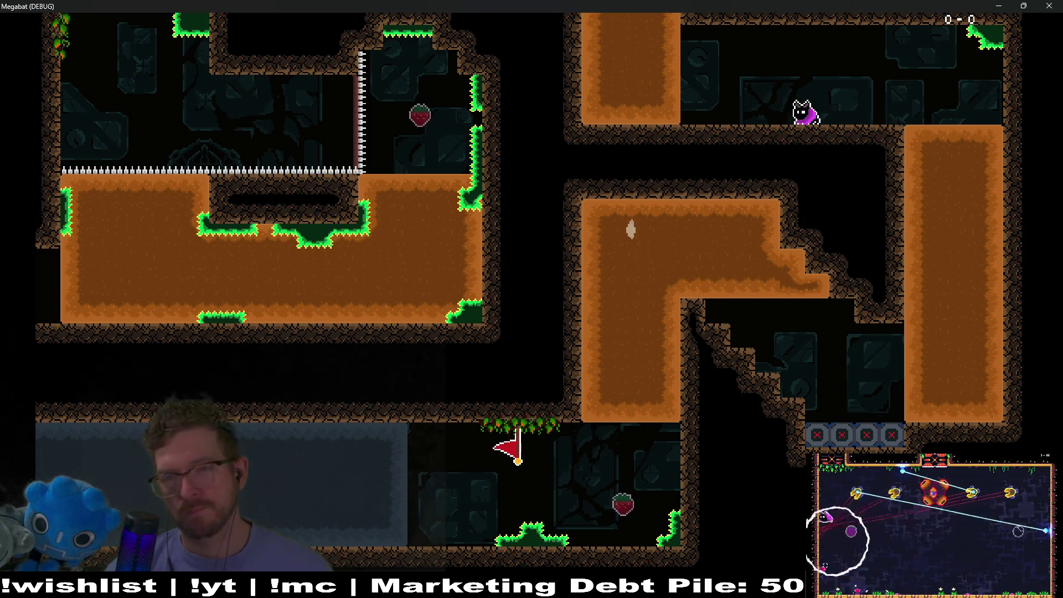
{"action": "key", "text": "Up"}
{"action": "key", "text": "Right"}
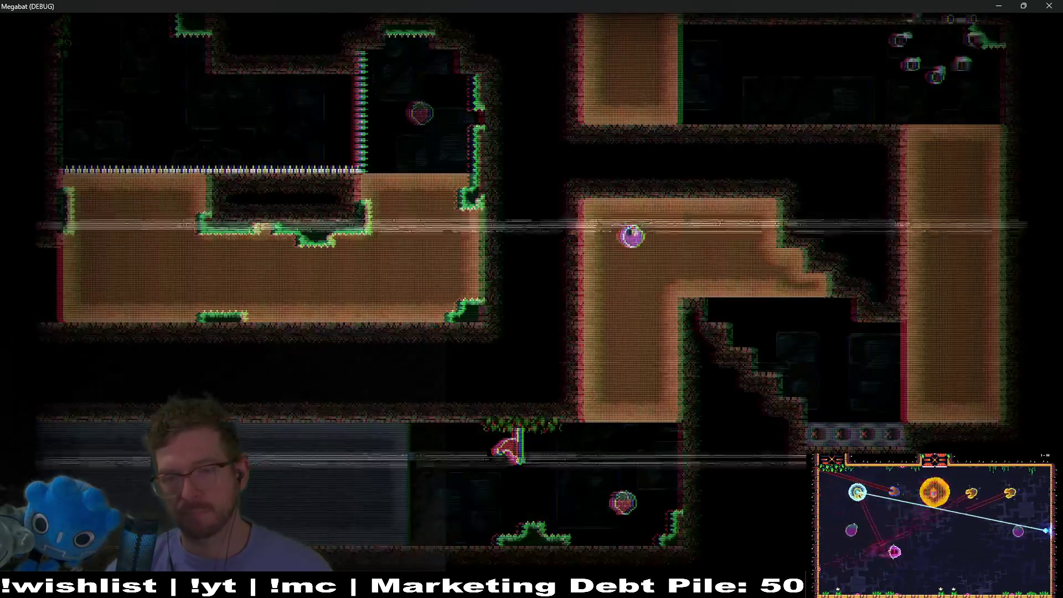
- Launch through the purple orb, land on the X-blocks, and close the game
{"action": "key", "text": "Right"}
{"action": "key", "text": "Up"}
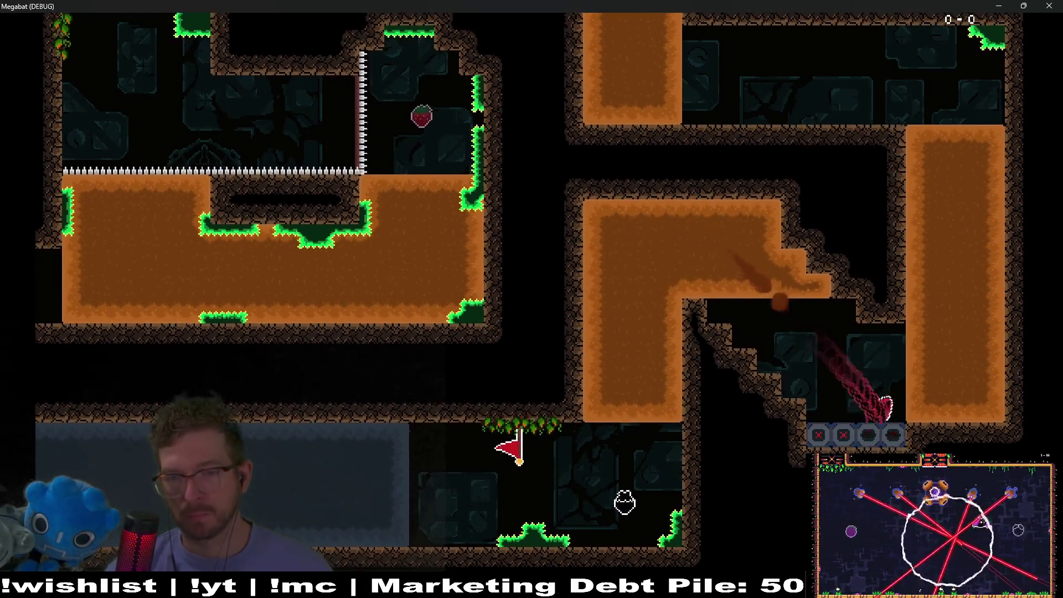
{"action": "key", "text": "Left"}
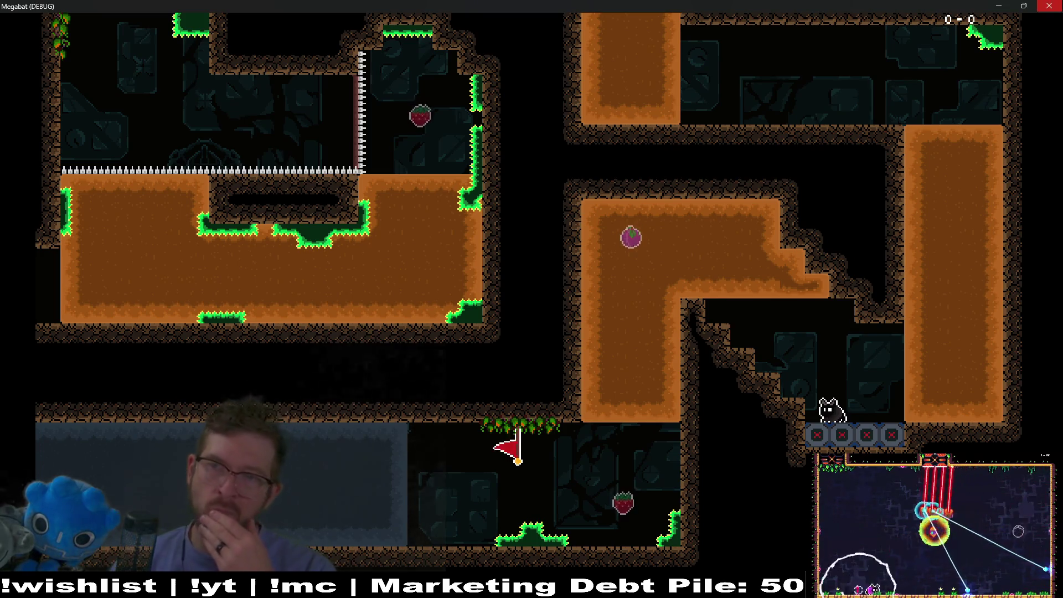
{"action": "left_click", "coordinate": [1050, 6]}
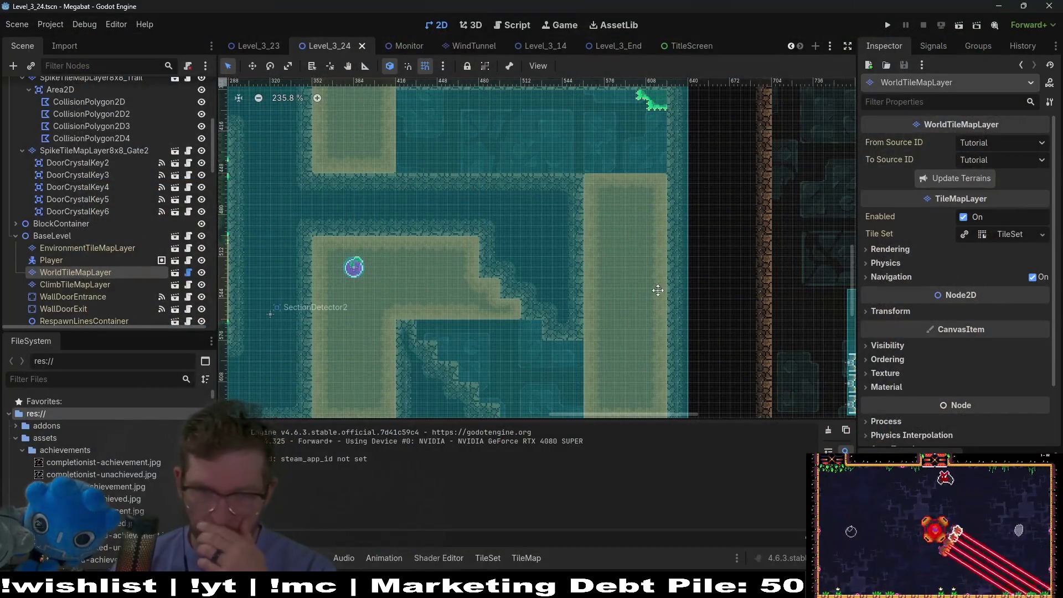
- Recentre on the L-shaped dirt room, select WorldTileMapLayer and show the FOREST terrain tiles
{"action": "left_click_drag", "start_coordinate": [652, 303], "coordinate": [706, 183]}
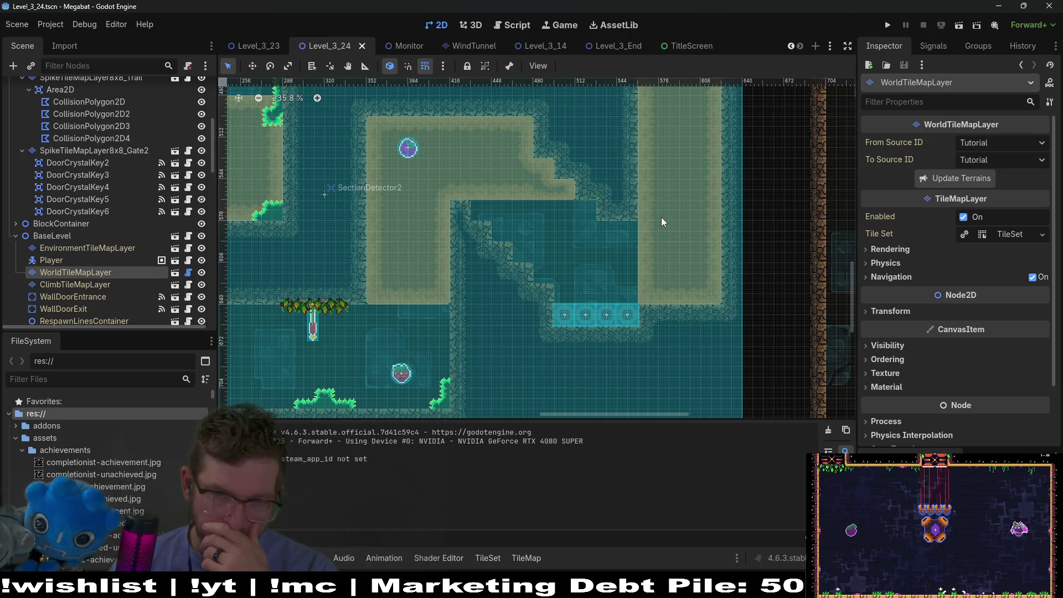
{"action": "left_click_drag", "start_coordinate": [660, 217], "coordinate": [623, 258]}
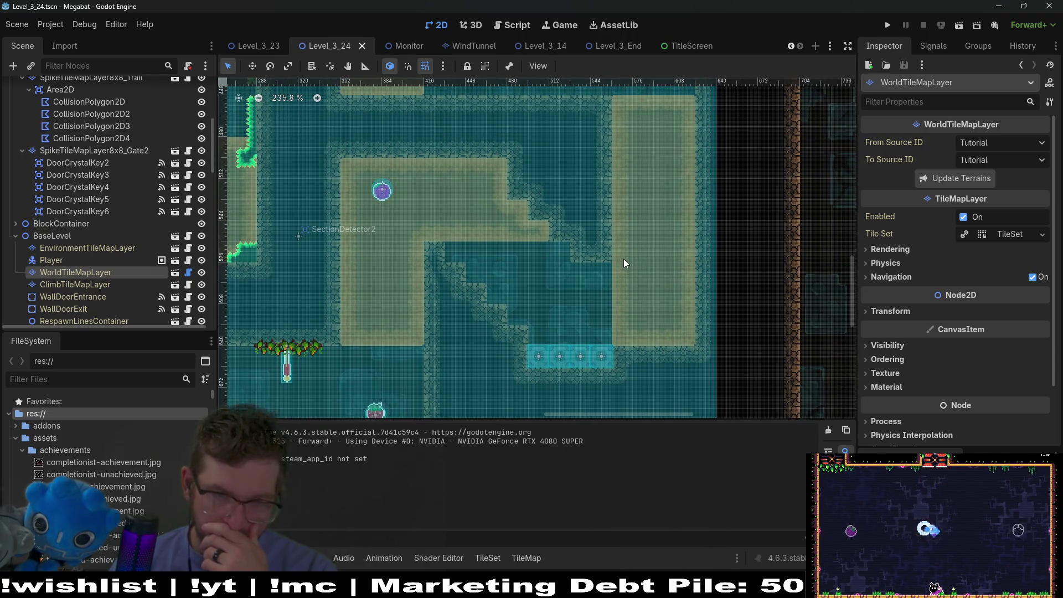
{"action": "scroll", "coordinate": [118, 230], "scroll_direction": "down", "scroll_amount": 10}
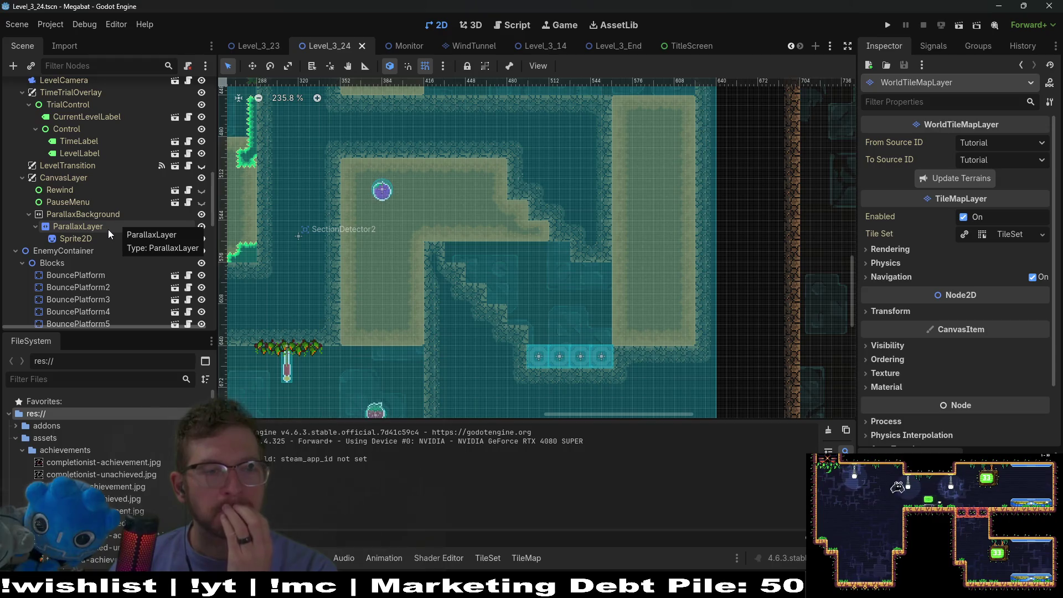
{"action": "scroll", "coordinate": [92, 248], "scroll_direction": "down", "scroll_amount": 10}
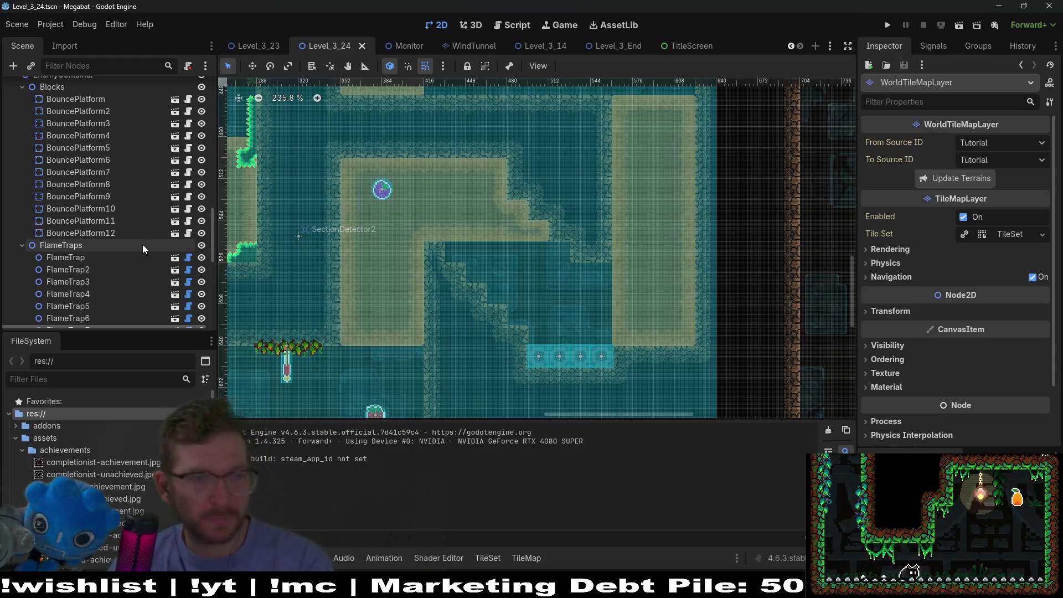
{"action": "scroll", "coordinate": [141, 244], "scroll_direction": "down", "scroll_amount": 10}
{"action": "scroll", "coordinate": [131, 234], "scroll_direction": "up", "scroll_amount": 3}
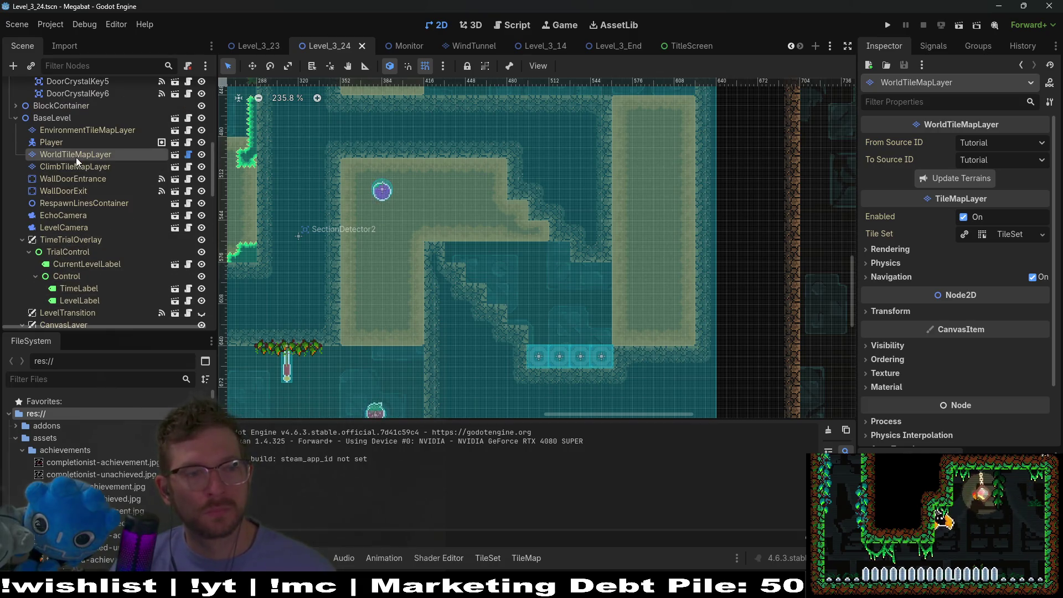
{"action": "left_click", "coordinate": [75, 167]}
{"action": "left_click", "coordinate": [74, 155]}
{"action": "left_click", "coordinate": [279, 492]}
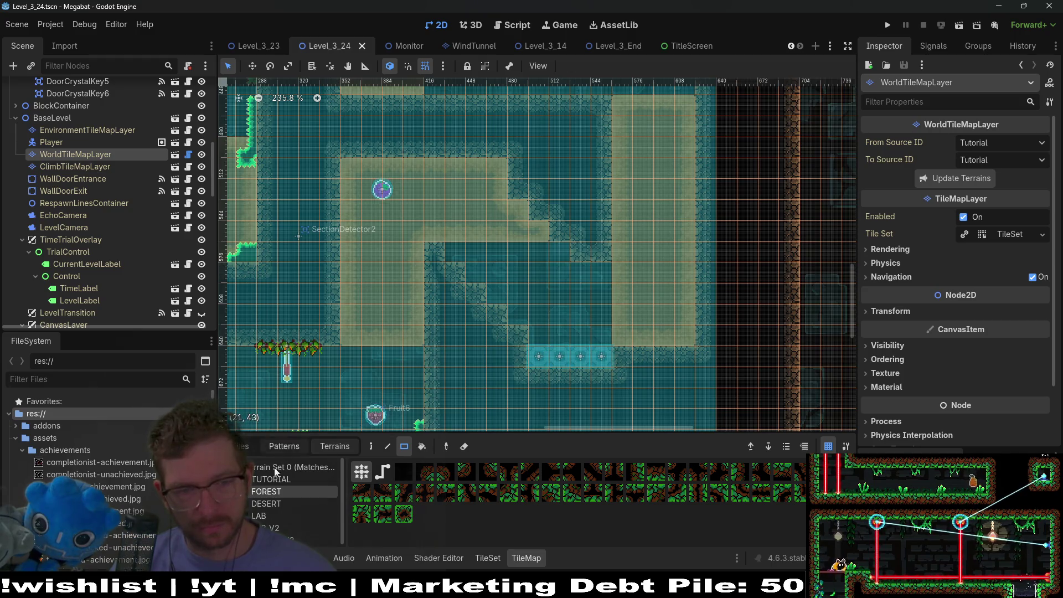
- Paint a DESERT terrain rectangle into the stepped wall and save the scene
{"action": "left_click", "coordinate": [264, 503]}
{"action": "left_click_drag", "start_coordinate": [530, 346], "coordinate": [505, 320]}
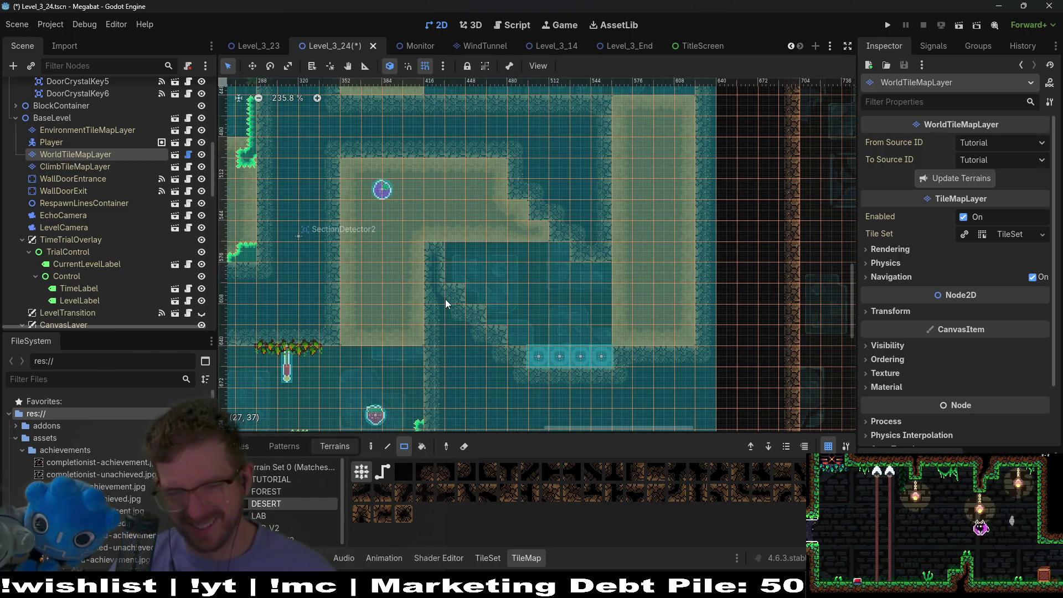
{"action": "key", "text": "ctrl+s"}
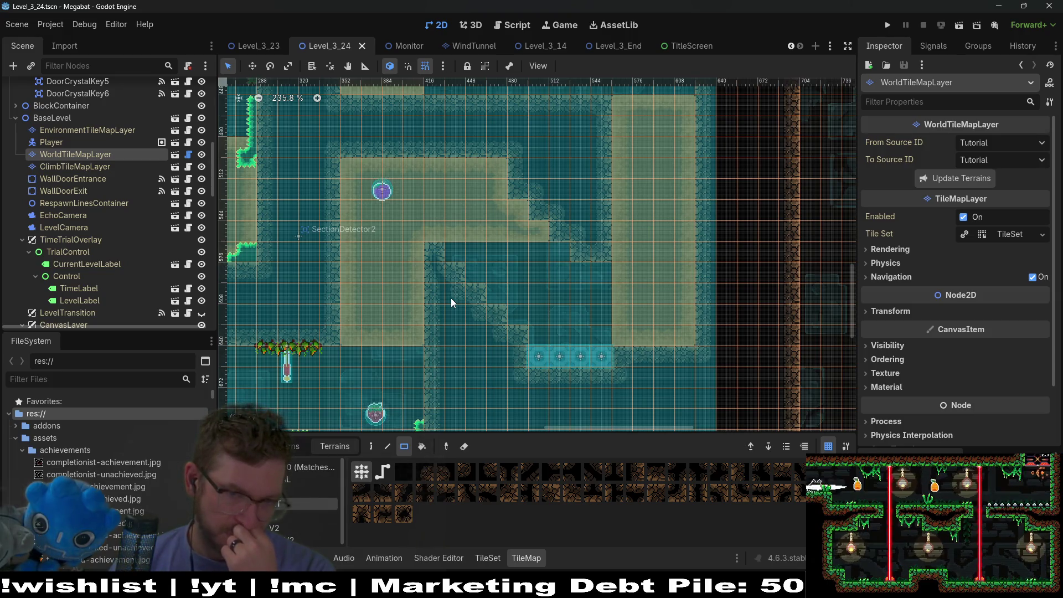
- Paint one more desert tile on the world tile layer
{"action": "left_click_drag", "start_coordinate": [542, 230], "coordinate": [554, 249]}
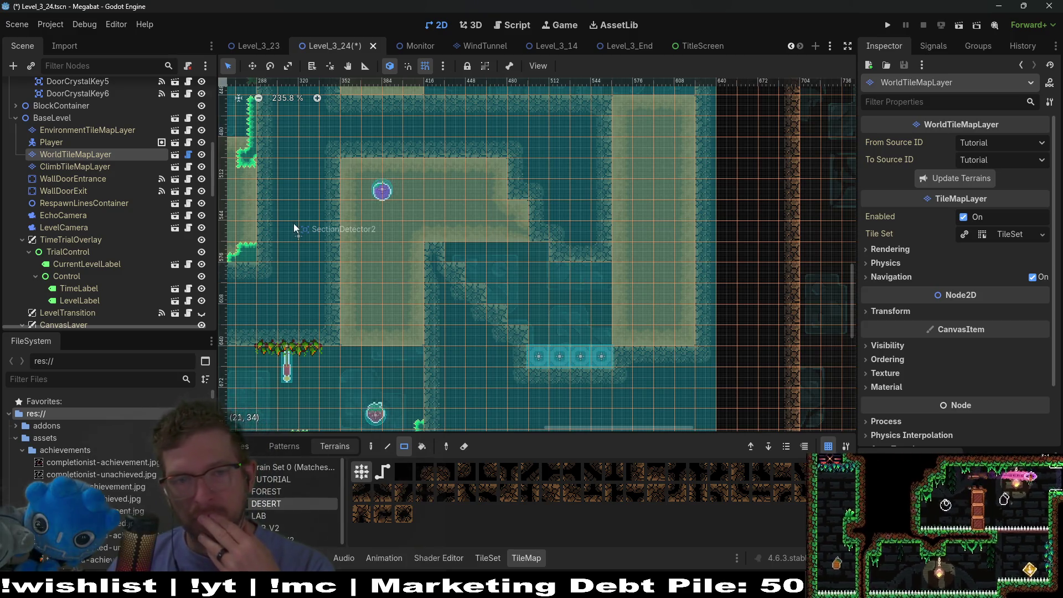
{"action": "scroll", "coordinate": [82, 222], "scroll_direction": "up", "scroll_amount": 8}
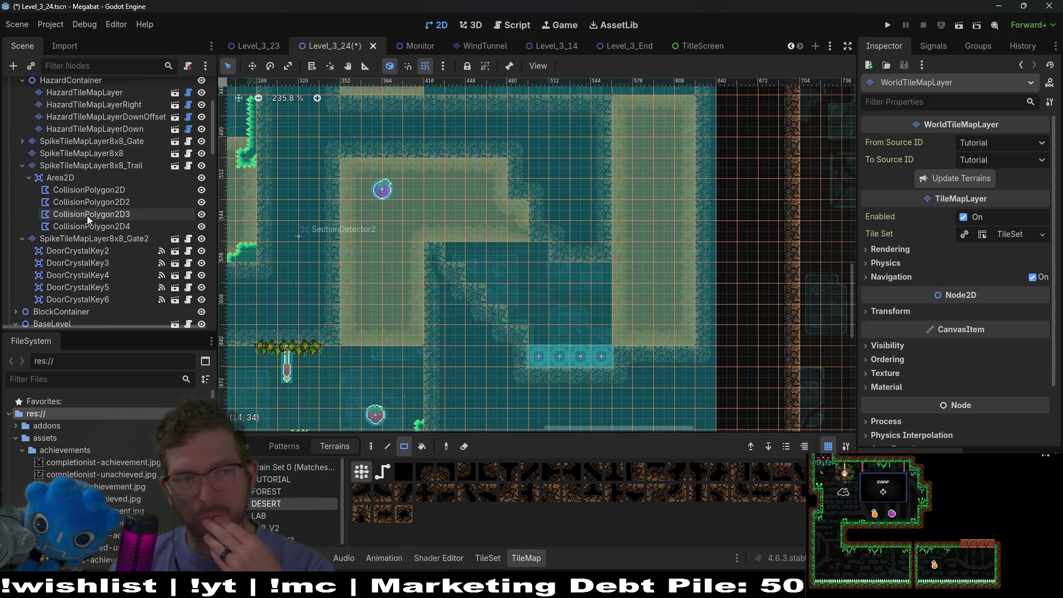
{"action": "scroll", "coordinate": [77, 152], "scroll_direction": "up", "scroll_amount": 5}
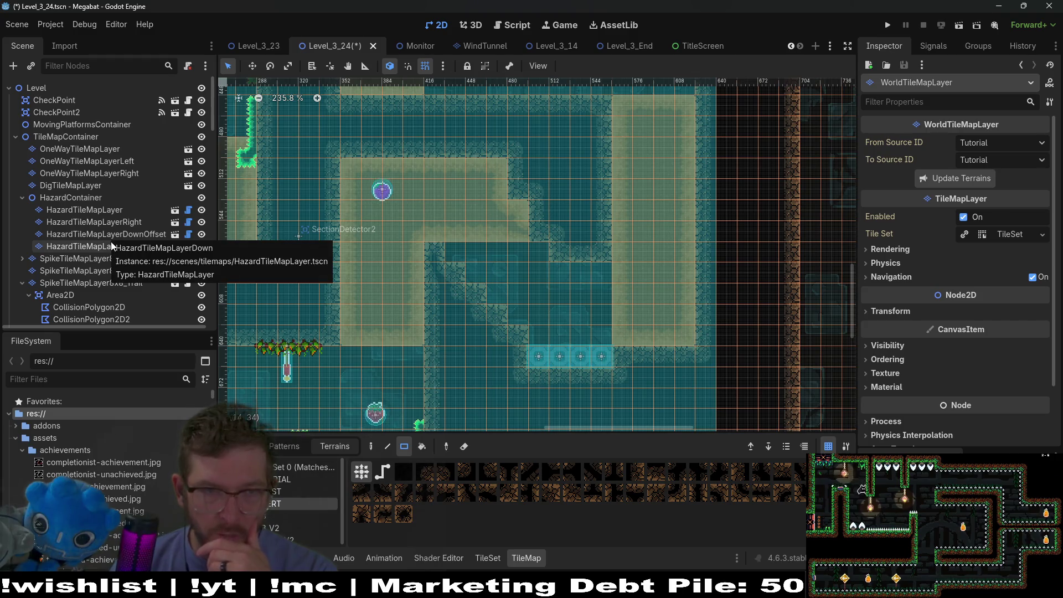
- Switch to the dig tile layer and choose its Sand terrain
{"action": "left_click", "coordinate": [72, 186]}
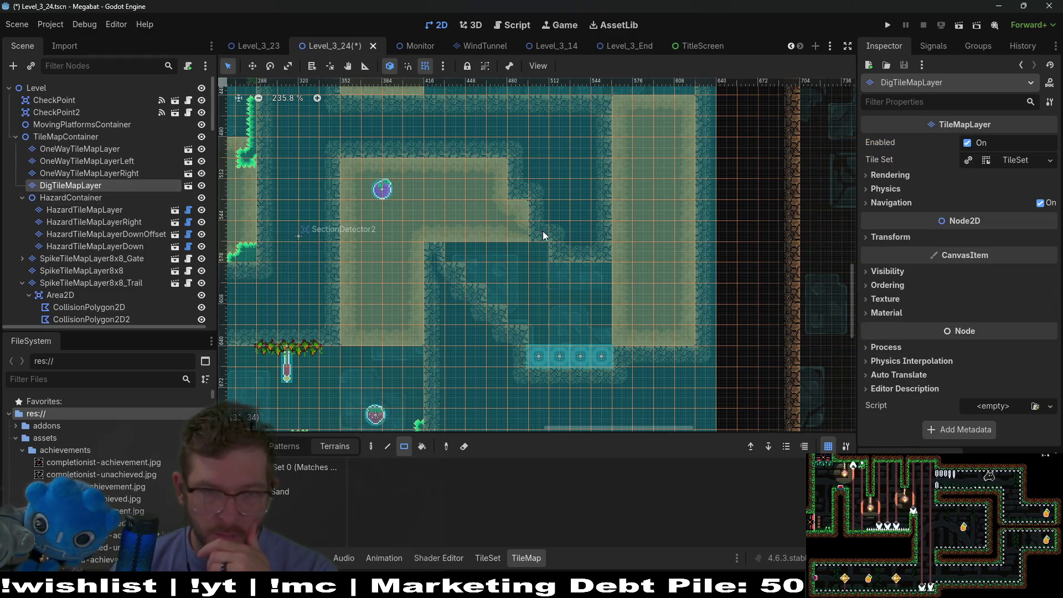
{"action": "left_click", "coordinate": [280, 478]}
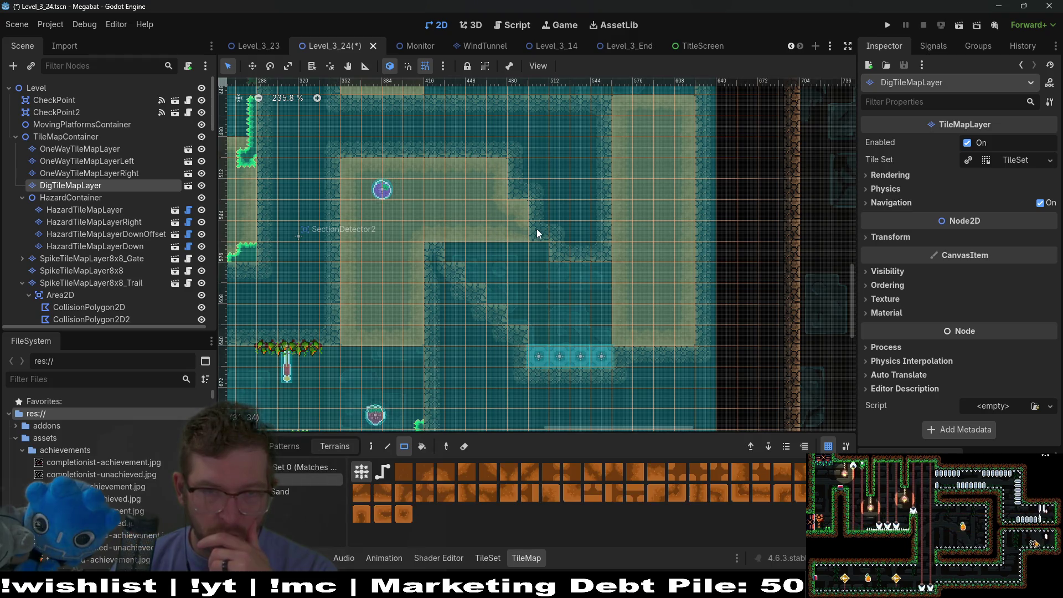
{"action": "left_click_drag", "start_coordinate": [453, 278], "coordinate": [473, 266]}
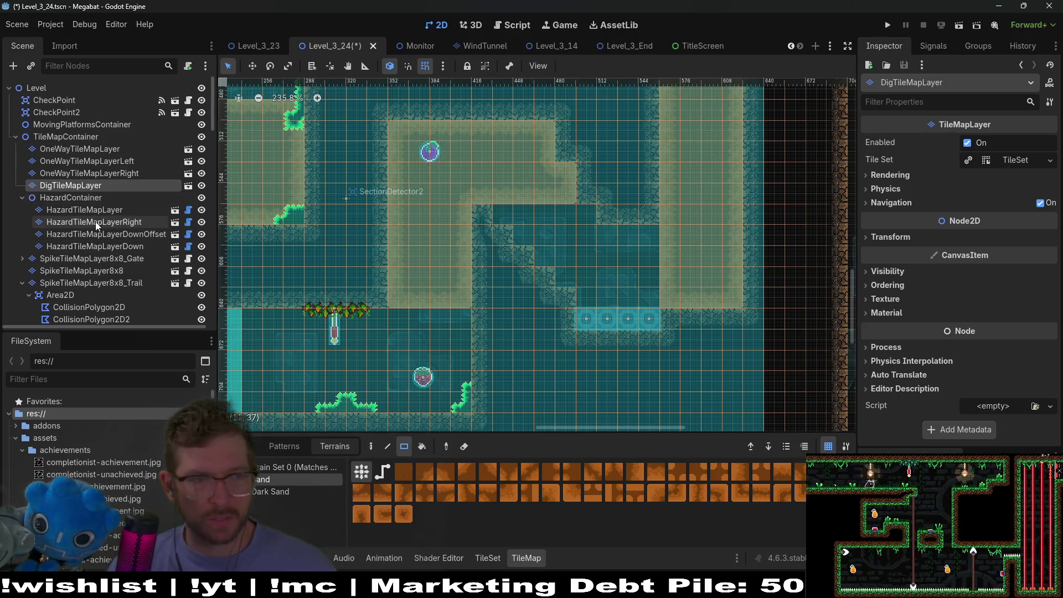
{"action": "scroll", "coordinate": [118, 195], "scroll_direction": "down", "scroll_amount": 2}
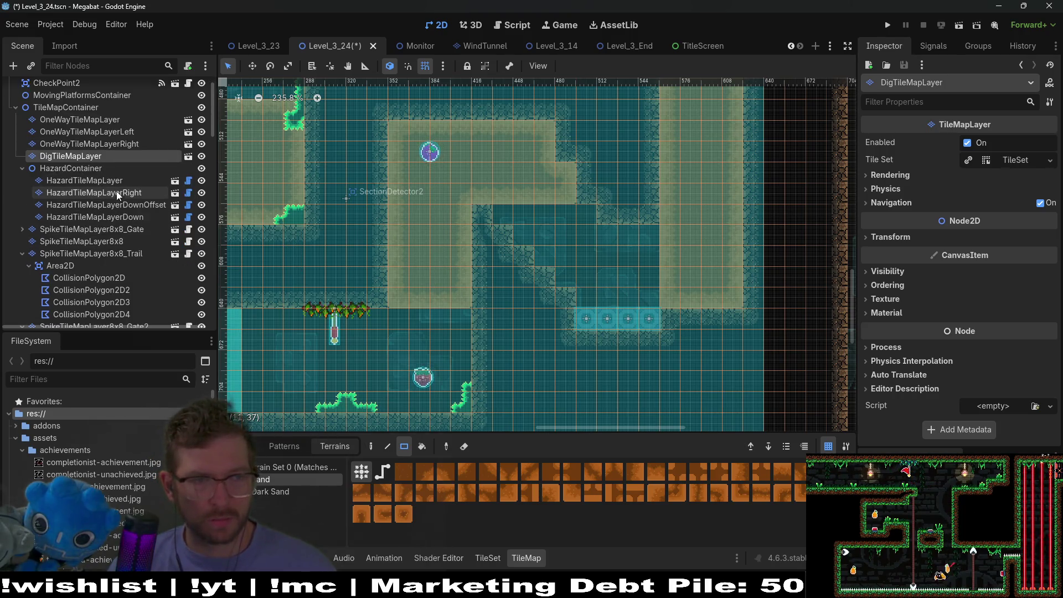
- On the hazard tile layer, add a fourth spike row to the staircase
{"action": "left_click", "coordinate": [113, 183]}
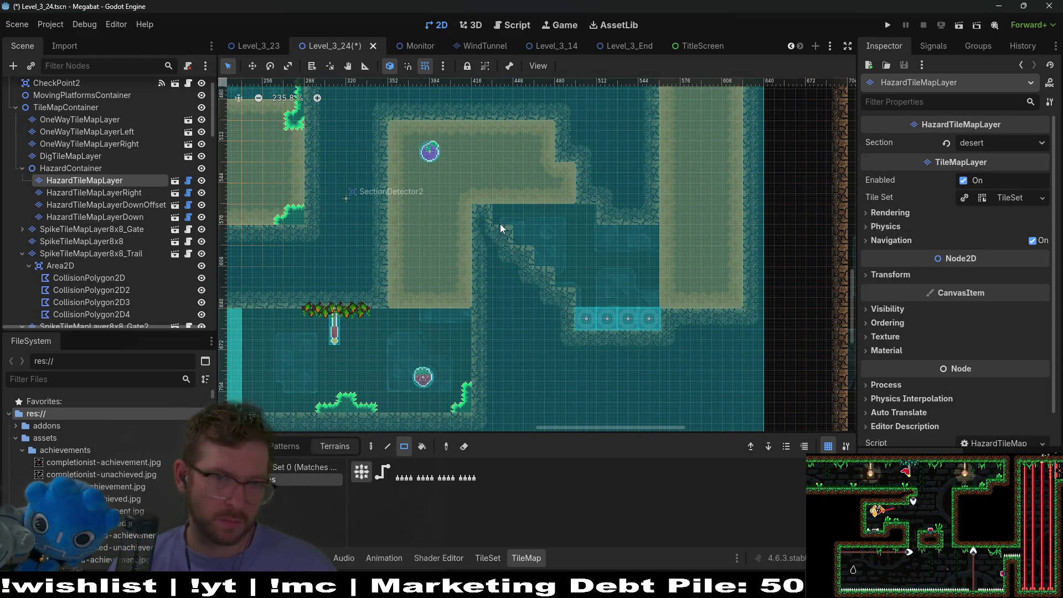
{"action": "left_click", "coordinate": [567, 282]}
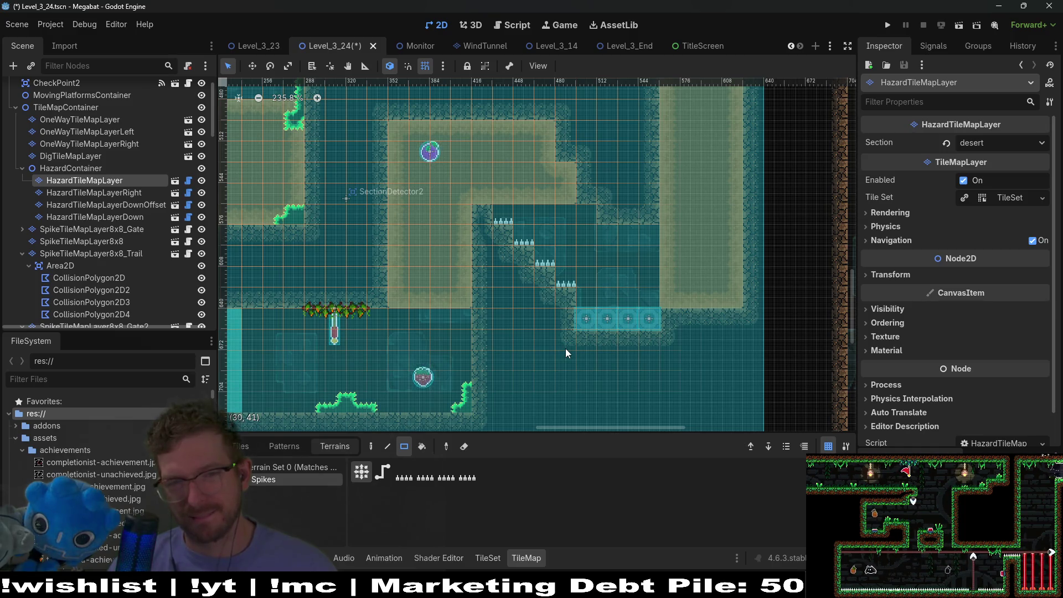
{"action": "scroll", "coordinate": [136, 231], "scroll_direction": "up", "scroll_amount": 5}
{"action": "scroll", "coordinate": [135, 232], "scroll_direction": "down", "scroll_amount": 8}
{"action": "scroll", "coordinate": [444, 261], "scroll_direction": "right", "scroll_amount": 5}
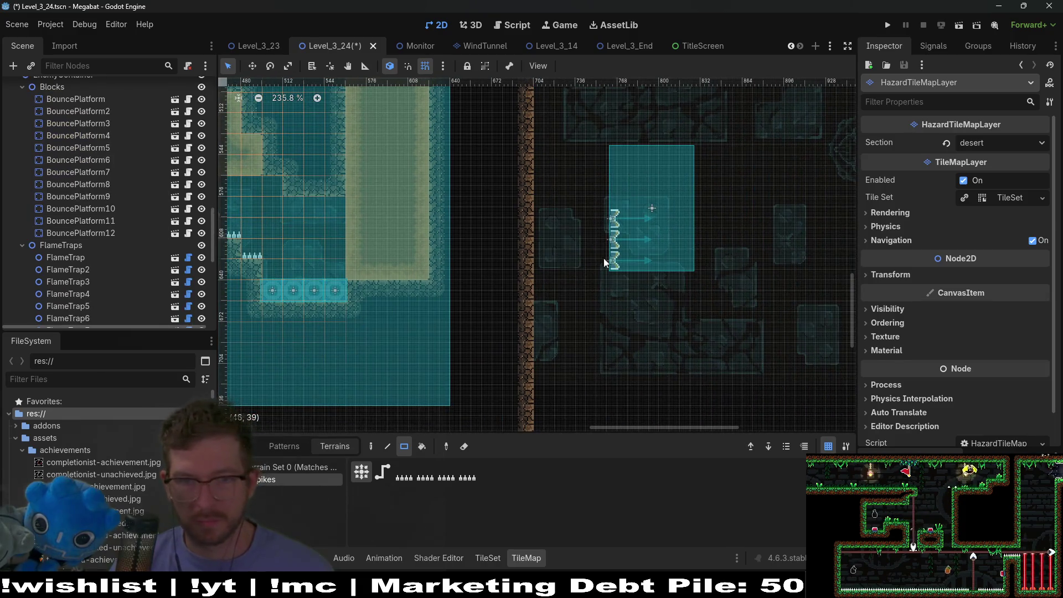
{"action": "scroll", "coordinate": [110, 255], "scroll_direction": "down", "scroll_amount": 8}
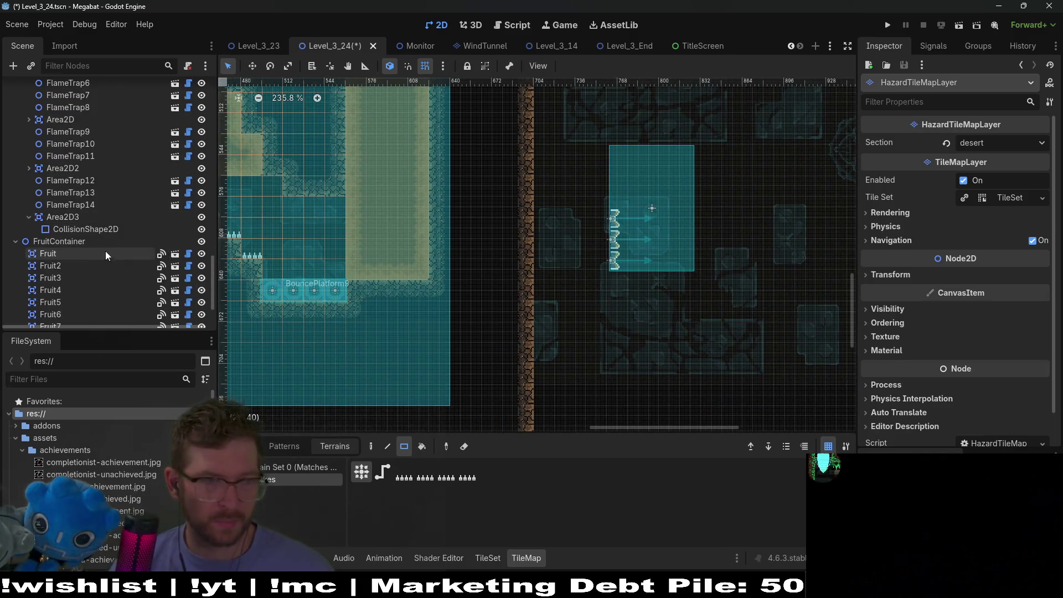
- Rotate FlameTrap12 to 180° and move it onto the ceiling above the spikes
{"action": "left_click", "coordinate": [142, 181]}
{"action": "key", "text": "f"}
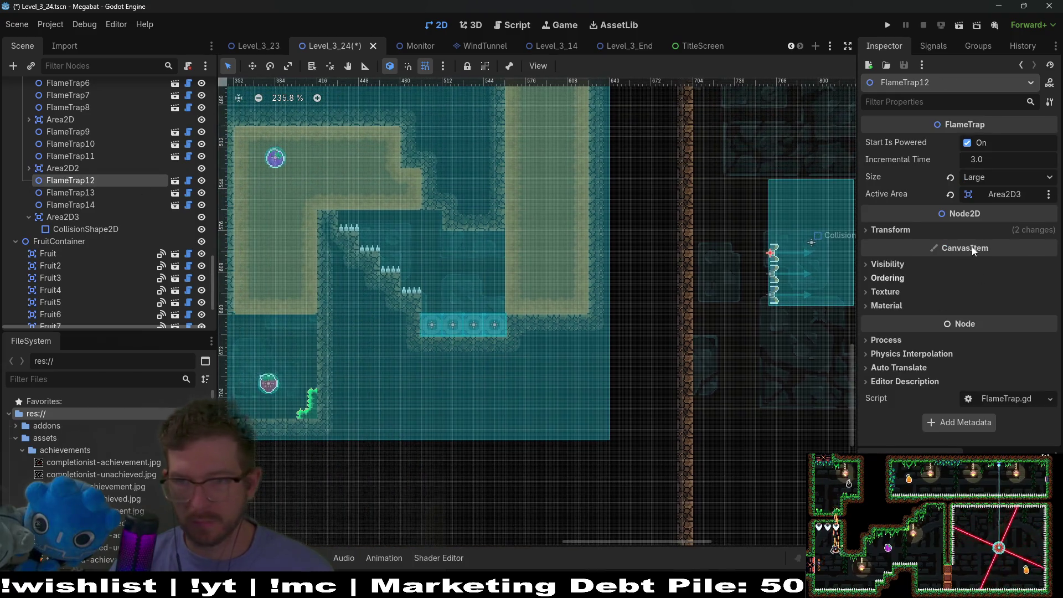
{"action": "left_click", "coordinate": [897, 229]}
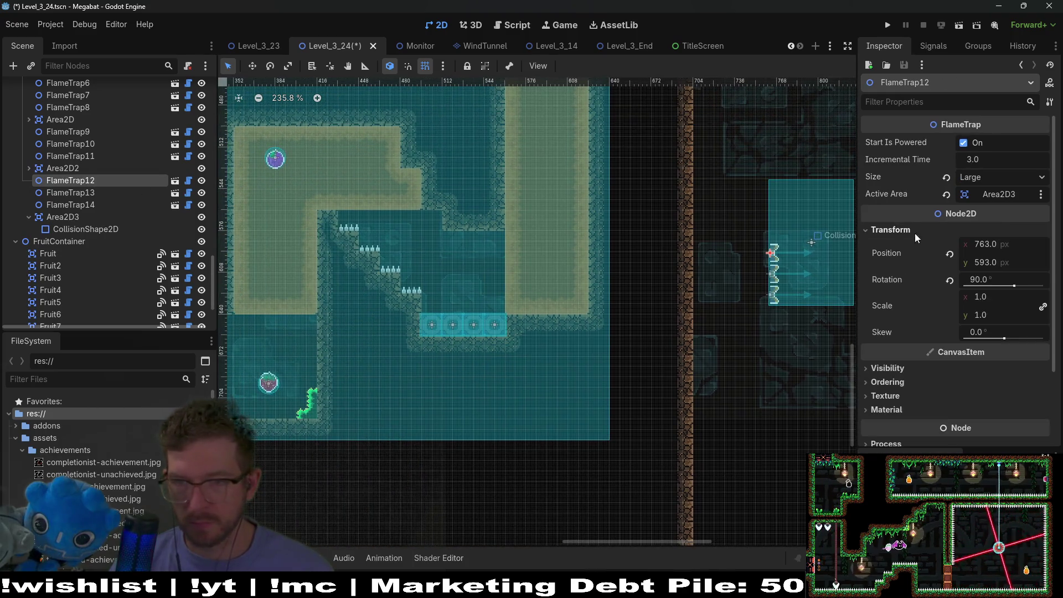
{"action": "left_click", "coordinate": [995, 280]}
{"action": "type", "text": "0"}
{"action": "key", "text": "Return"}
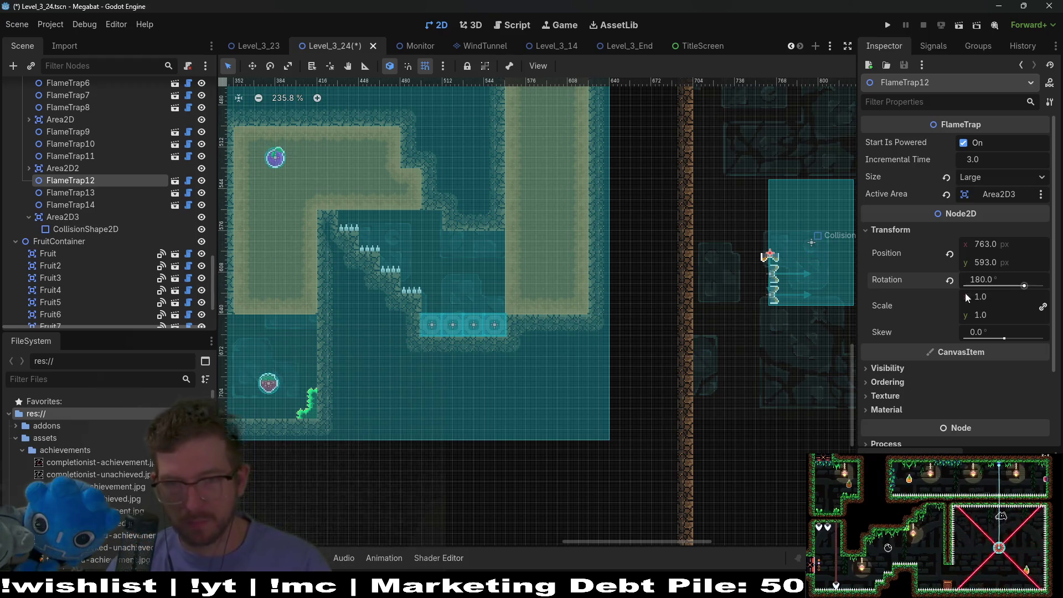
{"action": "mouse_move", "coordinate": [763, 255]}
{"action": "left_mouse_down"}
{"action": "mouse_move", "coordinate": [421, 219]}
{"action": "mouse_move", "coordinate": [424, 229]}
{"action": "mouse_move", "coordinate": [432, 217]}
{"action": "left_mouse_up"}
{"action": "scroll", "coordinate": [417, 221], "scroll_direction": "up", "scroll_amount": 10}
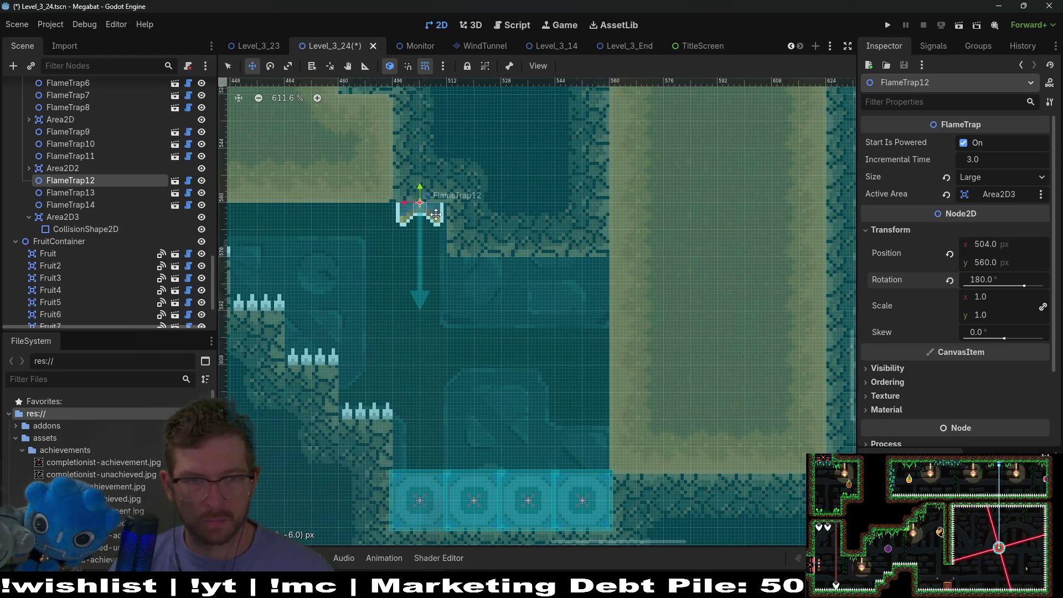
{"action": "scroll", "coordinate": [436, 214], "scroll_direction": "down", "scroll_amount": 3}
- Delete the extra FlameTrap14
{"action": "left_click", "coordinate": [89, 206]}
{"action": "left_click", "coordinate": [94, 194], "text": "shift"}
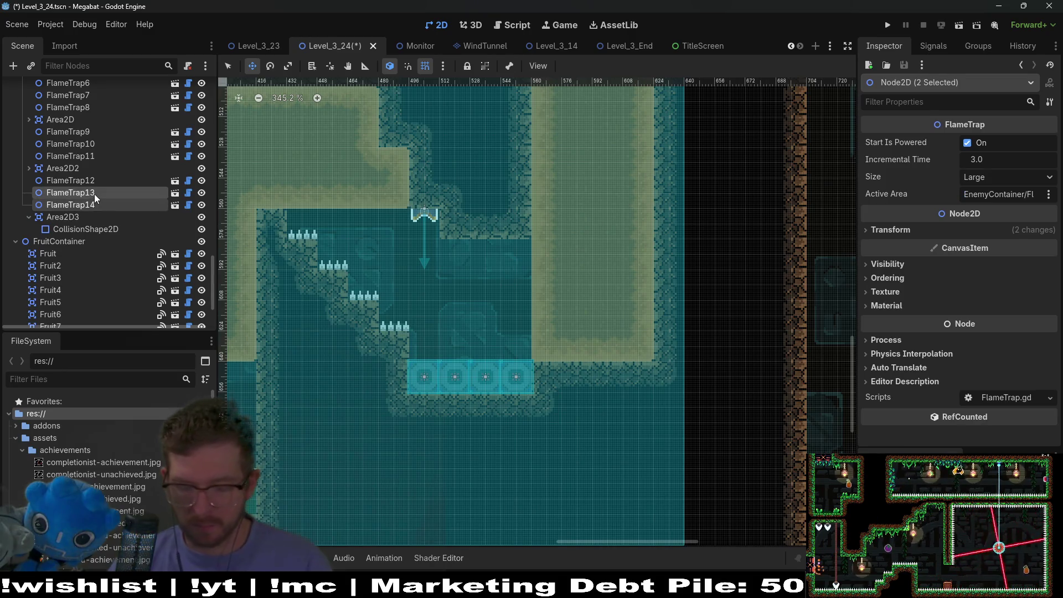
{"action": "key", "text": "Delete"}
{"action": "key", "text": "Return"}
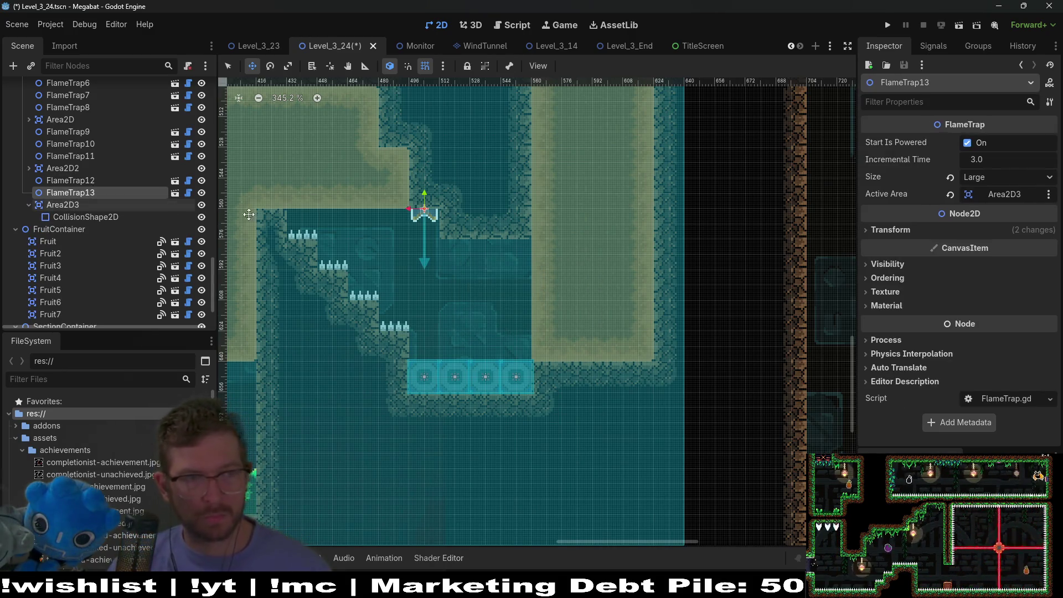
{"action": "scroll", "coordinate": [461, 260], "scroll_direction": "up", "scroll_amount": 3}
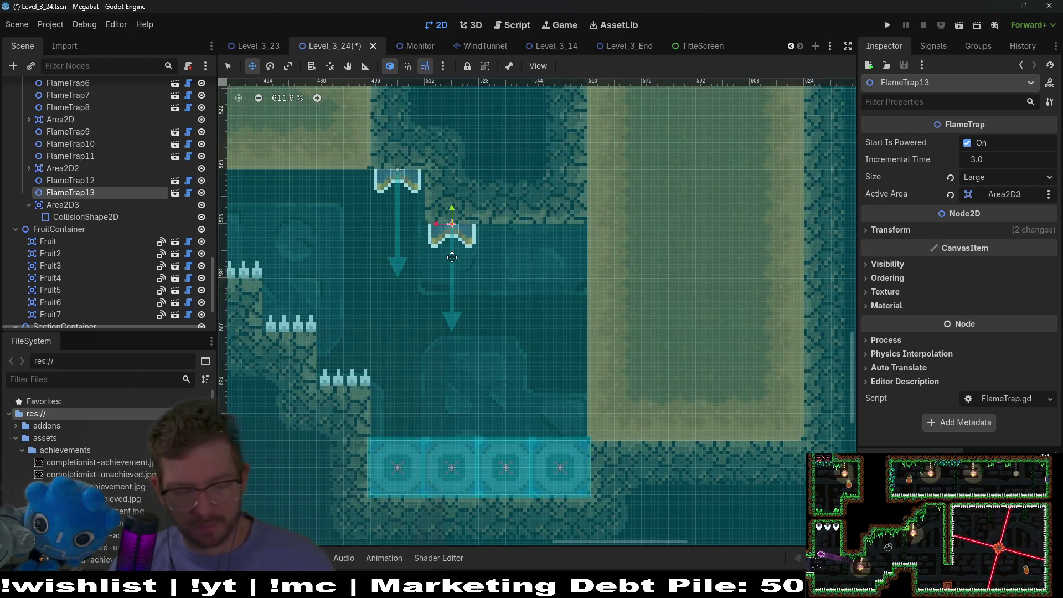
- Duplicate FlameTrap13 twice, placing the first copy just to its right
{"action": "key", "text": "ctrl+d"}
{"action": "left_click_drag", "start_coordinate": [464, 239], "coordinate": [550, 245]}
{"action": "key", "text": "ctrl+d"}
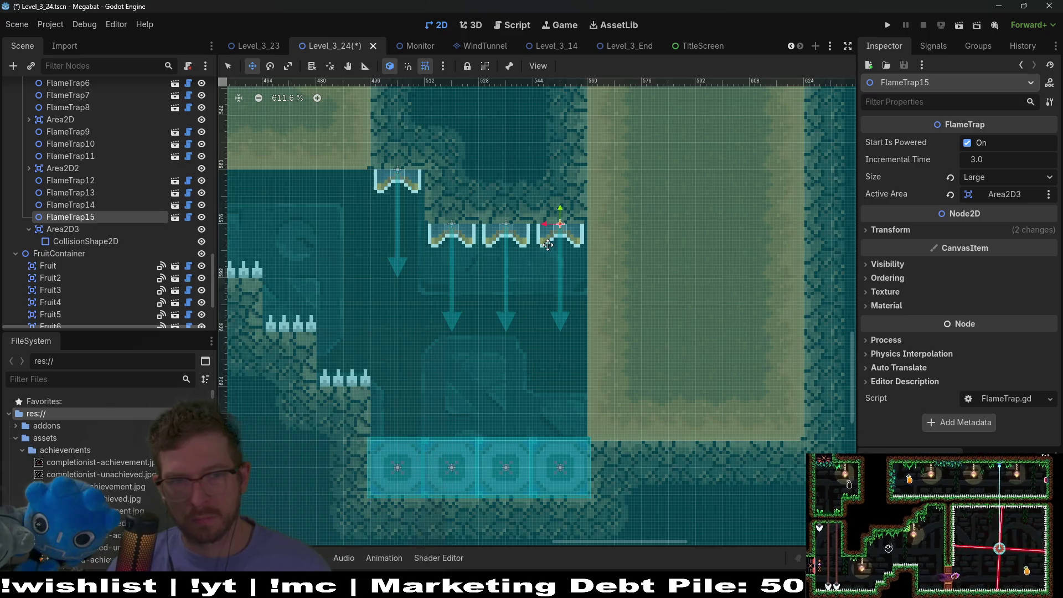
{"action": "scroll", "coordinate": [547, 245], "scroll_direction": "down", "scroll_amount": 4}
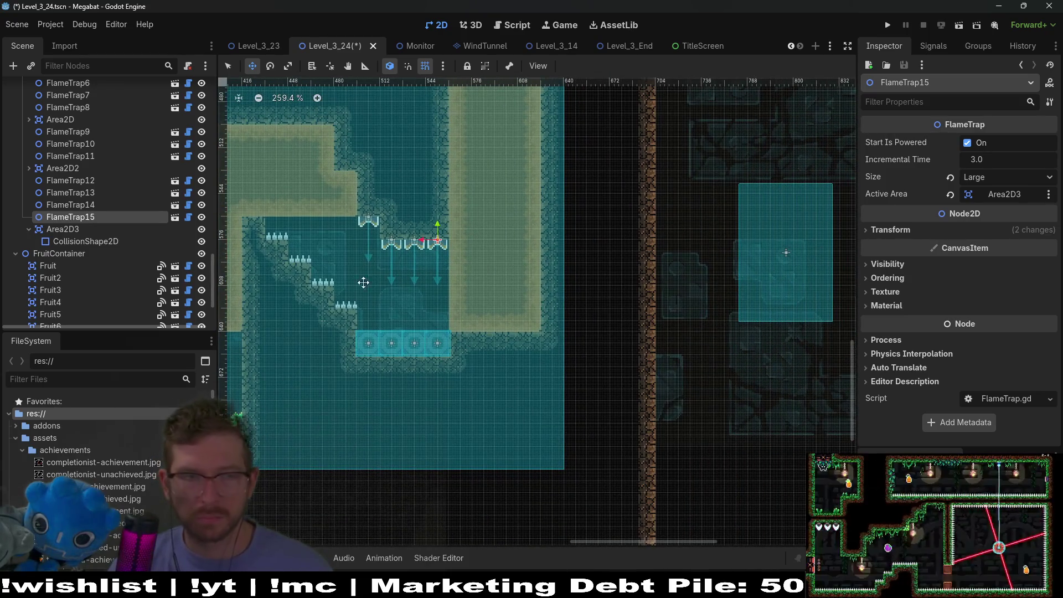
{"action": "left_click", "coordinate": [74, 243]}
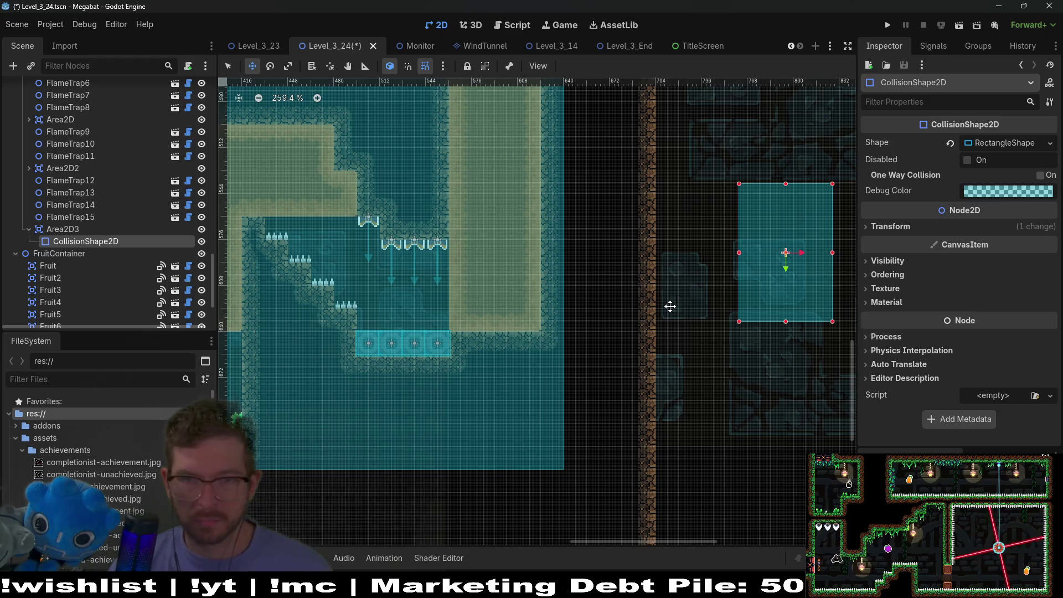
- Move the Area2D3 trigger area left over the flame traps and spikes
{"action": "left_click", "coordinate": [89, 229]}
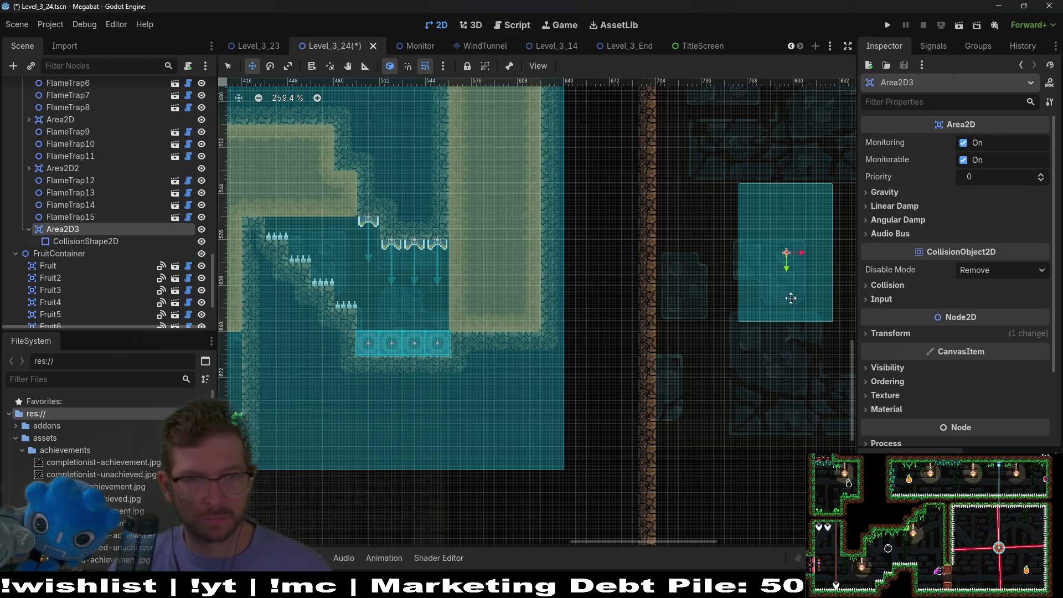
{"action": "mouse_move", "coordinate": [792, 256]}
{"action": "left_mouse_down"}
{"action": "mouse_move", "coordinate": [378, 297]}
{"action": "mouse_move", "coordinate": [407, 291]}
{"action": "left_mouse_up"}
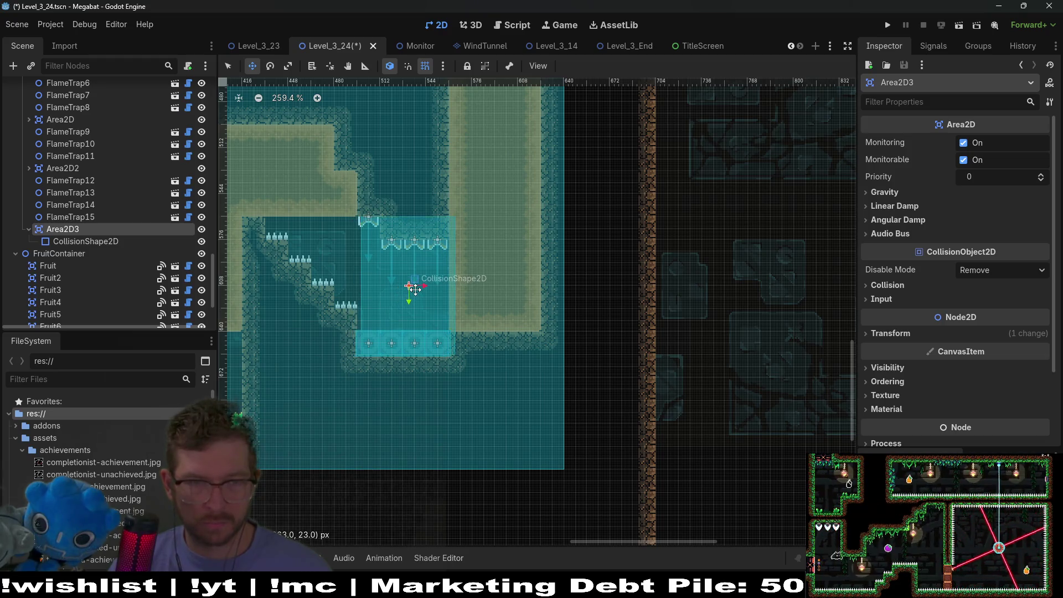
{"action": "left_click_drag", "start_coordinate": [398, 288], "coordinate": [368, 284]}
{"action": "scroll", "coordinate": [369, 284], "scroll_direction": "up", "scroll_amount": 3}
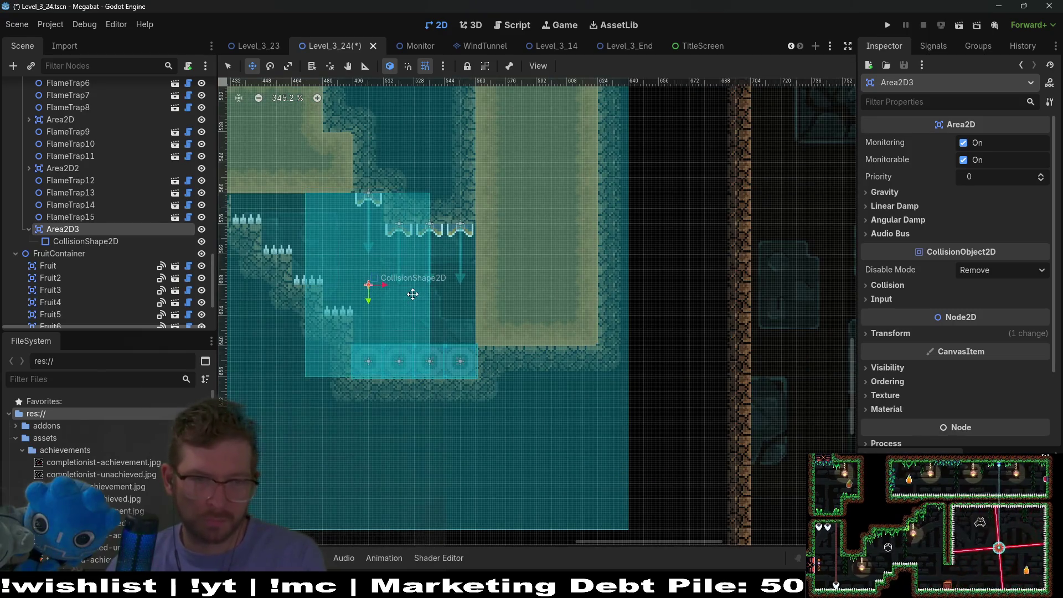
{"action": "scroll", "coordinate": [412, 291], "scroll_direction": "down", "scroll_amount": 5}
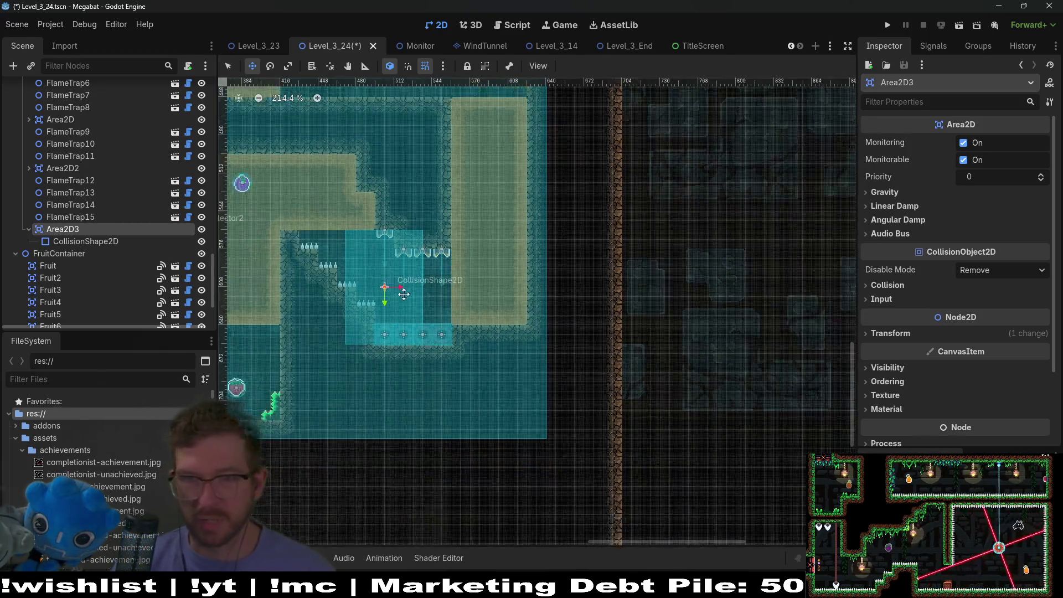
- Widen Area2D3's collision box right and left across the spikes, then run the scene
{"action": "left_click", "coordinate": [76, 245]}
{"action": "scroll", "coordinate": [382, 293], "scroll_direction": "up", "scroll_amount": 9}
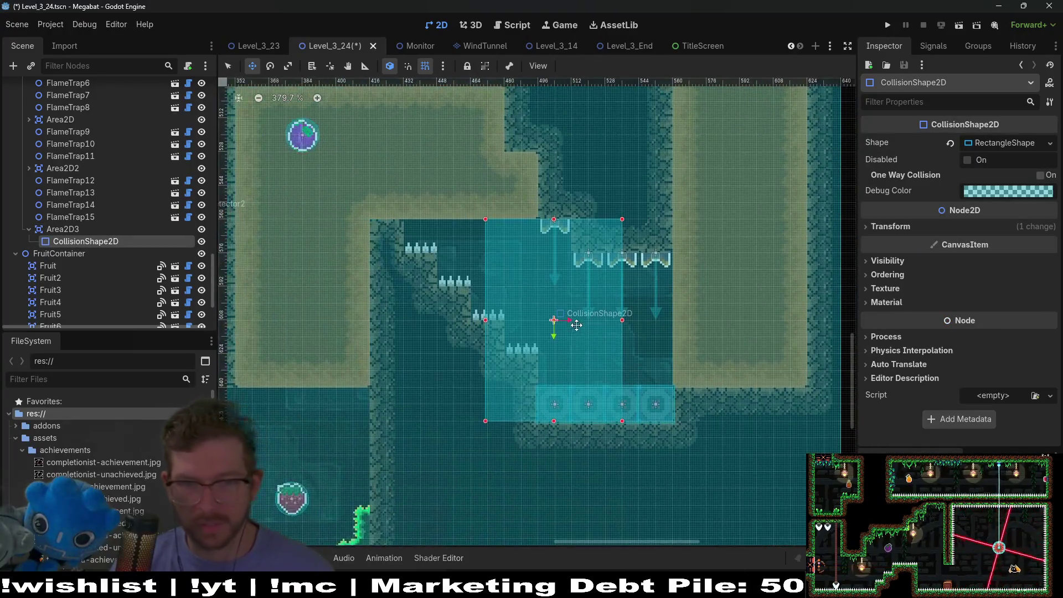
{"action": "key", "text": "q"}
{"action": "left_click_drag", "start_coordinate": [637, 320], "coordinate": [704, 310]}
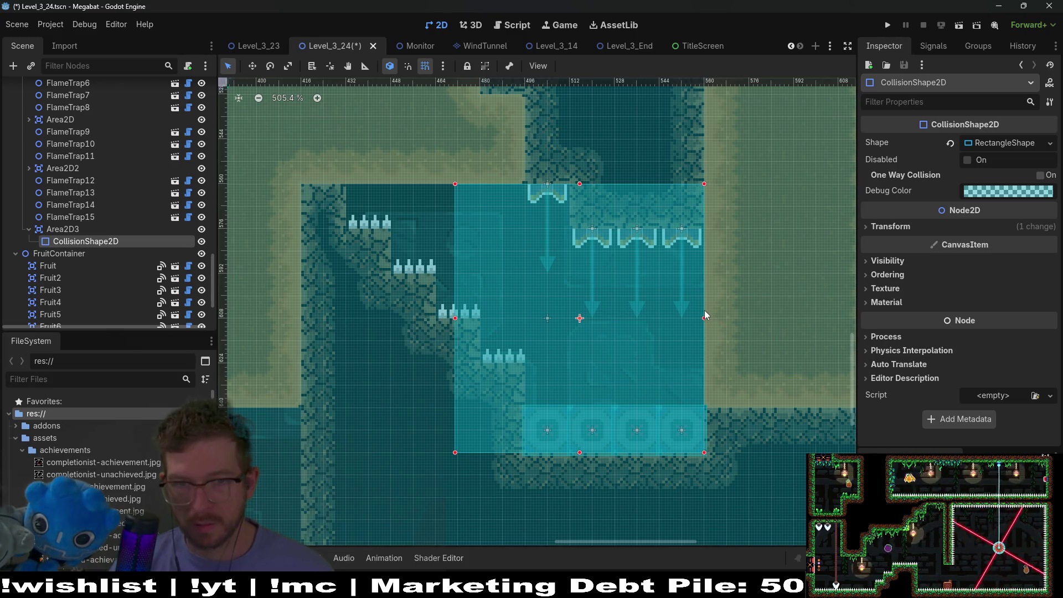
{"action": "mouse_move", "coordinate": [456, 318]}
{"action": "left_mouse_down"}
{"action": "mouse_move", "coordinate": [358, 318]}
{"action": "mouse_move", "coordinate": [459, 337]}
{"action": "mouse_move", "coordinate": [537, 335]}
{"action": "mouse_move", "coordinate": [344, 320]}
{"action": "left_mouse_up"}
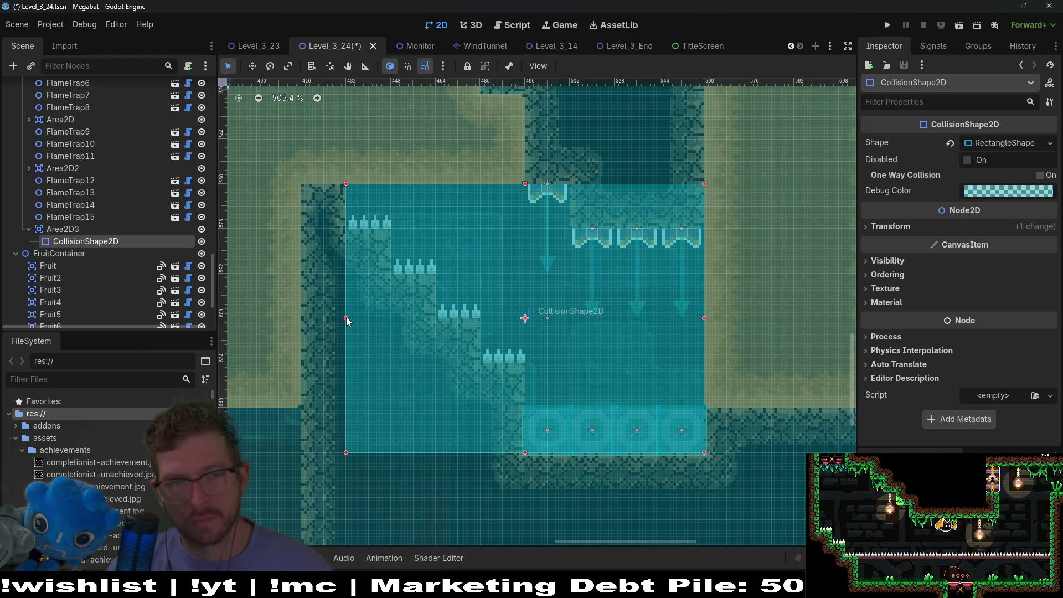
{"action": "scroll", "coordinate": [627, 296], "scroll_direction": "down", "scroll_amount": 9}
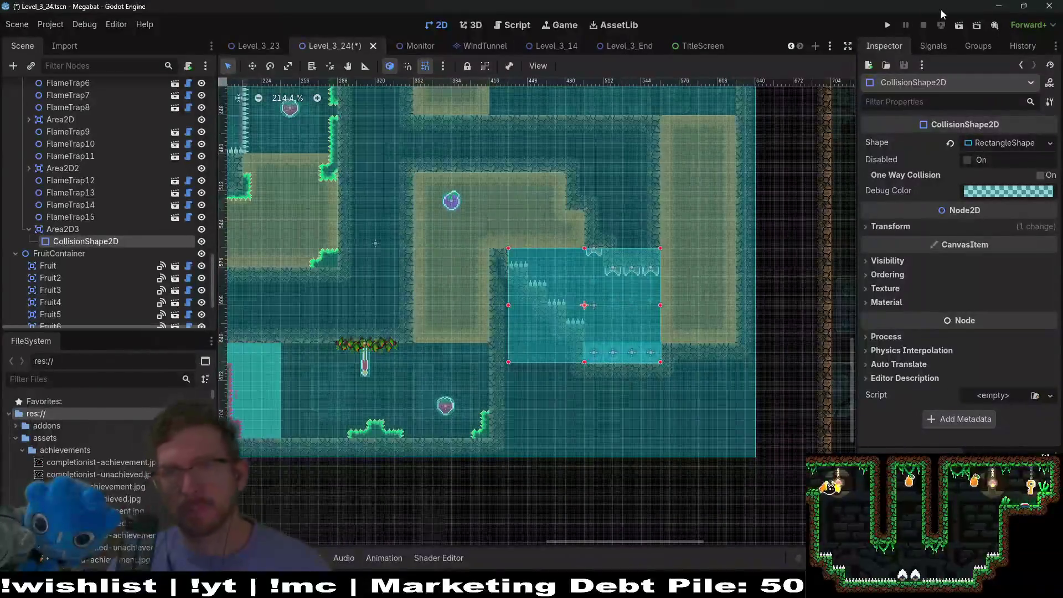
{"action": "left_click", "coordinate": [958, 30]}
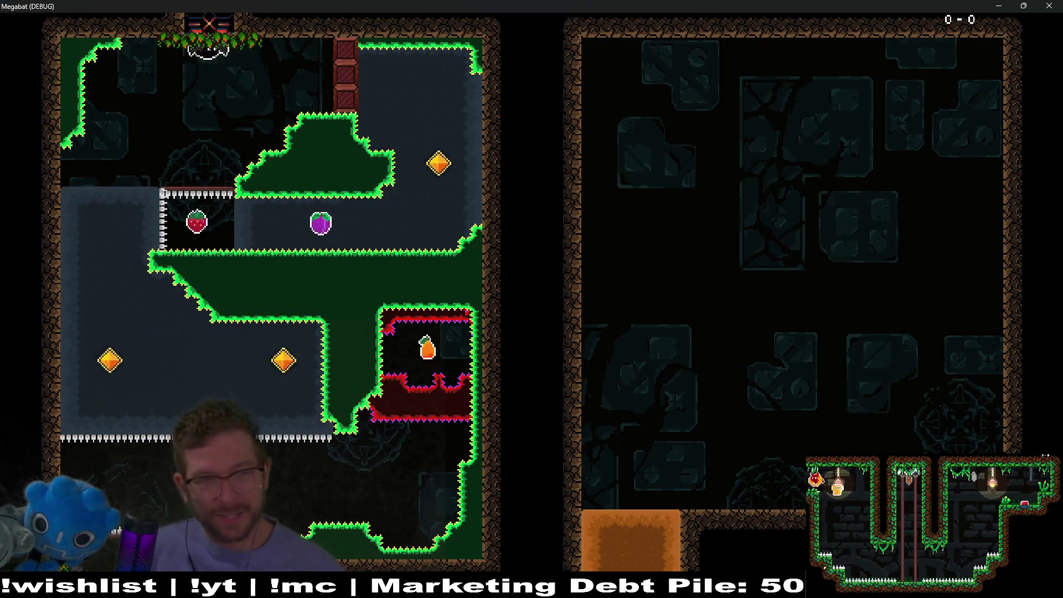
- Fly the bat around the first room's walls and ledges, then drop into the next room
{"action": "key", "text": "Right"}
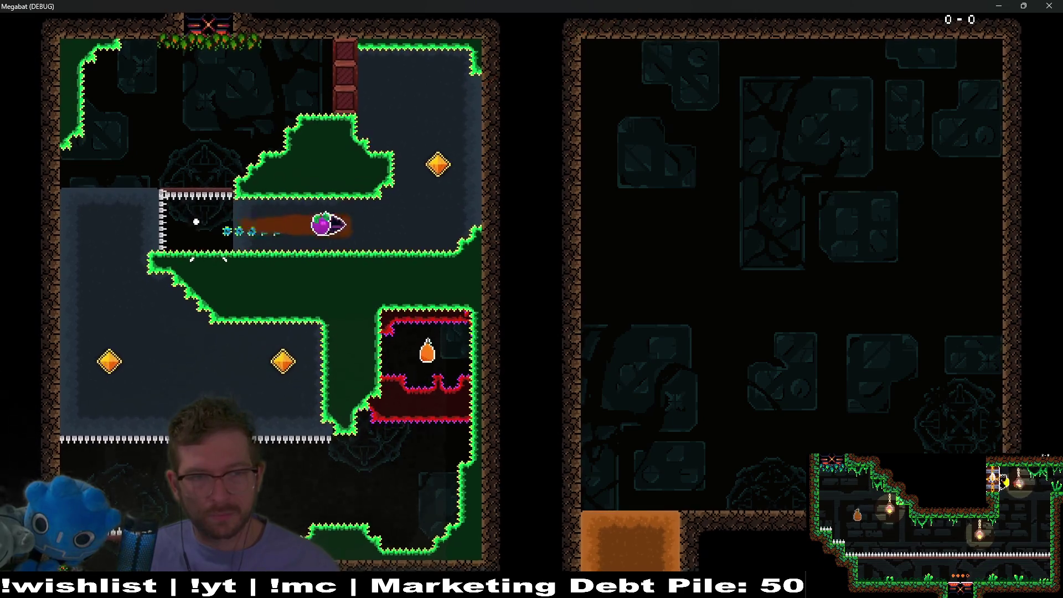
{"action": "key", "text": "Up"}
{"action": "key", "text": "Left"}
{"action": "key", "text": "Down"}
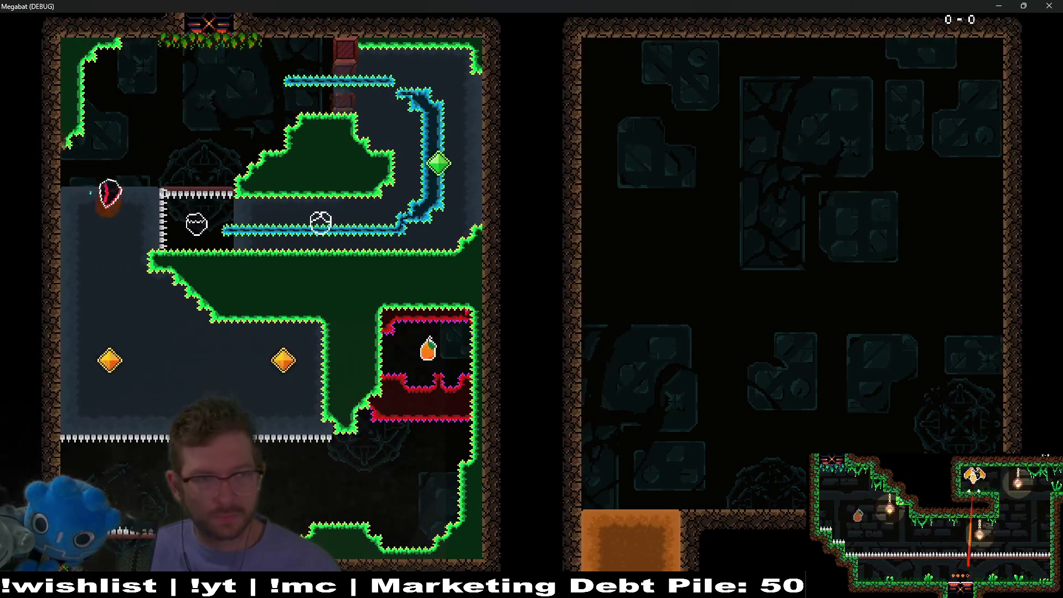
{"action": "key", "text": "Right"}
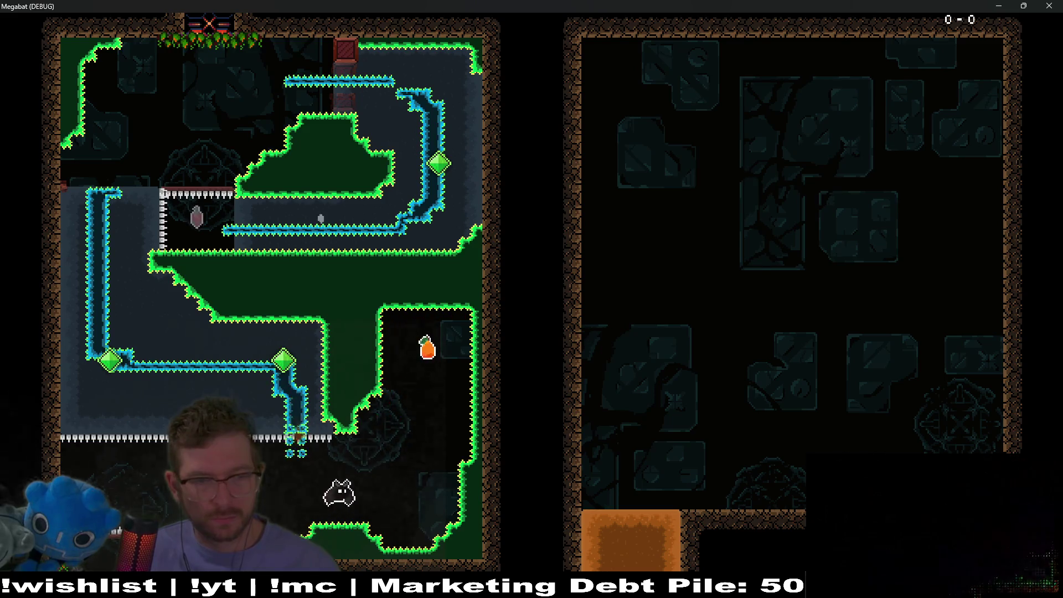
{"action": "key", "text": "Down"}
{"action": "key", "text": "Left"}
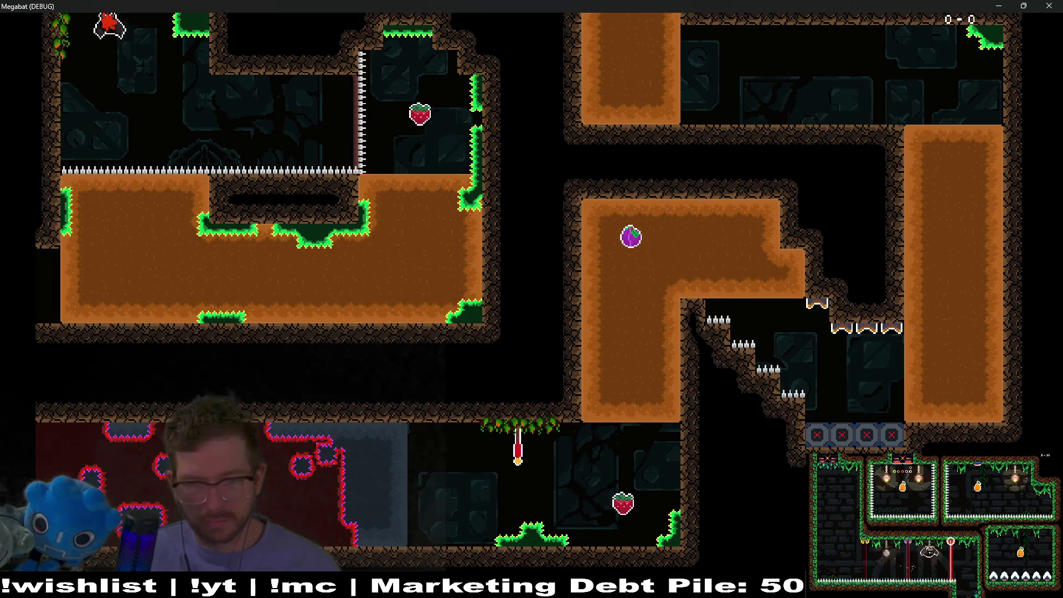
{"action": "key", "text": "Right"}
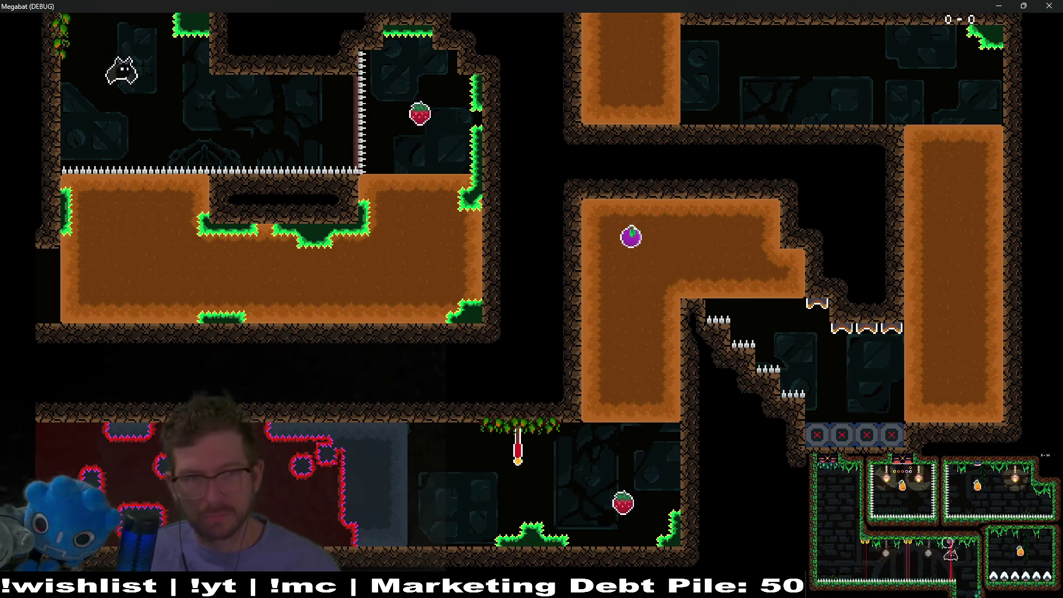
- Burrow down and left through the dirt, then fly to the flag
{"action": "key", "text": "Down"}
{"action": "key", "text": "Left"}
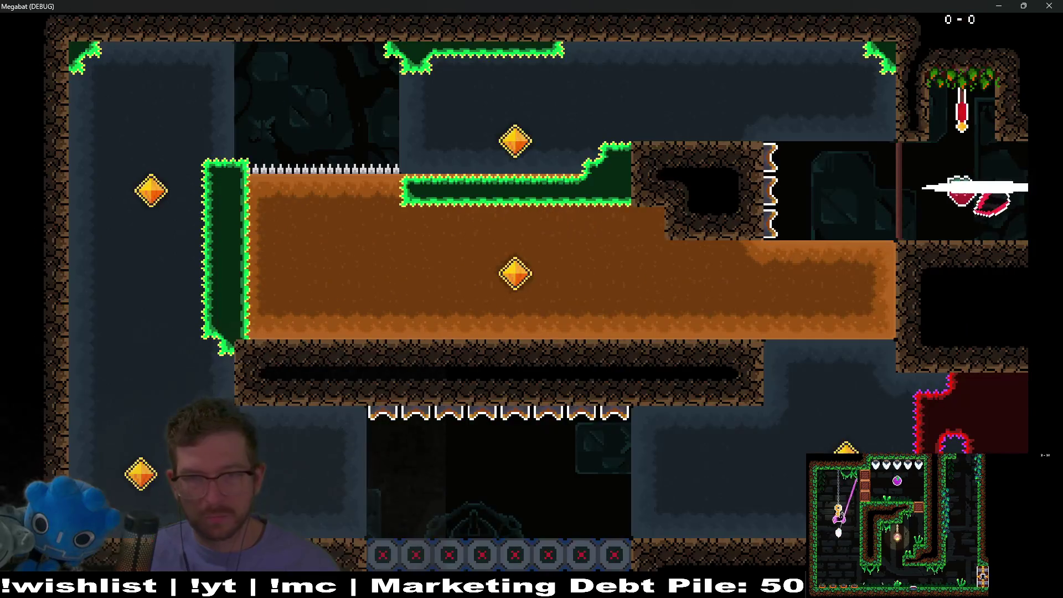
{"action": "key", "text": "Down"}
{"action": "key", "text": "Left"}
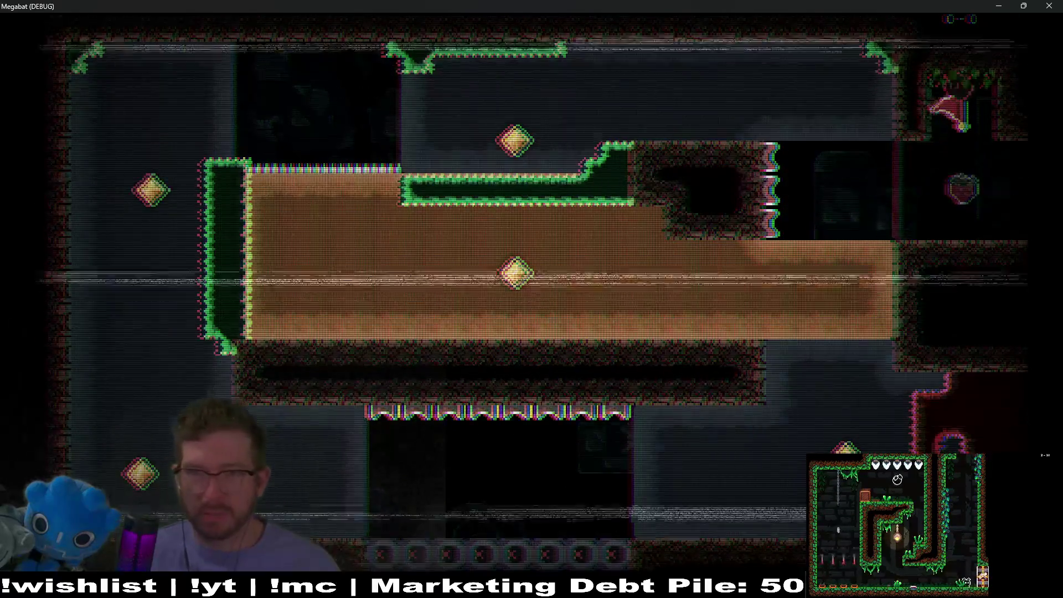
- After respawning, burrow past the upper gem and spikes, dive down the left shaft toward the plum
{"action": "key", "text": "Left"}
{"action": "key", "text": "Down"}
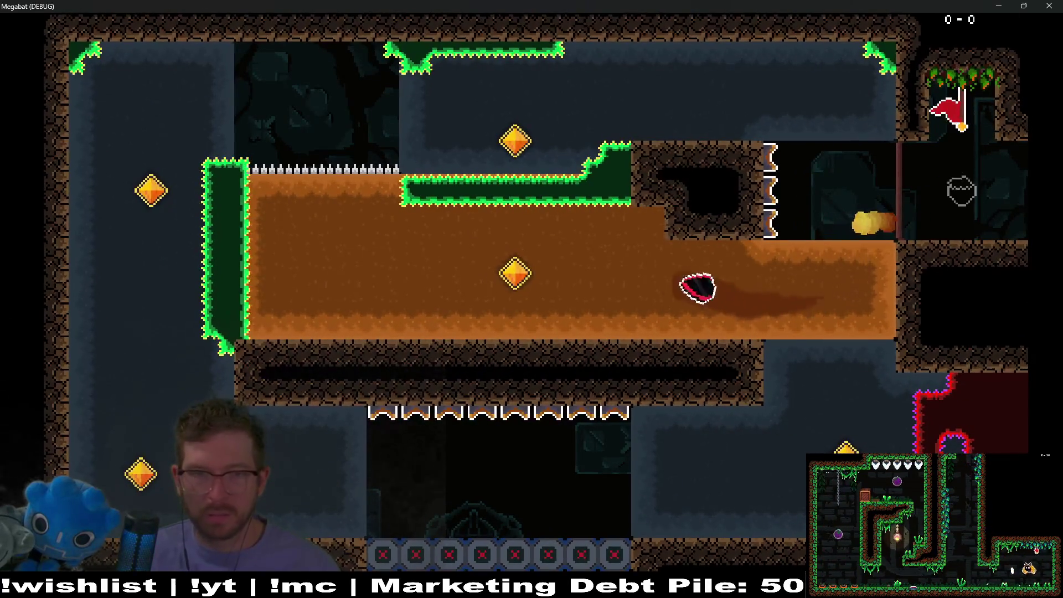
{"action": "key", "text": "Up"}
{"action": "key", "text": "Right"}
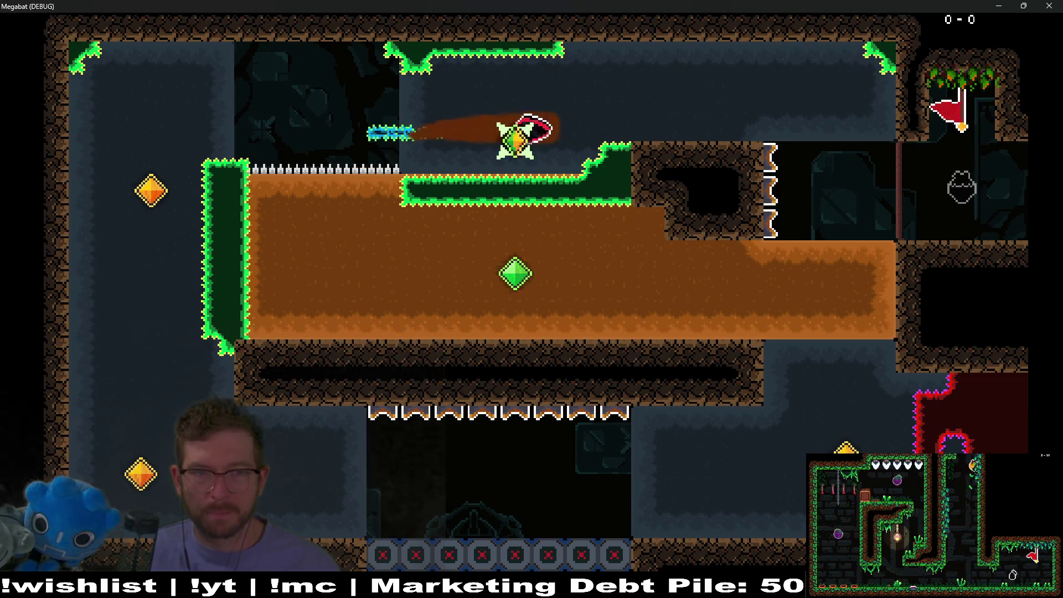
{"action": "key", "text": "Down"}
{"action": "key", "text": "Left"}
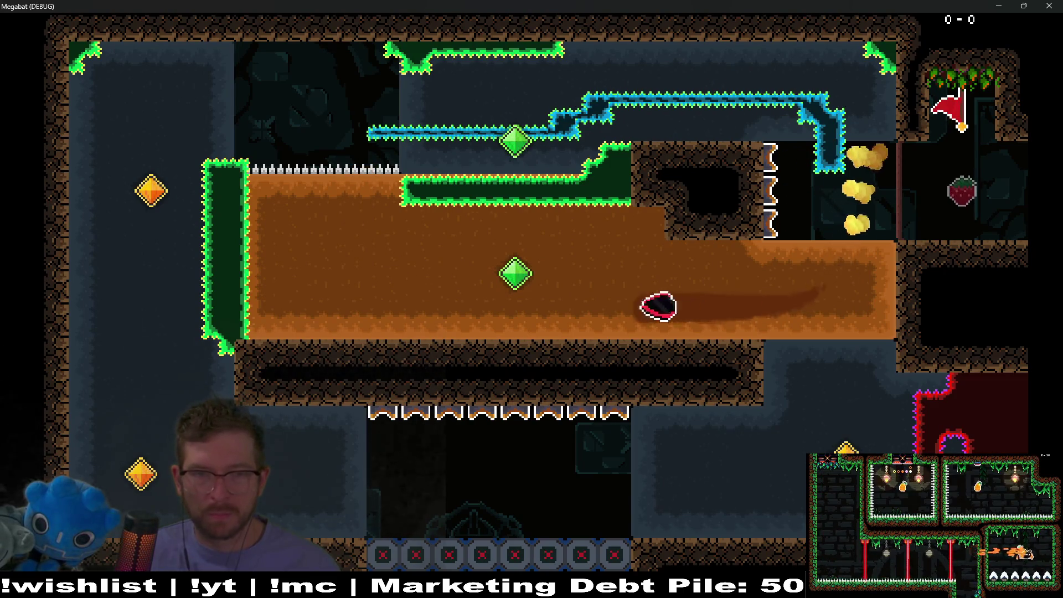
{"action": "key", "text": "Up"}
{"action": "key", "text": "Down"}
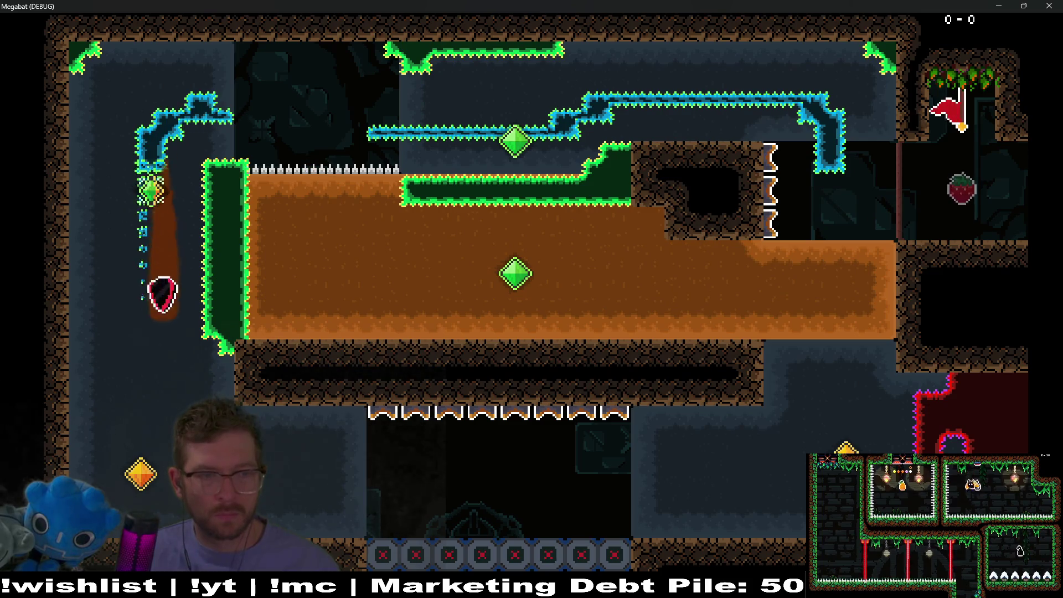
{"action": "key", "text": "Right"}
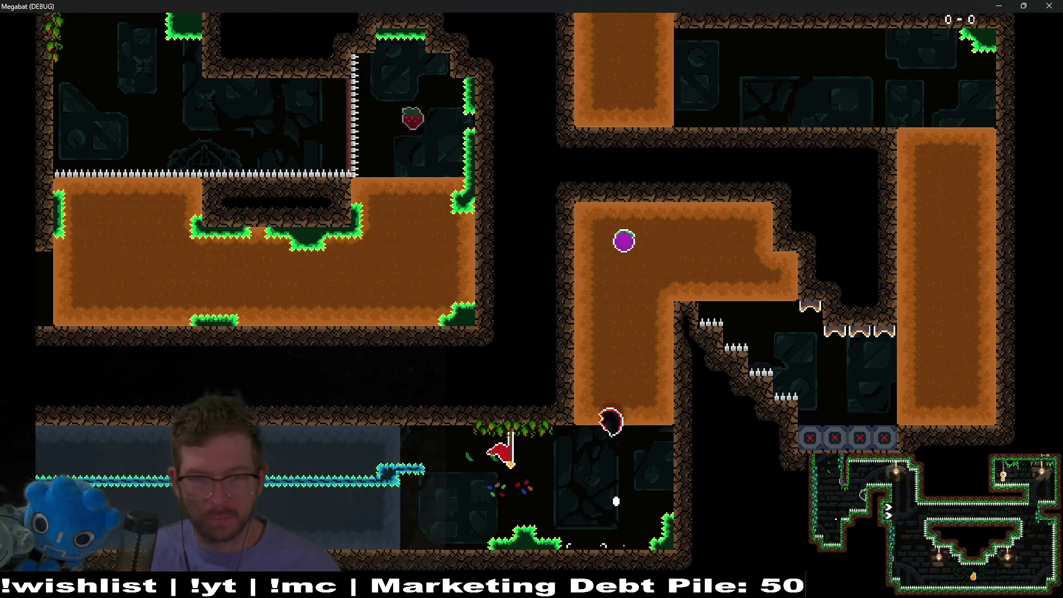
{"action": "key", "text": "Right"}
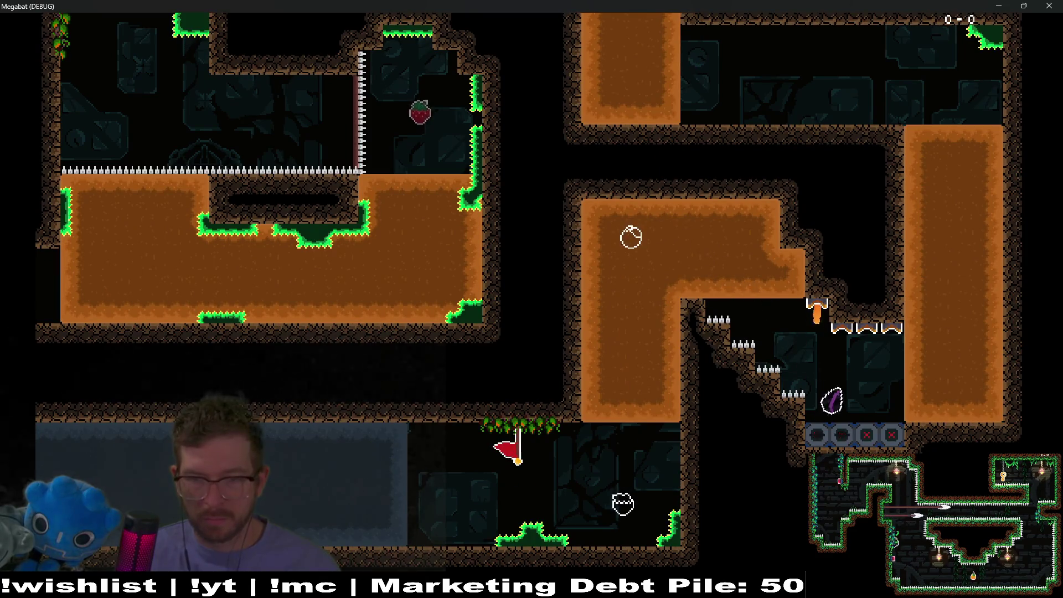
- Fly past the spikes, burrow up to the orb, and launch it to pop the plum
{"action": "key", "text": "Up"}
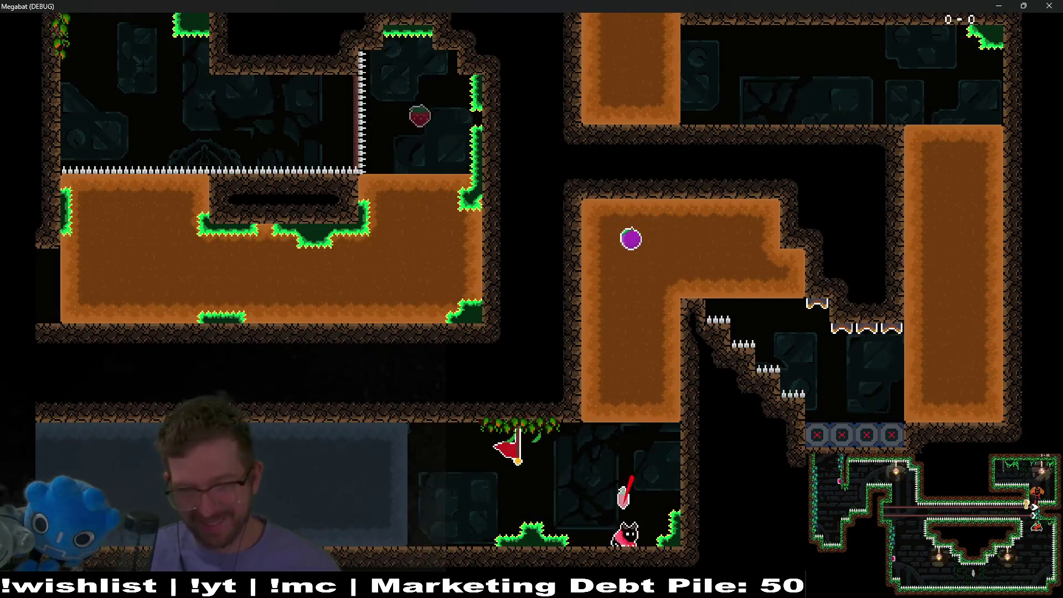
{"action": "key", "text": "Up"}
{"action": "key", "text": "Up"}
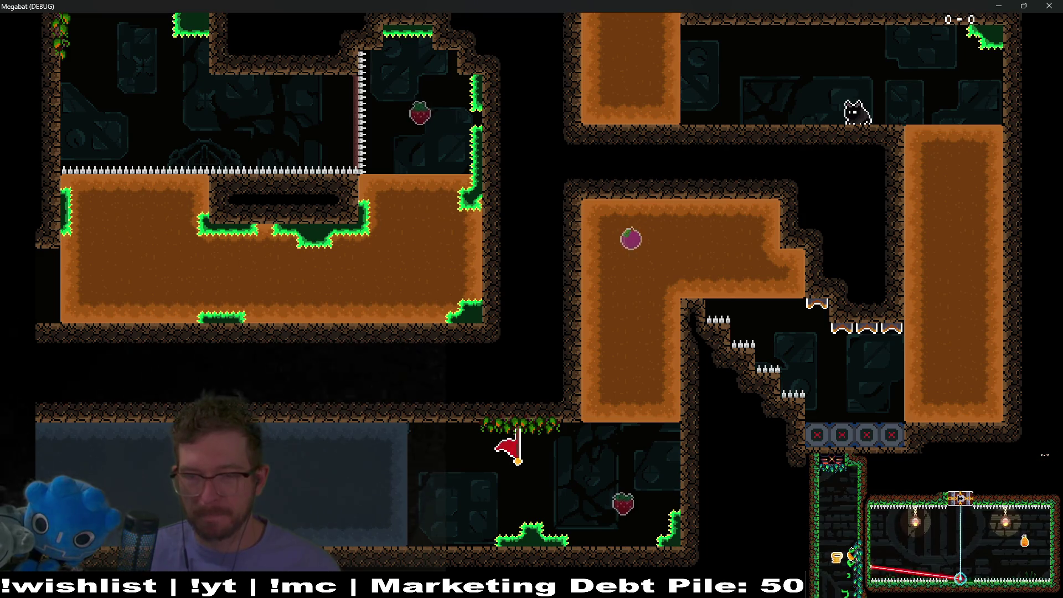
{"action": "key", "text": "Right"}
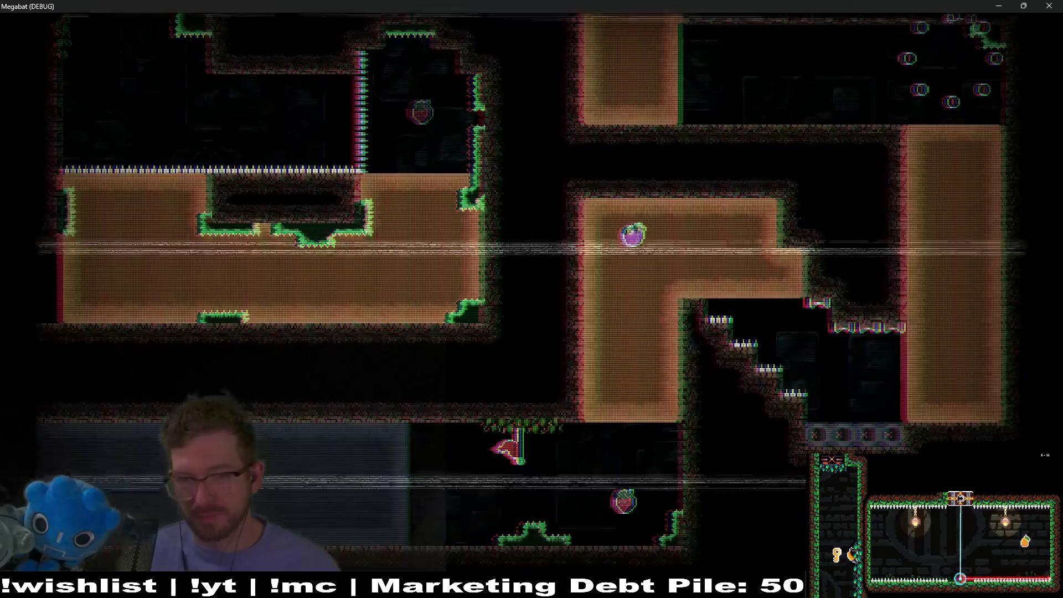
{"action": "key", "text": "Up"}
{"action": "key", "text": "Right"}
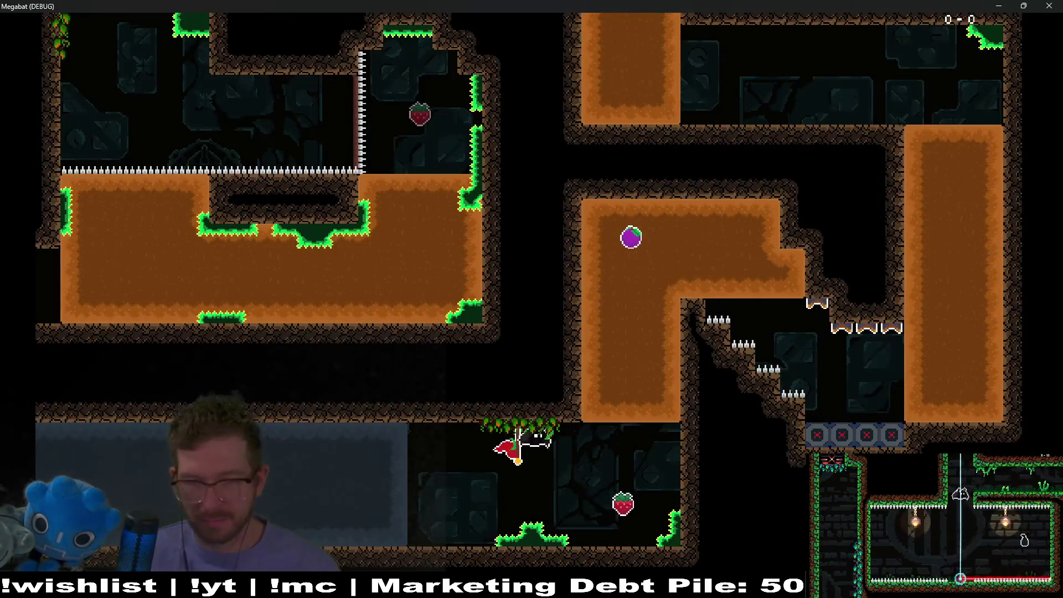
- Retry launching the orb at the plum and steering it right toward the spikes
{"action": "key", "text": "Up"}
{"action": "key", "text": "Right"}
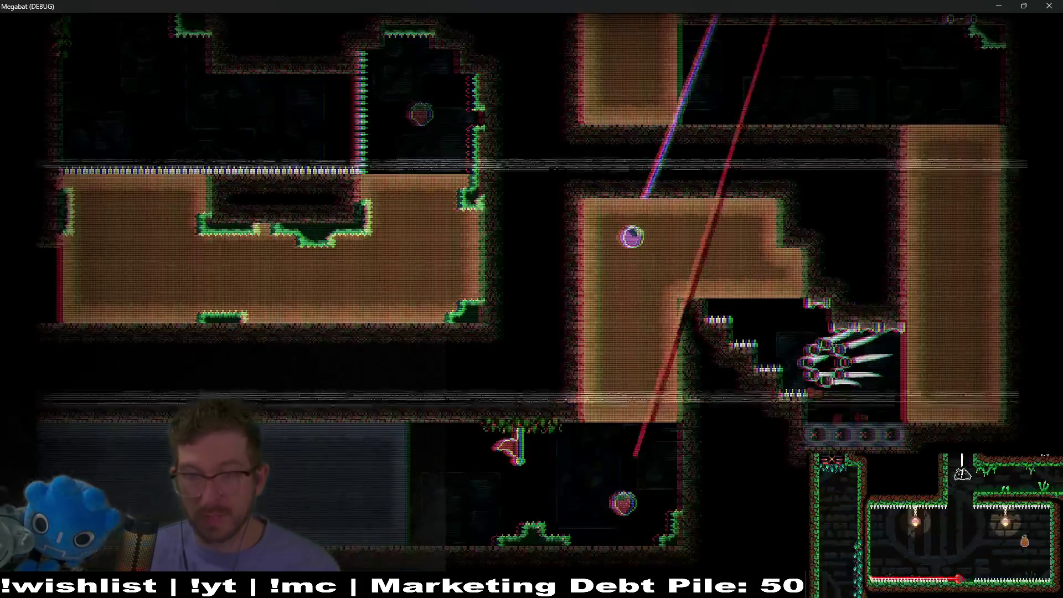
{"action": "key", "text": "Right"}
{"action": "key", "text": "Up"}
{"action": "key", "text": "Right"}
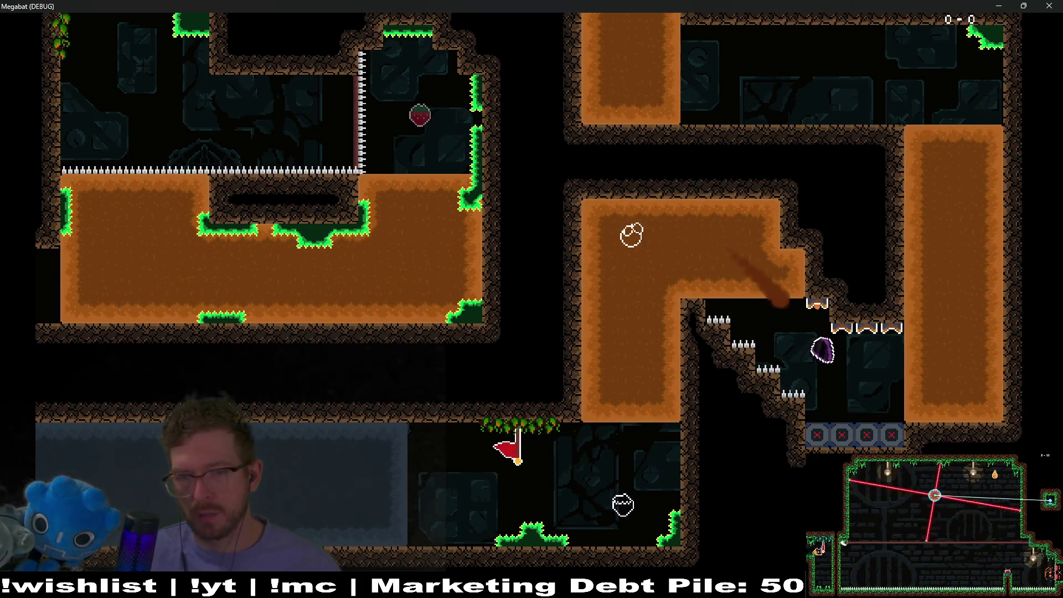
{"action": "key", "text": "Up"}
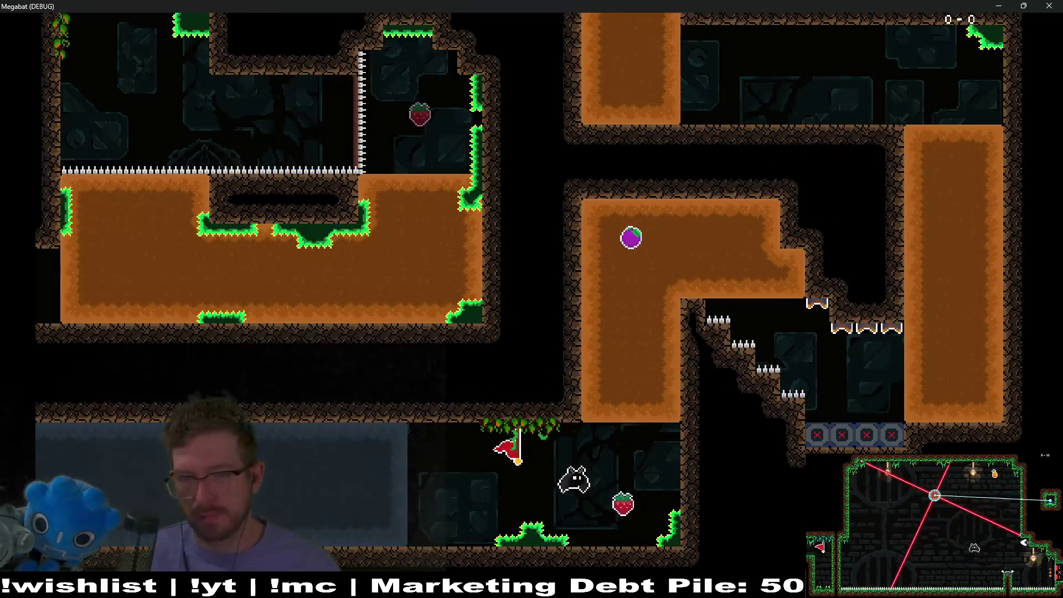
- Launch the orb through the flame trap area to the top-right exit, then close the game
{"action": "key", "text": "Up"}
{"action": "key", "text": "Right"}
{"action": "key", "text": "Up"}
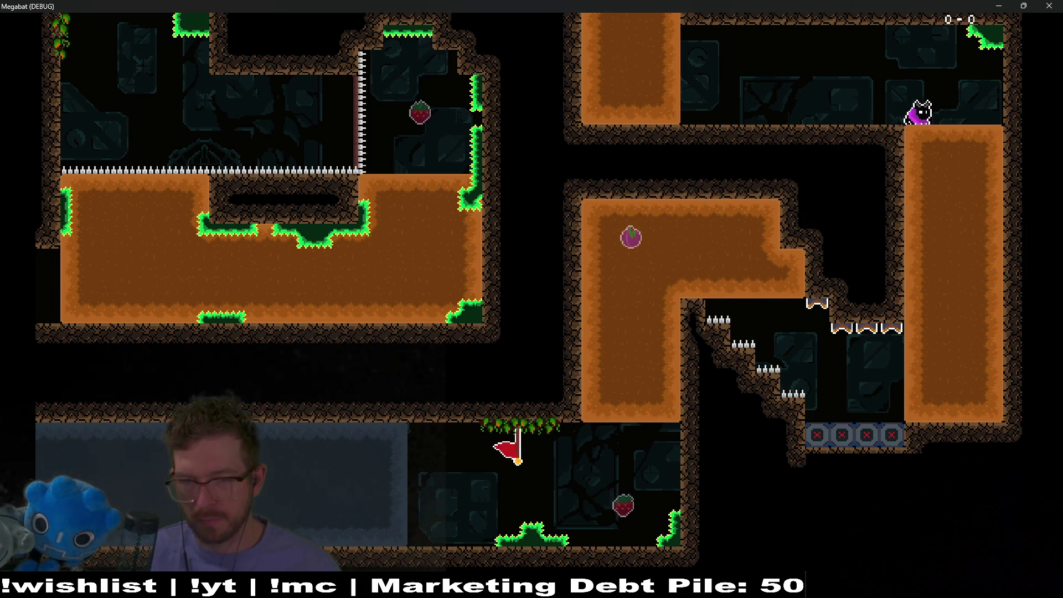
{"action": "left_click", "coordinate": [1046, 5]}
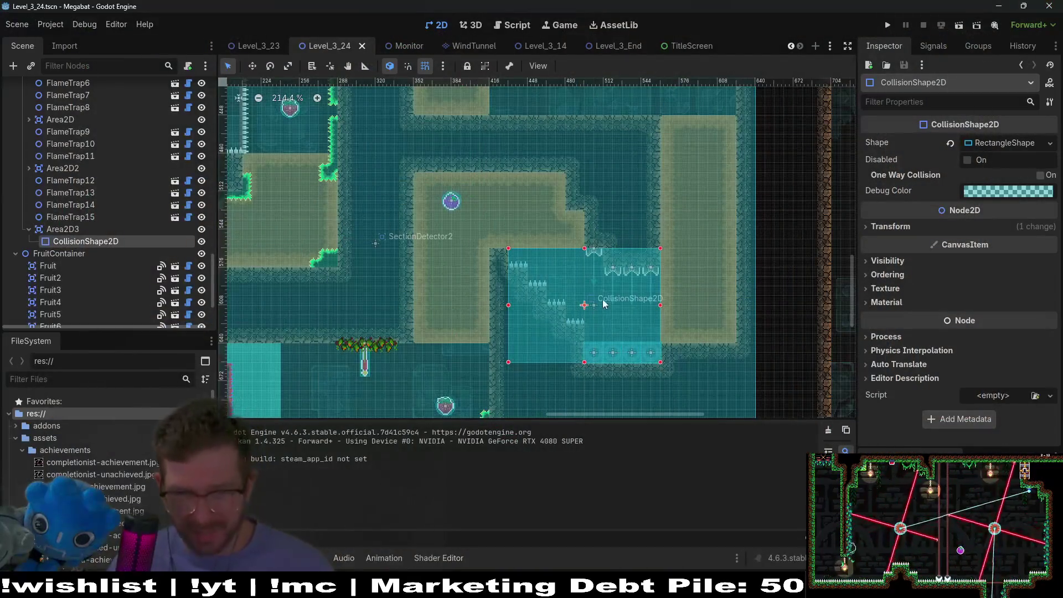
- Delete FlameTrap15 from the Scene tree
{"action": "scroll", "coordinate": [613, 219], "scroll_direction": "up", "scroll_amount": 4}
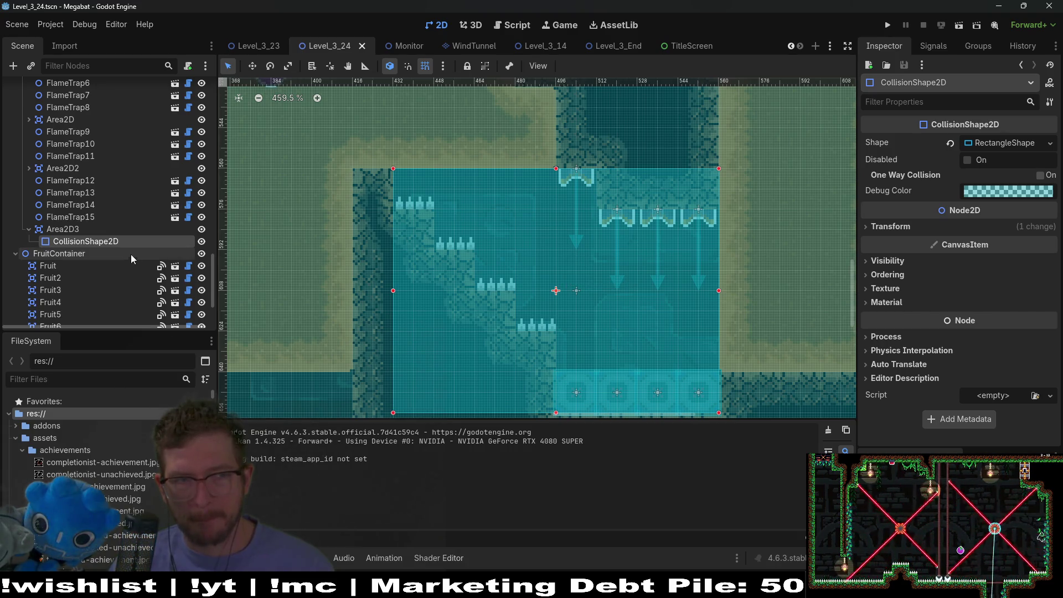
{"action": "scroll", "coordinate": [78, 191], "scroll_direction": "up", "scroll_amount": 5}
{"action": "scroll", "coordinate": [74, 189], "scroll_direction": "down", "scroll_amount": 3}
{"action": "scroll", "coordinate": [88, 205], "scroll_direction": "up", "scroll_amount": 3}
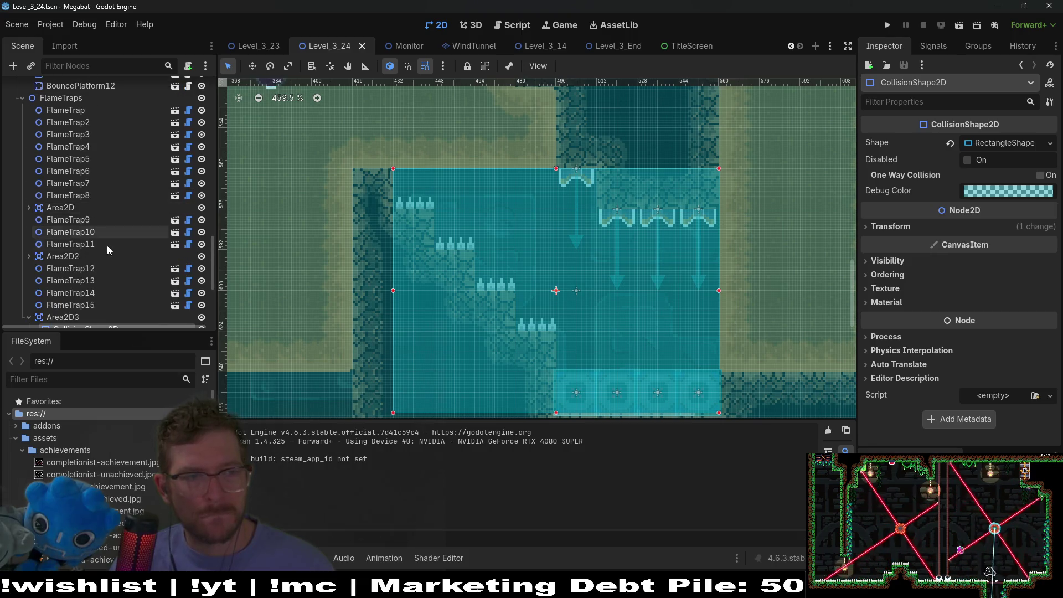
{"action": "left_click", "coordinate": [86, 276]}
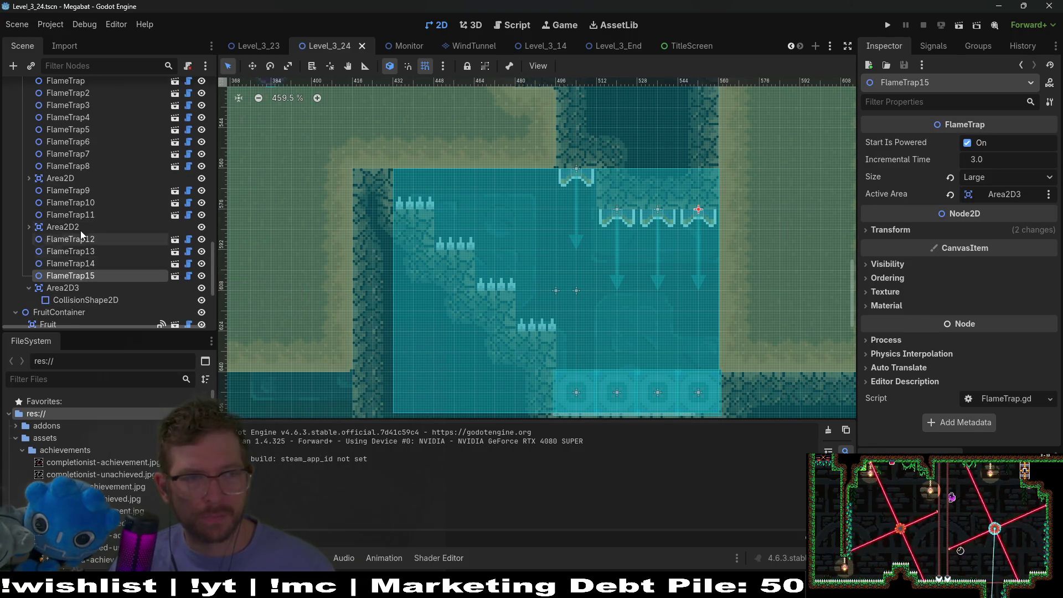
{"action": "key", "text": "Delete"}
{"action": "key", "text": "Return"}
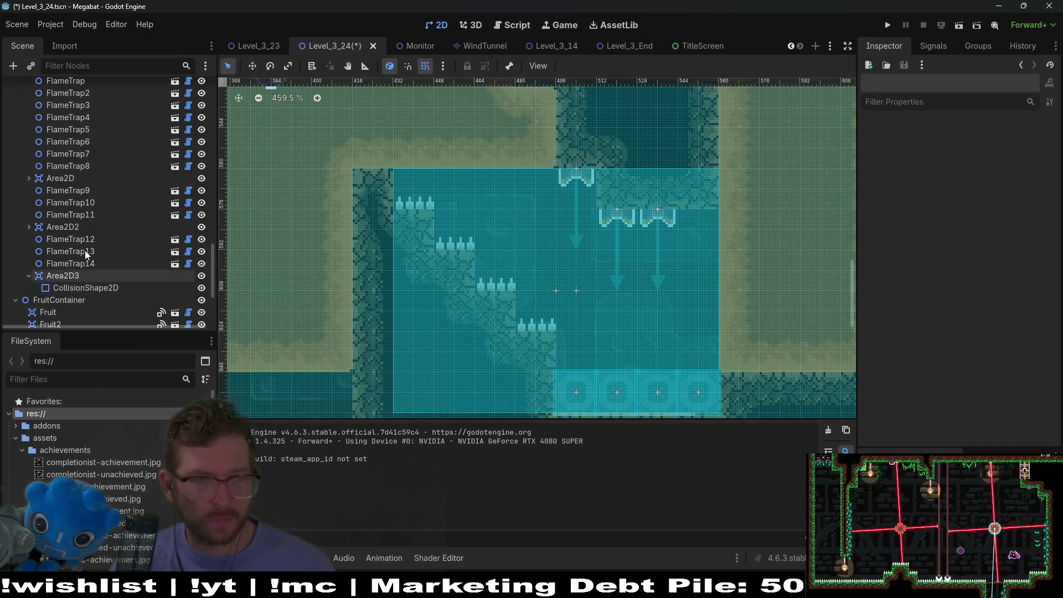
- Nudge FlameTrap12 down into line, then shift FlameTrap12–14 right together
{"action": "left_click", "coordinate": [87, 241]}
{"action": "key", "text": "f"}
{"action": "key", "text": "w"}
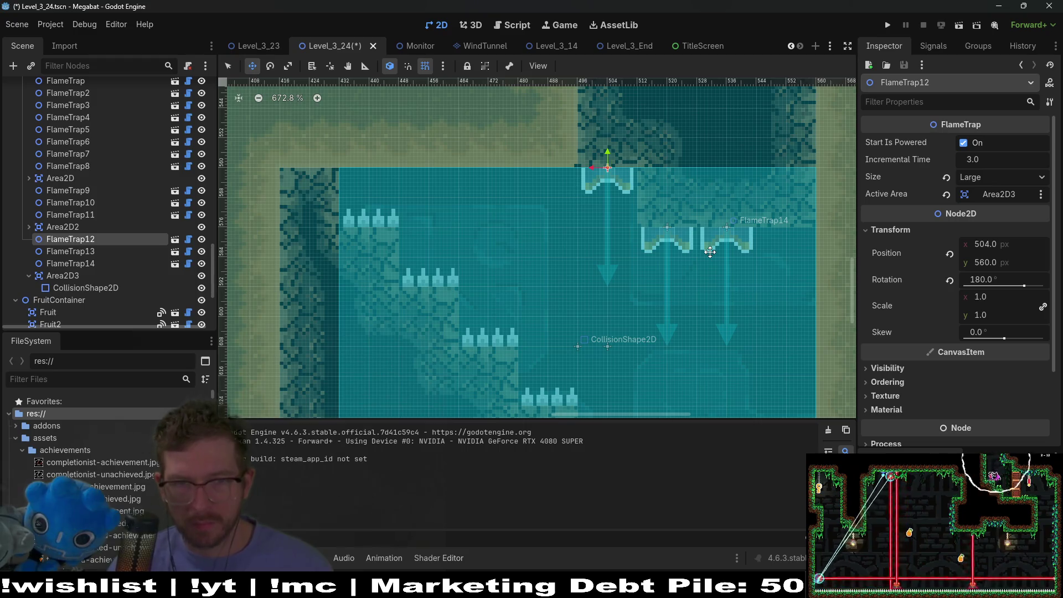
{"action": "key", "text": "Down"}
{"action": "key", "text": "Down"}
{"action": "key", "text": "Down"}
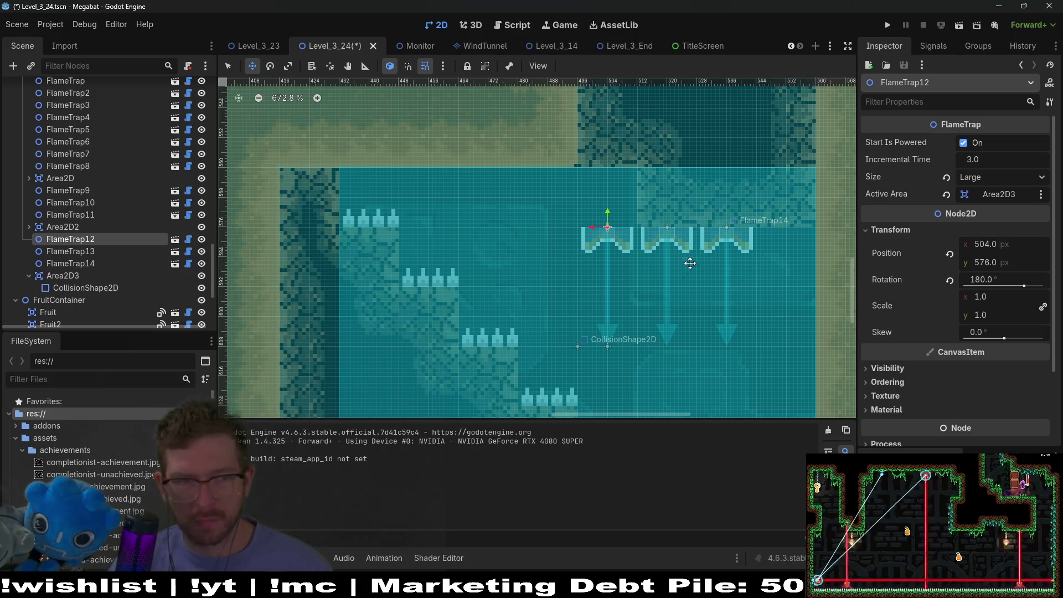
{"action": "left_click", "coordinate": [88, 266], "text": "shift"}
{"action": "key", "text": "Right"}
{"action": "key", "text": "Right"}
{"action": "key", "text": "Right"}
{"action": "key", "text": "Right"}
{"action": "key", "text": "Right"}
{"action": "key", "text": "Right"}
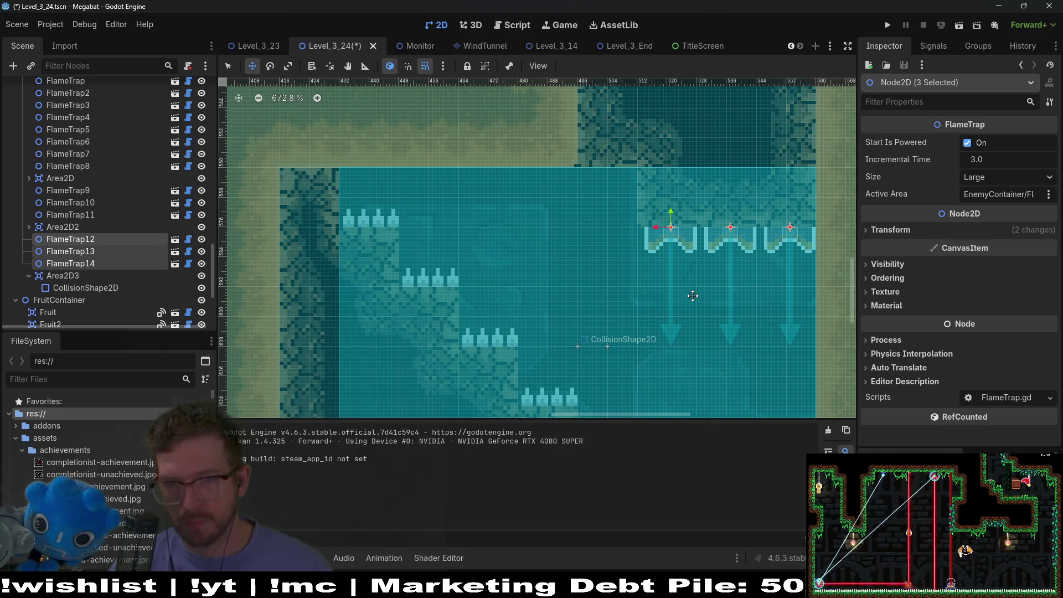
- Delete BouncePlatform12 and shift BouncePlatform9–11 right together
{"action": "scroll", "coordinate": [692, 296], "scroll_direction": "down", "scroll_amount": 4}
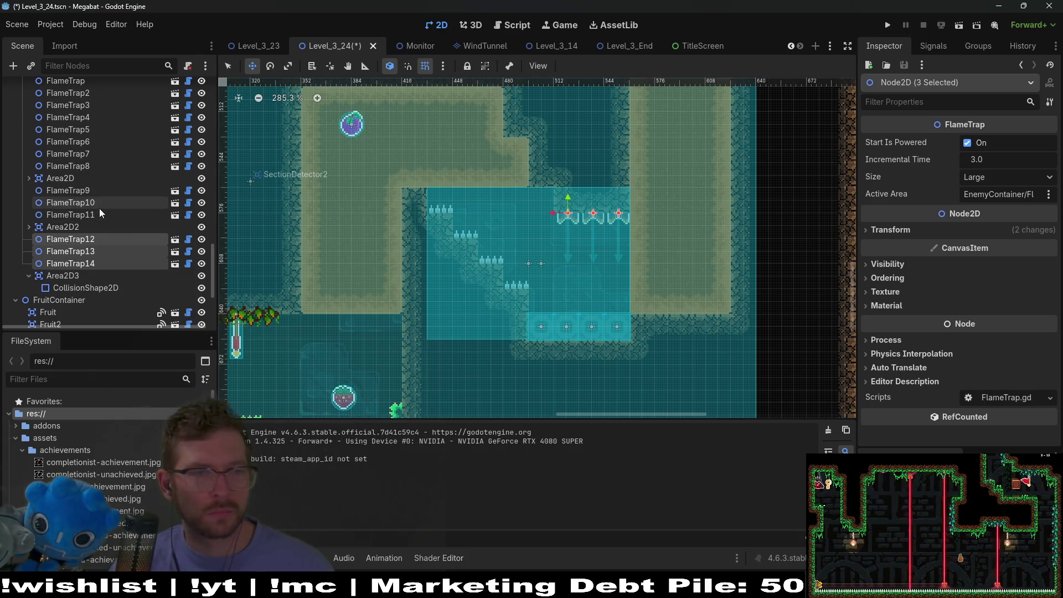
{"action": "scroll", "coordinate": [83, 169], "scroll_direction": "up", "scroll_amount": 5}
{"action": "left_click", "coordinate": [115, 261]}
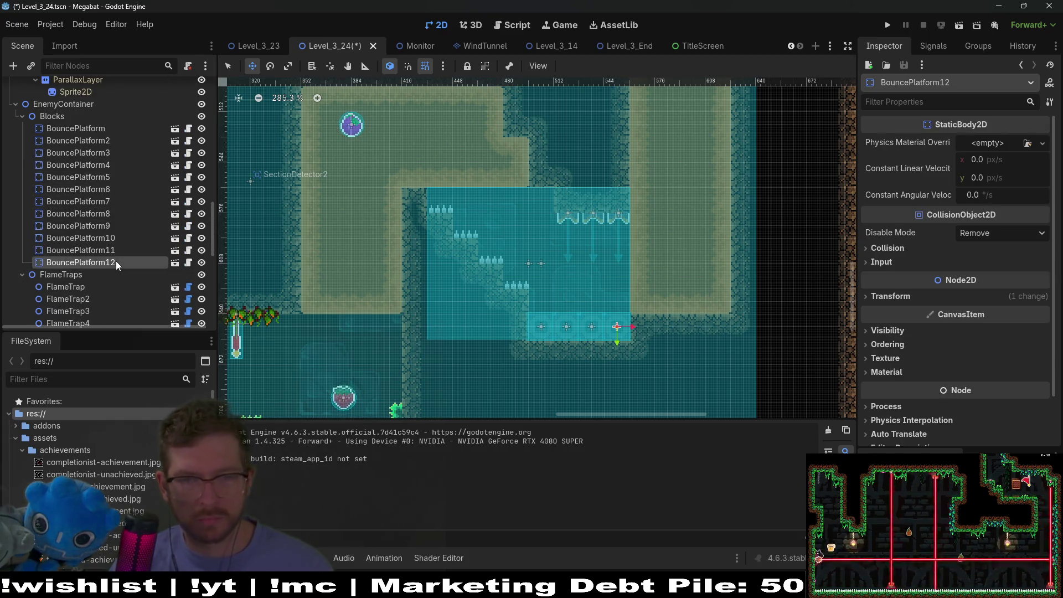
{"action": "key", "text": "Delete"}
{"action": "key", "text": "Return"}
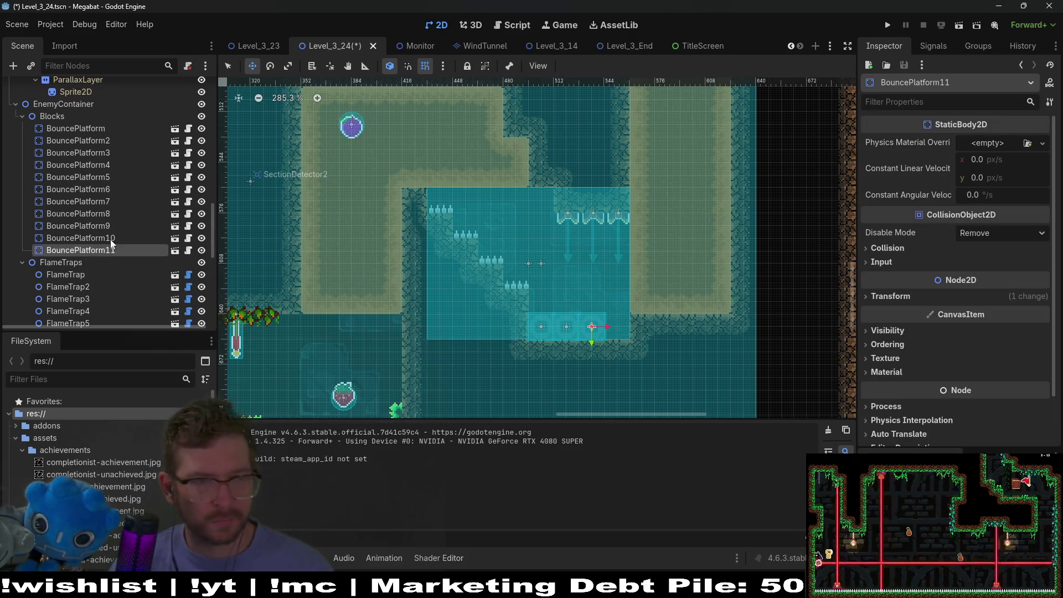
{"action": "left_click", "coordinate": [78, 225], "text": "shift"}
{"action": "scroll", "coordinate": [661, 358], "scroll_direction": "up", "scroll_amount": 3}
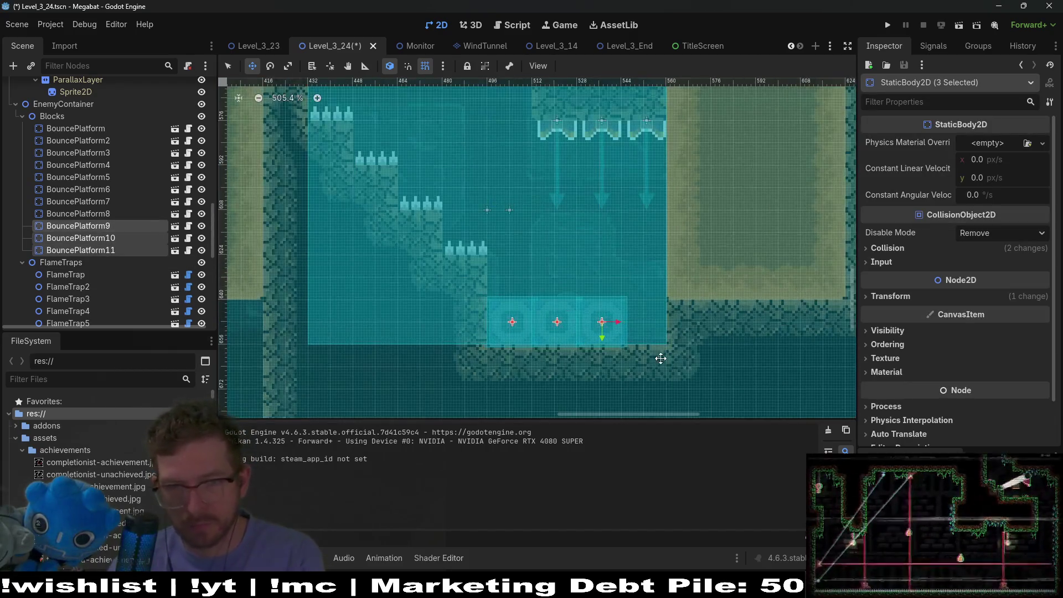
{"action": "key", "text": "Right"}
{"action": "key", "text": "Right"}
{"action": "key", "text": "Right"}
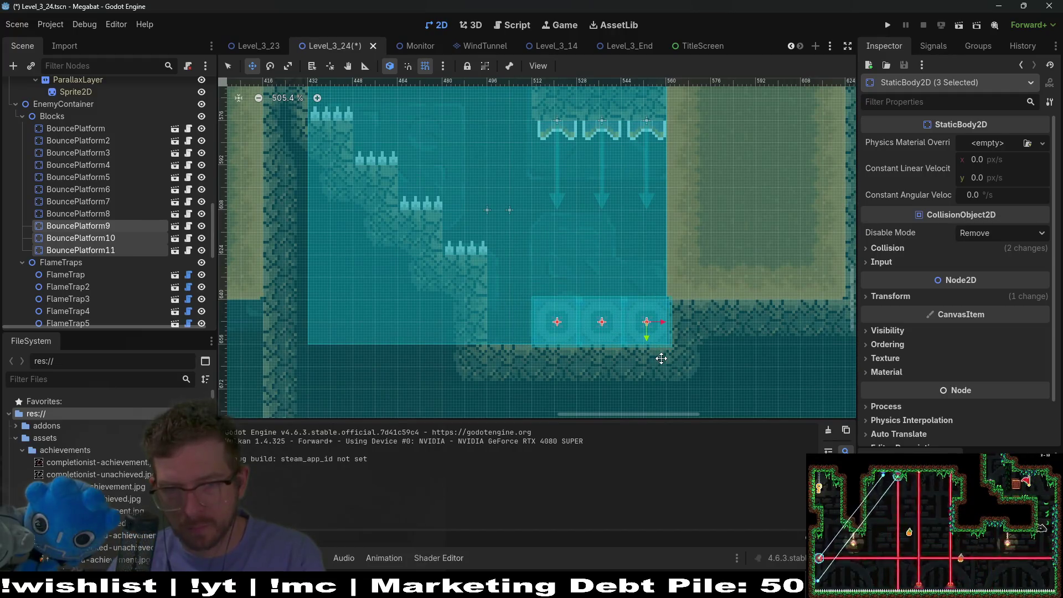
- Select WorldTileMapLayer and show its DESERT terrain tiles
{"action": "scroll", "coordinate": [150, 204], "scroll_direction": "up", "scroll_amount": 5}
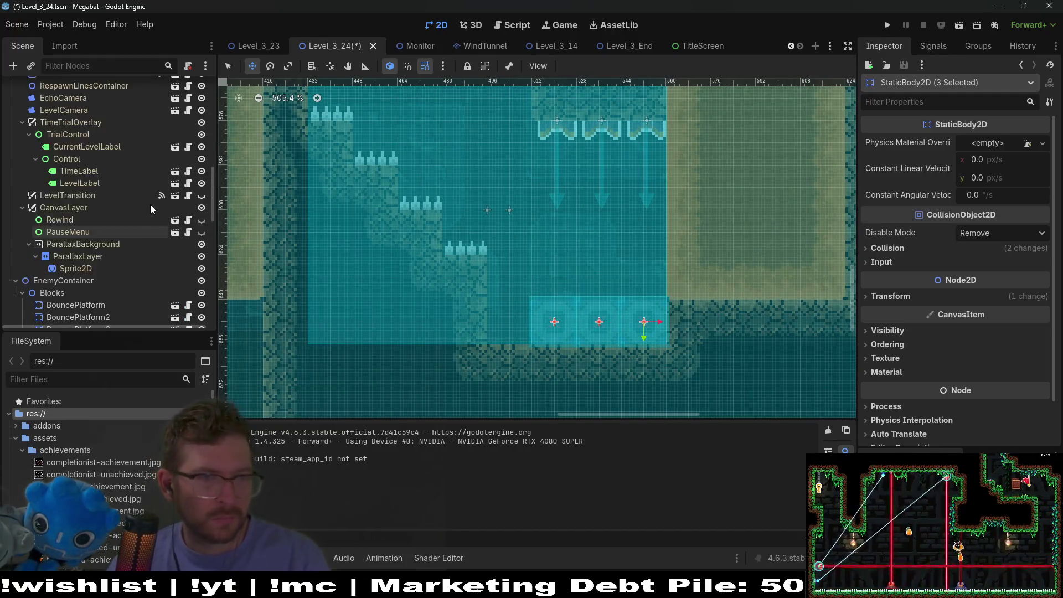
{"action": "left_click", "coordinate": [97, 158]}
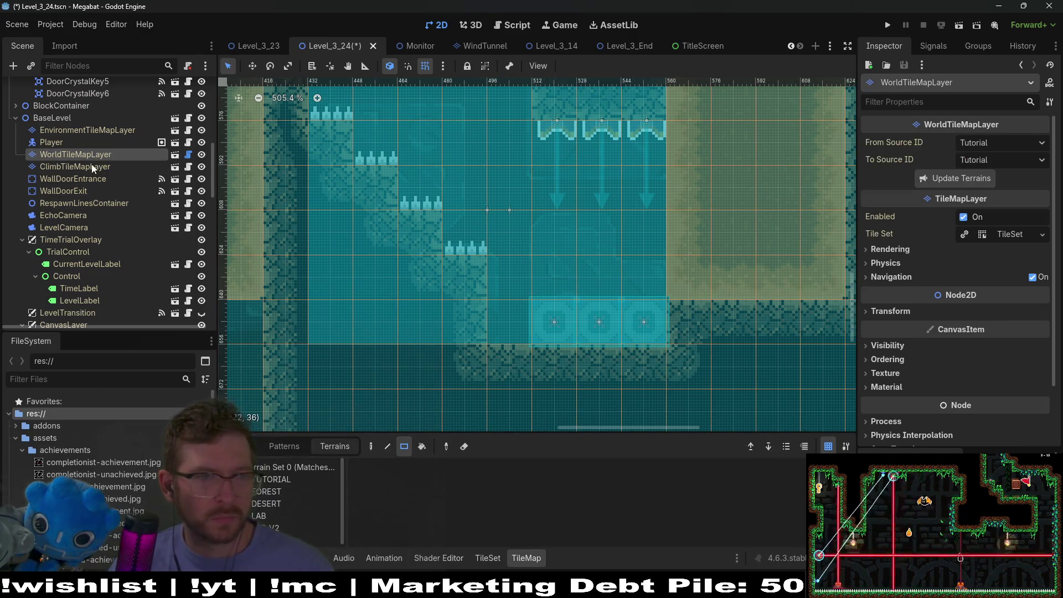
{"action": "left_click", "coordinate": [265, 506]}
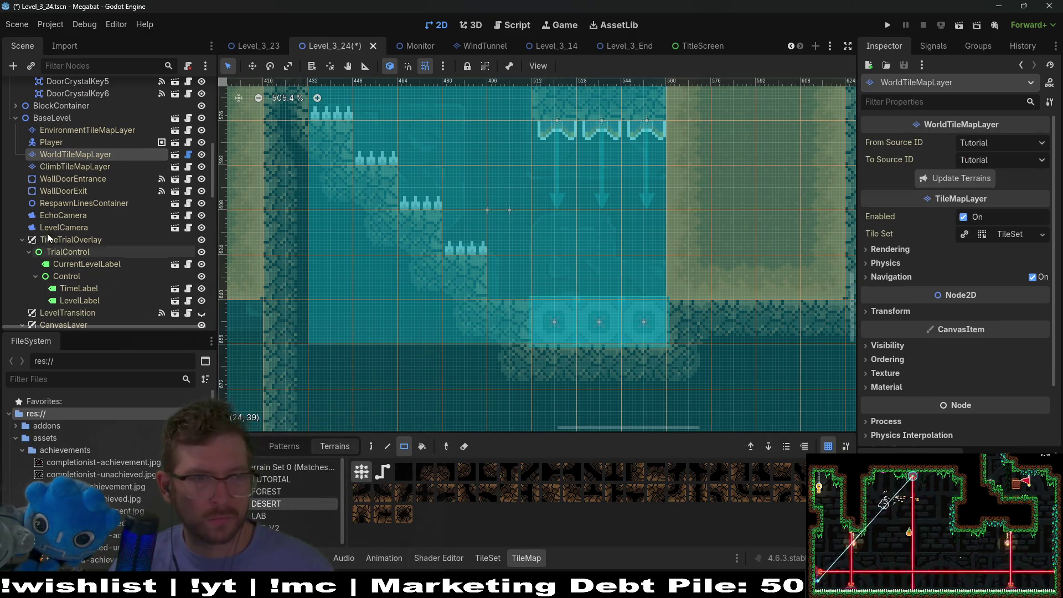
{"action": "scroll", "coordinate": [131, 238], "scroll_direction": "down", "scroll_amount": 4}
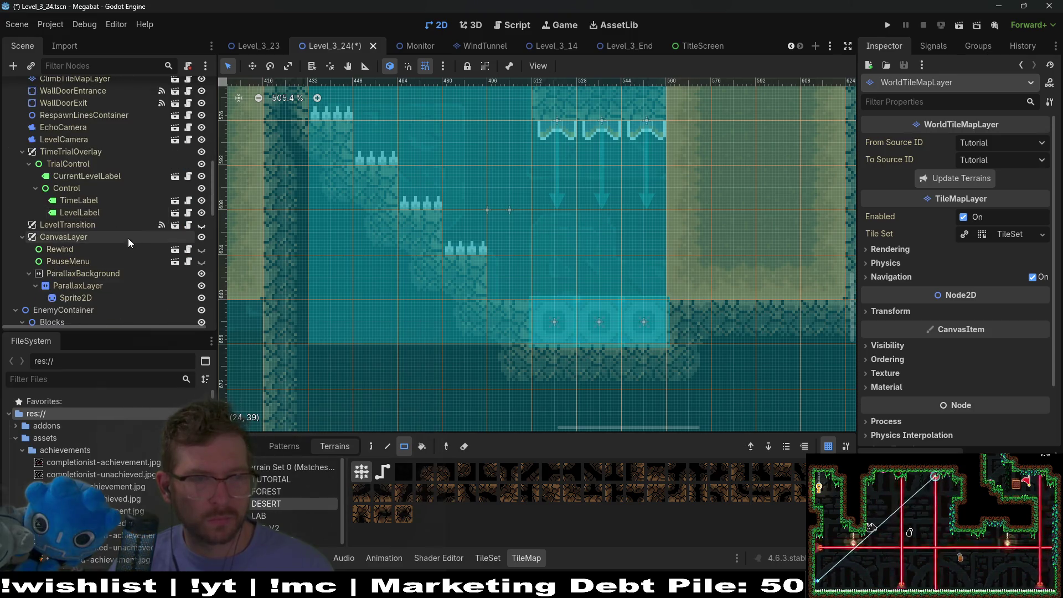
{"action": "scroll", "coordinate": [132, 239], "scroll_direction": "down", "scroll_amount": 6}
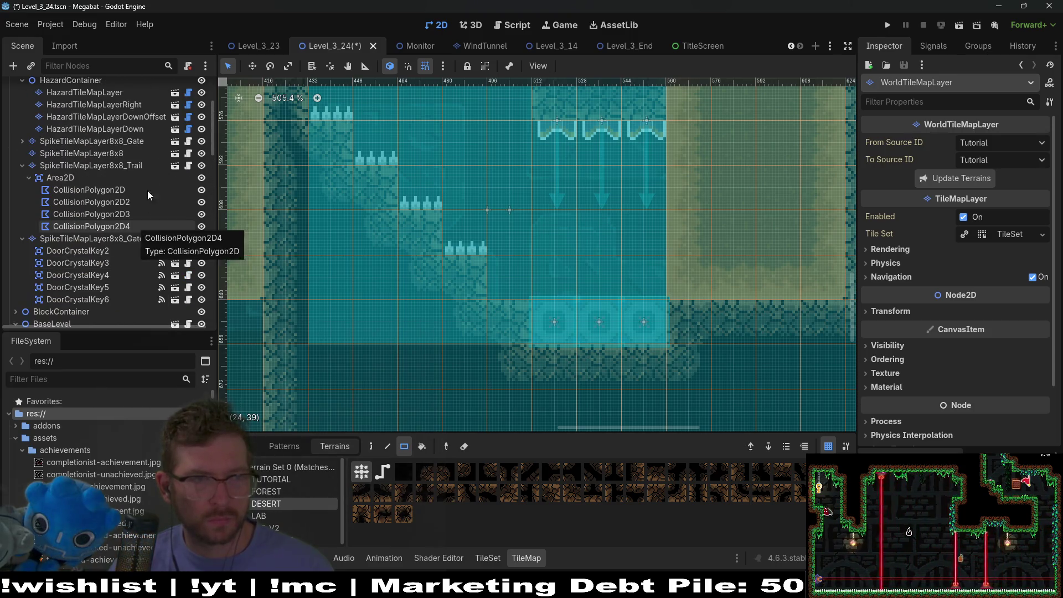
- Select the hazard tile layer, then run the current scene with F6 to playtest
{"action": "scroll", "coordinate": [105, 180], "scroll_direction": "up", "scroll_amount": 5}
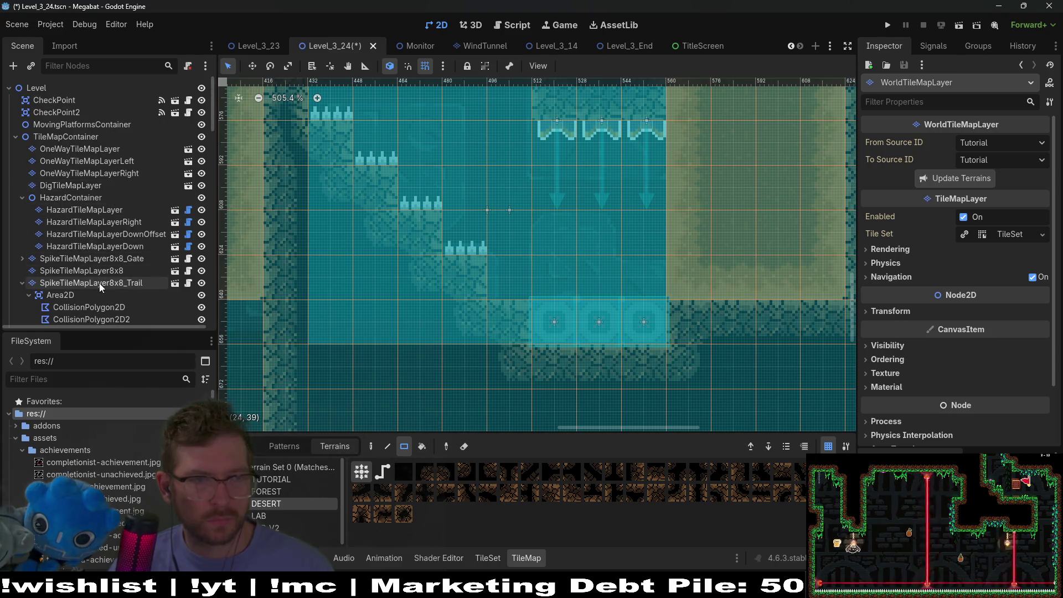
{"action": "scroll", "coordinate": [87, 208], "scroll_direction": "down", "scroll_amount": 6}
{"action": "scroll", "coordinate": [98, 195], "scroll_direction": "up", "scroll_amount": 4}
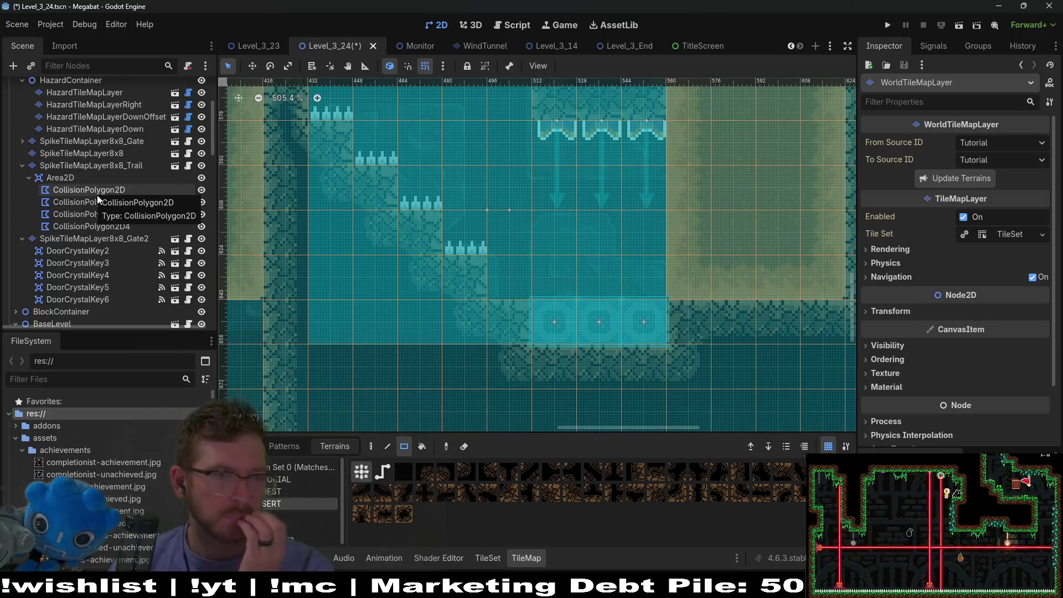
{"action": "scroll", "coordinate": [97, 195], "scroll_direction": "up", "scroll_amount": 2}
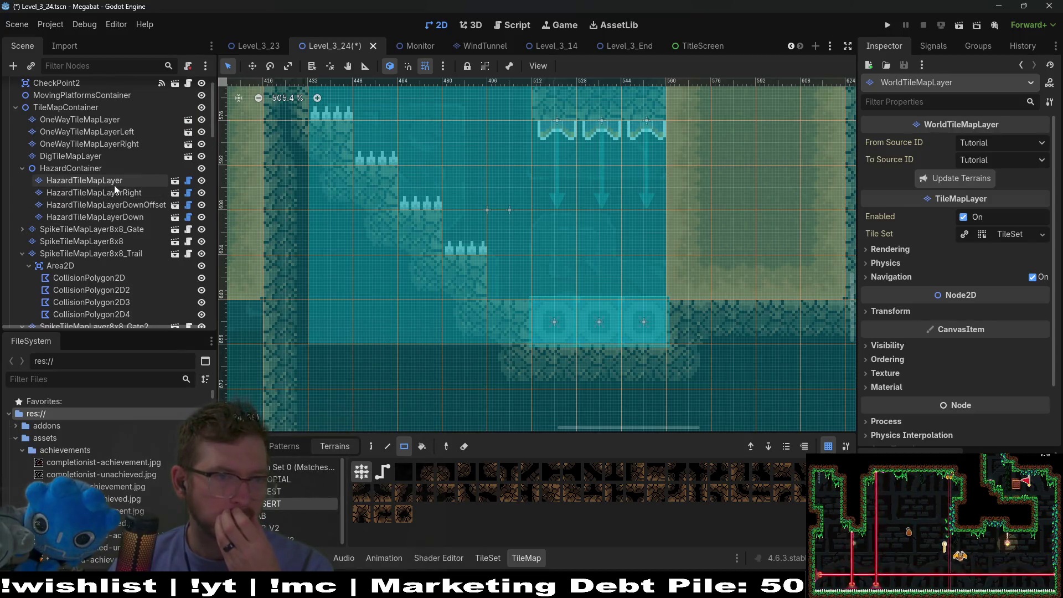
{"action": "left_click", "coordinate": [114, 183]}
{"action": "scroll", "coordinate": [550, 311], "scroll_direction": "down", "scroll_amount": 5}
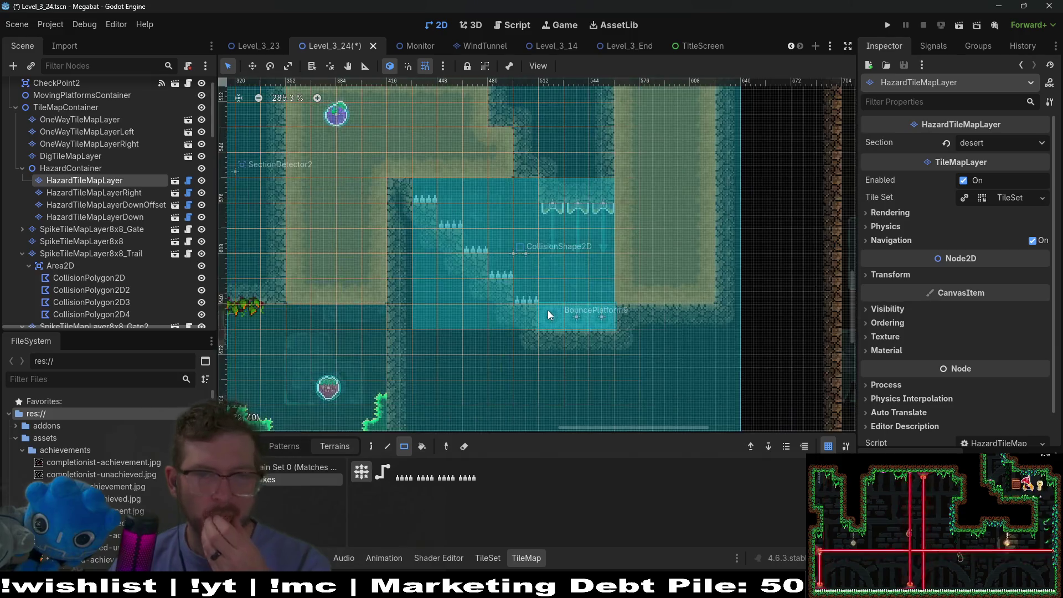
{"action": "key", "text": "F6"}
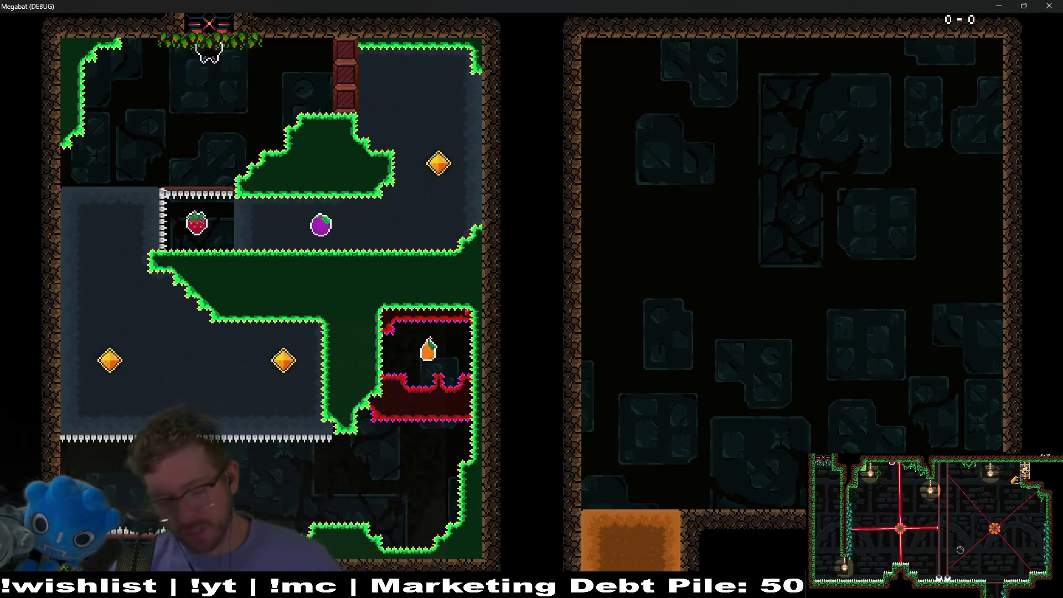
- Launch the bat, collect the gems in the first room and fly left into the next room
{"action": "key", "text": "Left"}
{"action": "key", "text": "Right"}
{"action": "key", "text": "Up"}
{"action": "key", "text": "Left"}
{"action": "key", "text": "Down"}
{"action": "key", "text": "Right"}
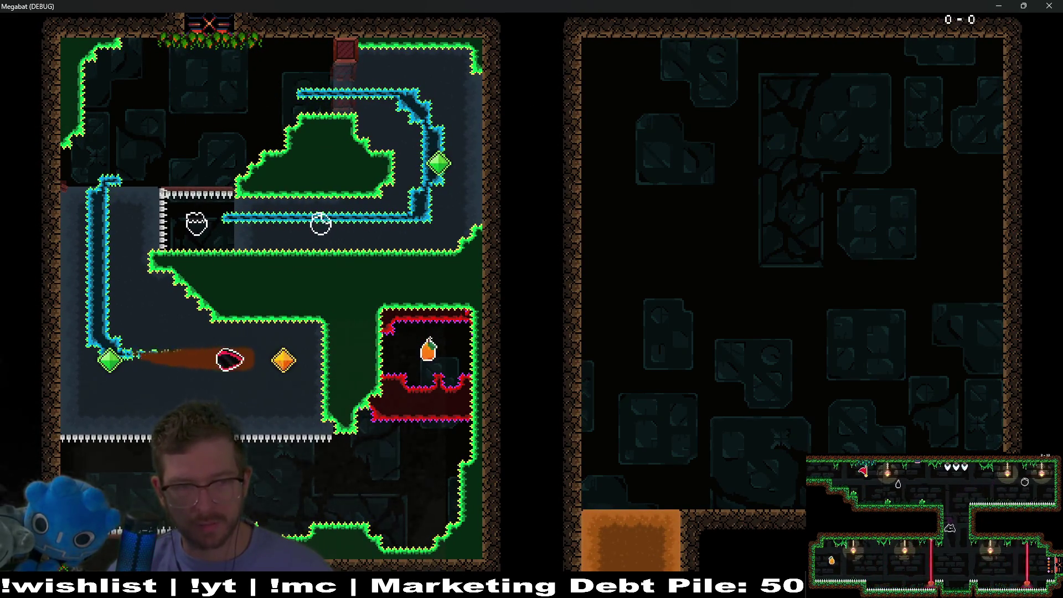
{"action": "key", "text": "Down"}
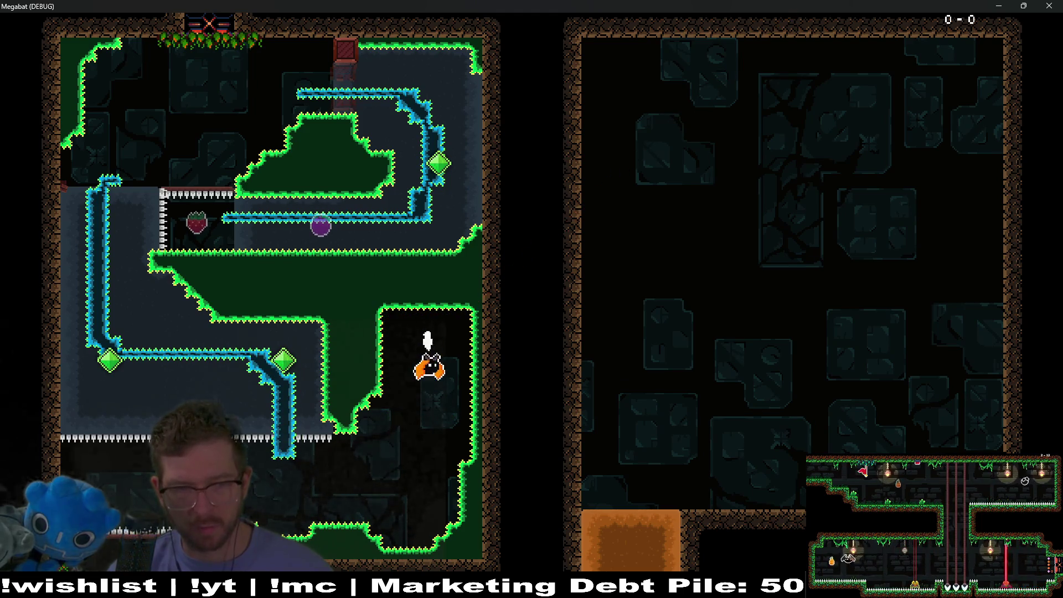
{"action": "key", "text": "Left"}
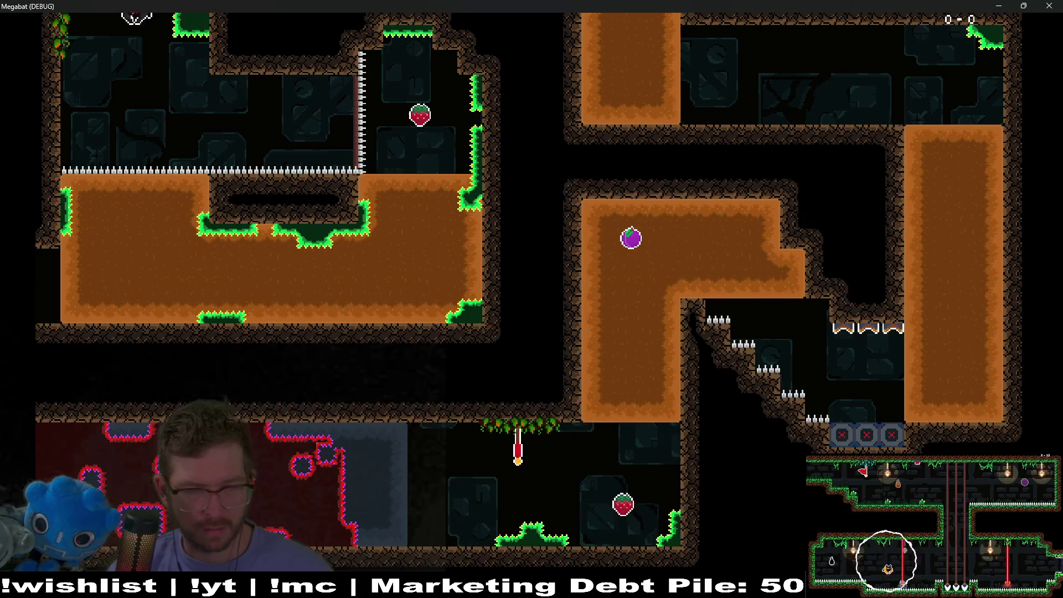
- Grab the strawberry, tunnel left through the dirt to the gem, then fly right along the top
{"action": "key", "text": "Right"}
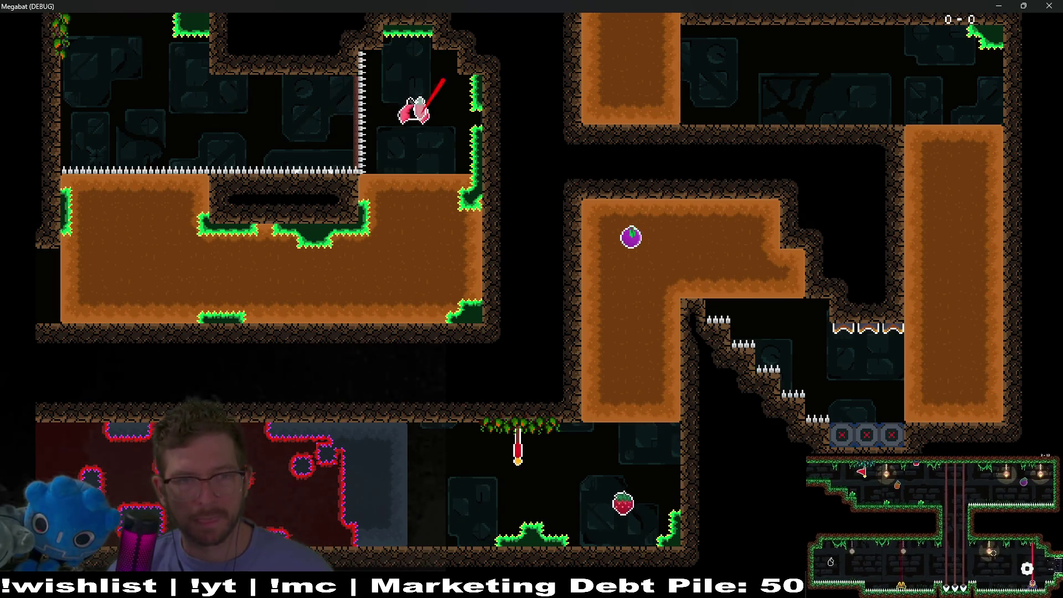
{"action": "key", "text": "Down"}
{"action": "key", "text": "Left"}
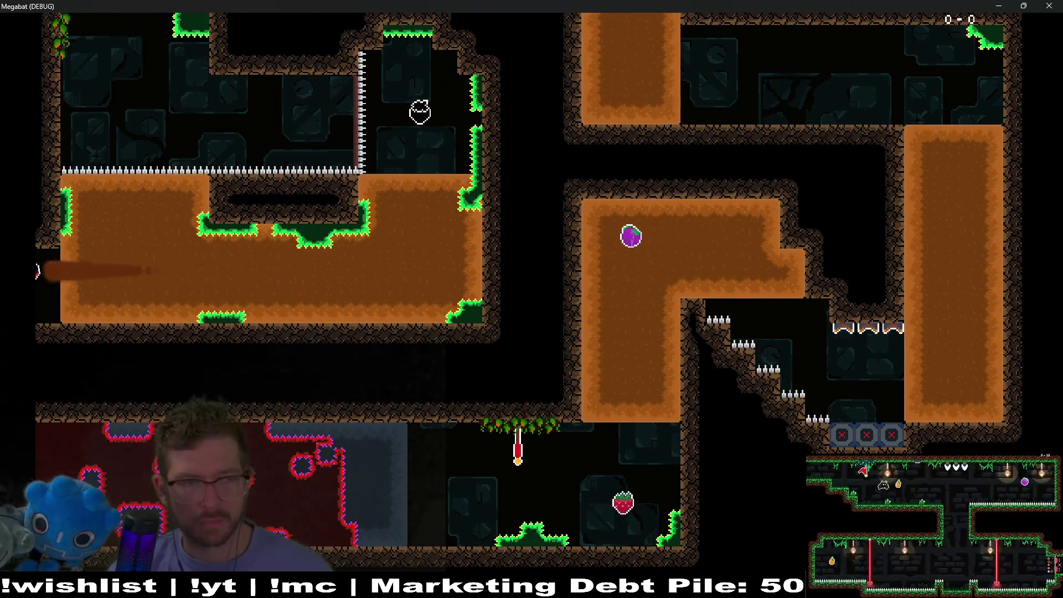
{"action": "key", "text": "Down"}
{"action": "key", "text": "Left"}
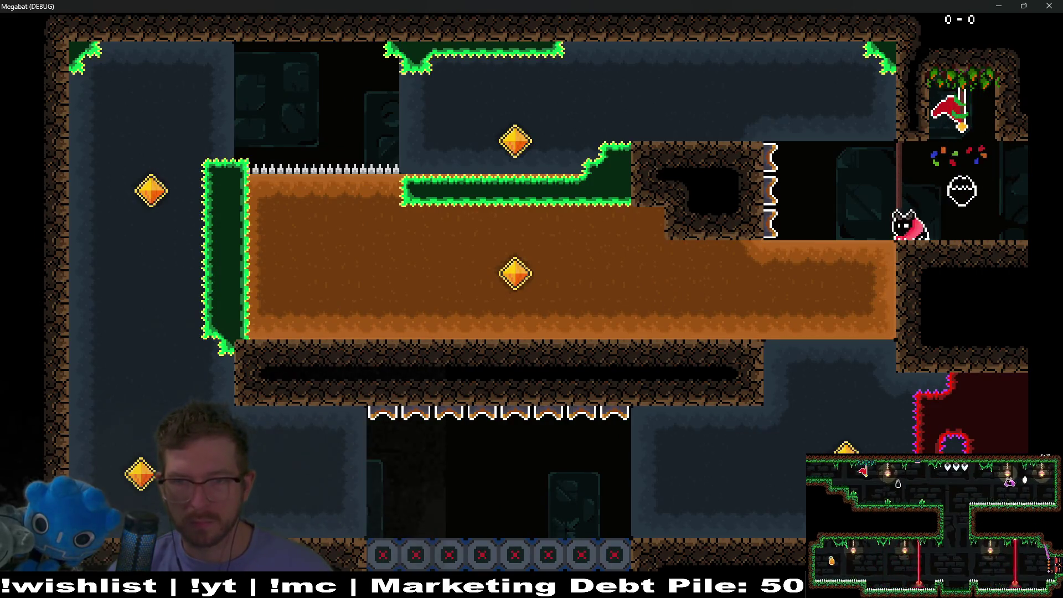
{"action": "key", "text": "Up"}
{"action": "key", "text": "Right"}
- Dive into the right-hand dirt, tunnel back left, then burrow up toward the plum
{"action": "key", "text": "Down"}
{"action": "key", "text": "Left"}
{"action": "key", "text": "Up"}
{"action": "key", "text": "Down"}
{"action": "key", "text": "Right"}
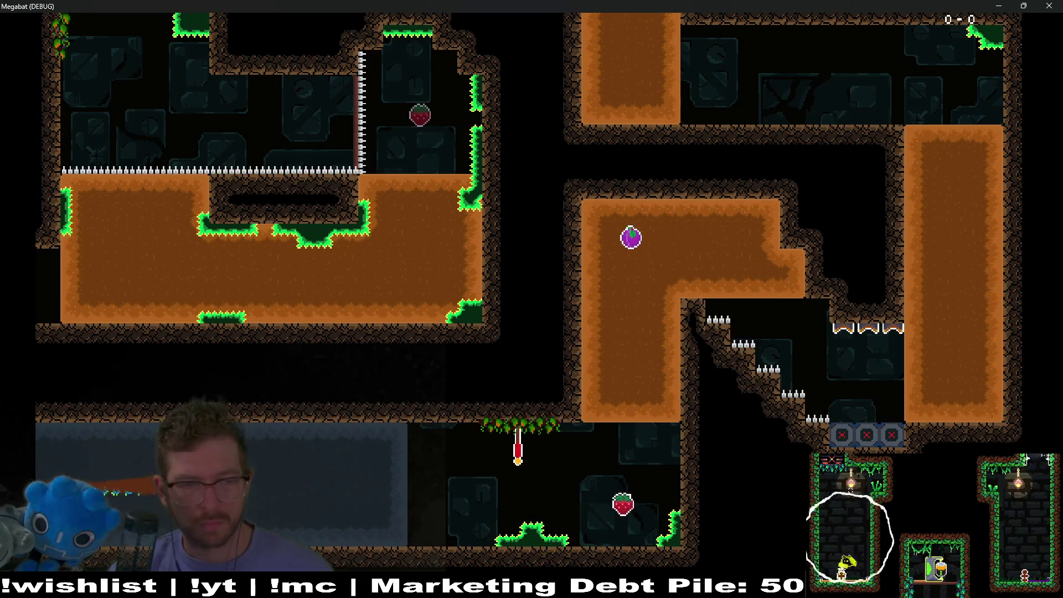
{"action": "key", "text": "Up"}
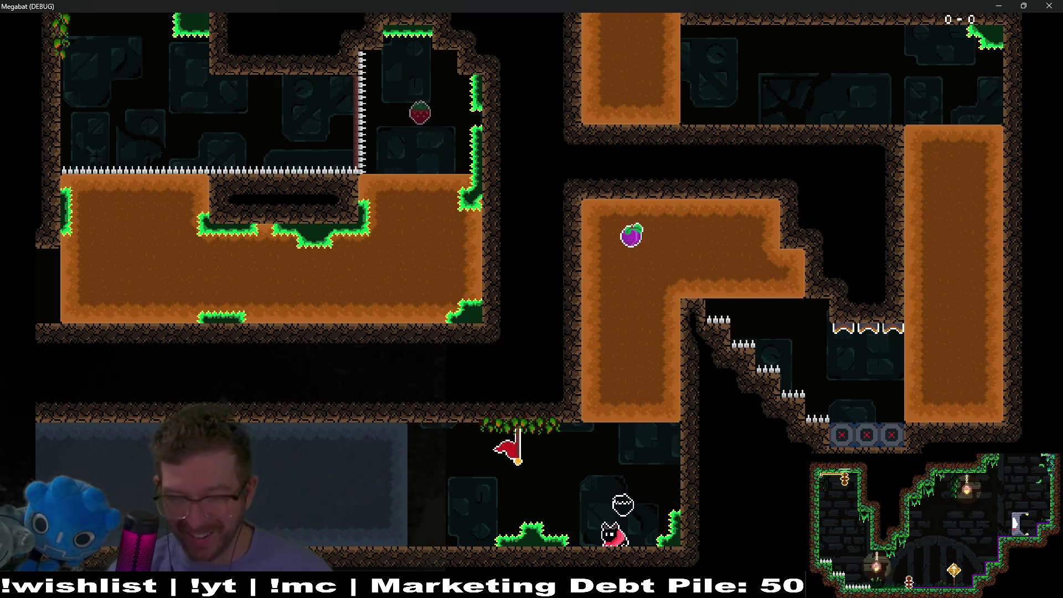
{"action": "key", "text": "Up"}
- Make repeated climbs through the dirt to collect the purple plum
{"action": "key", "text": "Right"}
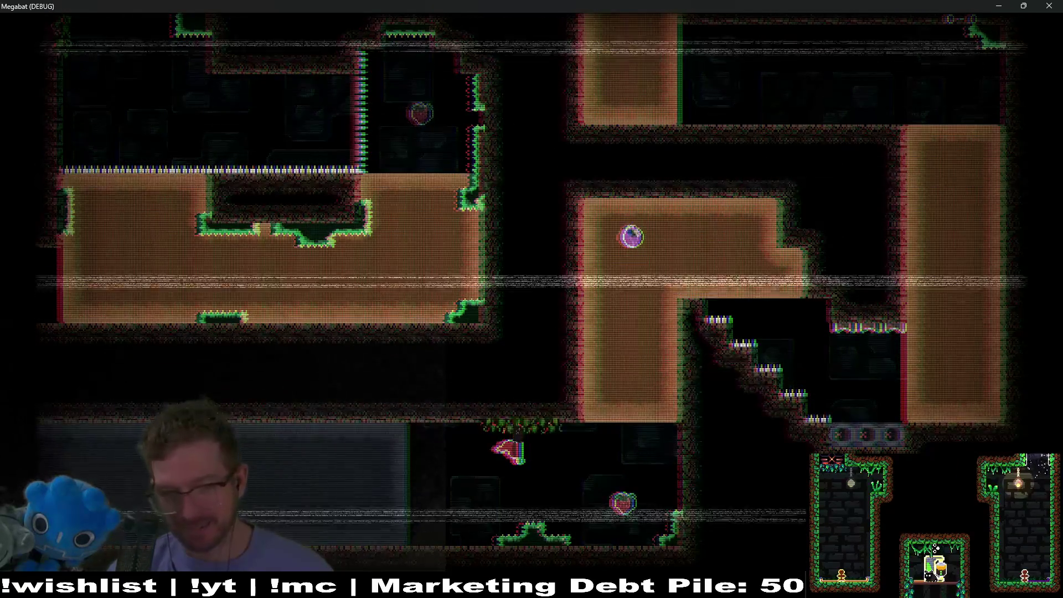
{"action": "key", "text": "Up"}
{"action": "key", "text": "Right"}
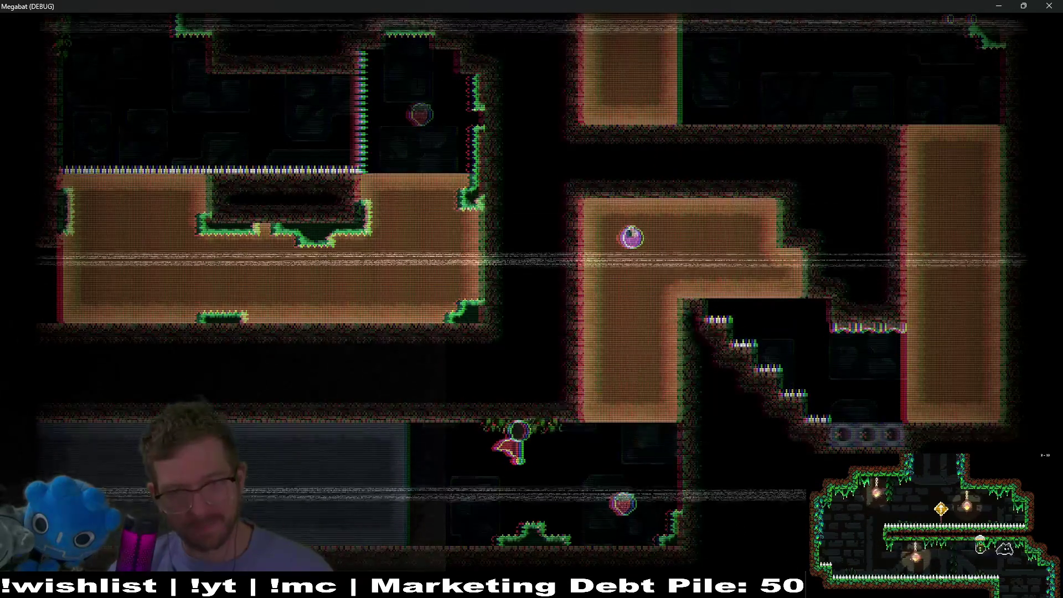
{"action": "key", "text": "Up"}
{"action": "key", "text": "Right"}
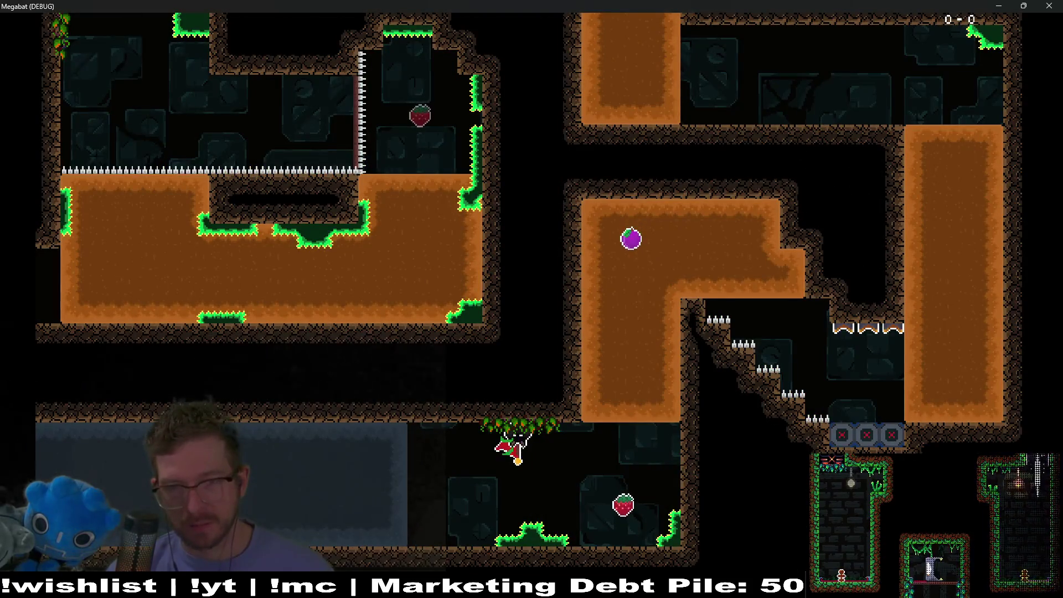
{"action": "key", "text": "Up"}
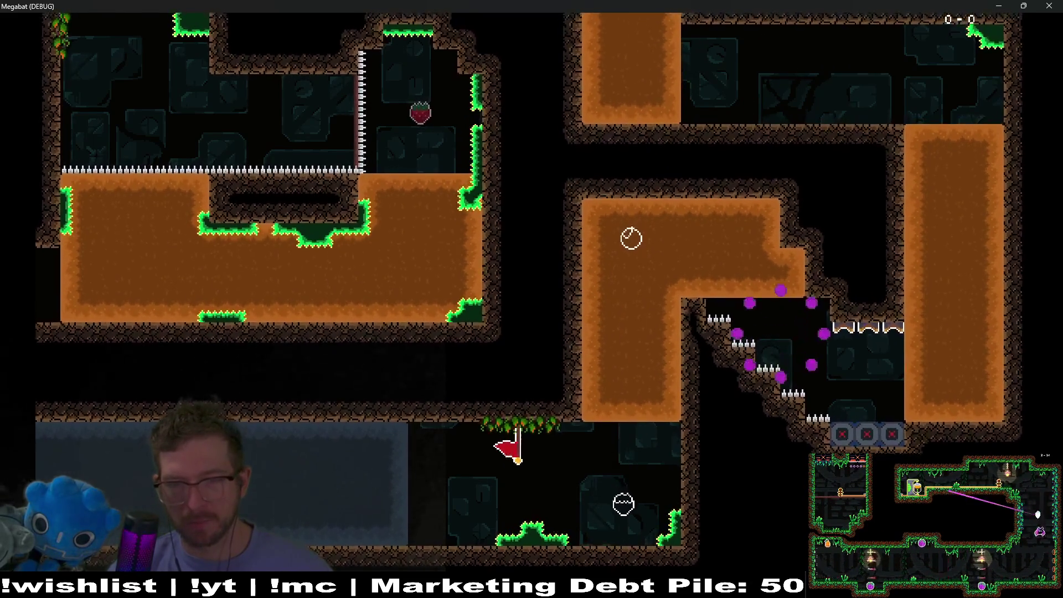
{"action": "key", "text": "Up"}
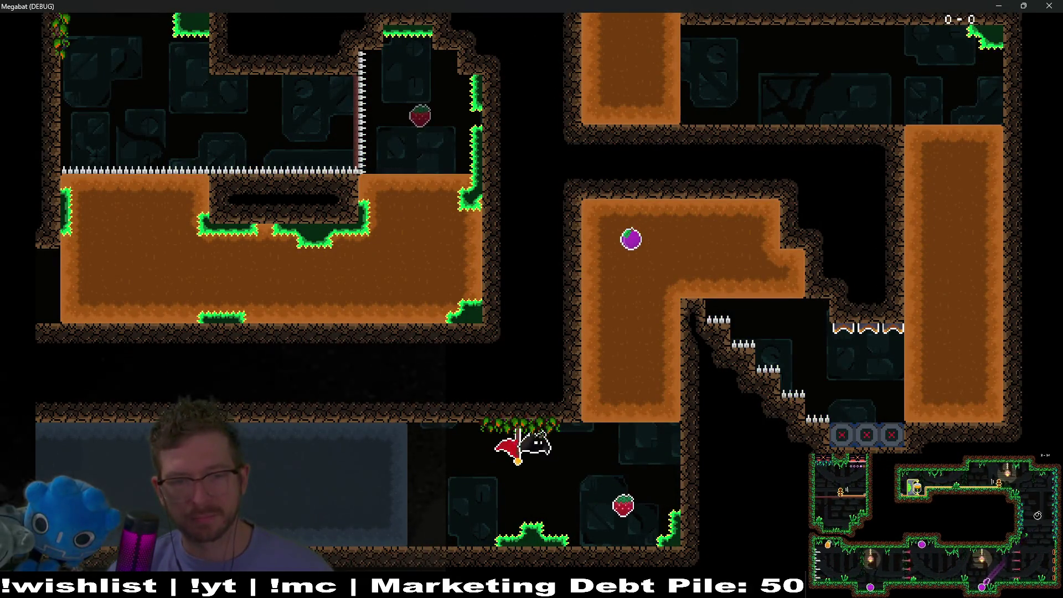
{"action": "key", "text": "Up"}
- Steer past the spike steps into the top-right room, then close the game
{"action": "key", "text": "Down"}
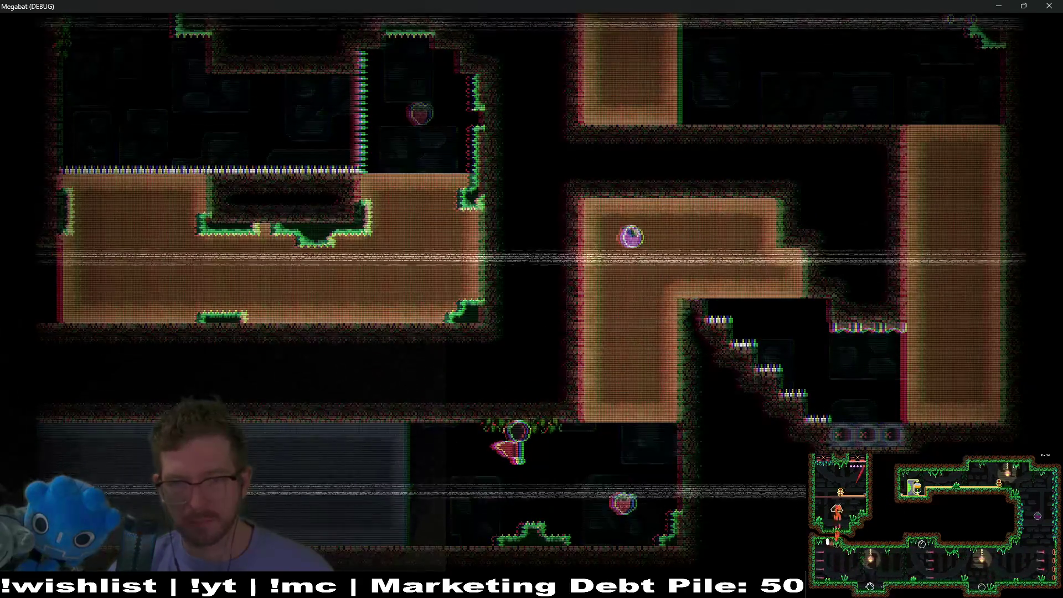
{"action": "key", "text": "Up"}
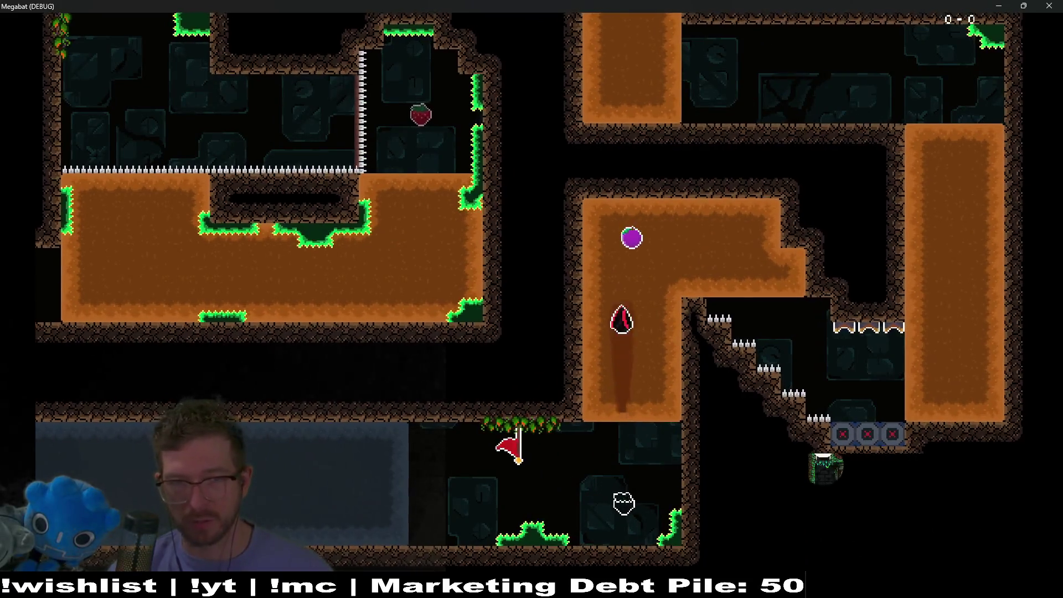
{"action": "key", "text": "Down"}
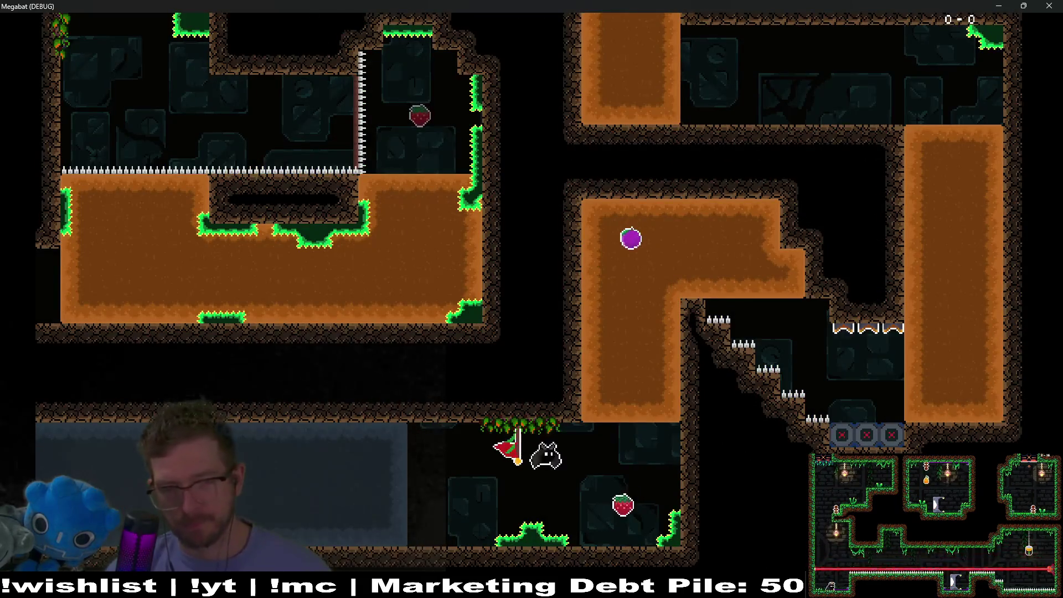
{"action": "key", "text": "Up"}
{"action": "key", "text": "Down"}
{"action": "key", "text": "Up"}
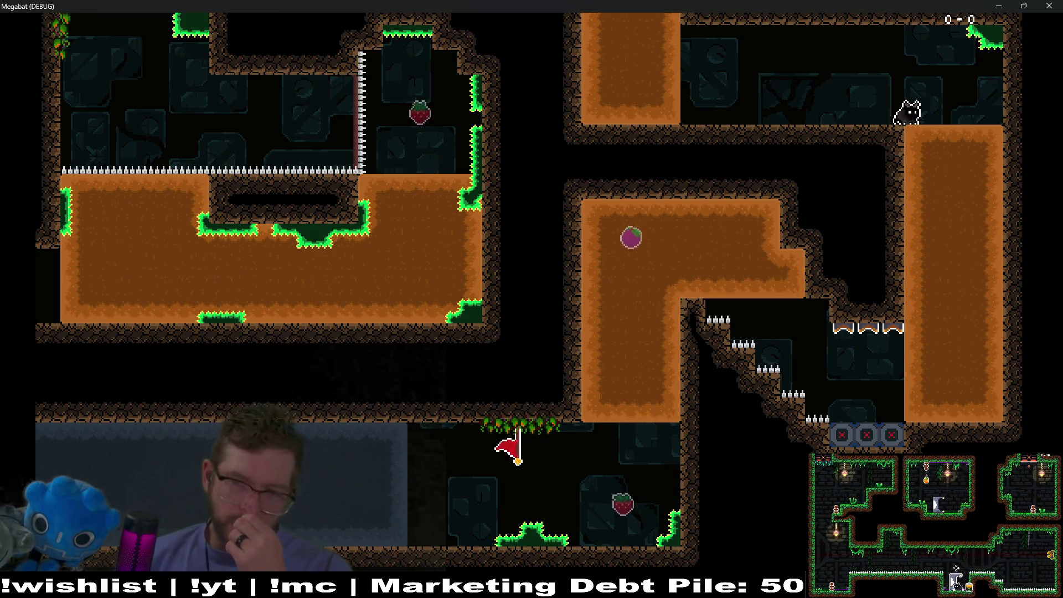
{"action": "left_click", "coordinate": [1050, 6]}
- Select FlameTrap12 through Area2D3 and drag them out to the room's right side
{"action": "scroll", "coordinate": [605, 285], "scroll_direction": "up", "scroll_amount": 4}
{"action": "scroll", "coordinate": [102, 265], "scroll_direction": "down", "scroll_amount": 3}
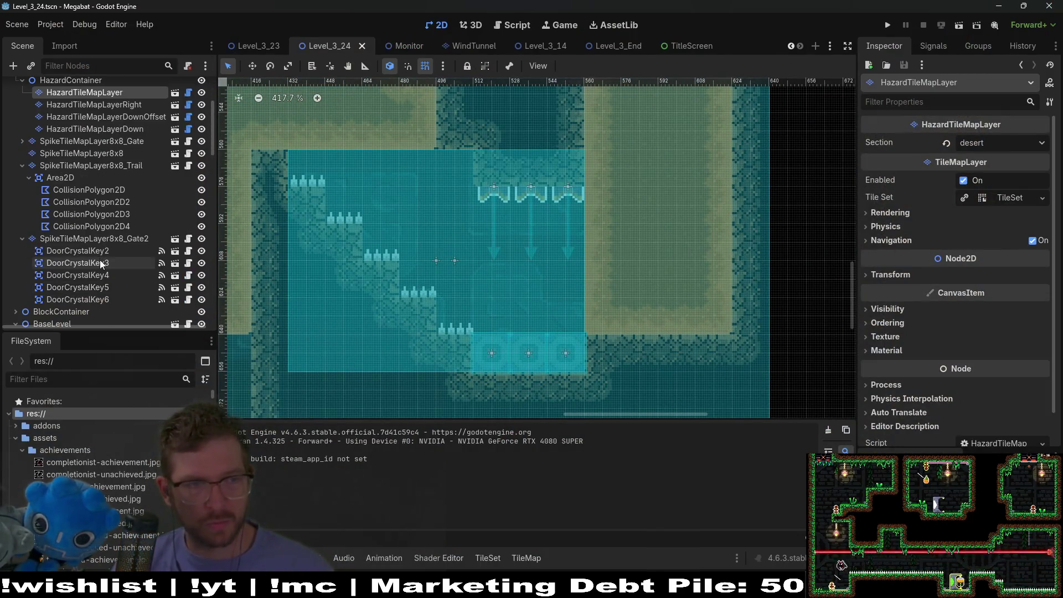
{"action": "scroll", "coordinate": [90, 248], "scroll_direction": "down", "scroll_amount": 5}
{"action": "scroll", "coordinate": [89, 246], "scroll_direction": "down", "scroll_amount": 10}
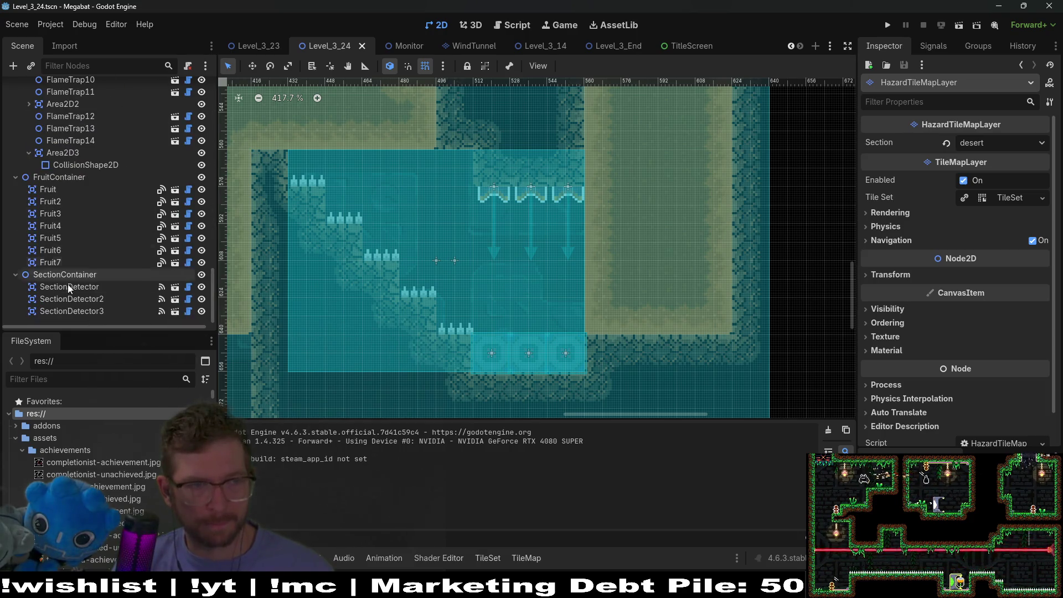
{"action": "scroll", "coordinate": [70, 269], "scroll_direction": "up", "scroll_amount": 2}
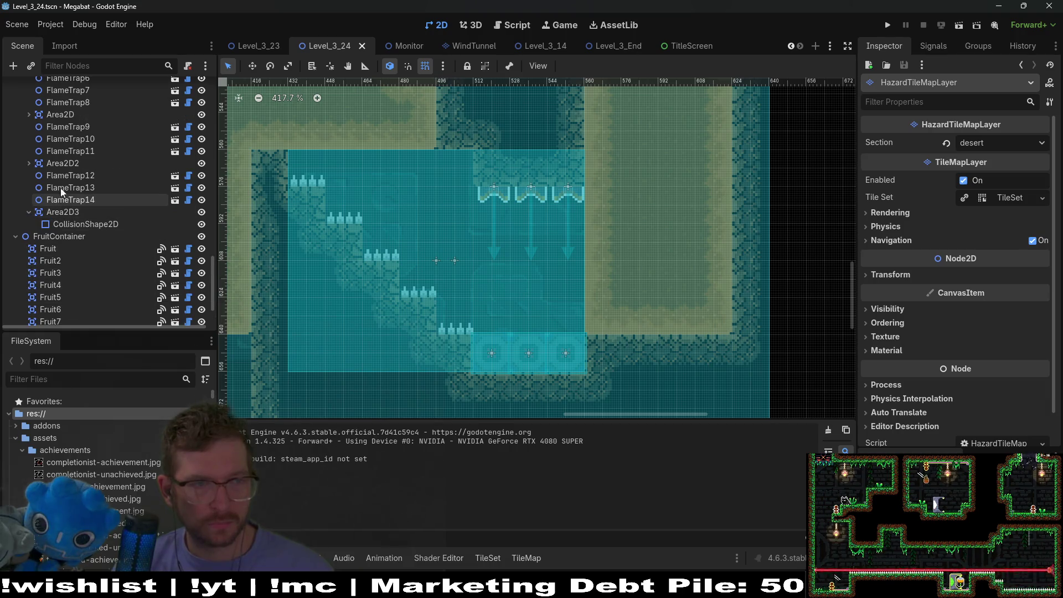
{"action": "left_click", "coordinate": [70, 175]}
{"action": "left_click", "coordinate": [62, 213], "text": "shift"}
{"action": "key", "text": "f"}
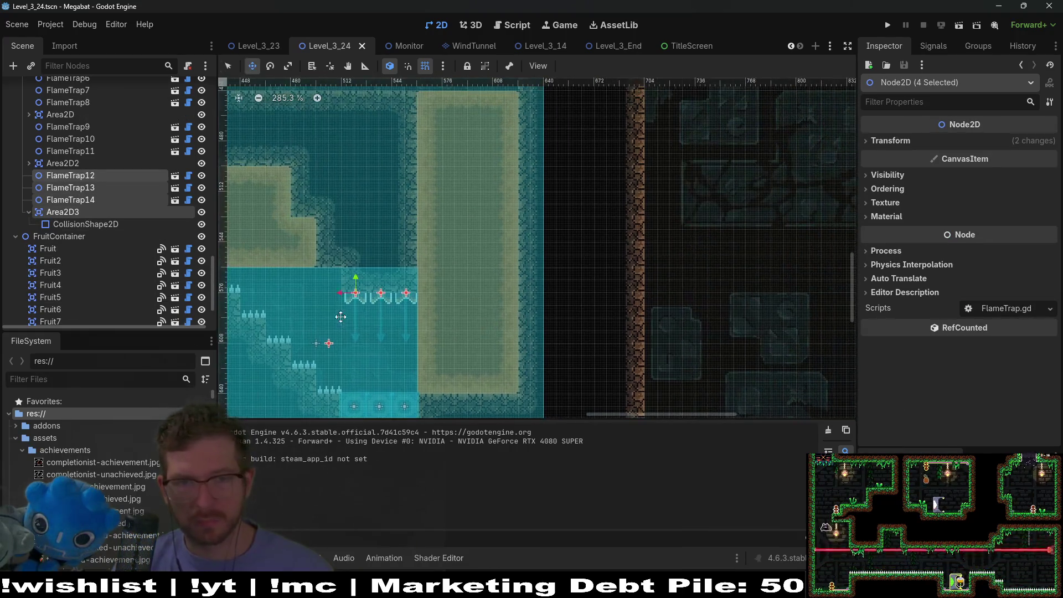
{"action": "left_click_drag", "start_coordinate": [354, 318], "coordinate": [854, 240]}
{"action": "left_click_drag", "start_coordinate": [406, 300], "coordinate": [620, 261]}
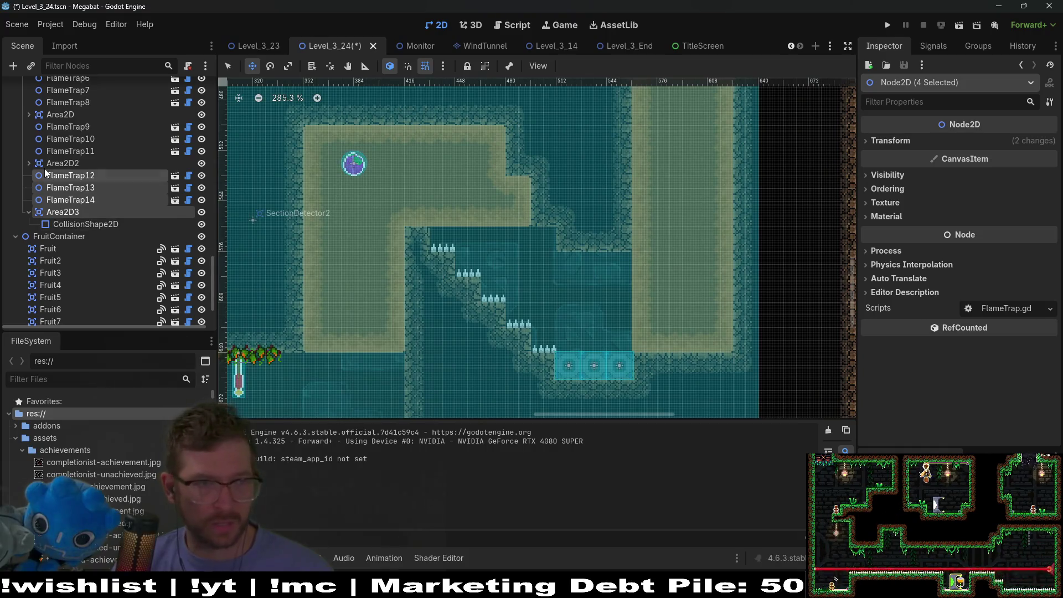
- Collapse the FlameTraps and Blocks groups in the Scene tree
{"action": "scroll", "coordinate": [63, 221], "scroll_direction": "up", "scroll_amount": 5}
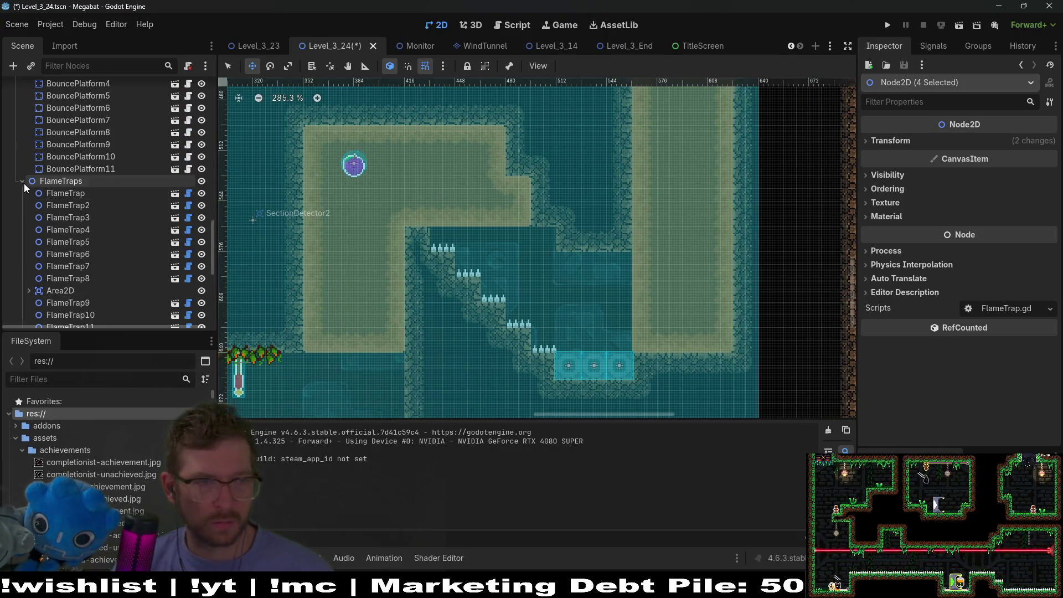
{"action": "left_click", "coordinate": [22, 181]}
{"action": "left_click", "coordinate": [22, 129]}
- Add a Node2D named Spears under EnemyContainer
{"action": "left_click", "coordinate": [47, 141]}
{"action": "key", "text": "ctrl+a"}
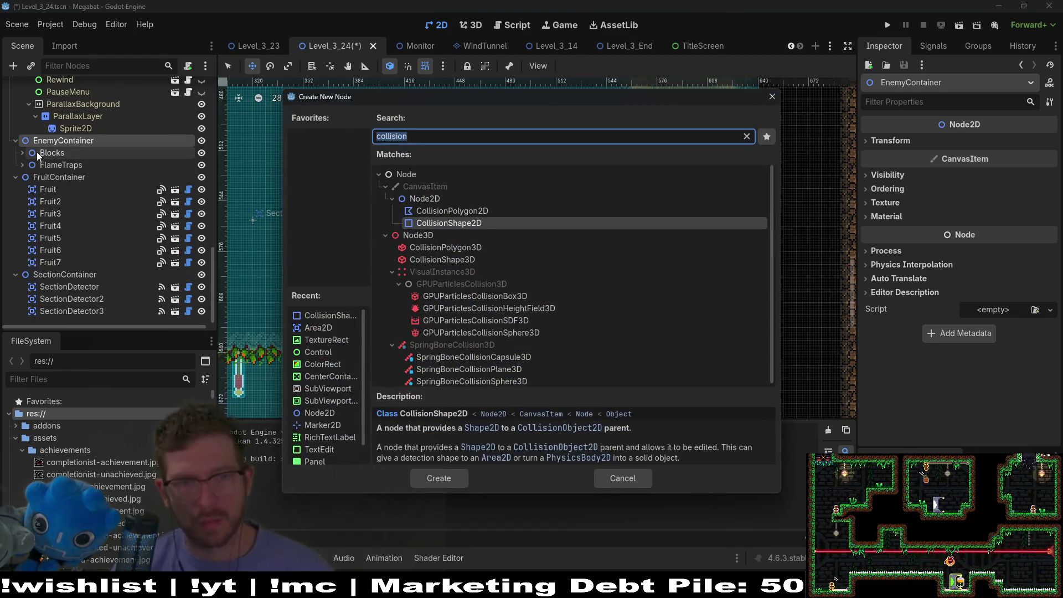
{"action": "type", "text": "node2d"}
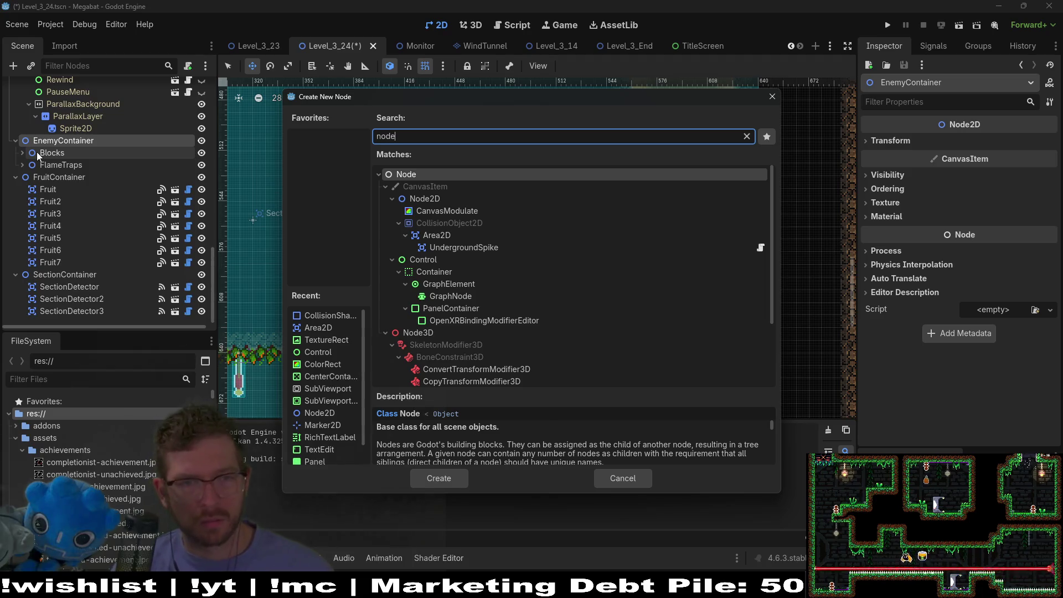
{"action": "key", "text": "Return"}
{"action": "key", "text": "F2"}
{"action": "type", "text": "Spears"}
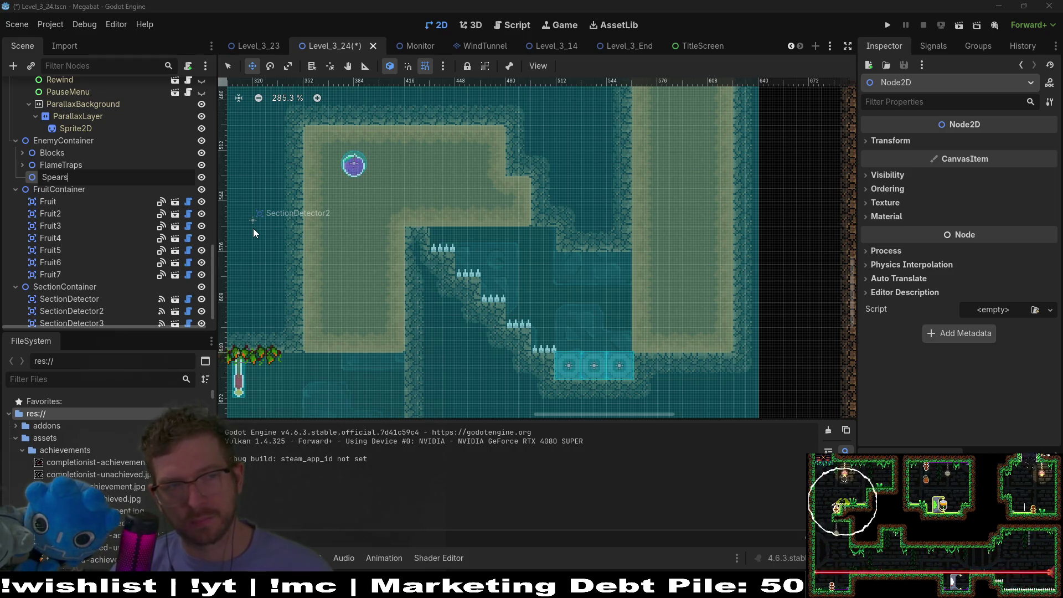
{"action": "key", "text": "Escape"}
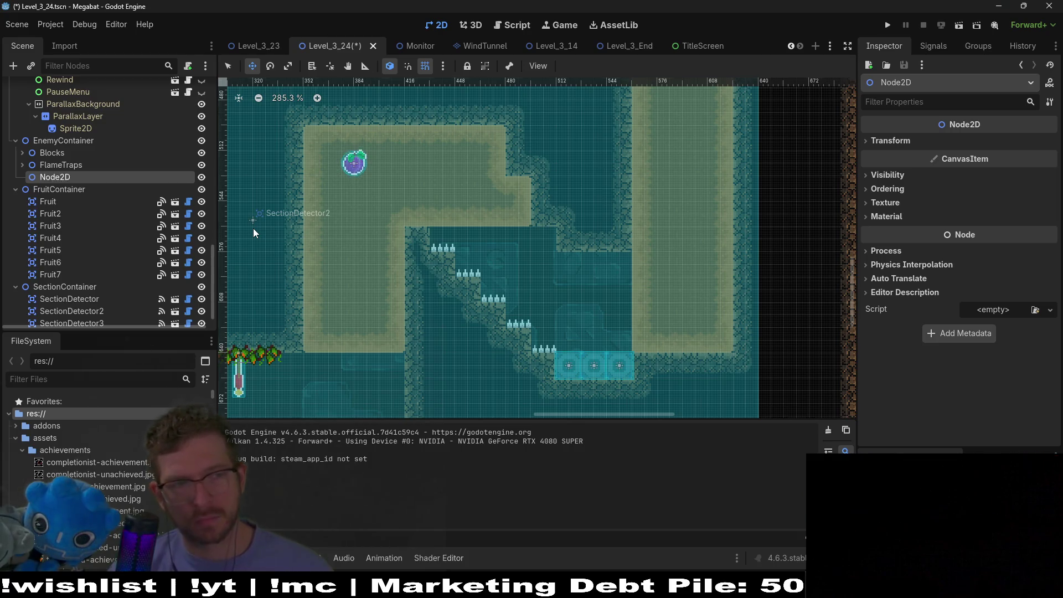
- Add a plain Spear node under Spears, then delete it again
{"action": "key", "text": "ctrl+a"}
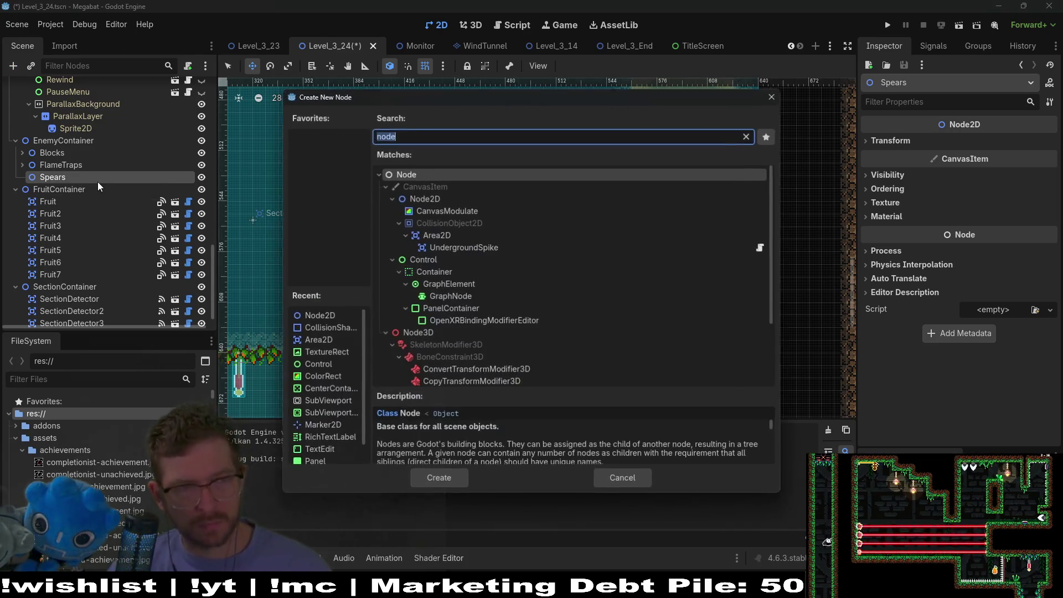
{"action": "type", "text": "spera"}
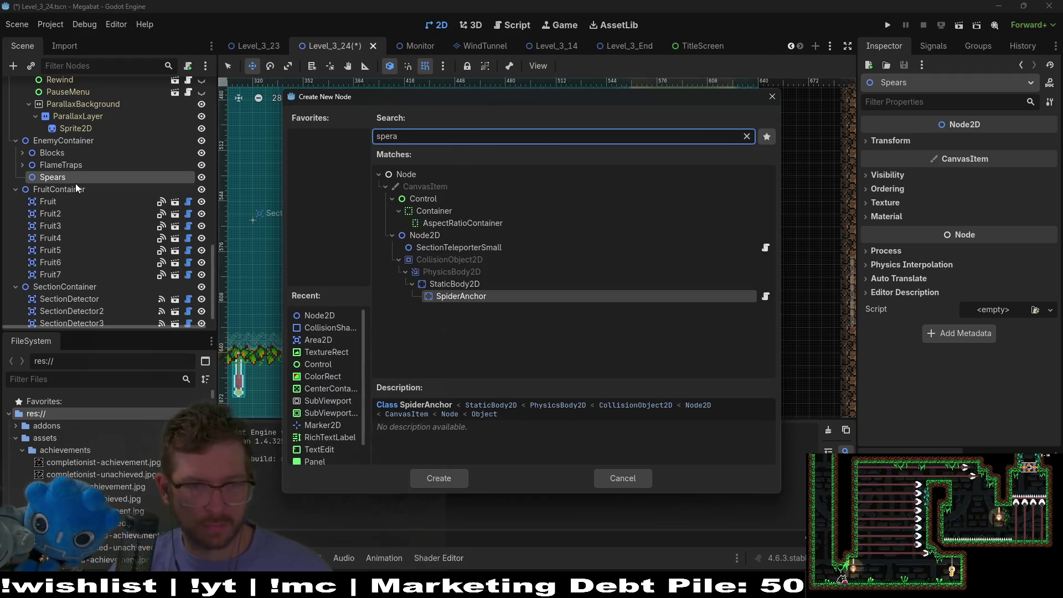
{"action": "key", "text": "BackSpace"}
{"action": "key", "text": "BackSpace"}
{"action": "key", "text": "BackSpace"}
{"action": "type", "text": "ar"}
{"action": "key", "text": "Return"}
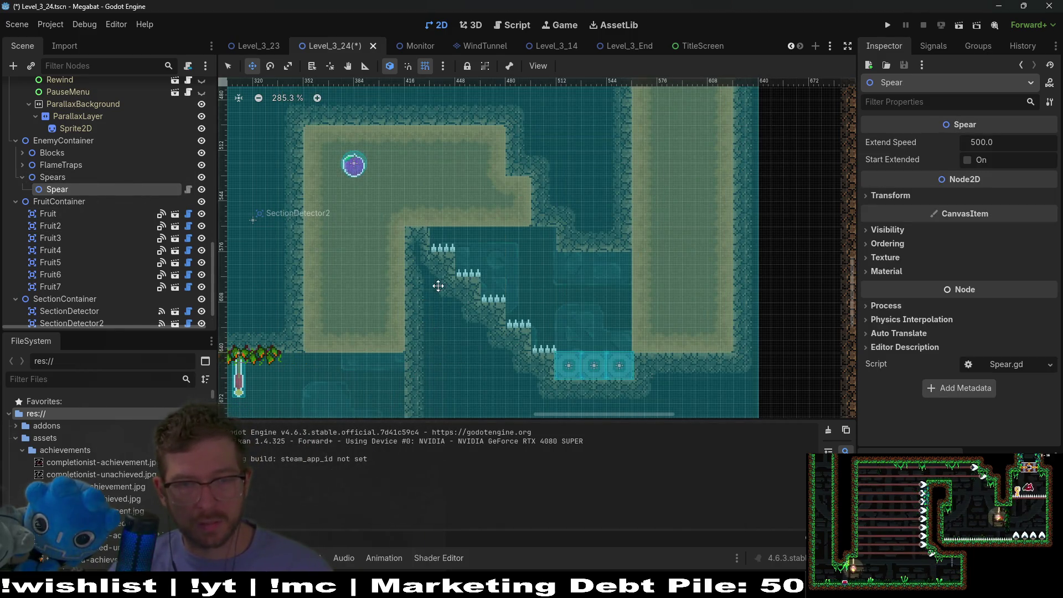
{"action": "scroll", "coordinate": [438, 285], "scroll_direction": "down", "scroll_amount": 10}
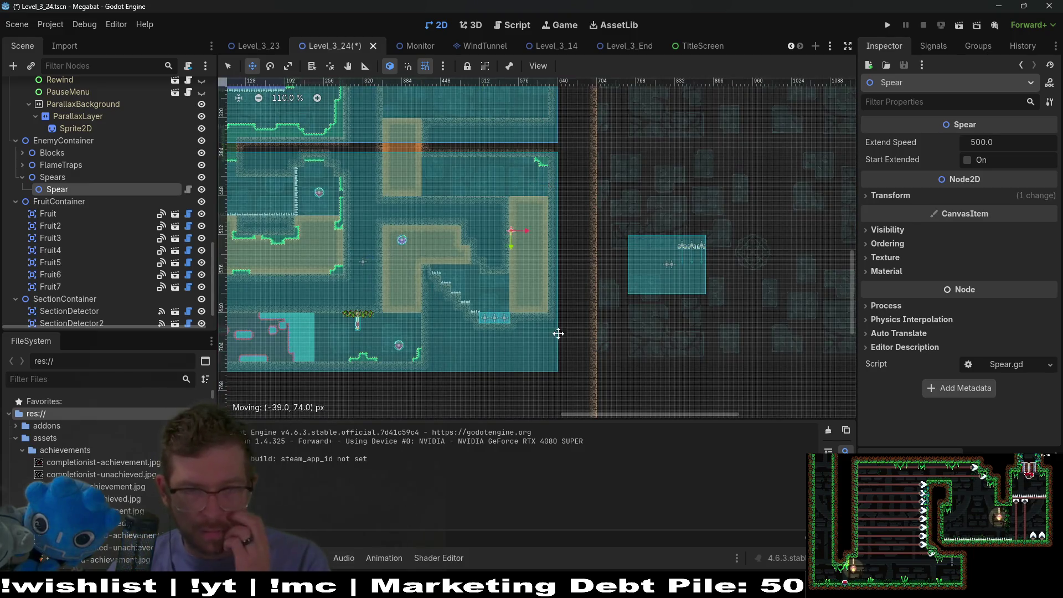
{"action": "left_click_drag", "start_coordinate": [504, 302], "coordinate": [513, 302]}
{"action": "scroll", "coordinate": [512, 302], "scroll_direction": "up", "scroll_amount": 4}
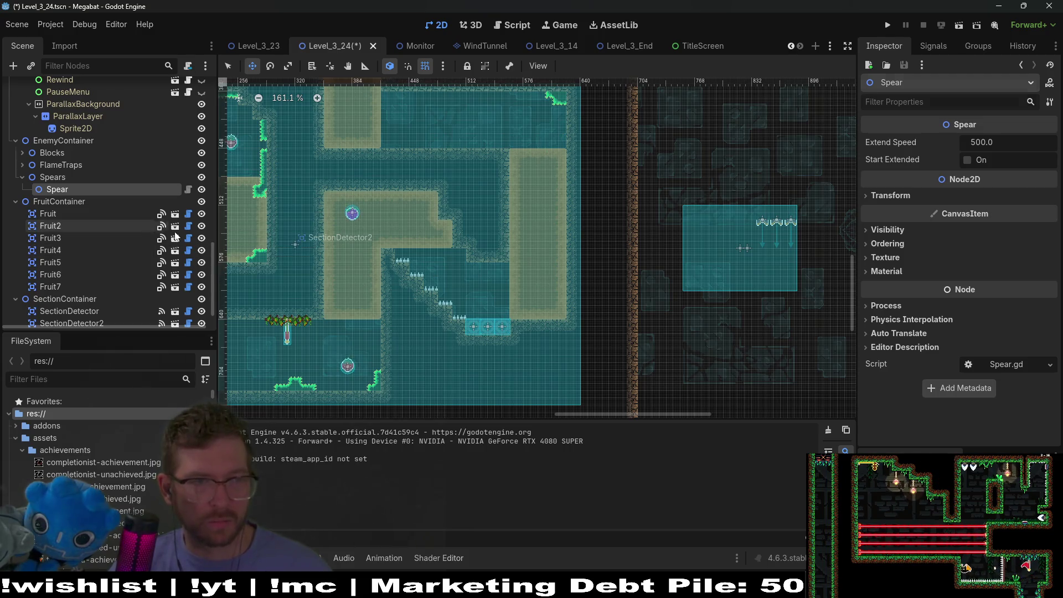
{"action": "key", "text": "Delete"}
- Instance the Spear scene under Spears and place it under the ceiling above the blocks
{"action": "left_click", "coordinate": [60, 177]}
{"action": "key", "text": "ctrl+shift+a"}
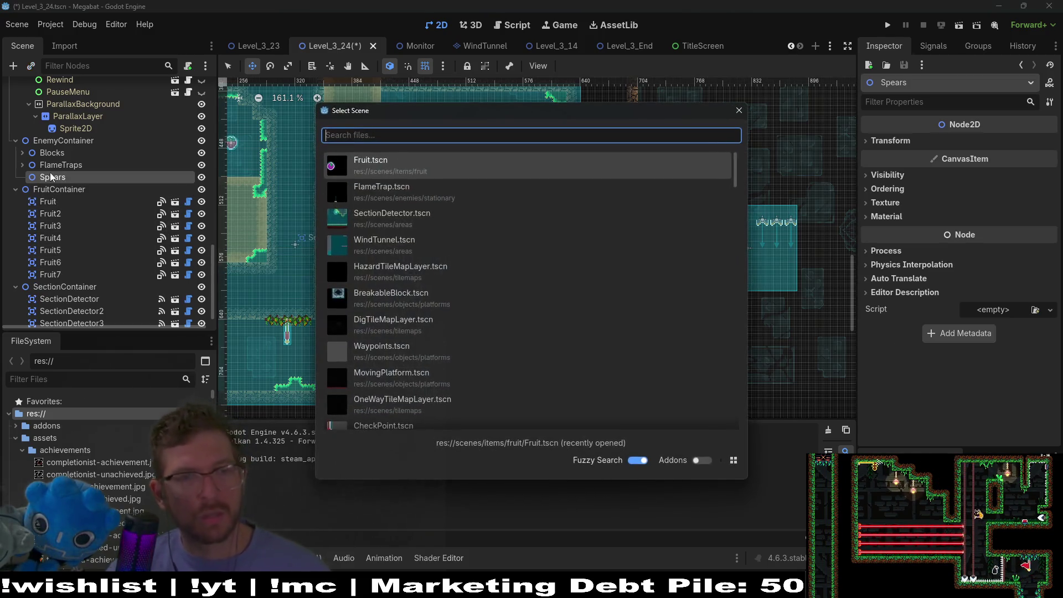
{"action": "type", "text": "spear"}
{"action": "key", "text": "Return"}
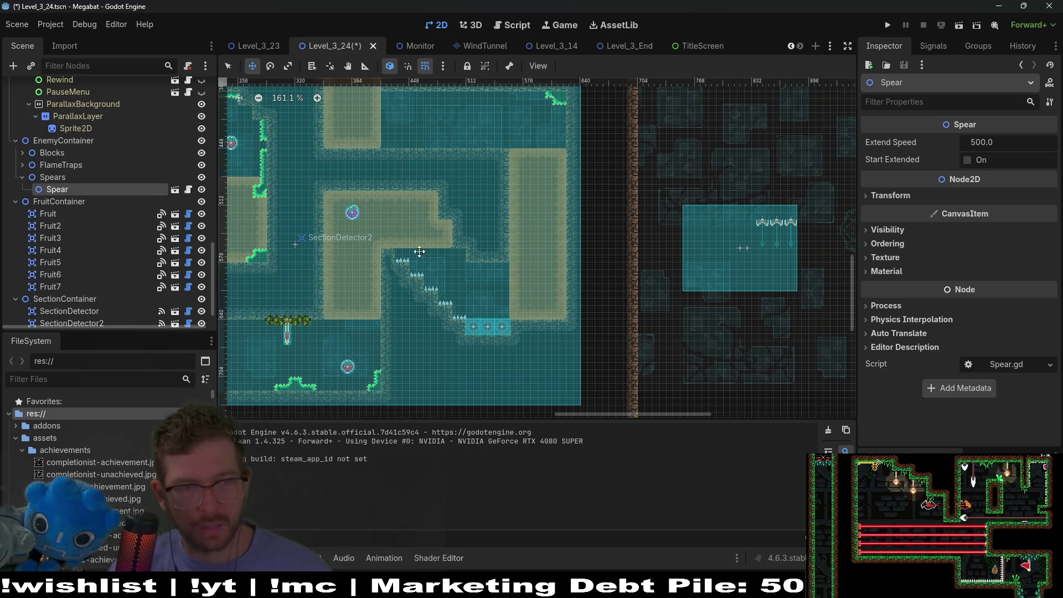
{"action": "scroll", "coordinate": [468, 270], "scroll_direction": "down", "scroll_amount": 3}
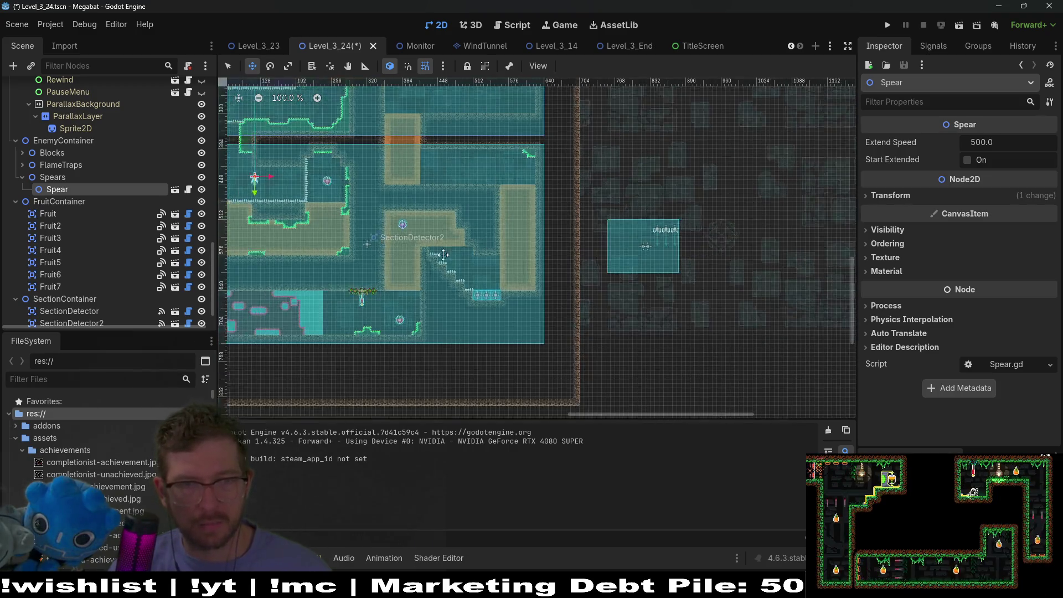
{"action": "scroll", "coordinate": [590, 242], "scroll_direction": "left", "scroll_amount": 3}
{"action": "scroll", "coordinate": [669, 287], "scroll_direction": "up", "scroll_amount": 6}
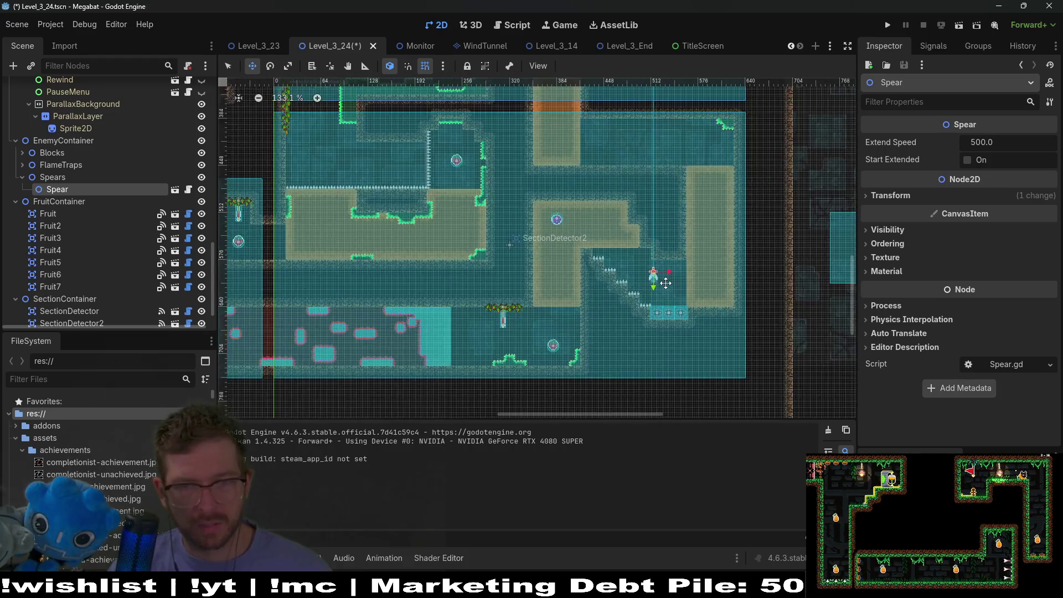
{"action": "mouse_move", "coordinate": [674, 275]}
{"action": "left_mouse_down"}
{"action": "mouse_move", "coordinate": [545, 294]}
{"action": "mouse_move", "coordinate": [546, 273]}
{"action": "left_mouse_up"}
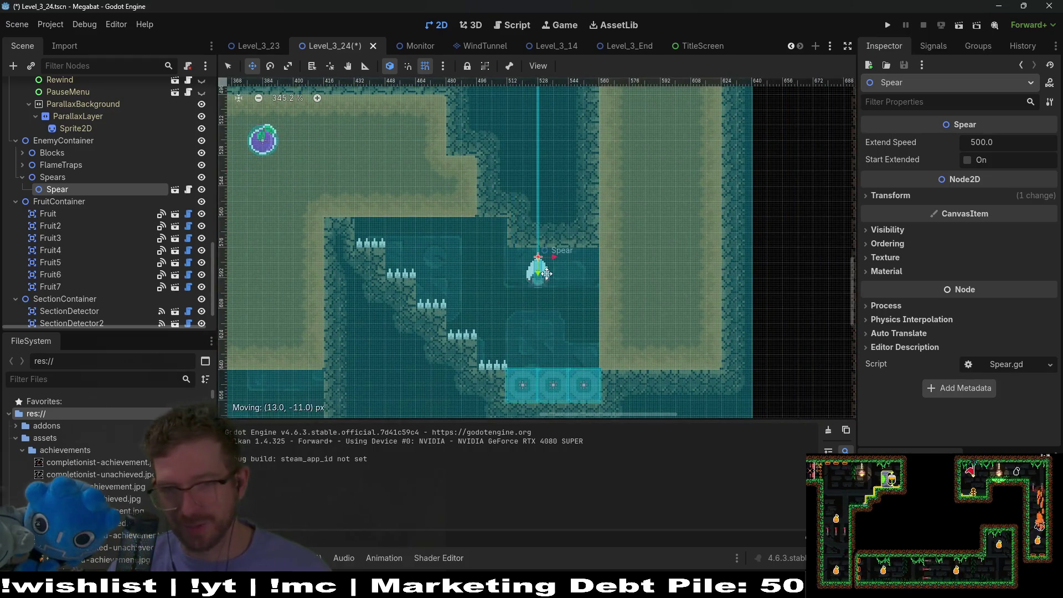
- Set the spear's rotation to 180° and set it flush against the ceiling
{"action": "left_click", "coordinate": [885, 195]}
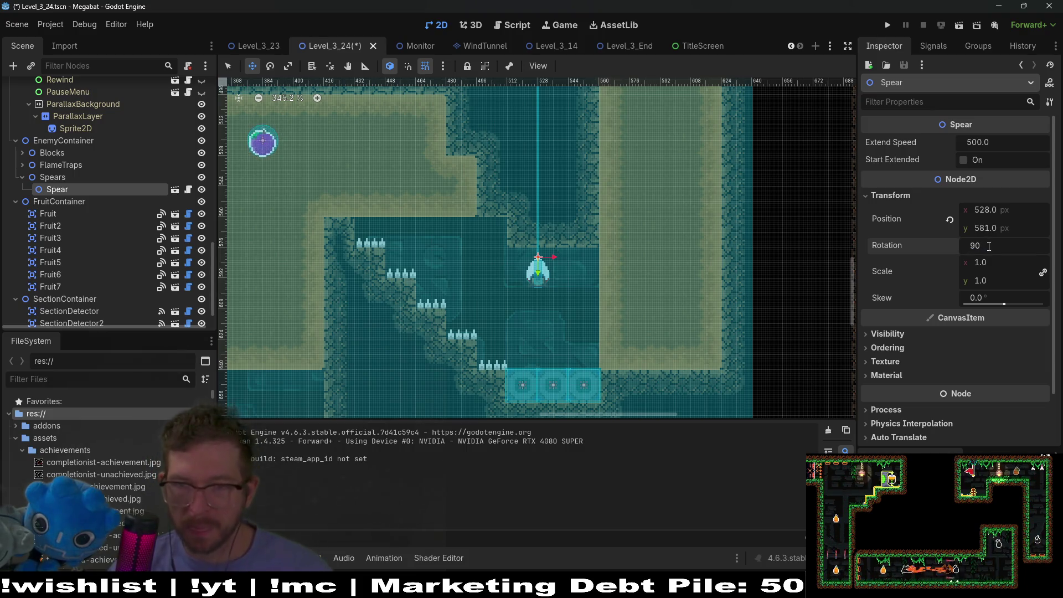
{"action": "key", "text": "BackSpace"}
{"action": "key", "text": "BackSpace"}
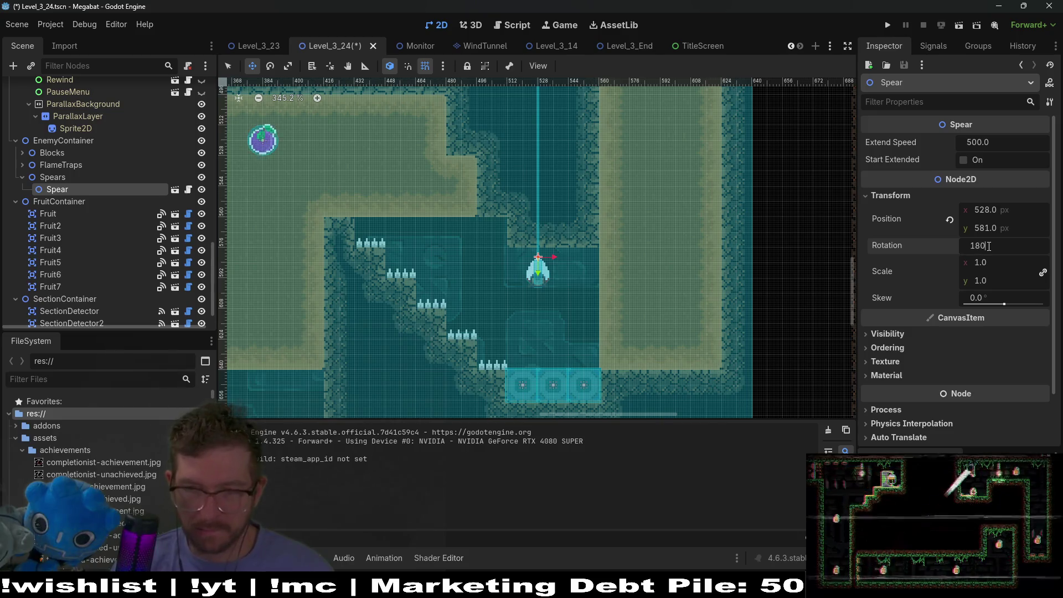
{"action": "key", "text": "Return"}
{"action": "scroll", "coordinate": [566, 243], "scroll_direction": "up", "scroll_amount": 4}
{"action": "mouse_move", "coordinate": [563, 226]}
{"action": "left_mouse_down"}
{"action": "mouse_move", "coordinate": [530, 271]}
{"action": "mouse_move", "coordinate": [541, 221]}
{"action": "left_mouse_up"}
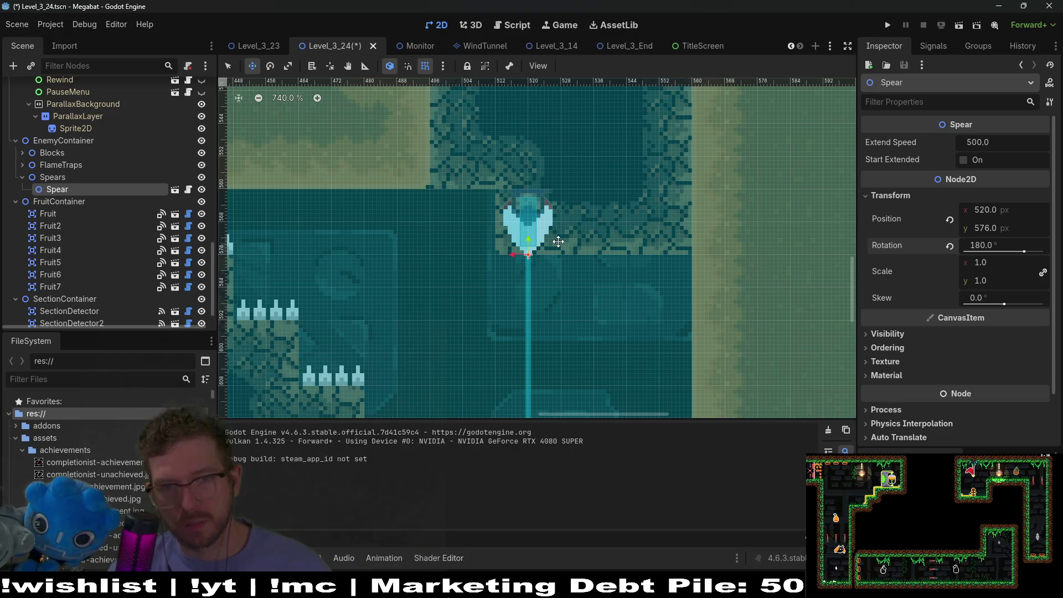
- Duplicate the spear twice, shifting each copy one tile right
{"action": "key", "text": "ctrl+d"}
{"action": "key", "text": "Right"}
{"action": "key", "text": "Right"}
{"action": "key", "text": "Right"}
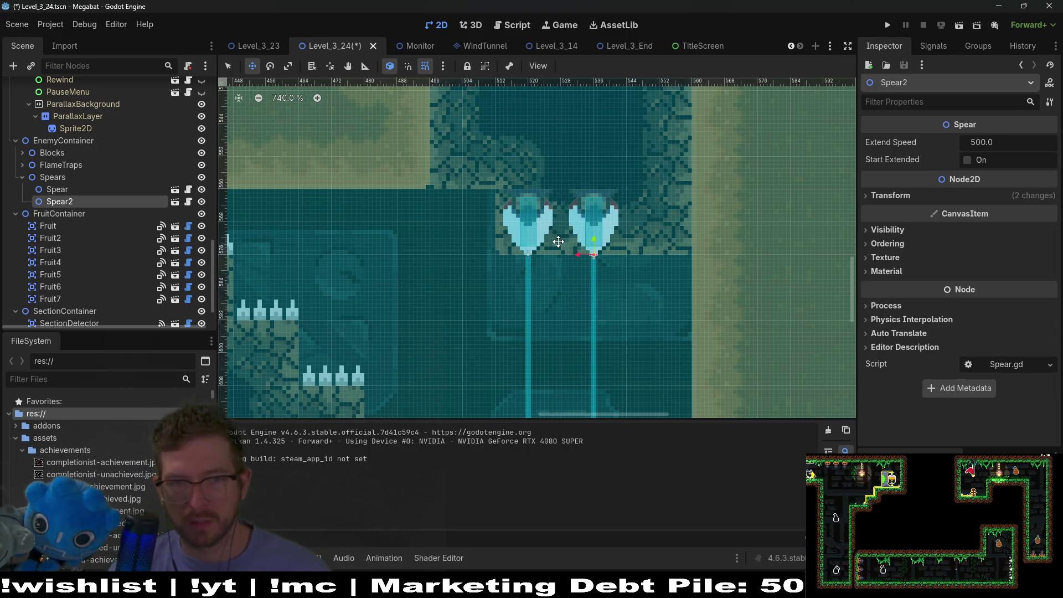
{"action": "key", "text": "ctrl+d"}
{"action": "key", "text": "Right"}
{"action": "key", "text": "Right"}
{"action": "key", "text": "Right"}
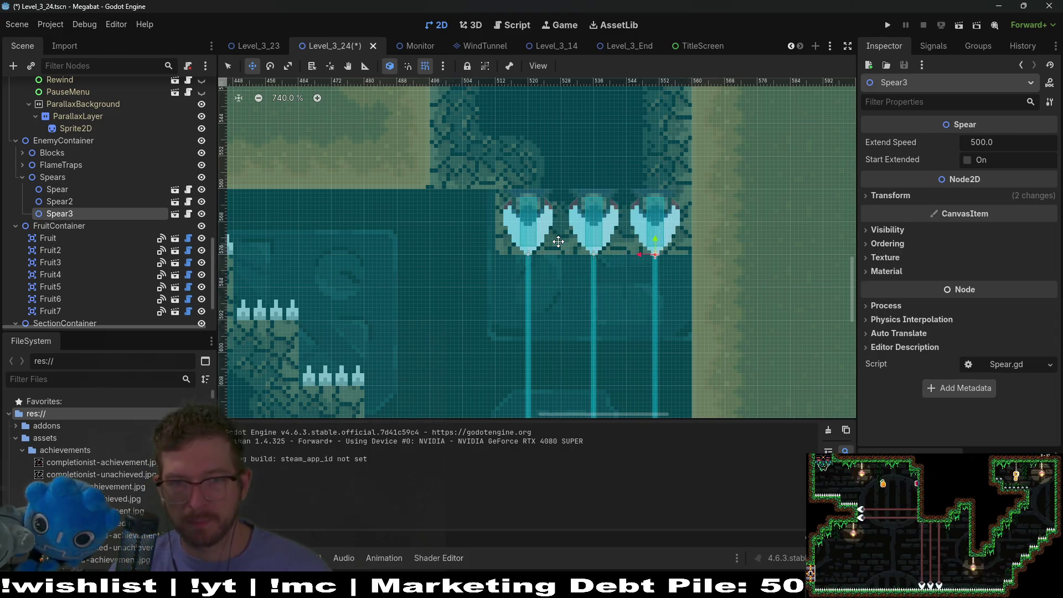
{"action": "scroll", "coordinate": [69, 289], "scroll_direction": "down", "scroll_amount": 10}
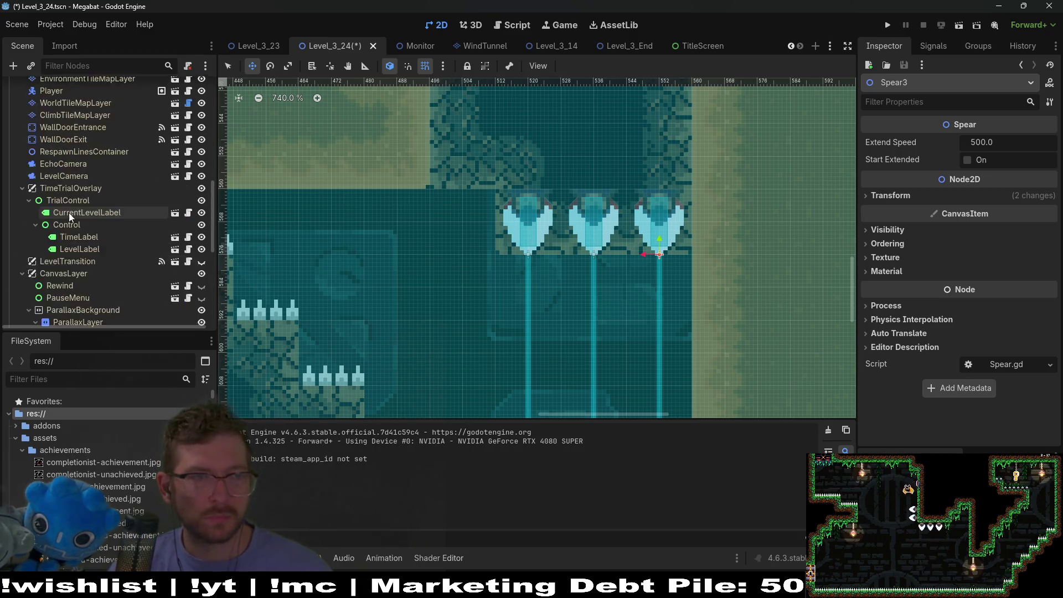
- Paint DESERT terrain on WorldTileMapLayer near the spears and erase the rocky wall tiles
{"action": "left_click", "coordinate": [69, 280]}
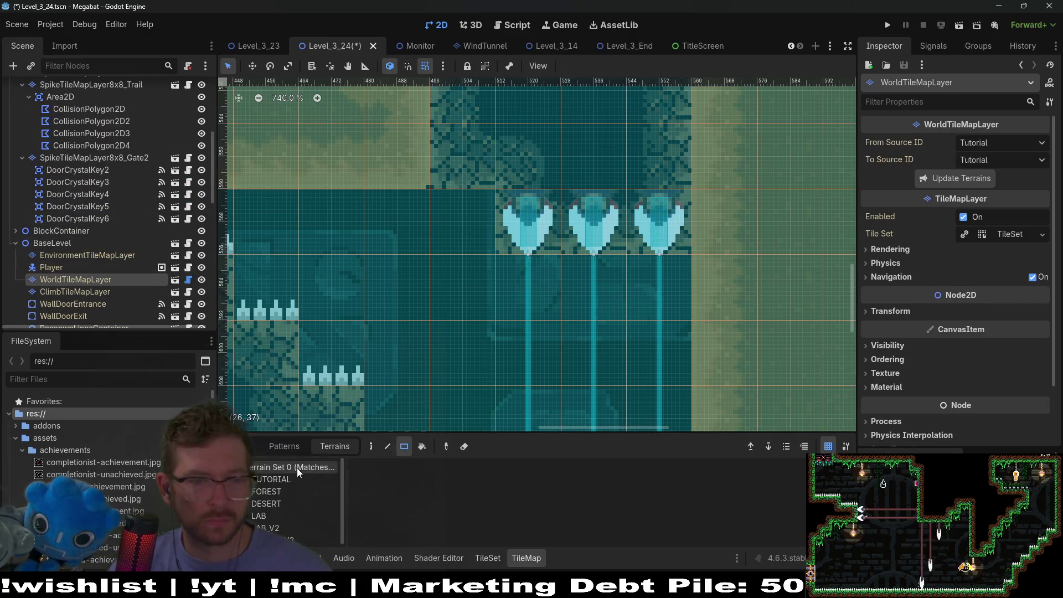
{"action": "left_click", "coordinate": [274, 507]}
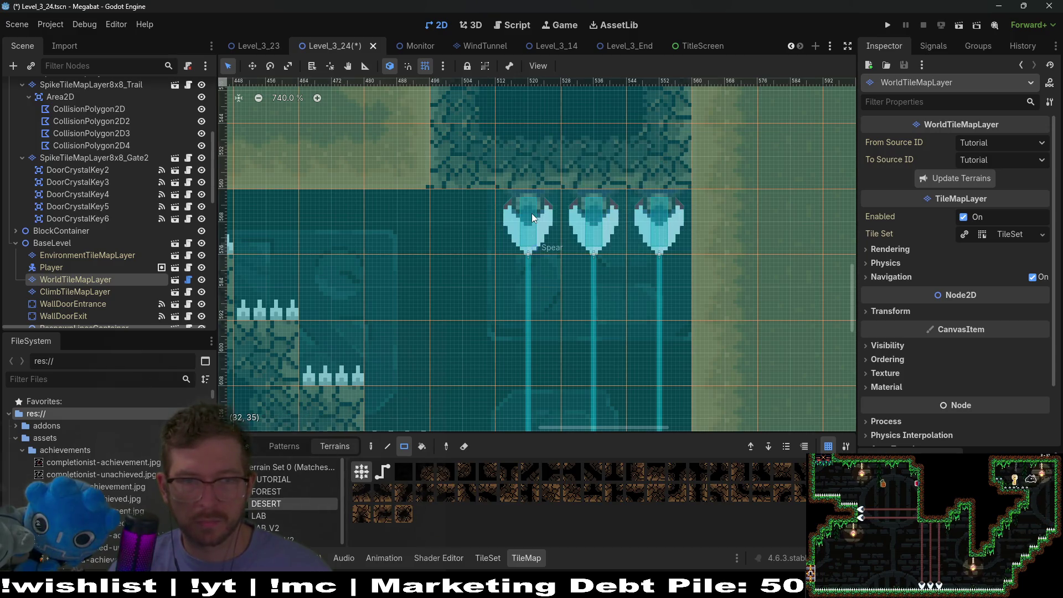
{"action": "scroll", "coordinate": [532, 214], "scroll_direction": "down", "scroll_amount": 3}
{"action": "left_click", "coordinate": [488, 176]}
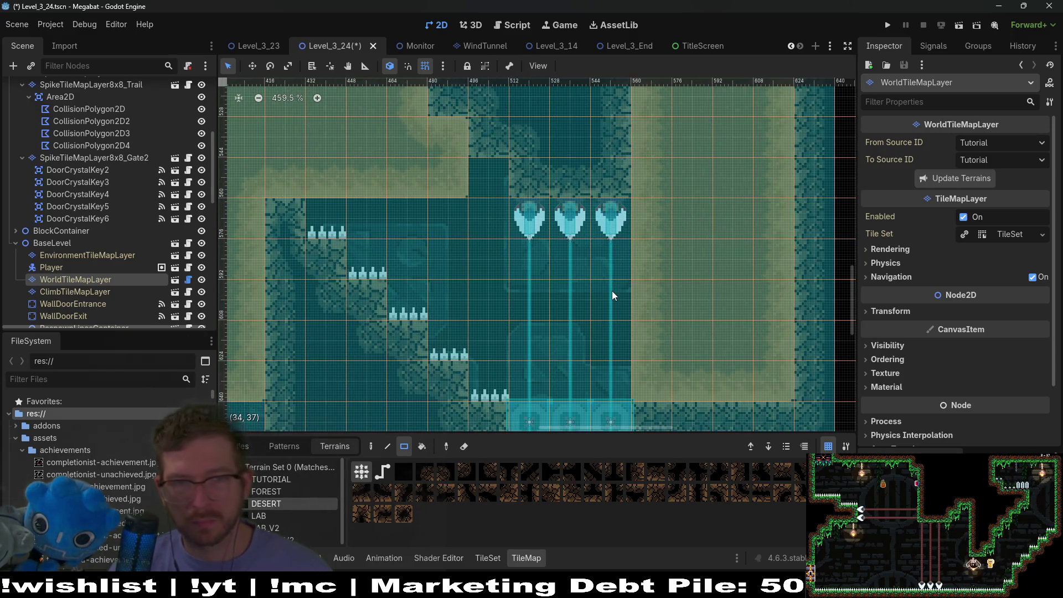
{"action": "scroll", "coordinate": [578, 289], "scroll_direction": "down", "scroll_amount": 2}
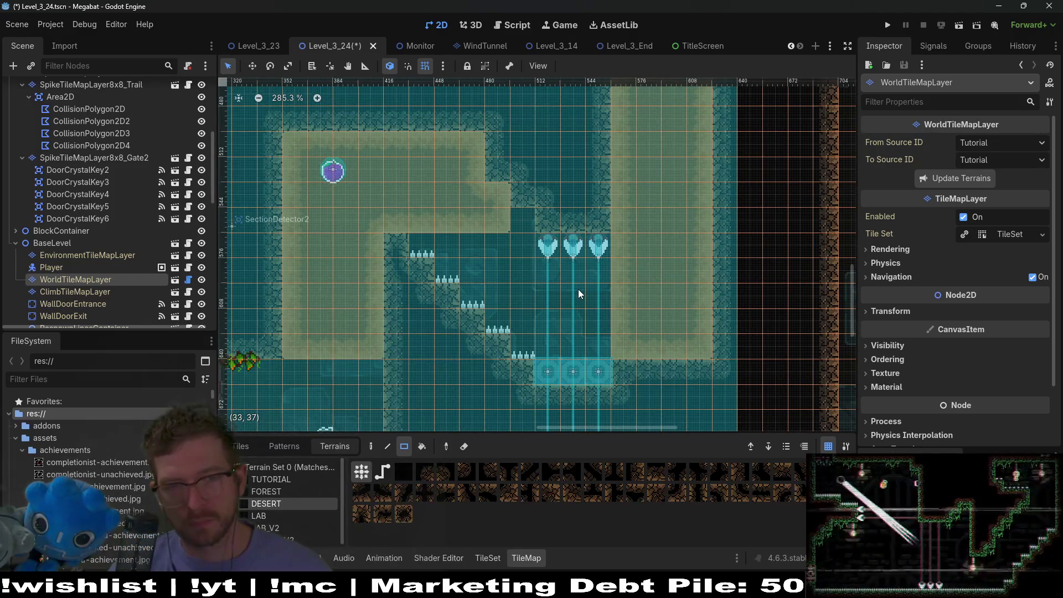
{"action": "left_click", "coordinate": [516, 220]}
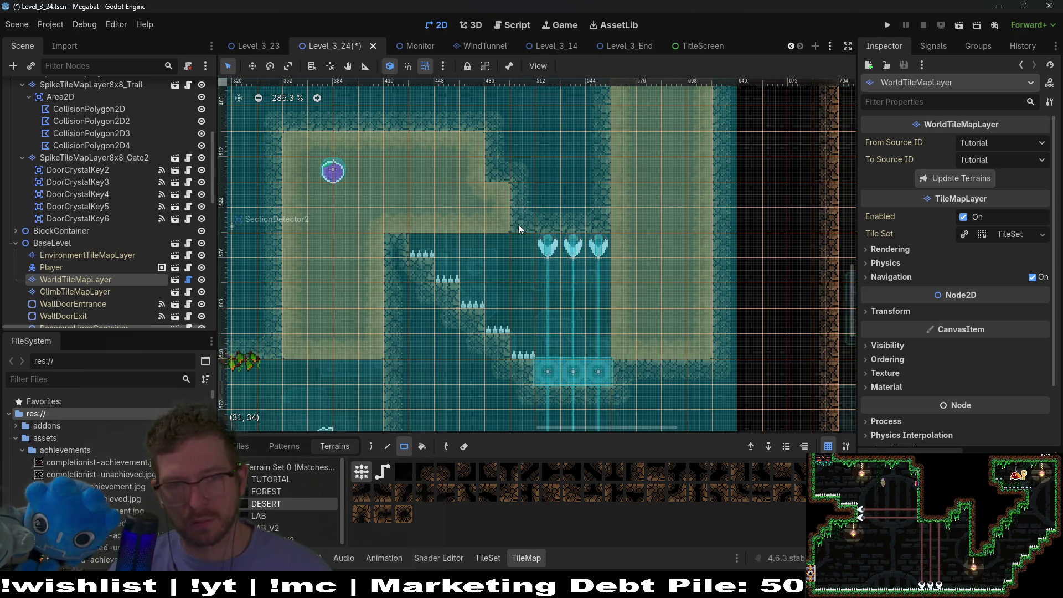
{"action": "left_click", "coordinate": [518, 224]}
- Choose Sand on the DigTileMapLayer, save Level_3_24 and run the current scene
{"action": "scroll", "coordinate": [82, 185], "scroll_direction": "up", "scroll_amount": 5}
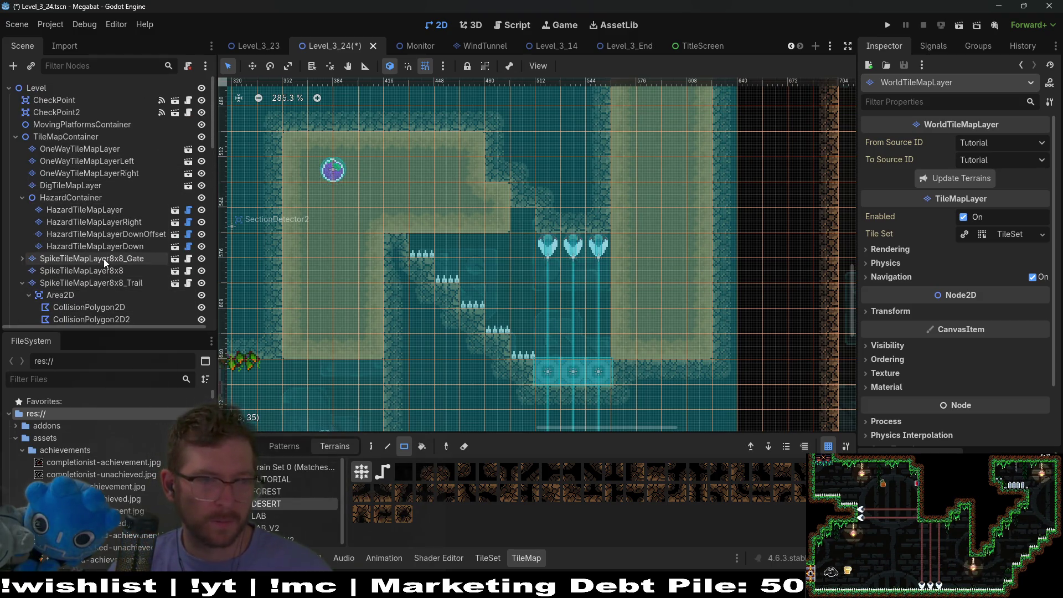
{"action": "scroll", "coordinate": [105, 266], "scroll_direction": "down", "scroll_amount": 2}
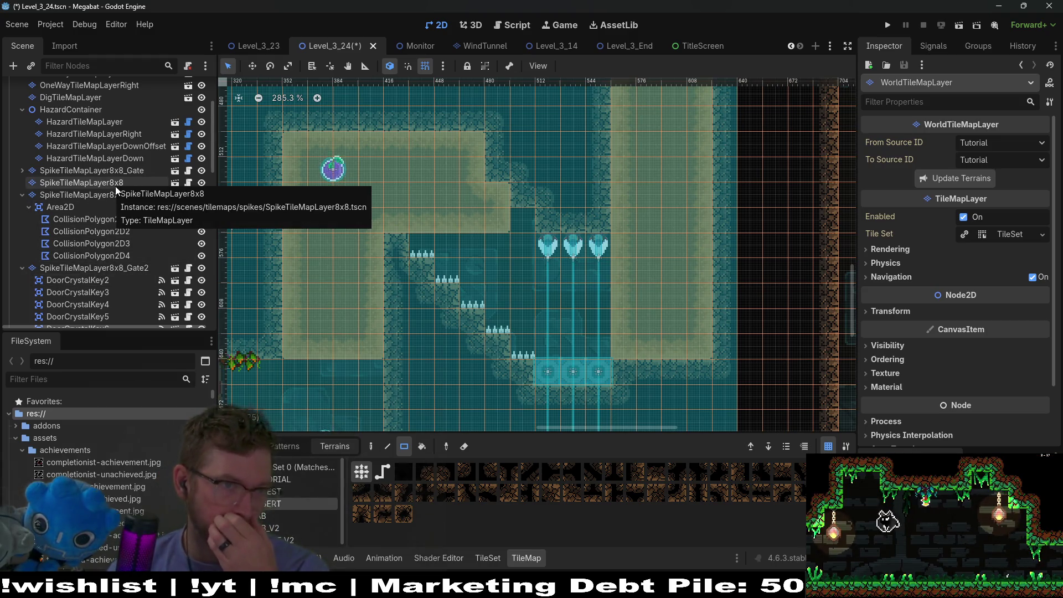
{"action": "scroll", "coordinate": [110, 188], "scroll_direction": "up", "scroll_amount": 2}
{"action": "left_click", "coordinate": [89, 157]}
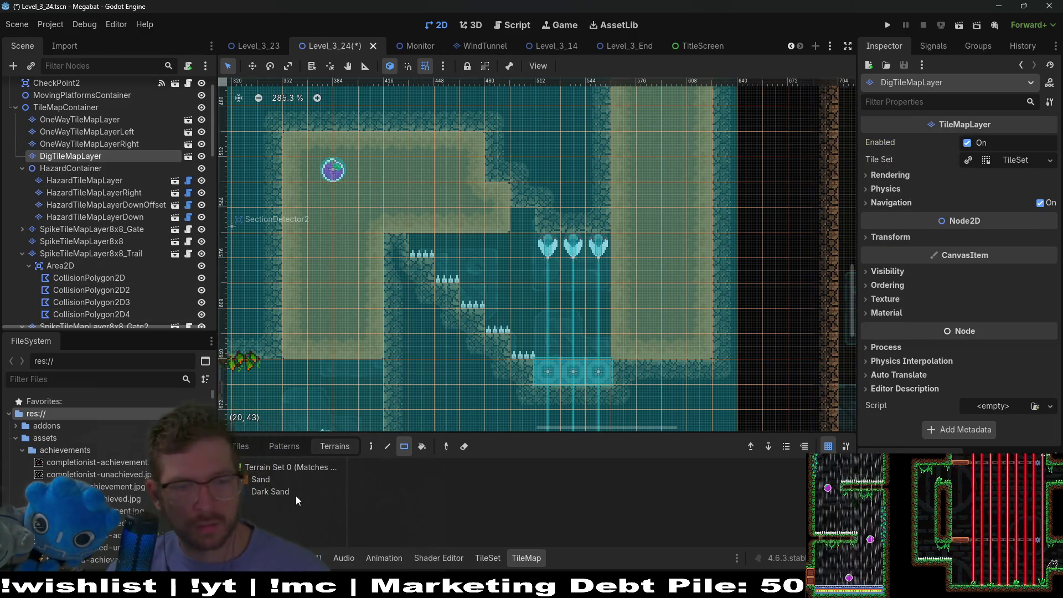
{"action": "left_click", "coordinate": [264, 481]}
{"action": "key", "text": "ctrl+s"}
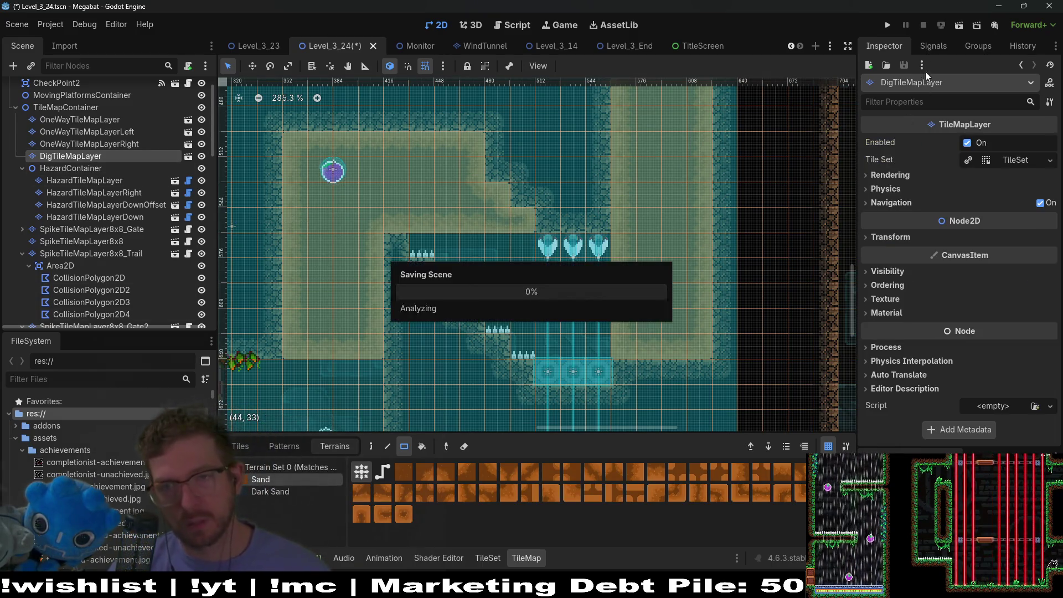
{"action": "left_click", "coordinate": [962, 24]}
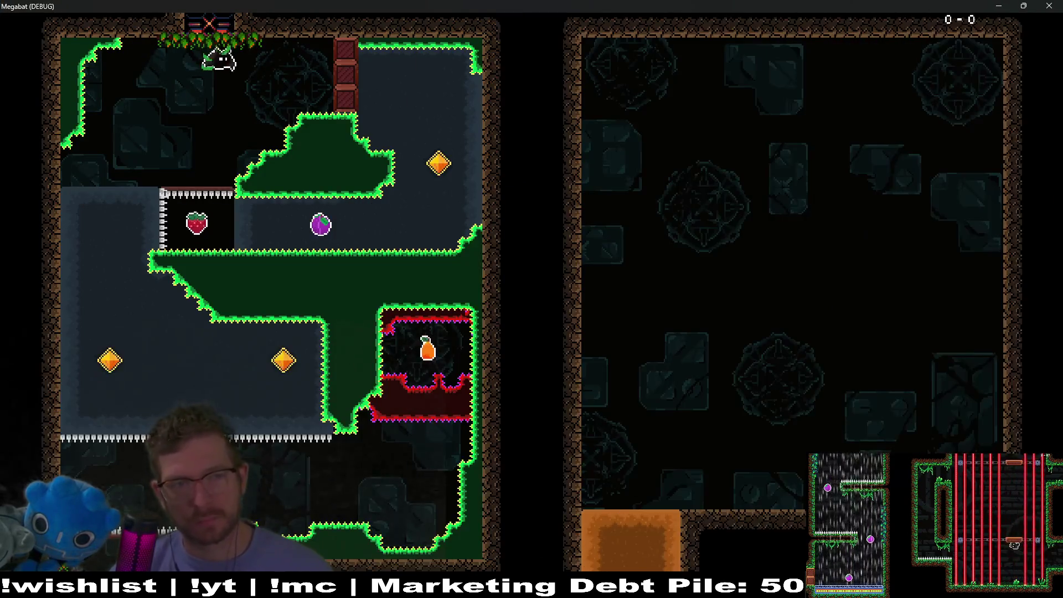
- Grab the strawberry, bounce off both diamonds, and dive the bat into the orange dirt
{"action": "key", "text": "Down"}
{"action": "key", "text": "Right"}
{"action": "key", "text": "space"}
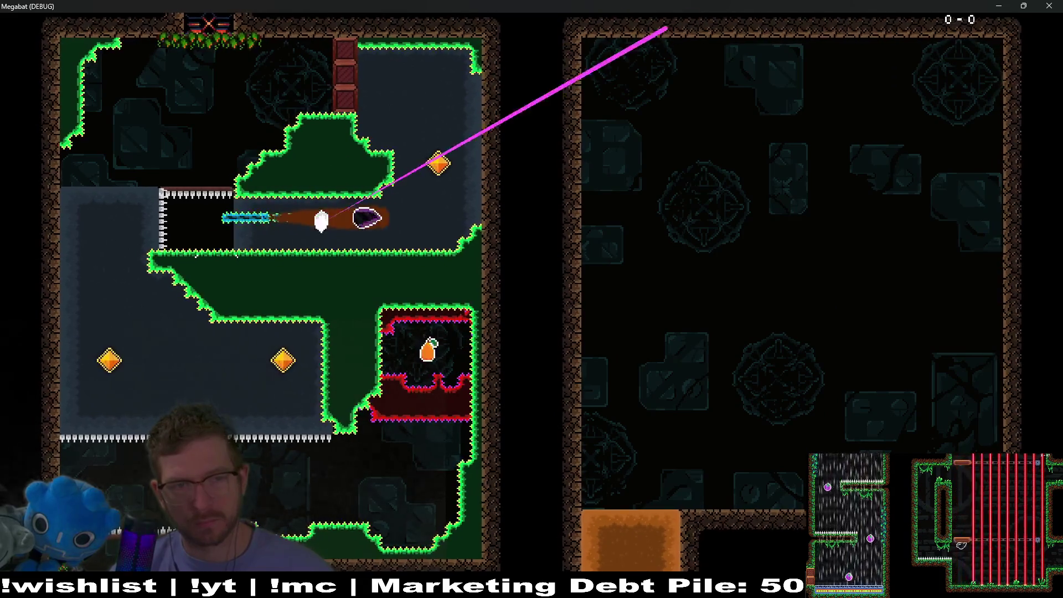
{"action": "key", "text": "Left"}
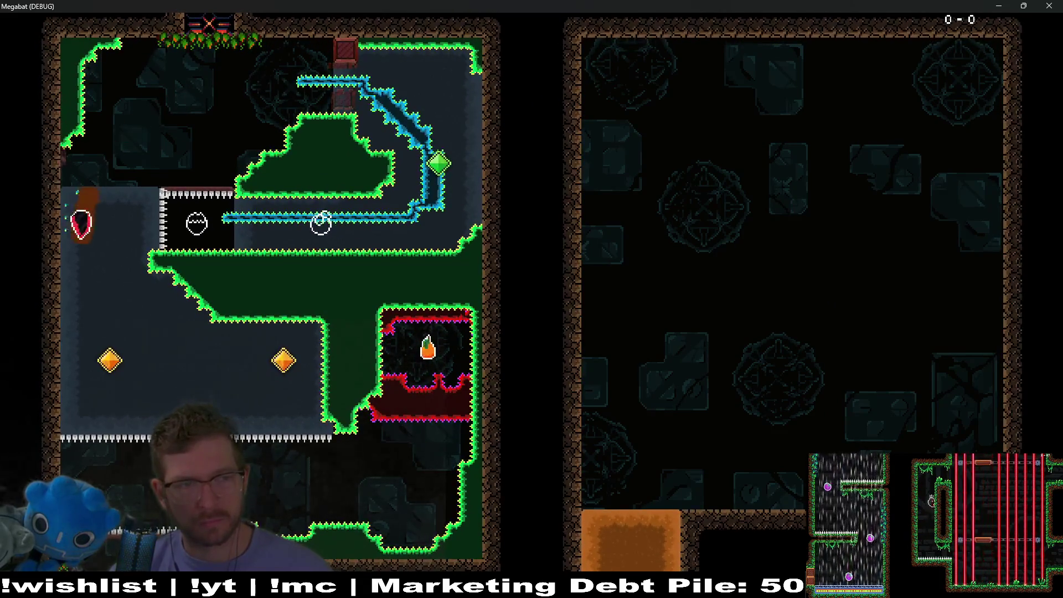
{"action": "key", "text": "Right"}
{"action": "key", "text": "Right"}
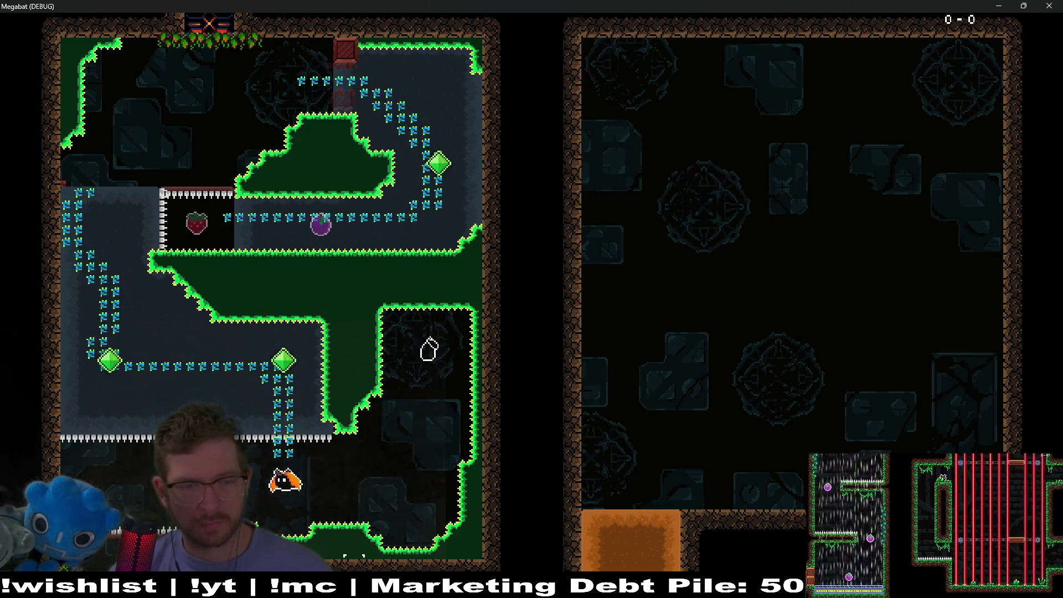
{"action": "key", "text": "Right"}
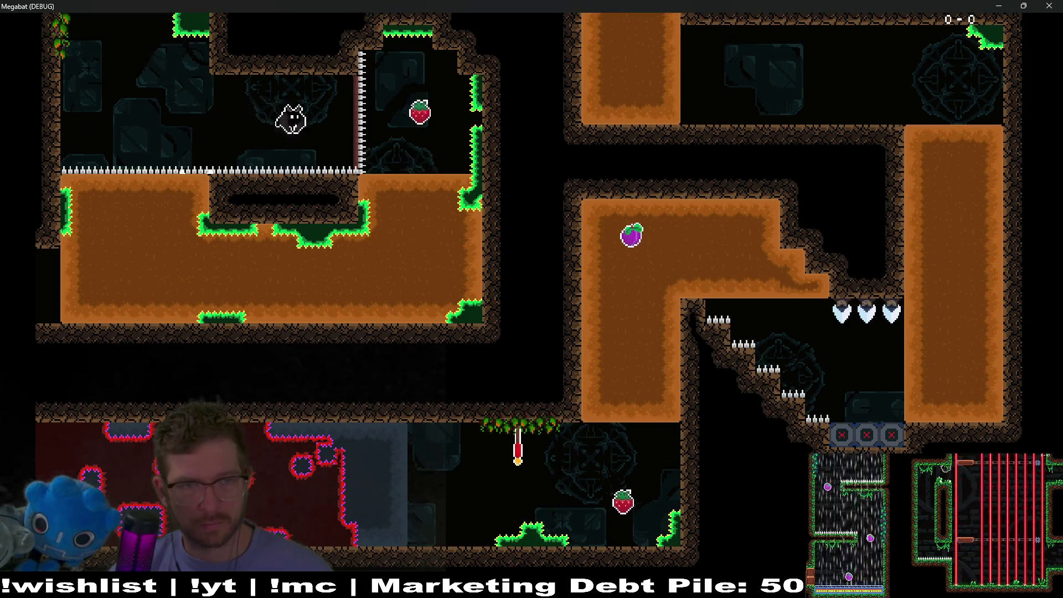
{"action": "key", "text": "Down"}
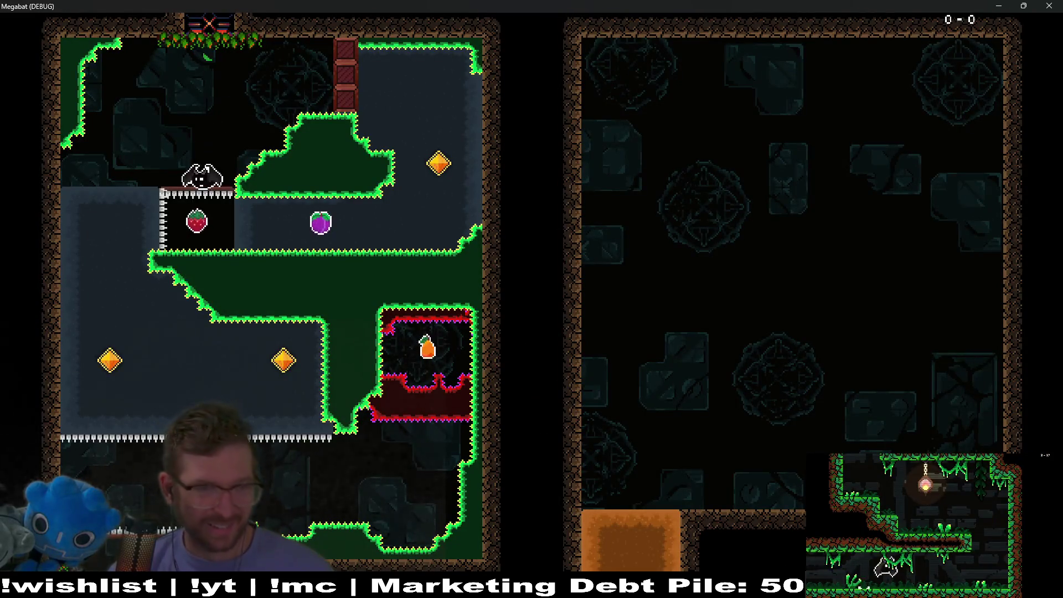
- Fly the bat through the tunnel loop, strike the orange gem, and drop to the lower floor
{"action": "key", "text": "Right"}
{"action": "key", "text": "Up"}
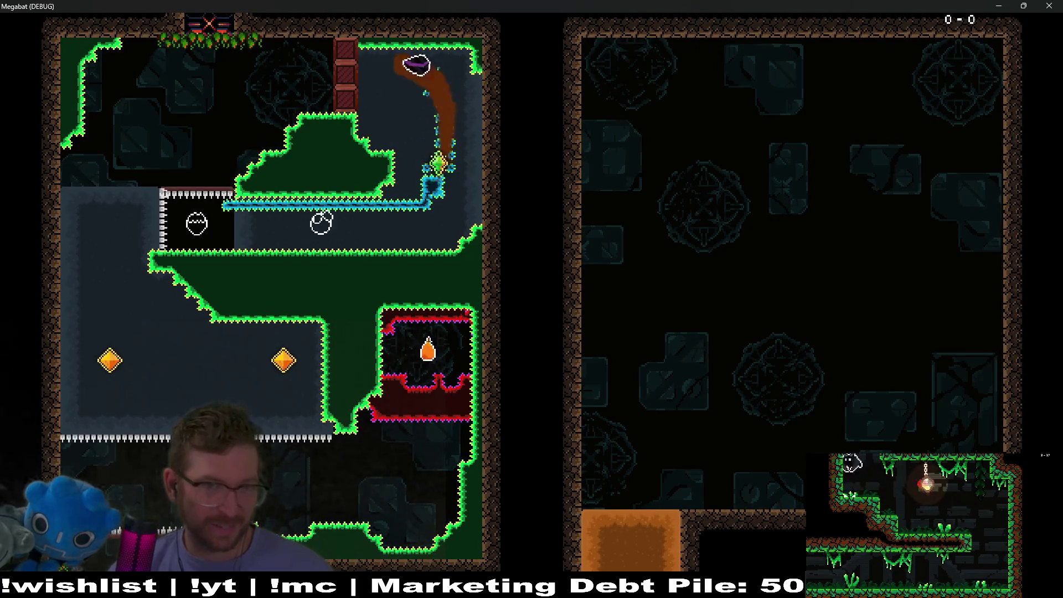
{"action": "key", "text": "Left"}
{"action": "key", "text": "Down"}
{"action": "key", "text": "Right"}
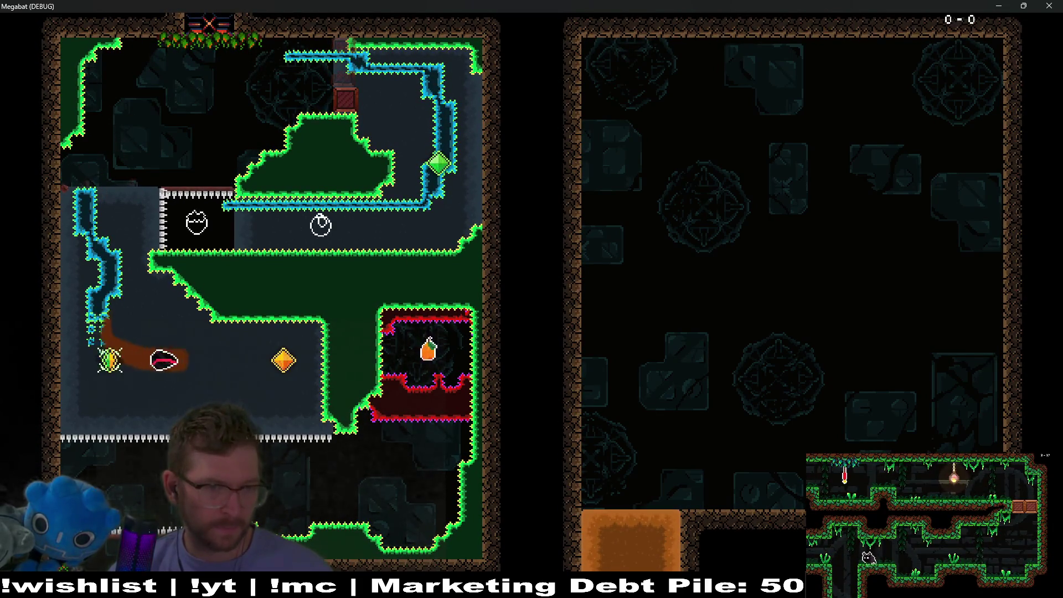
{"action": "key", "text": "Down"}
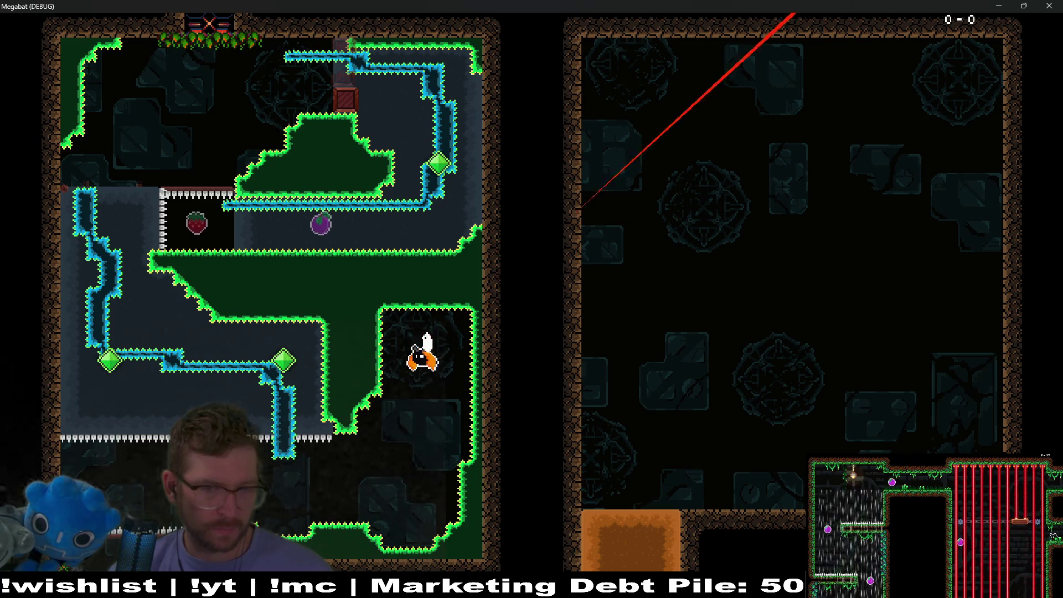
{"action": "key", "text": "Left"}
{"action": "key", "text": "Right"}
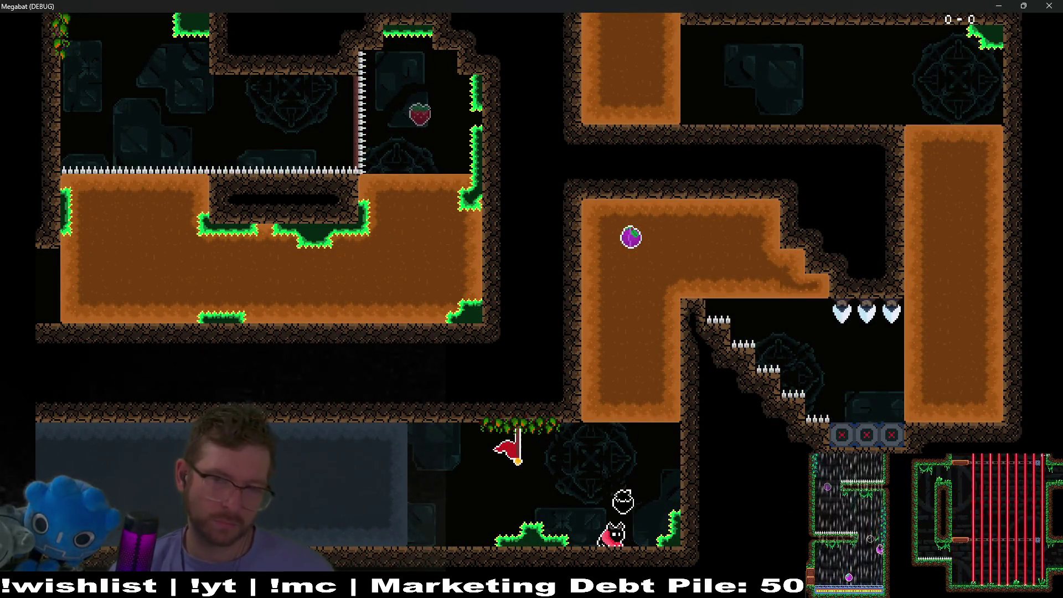
- Dash and burrow through the desert dirt blocks down onto the bottom spikes, then close the game
{"action": "key", "text": "space"}
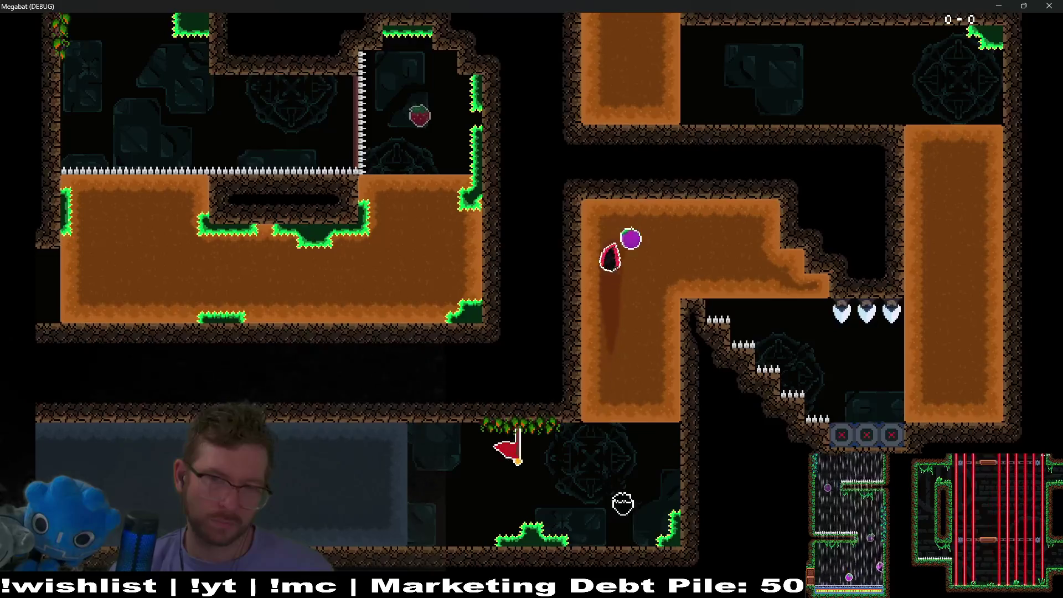
{"action": "key", "text": "x"}
{"action": "key", "text": "Right"}
{"action": "key", "text": "Up"}
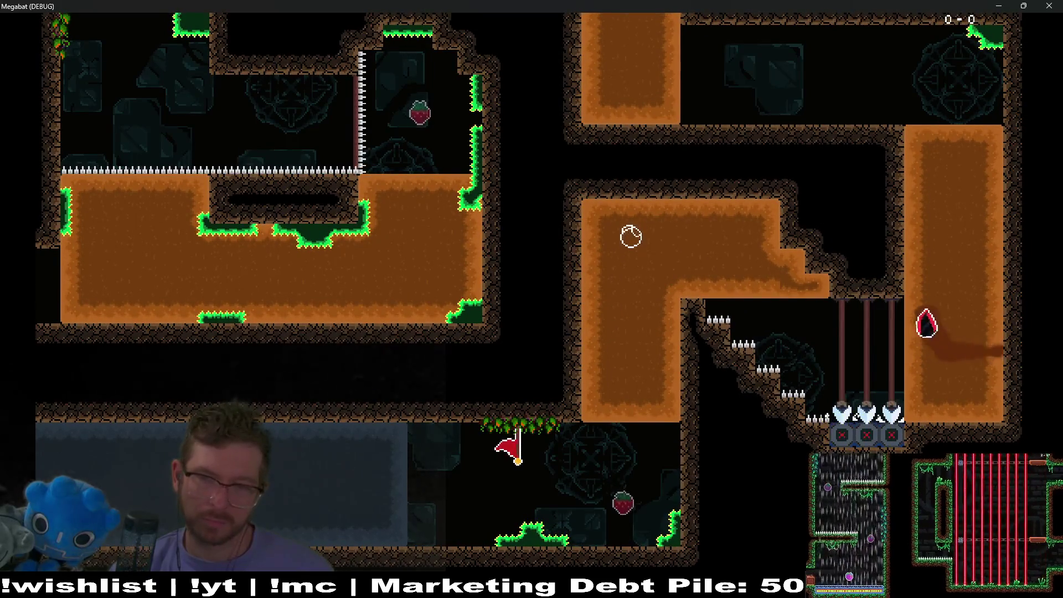
{"action": "key", "text": "Down"}
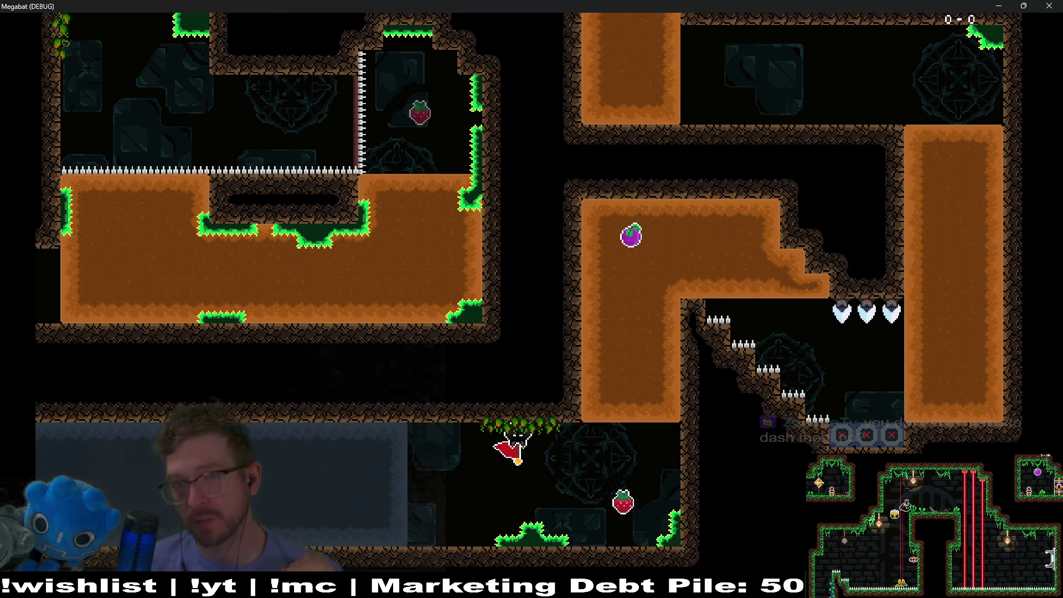
{"action": "left_click", "coordinate": [1061, 7]}
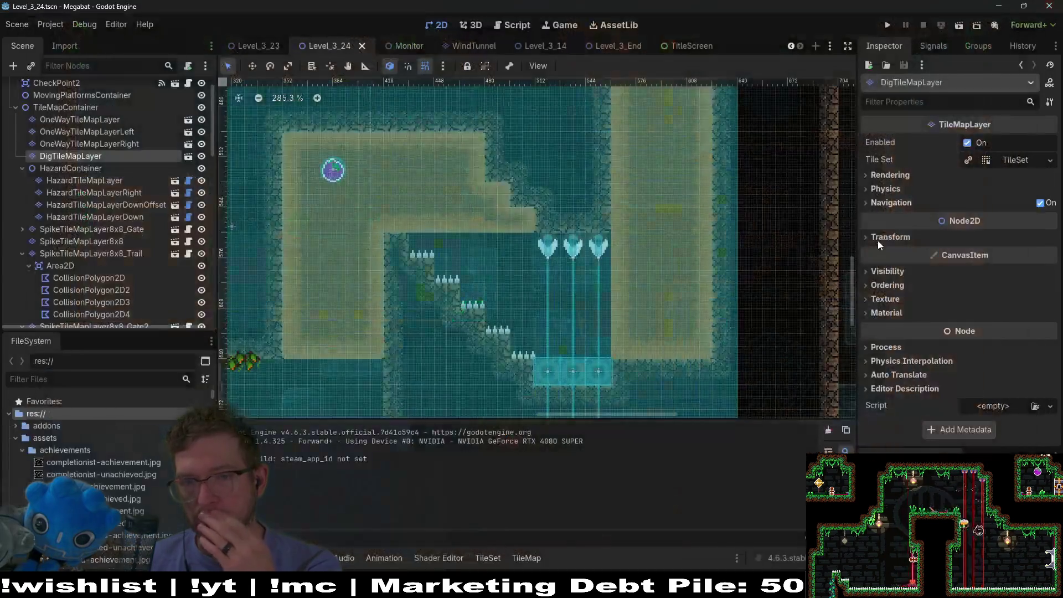
- Scroll the Scene dock down and expand the Blocks group, then open its context menu
{"action": "scroll", "coordinate": [641, 227], "scroll_direction": "down", "scroll_amount": 3}
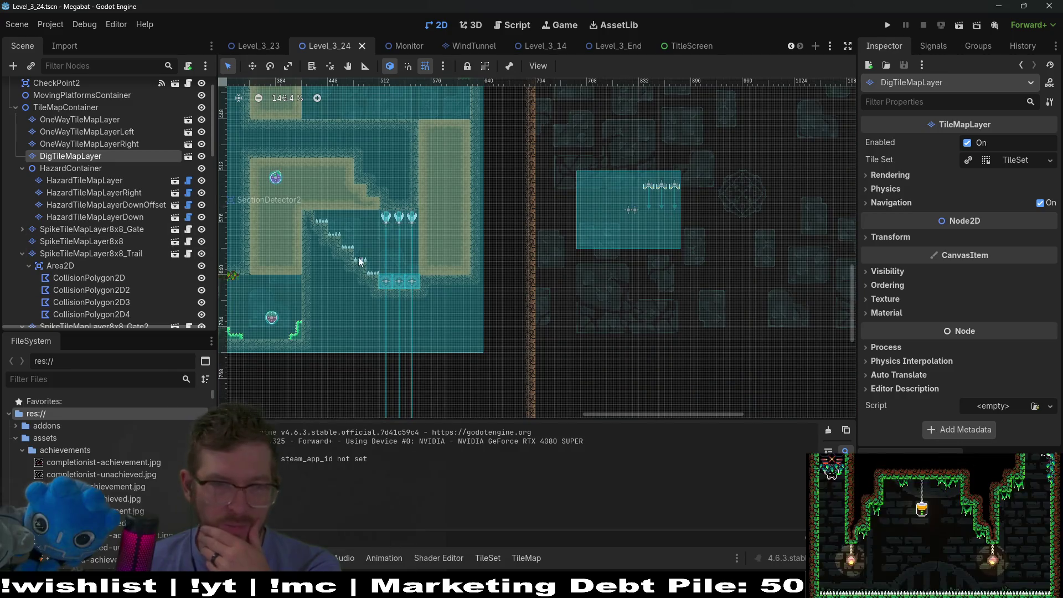
{"action": "scroll", "coordinate": [343, 255], "scroll_direction": "up", "scroll_amount": 3}
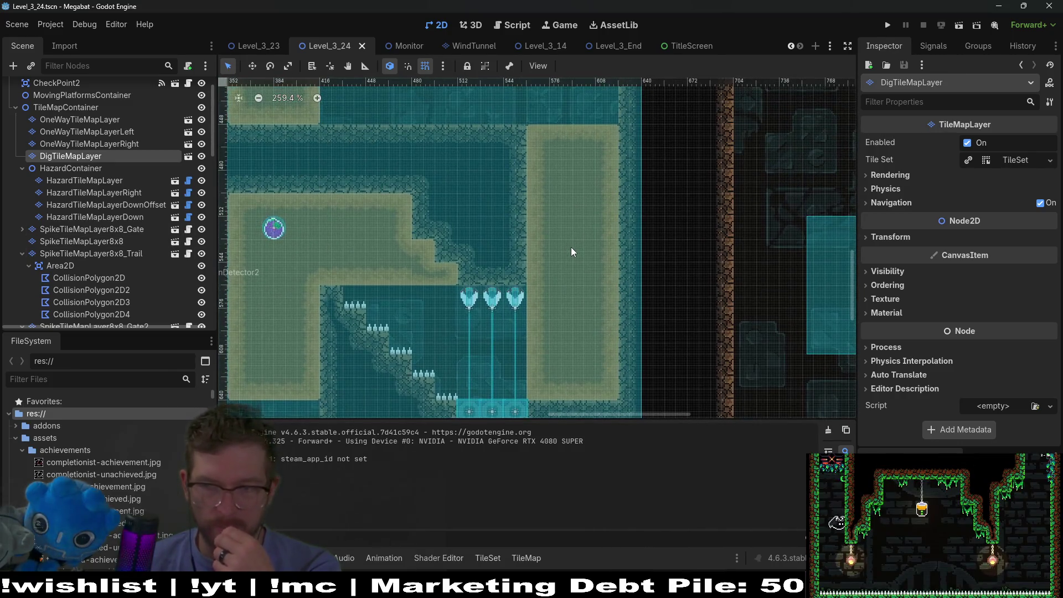
{"action": "scroll", "coordinate": [556, 317], "scroll_direction": "down", "scroll_amount": 3}
{"action": "scroll", "coordinate": [566, 228], "scroll_direction": "up", "scroll_amount": 2}
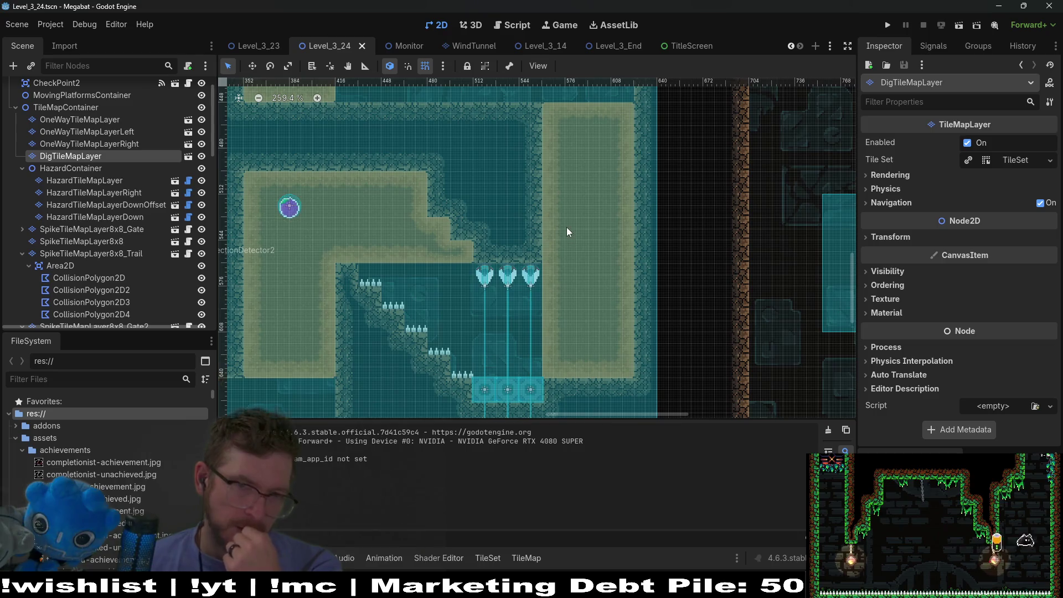
{"action": "scroll", "coordinate": [562, 226], "scroll_direction": "up", "scroll_amount": 1}
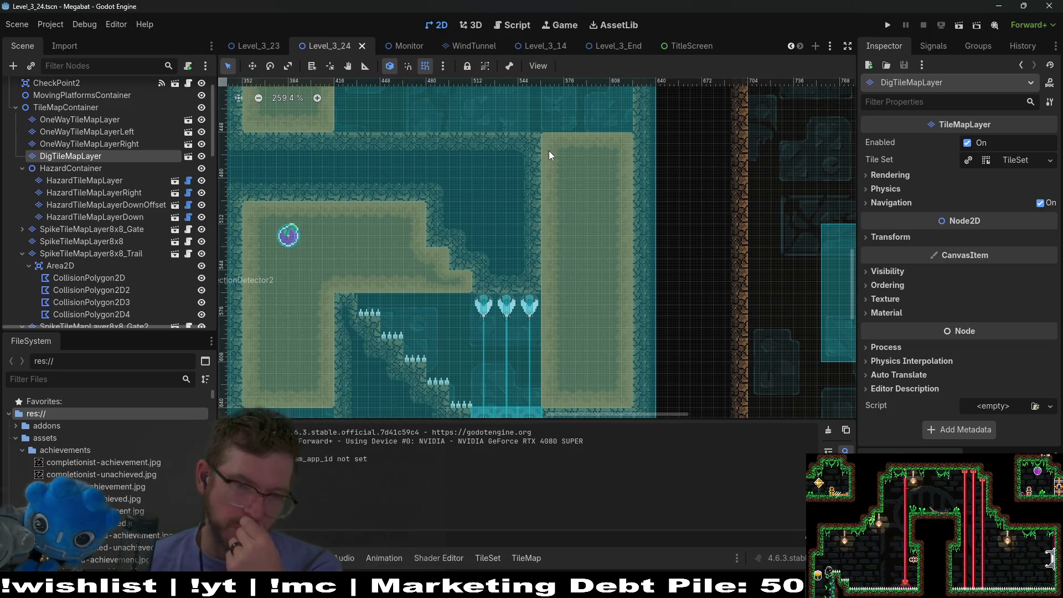
{"action": "scroll", "coordinate": [582, 243], "scroll_direction": "down", "scroll_amount": 2}
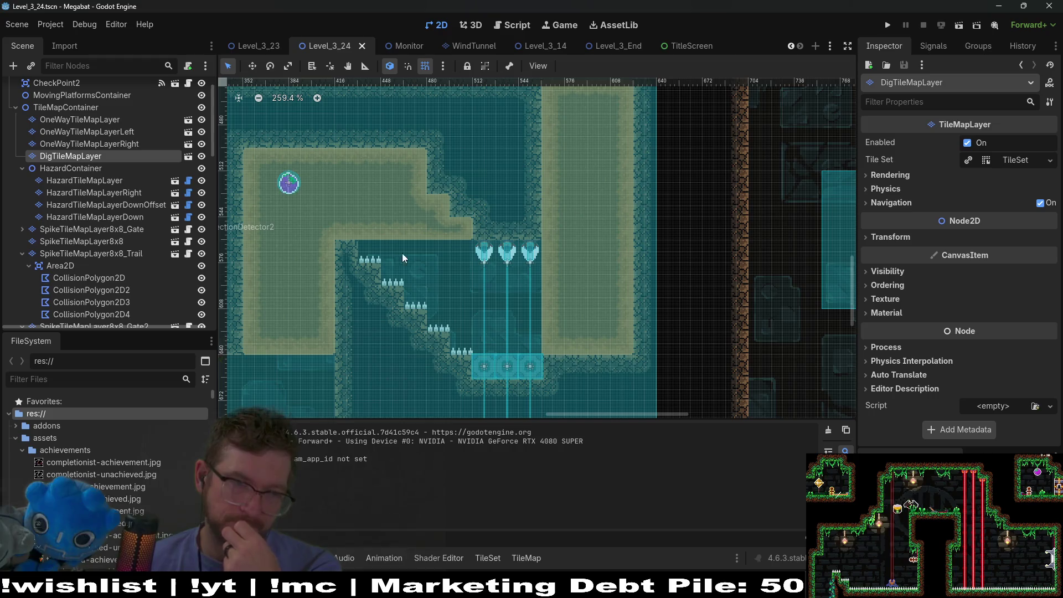
{"action": "scroll", "coordinate": [57, 244], "scroll_direction": "down", "scroll_amount": 5}
{"action": "scroll", "coordinate": [57, 243], "scroll_direction": "down", "scroll_amount": 5}
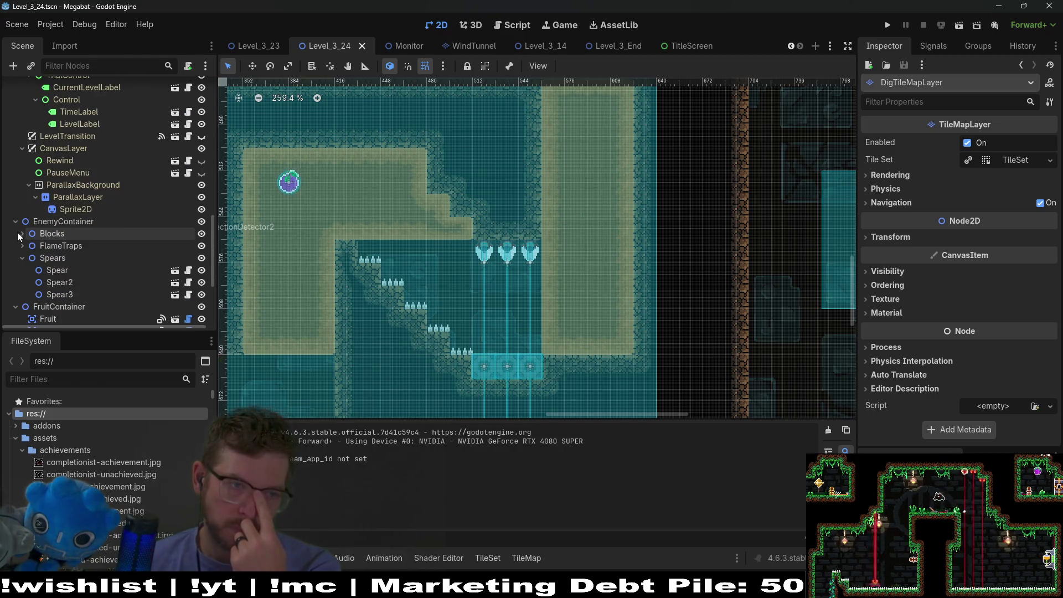
{"action": "left_click", "coordinate": [22, 234]}
{"action": "scroll", "coordinate": [33, 233], "scroll_direction": "down", "scroll_amount": 3}
{"action": "scroll", "coordinate": [45, 221], "scroll_direction": "up", "scroll_amount": 2}
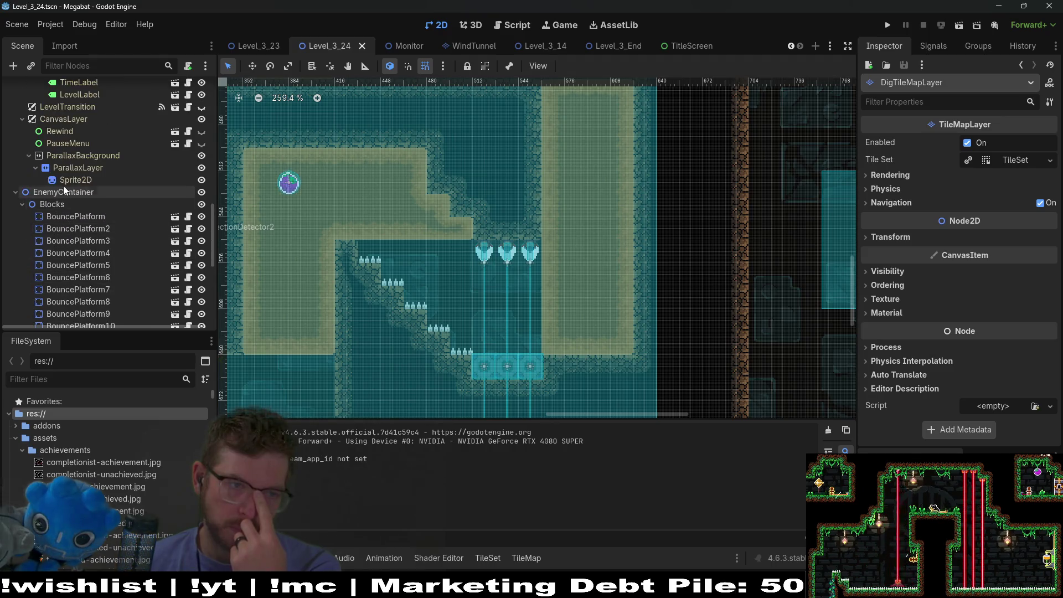
{"action": "right_click", "coordinate": [54, 206]}
- Instance BreakableBlock.tscn under Blocks and drag it to the sand column's corner
{"action": "left_click", "coordinate": [98, 226]}
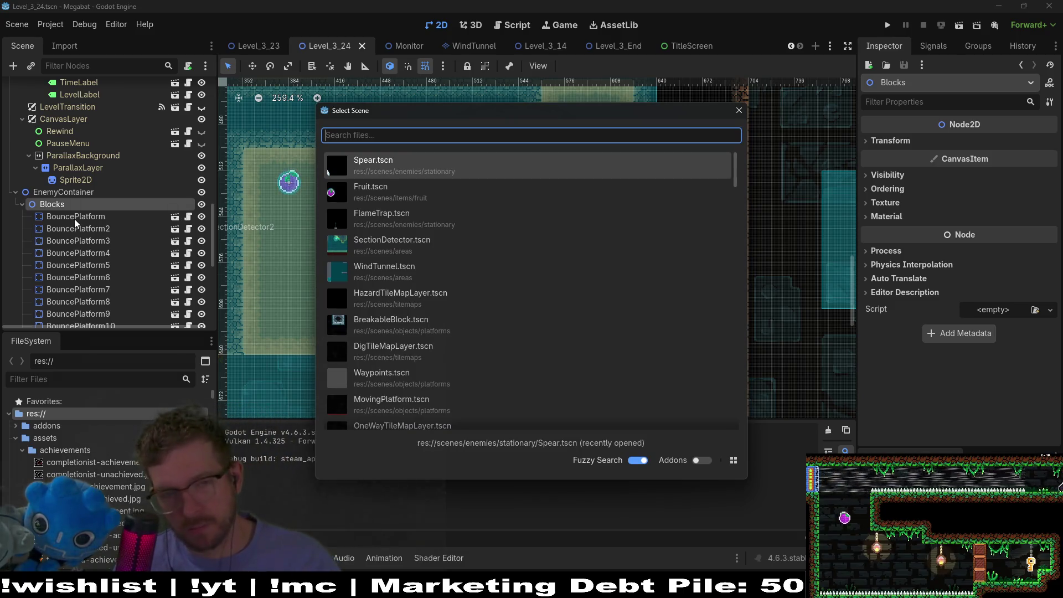
{"action": "type", "text": "break"}
{"action": "key", "text": "Return"}
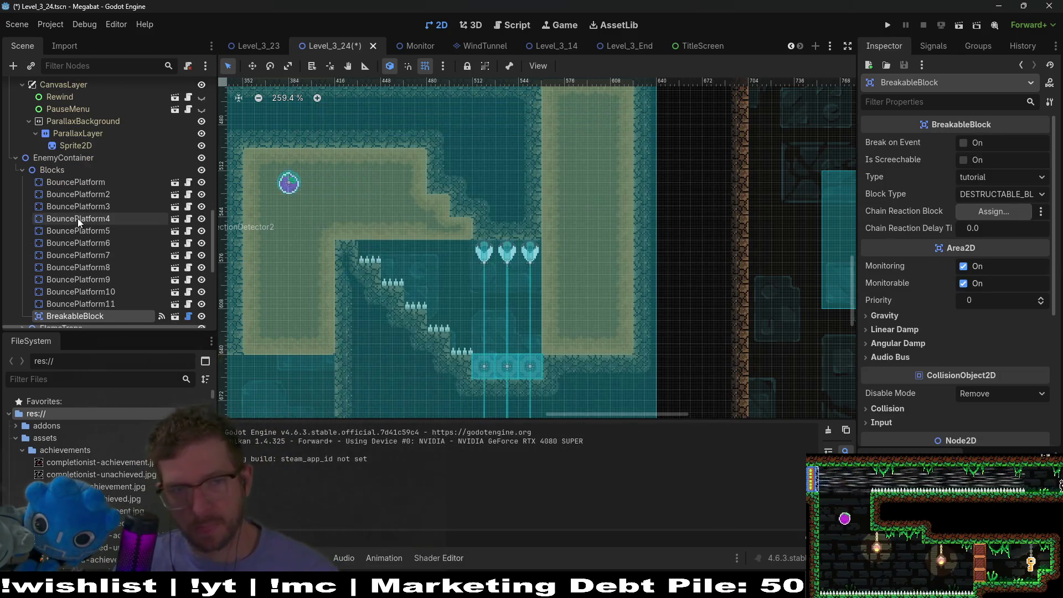
{"action": "scroll", "coordinate": [384, 302], "scroll_direction": "down", "scroll_amount": 6}
{"action": "key", "text": "w"}
{"action": "left_click_drag", "start_coordinate": [385, 303], "coordinate": [543, 313]}
{"action": "left_click_drag", "start_coordinate": [465, 337], "coordinate": [643, 246]}
{"action": "scroll", "coordinate": [527, 304], "scroll_direction": "up", "scroll_amount": 8}
- Set the breakable block's Type to desert in the Inspector
{"action": "scroll", "coordinate": [646, 253], "scroll_direction": "up", "scroll_amount": 1}
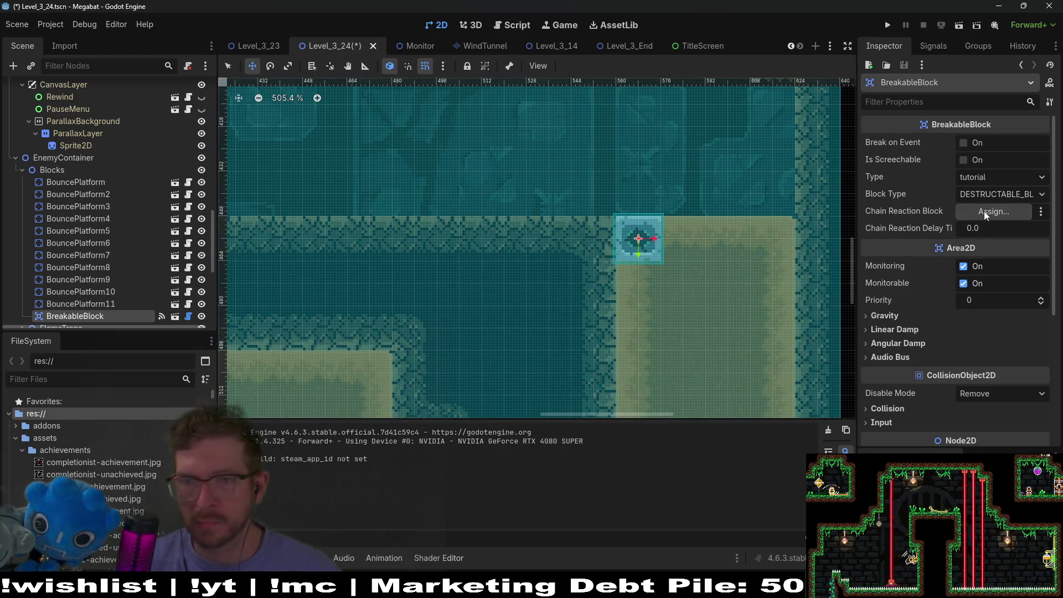
{"action": "left_click", "coordinate": [989, 179]}
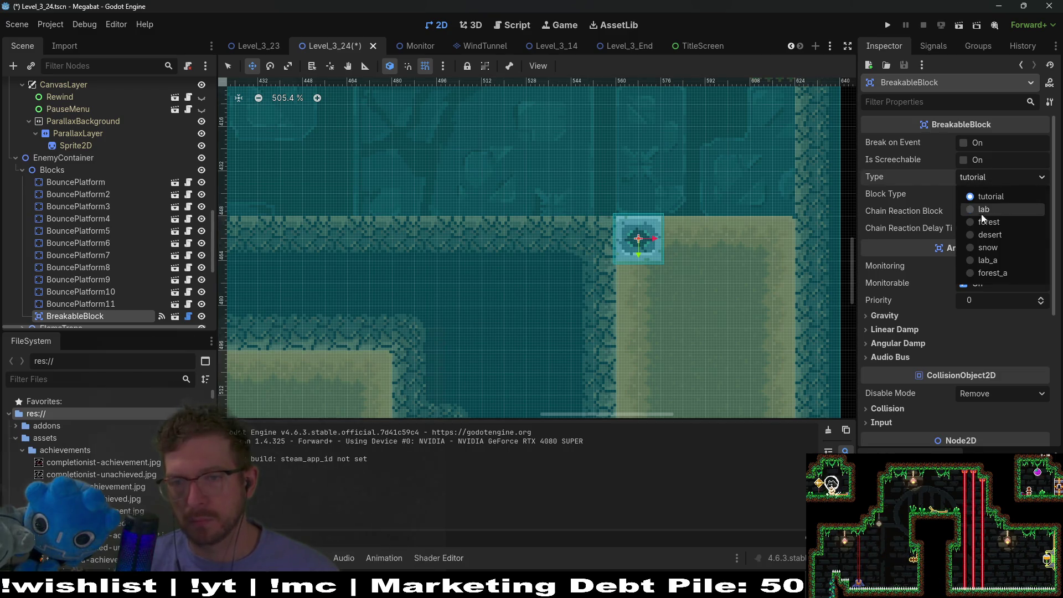
{"action": "left_click", "coordinate": [988, 235]}
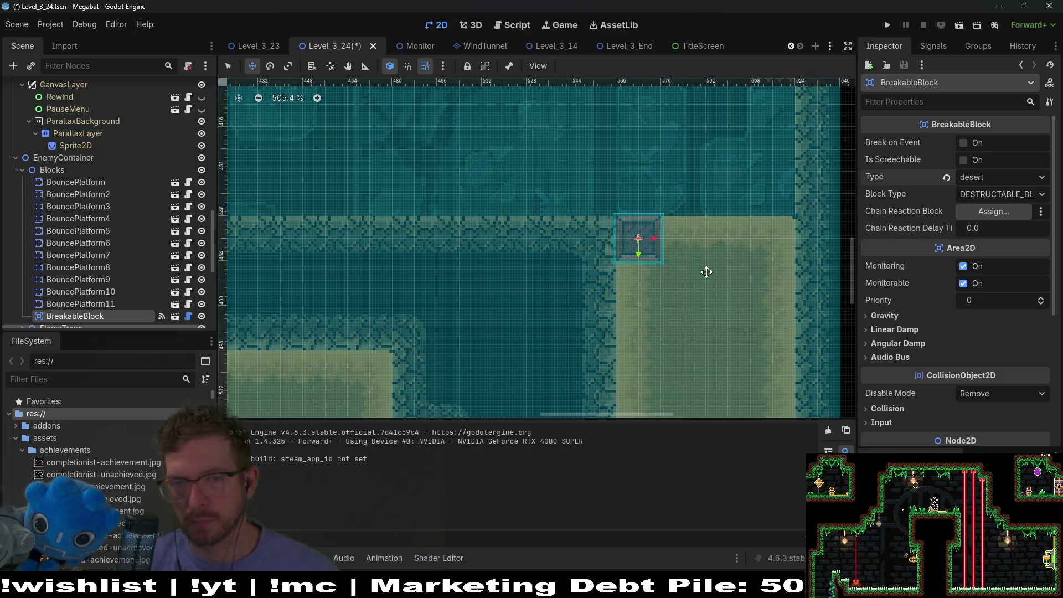
- Duplicate the block three times to make a row of four across the sand column's top
{"action": "key", "text": "ctrl+d"}
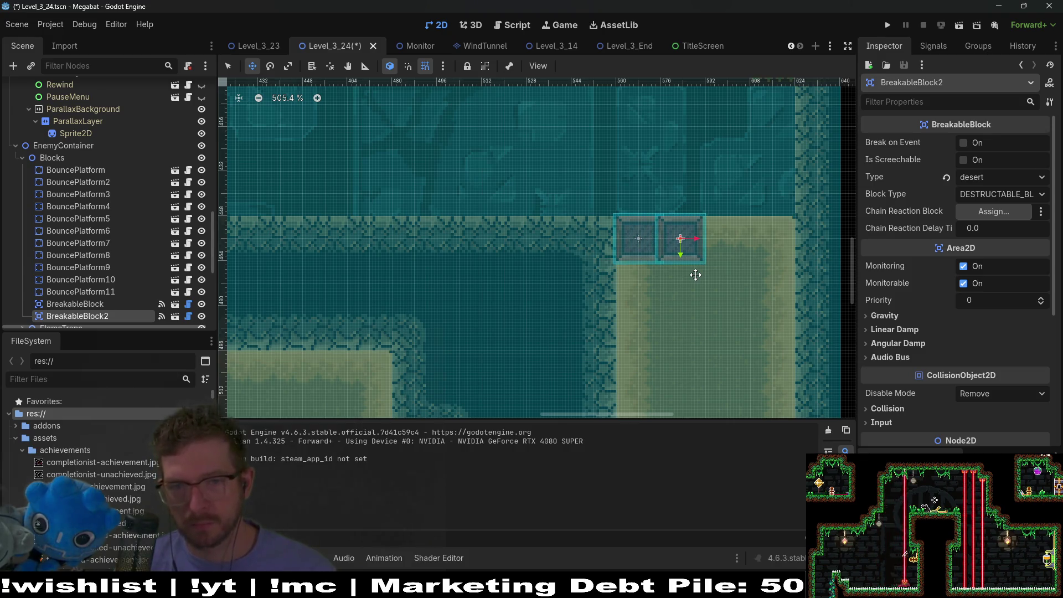
{"action": "key", "text": "ctrl+d"}
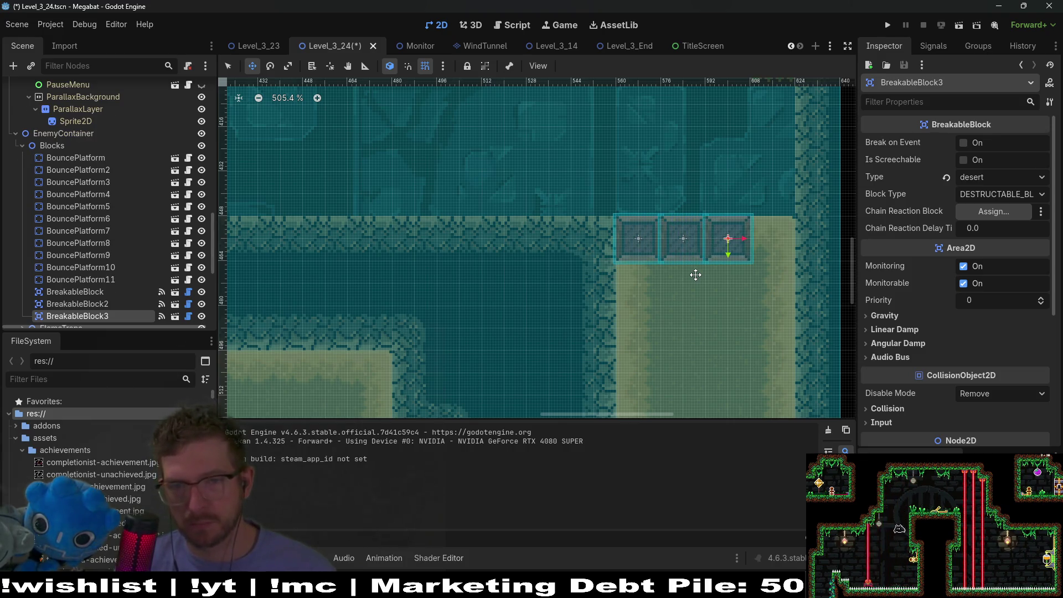
{"action": "key", "text": "ctrl+d"}
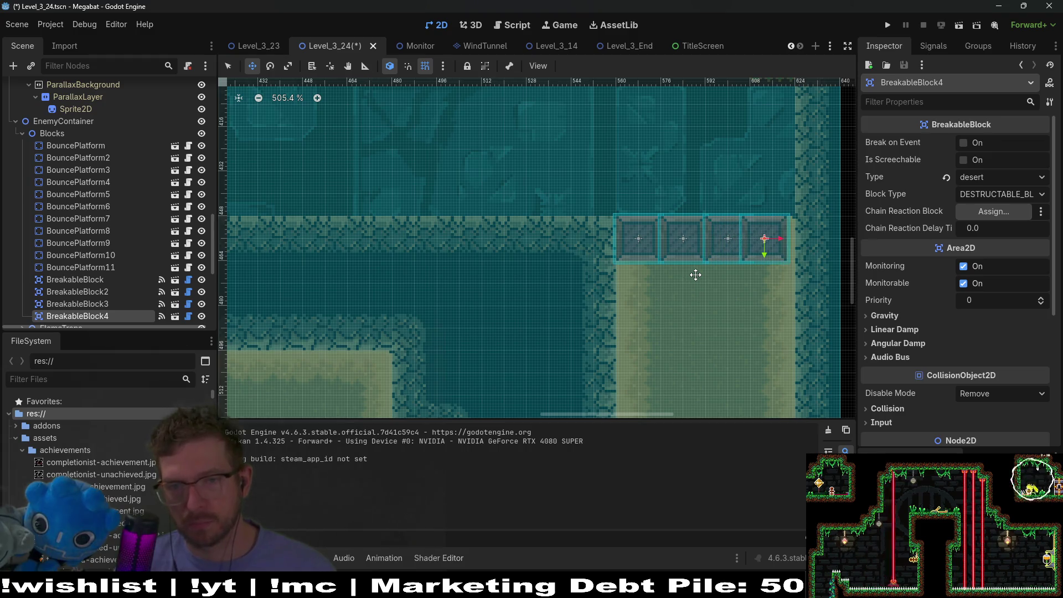
{"action": "key", "text": "Right"}
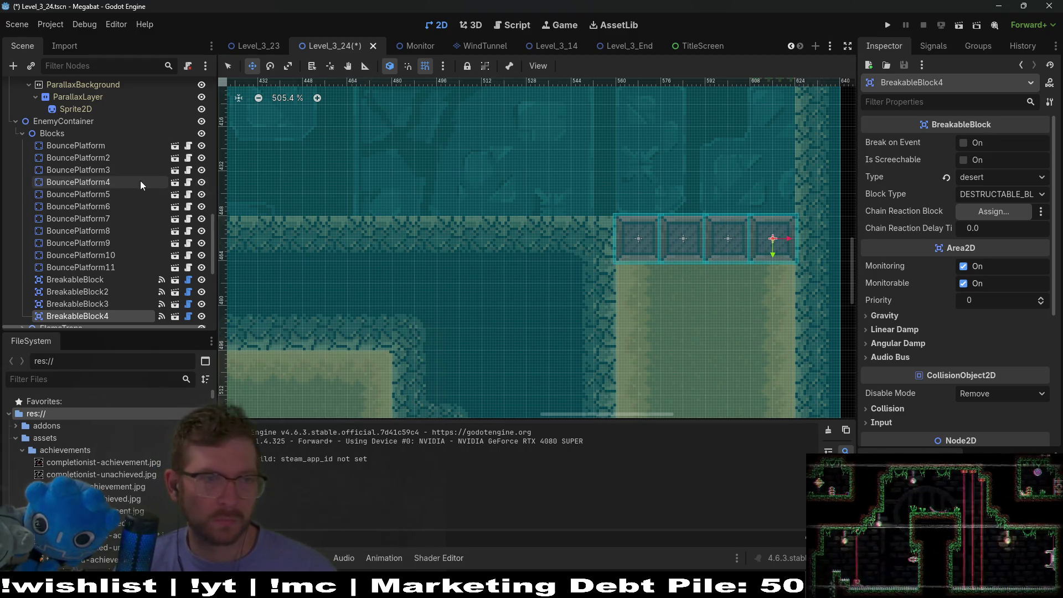
{"action": "scroll", "coordinate": [155, 185], "scroll_direction": "up", "scroll_amount": 5}
{"action": "scroll", "coordinate": [154, 185], "scroll_direction": "up", "scroll_amount": 4}
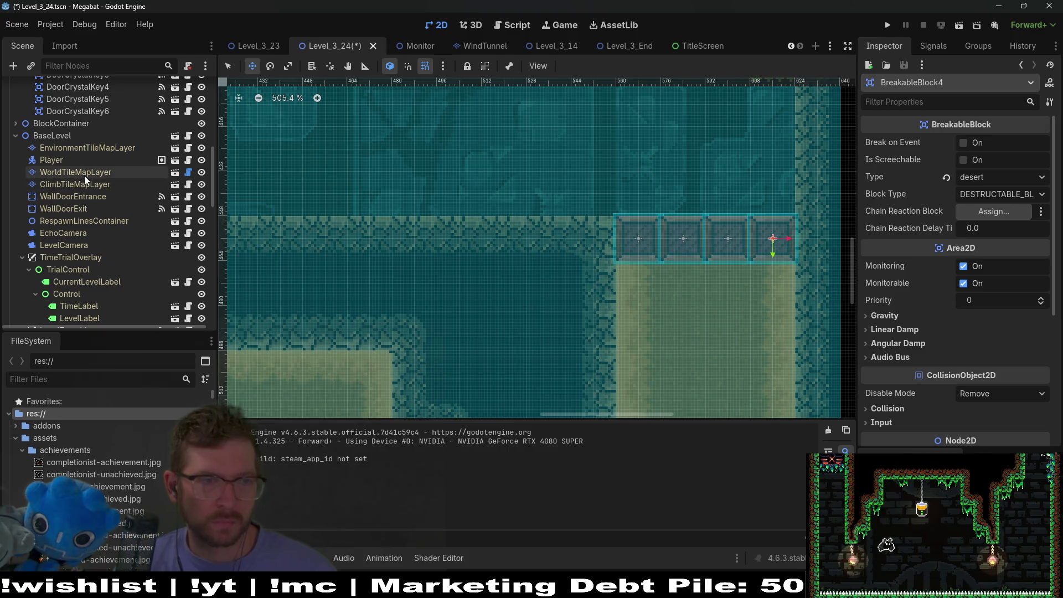
{"action": "scroll", "coordinate": [81, 278], "scroll_direction": "down", "scroll_amount": 10}
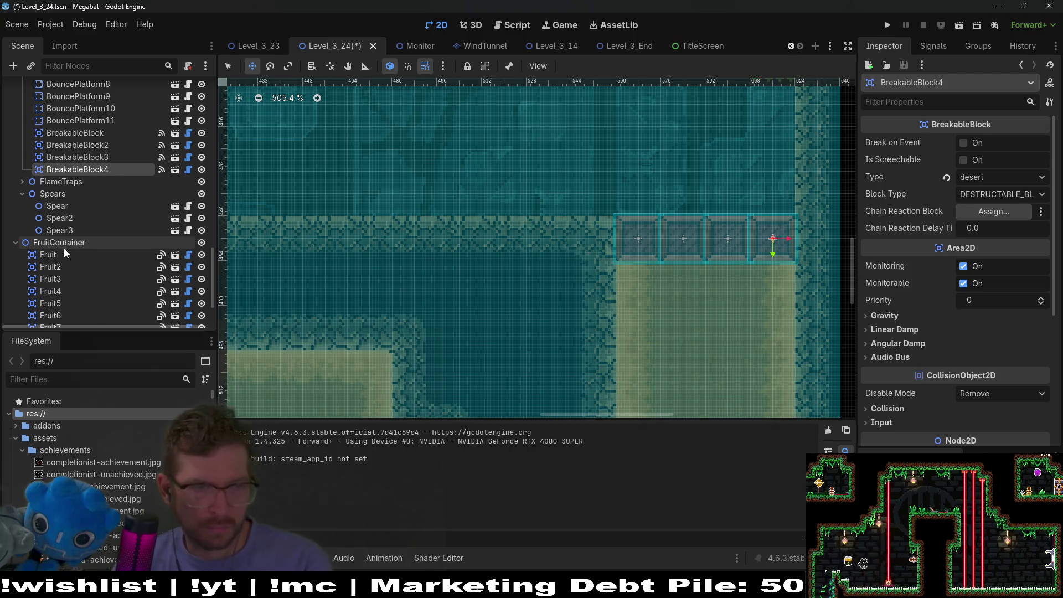
- Move Fruit7 to sit just left of the three ceiling spears
{"action": "scroll", "coordinate": [66, 257], "scroll_direction": "down", "scroll_amount": 3}
{"action": "left_click", "coordinate": [50, 269]}
{"action": "left_click_drag", "start_coordinate": [395, 192], "coordinate": [602, 320]}
{"action": "mouse_move", "coordinate": [451, 198]}
{"action": "left_mouse_down"}
{"action": "mouse_move", "coordinate": [525, 231]}
{"action": "mouse_move", "coordinate": [572, 284]}
{"action": "left_mouse_up"}
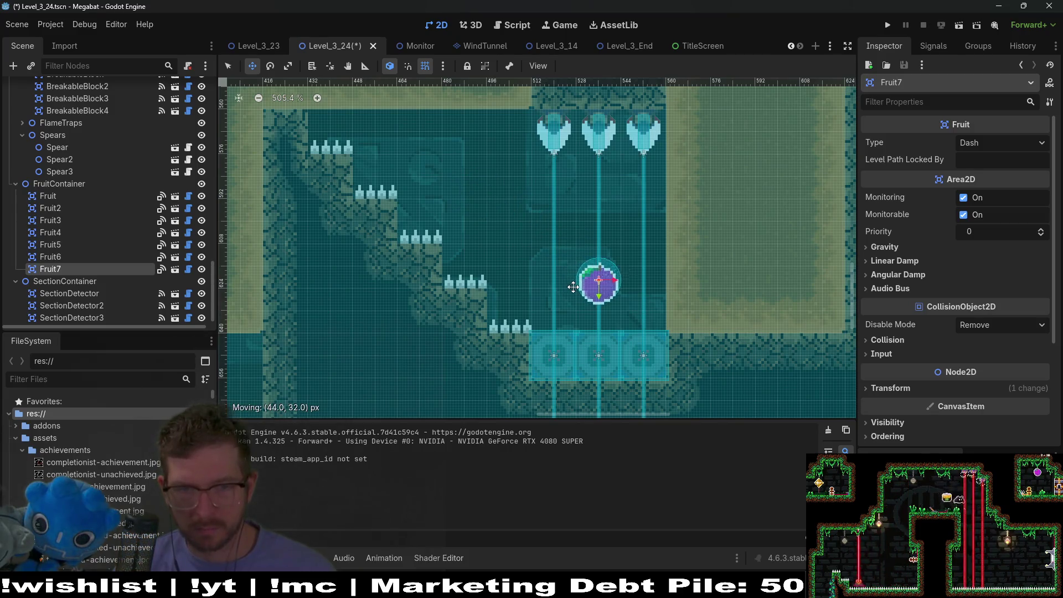
{"action": "scroll", "coordinate": [677, 254], "scroll_direction": "down", "scroll_amount": 5}
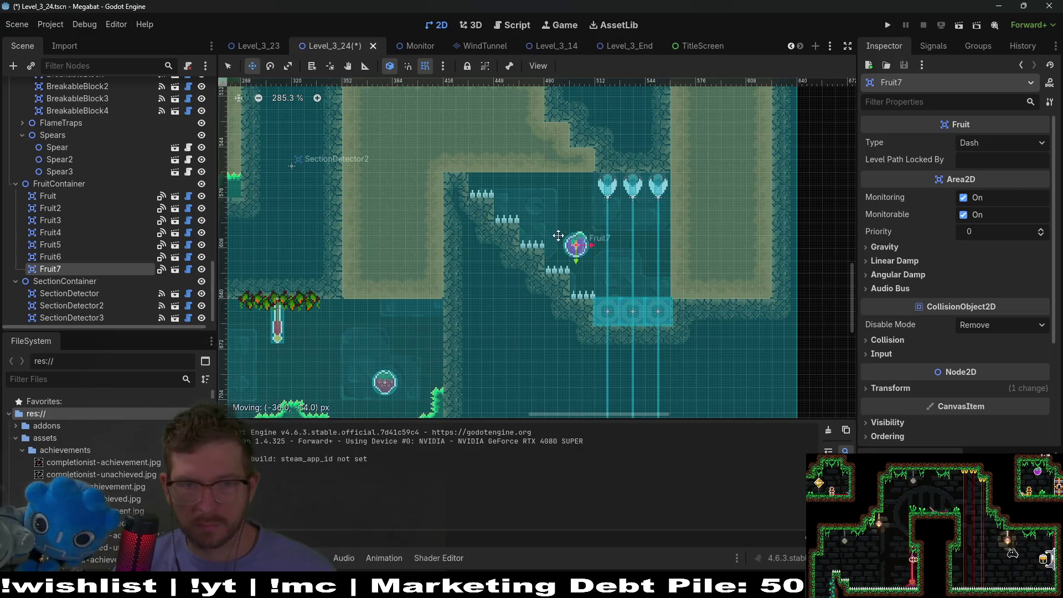
{"action": "left_click_drag", "start_coordinate": [572, 222], "coordinate": [569, 223]}
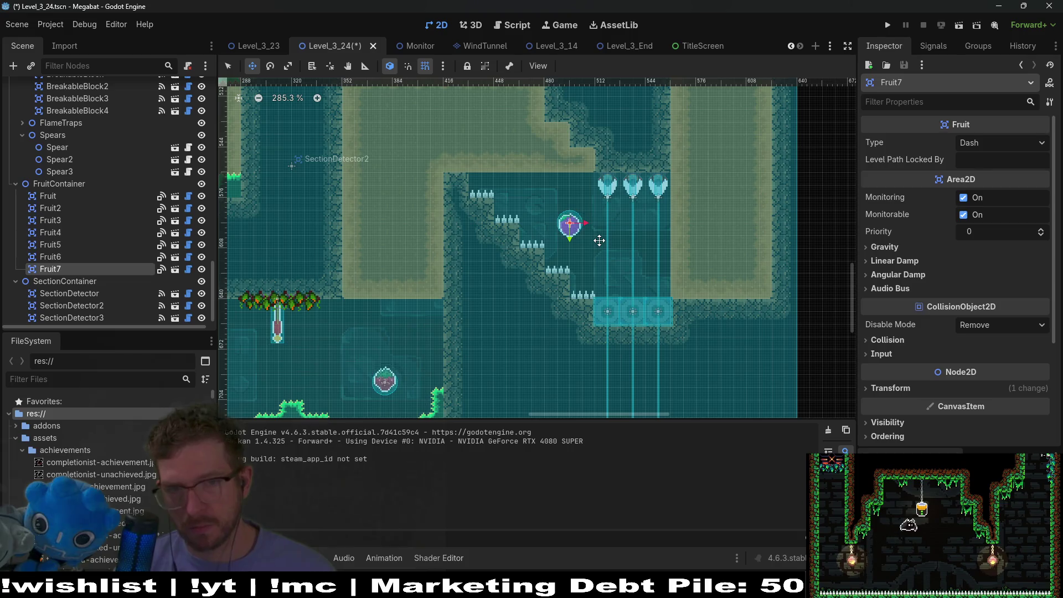
- Select the SpikeTileMapLayer8x8 node in the Scene dock
{"action": "scroll", "coordinate": [607, 241], "scroll_direction": "down", "scroll_amount": 3}
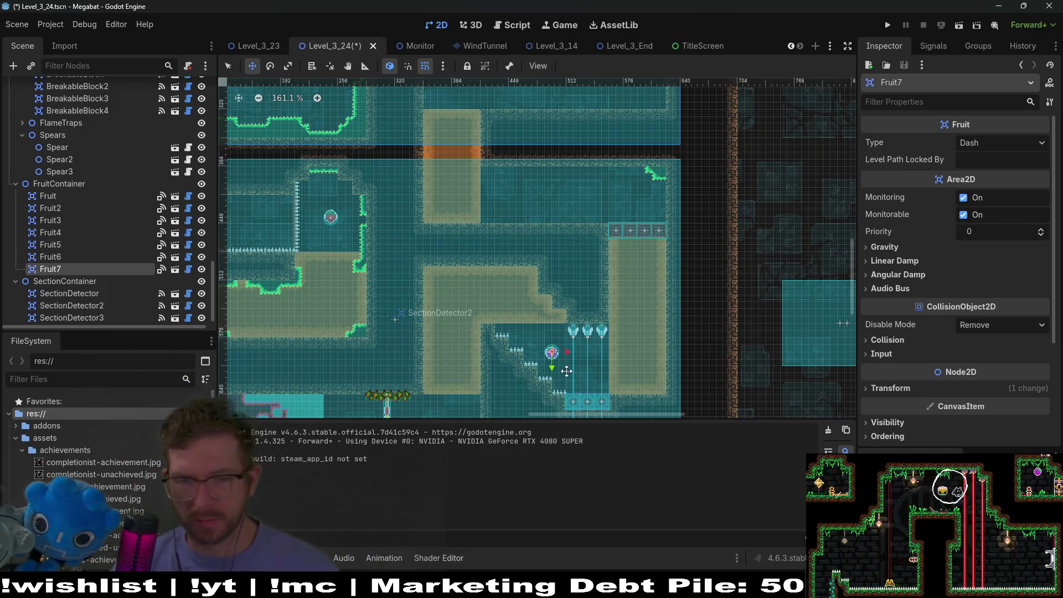
{"action": "scroll", "coordinate": [644, 247], "scroll_direction": "up", "scroll_amount": 3}
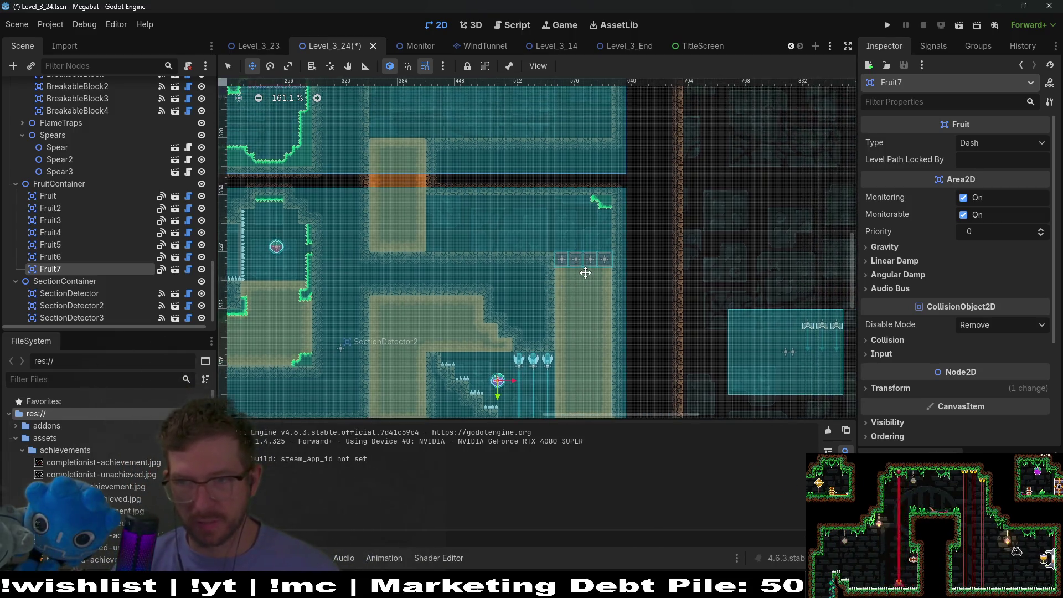
{"action": "scroll", "coordinate": [32, 231], "scroll_direction": "up", "scroll_amount": 10}
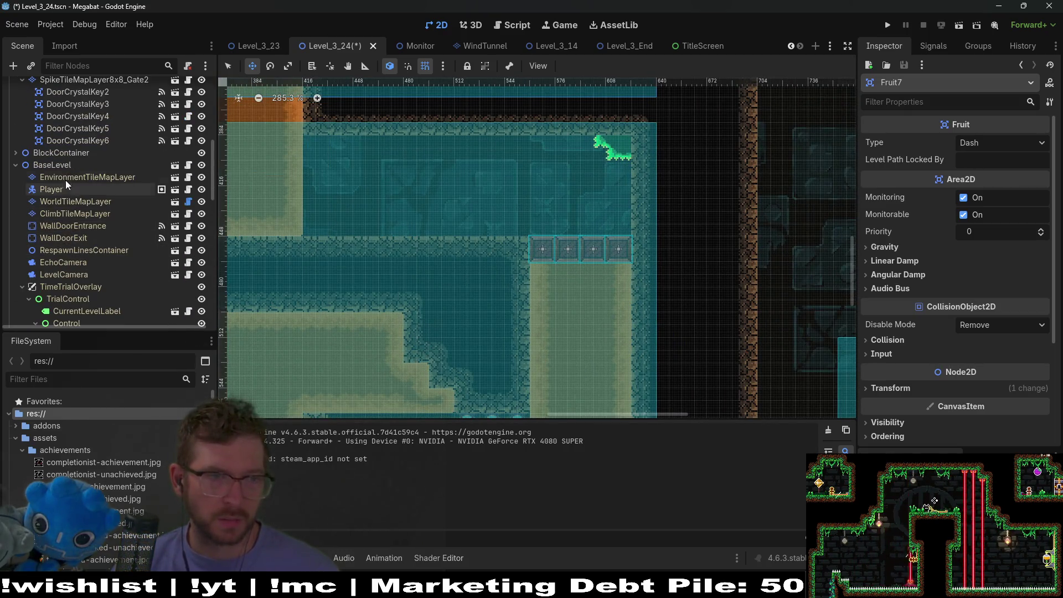
{"action": "scroll", "coordinate": [96, 185], "scroll_direction": "up", "scroll_amount": 3}
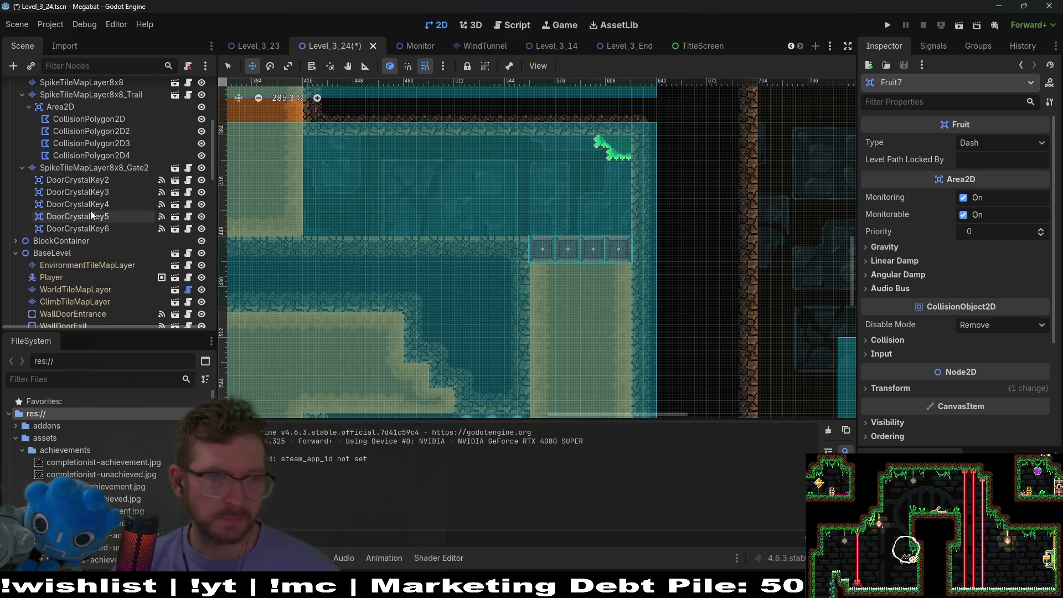
{"action": "scroll", "coordinate": [119, 196], "scroll_direction": "up", "scroll_amount": 4}
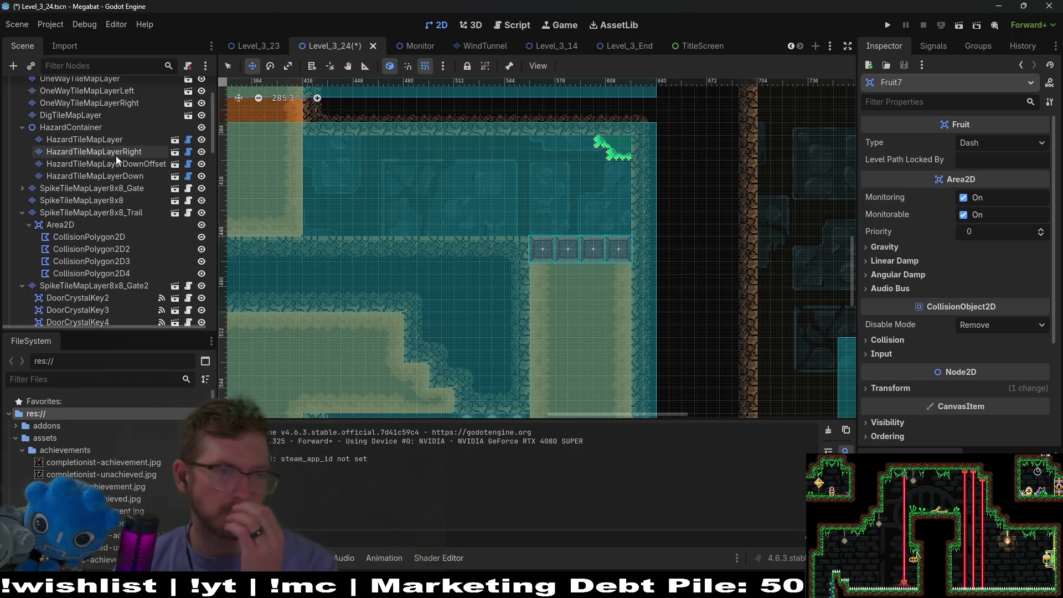
{"action": "left_click", "coordinate": [117, 200]}
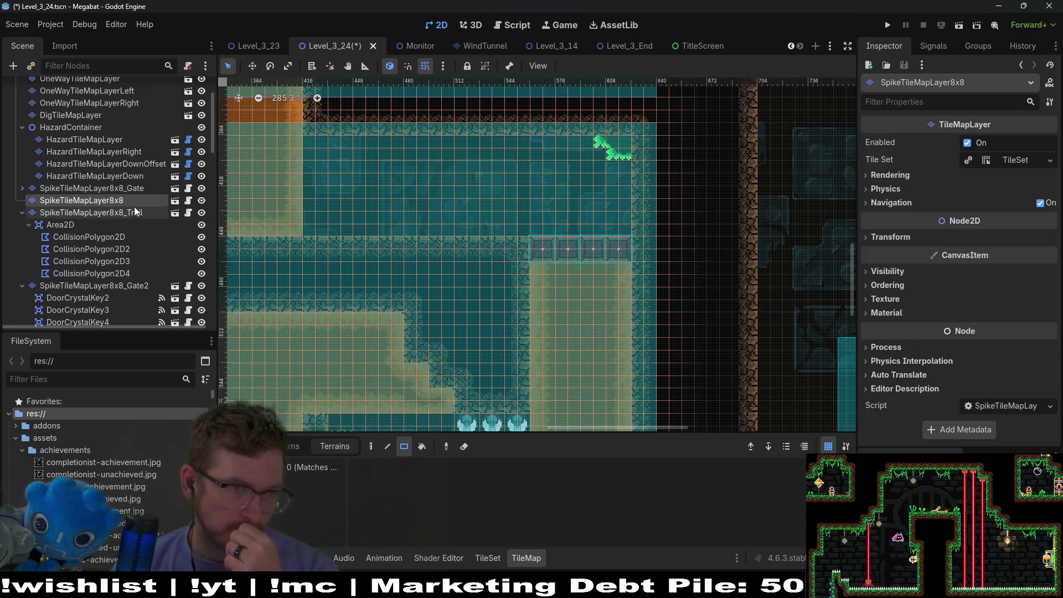
- On DigTileMapLayer, erase the sand tiles in the column below the four breakable blocks
{"action": "scroll", "coordinate": [98, 190], "scroll_direction": "up", "scroll_amount": 2}
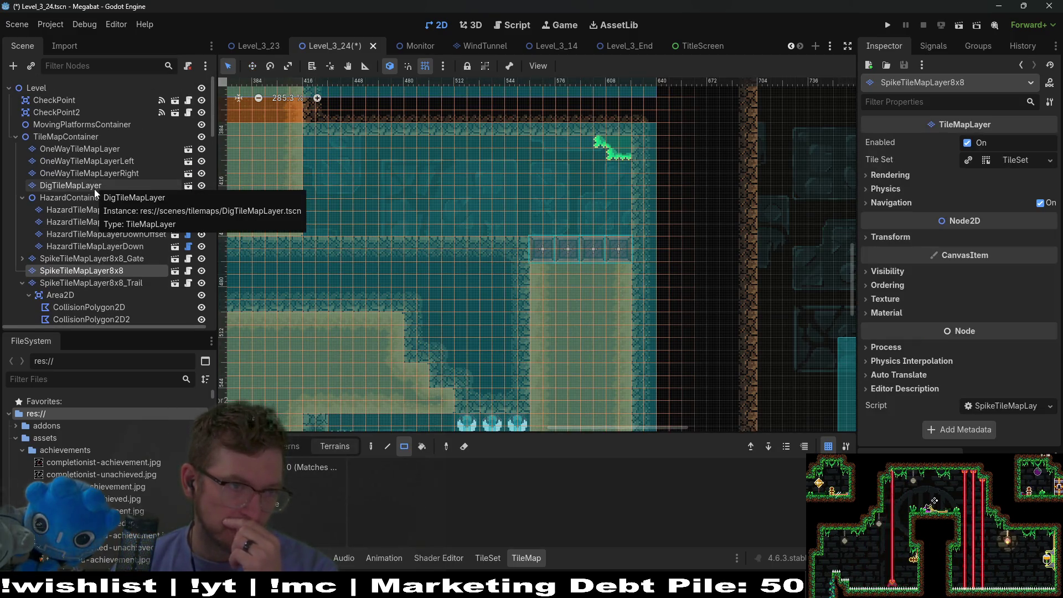
{"action": "left_click", "coordinate": [95, 188]}
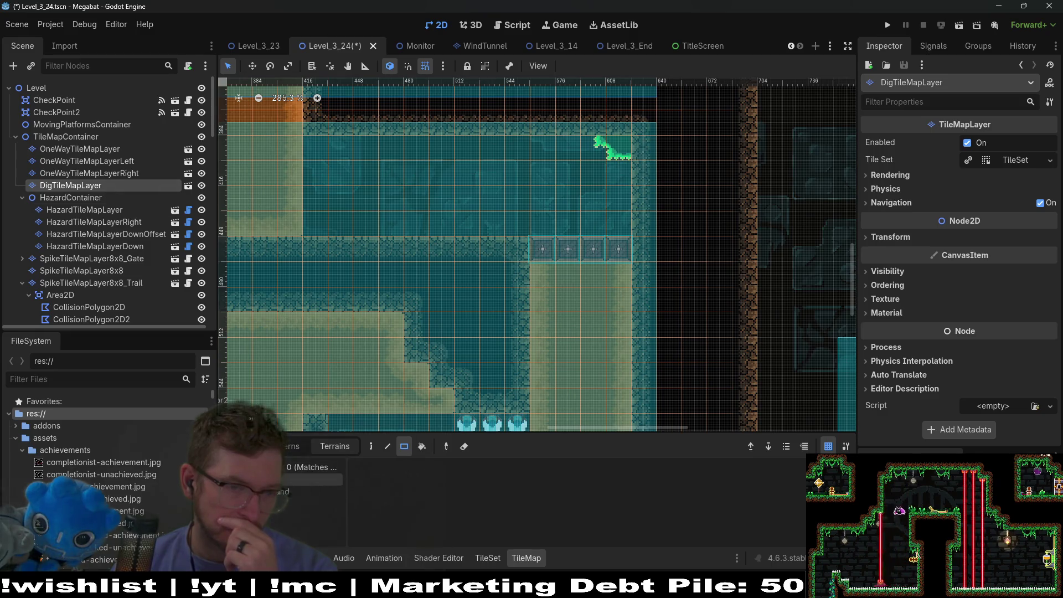
{"action": "scroll", "coordinate": [589, 182], "scroll_direction": "down", "scroll_amount": 3}
{"action": "mouse_move", "coordinate": [589, 182]}
{"action": "left_mouse_down"}
{"action": "mouse_move", "coordinate": [612, 424]}
{"action": "mouse_move", "coordinate": [616, 397]}
{"action": "left_mouse_up"}
{"action": "scroll", "coordinate": [616, 397], "scroll_direction": "down", "scroll_amount": 3}
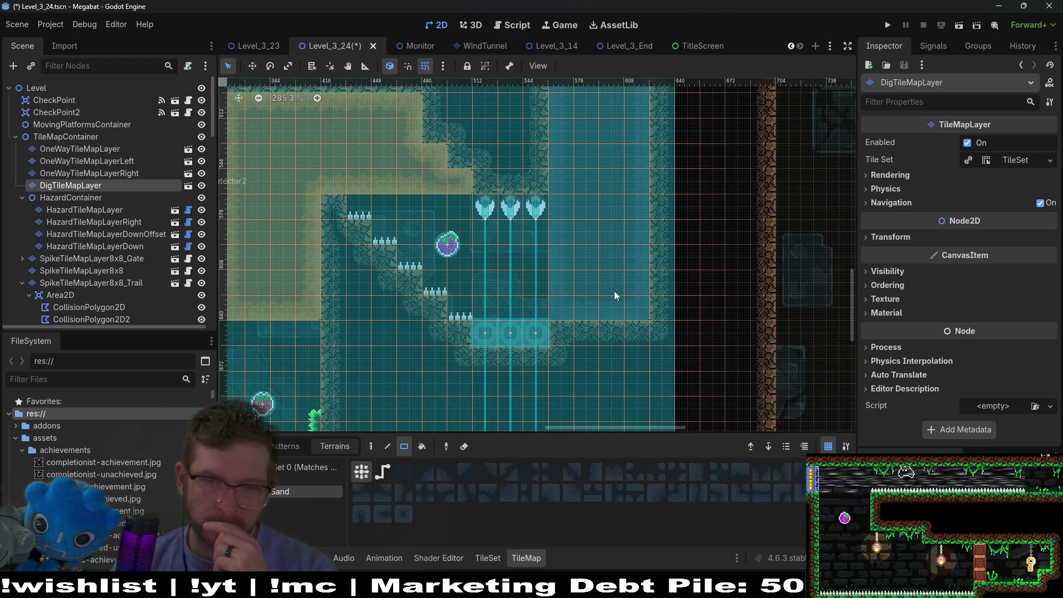
{"action": "scroll", "coordinate": [605, 269], "scroll_direction": "down", "scroll_amount": 5, "text": "ctrl"}
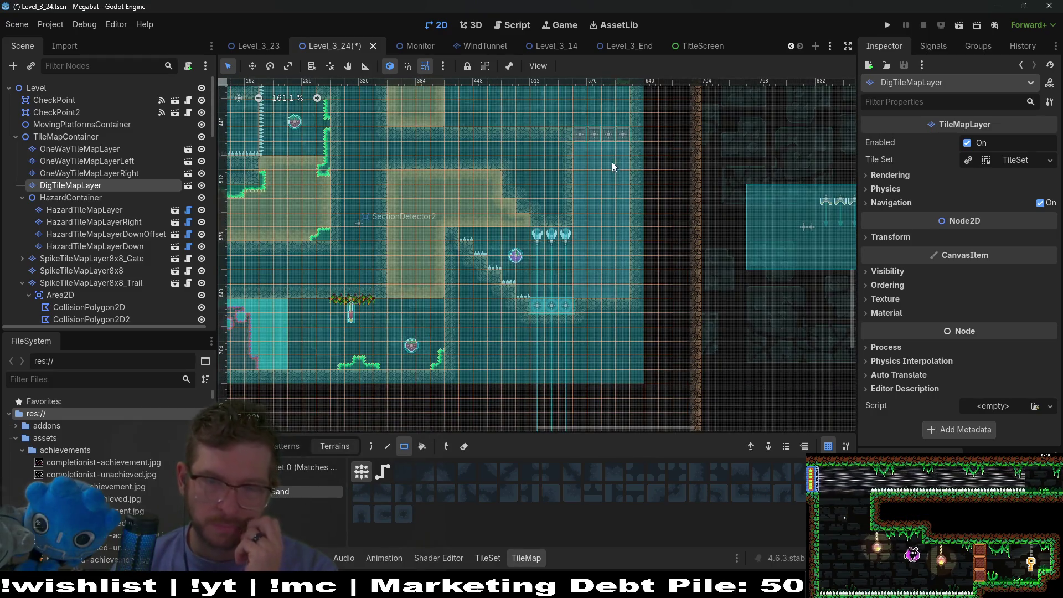
{"action": "scroll", "coordinate": [597, 210], "scroll_direction": "up", "scroll_amount": 2}
{"action": "left_click_drag", "start_coordinate": [567, 175], "coordinate": [568, 176]}
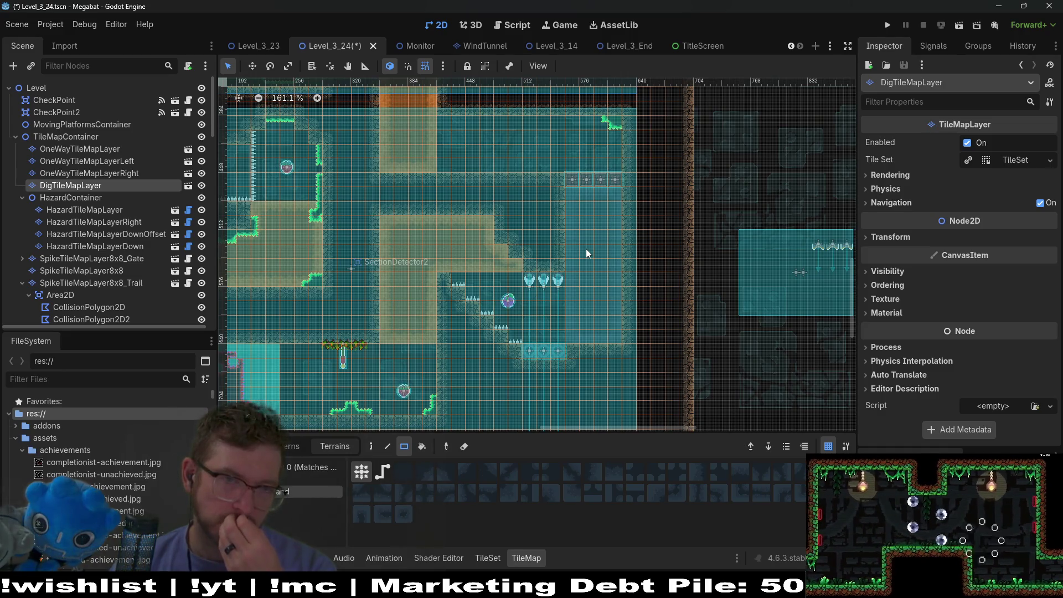
{"action": "scroll", "coordinate": [151, 215], "scroll_direction": "down", "scroll_amount": 3}
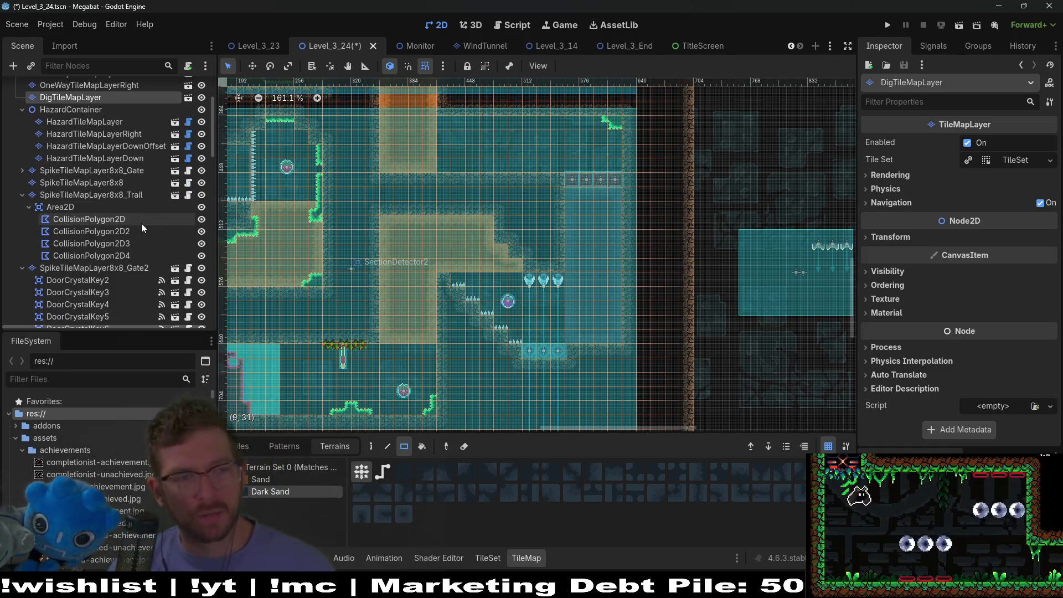
- Add a CollisionPolygon2D child to the trail's Area2D via 'collisionpoly' search and select it
{"action": "scroll", "coordinate": [142, 231], "scroll_direction": "down", "scroll_amount": 1}
{"action": "left_click", "coordinate": [141, 227]}
{"action": "left_click", "coordinate": [62, 178]}
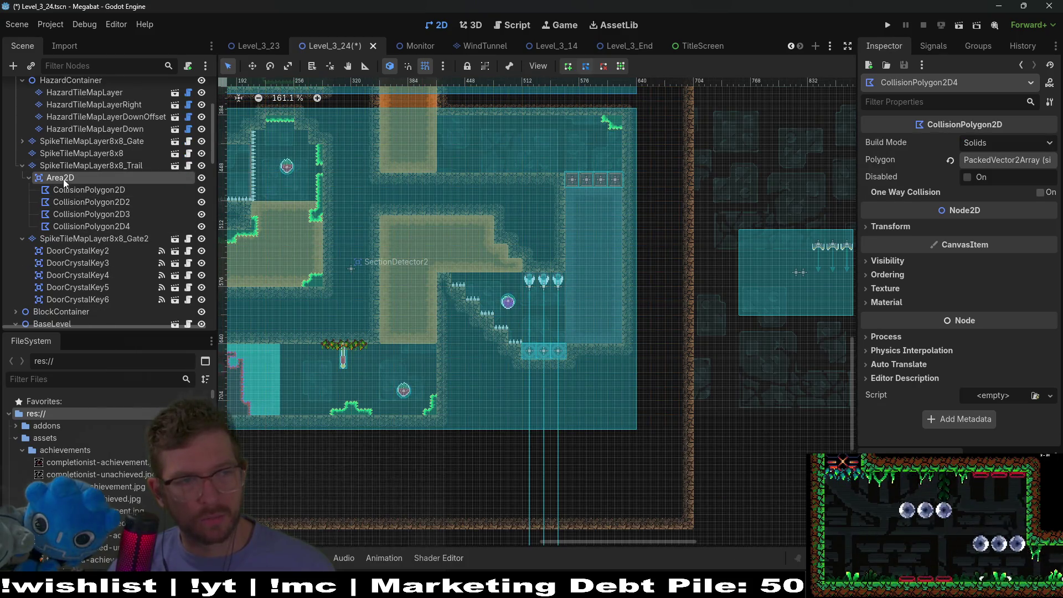
{"action": "key", "text": "ctrl+a"}
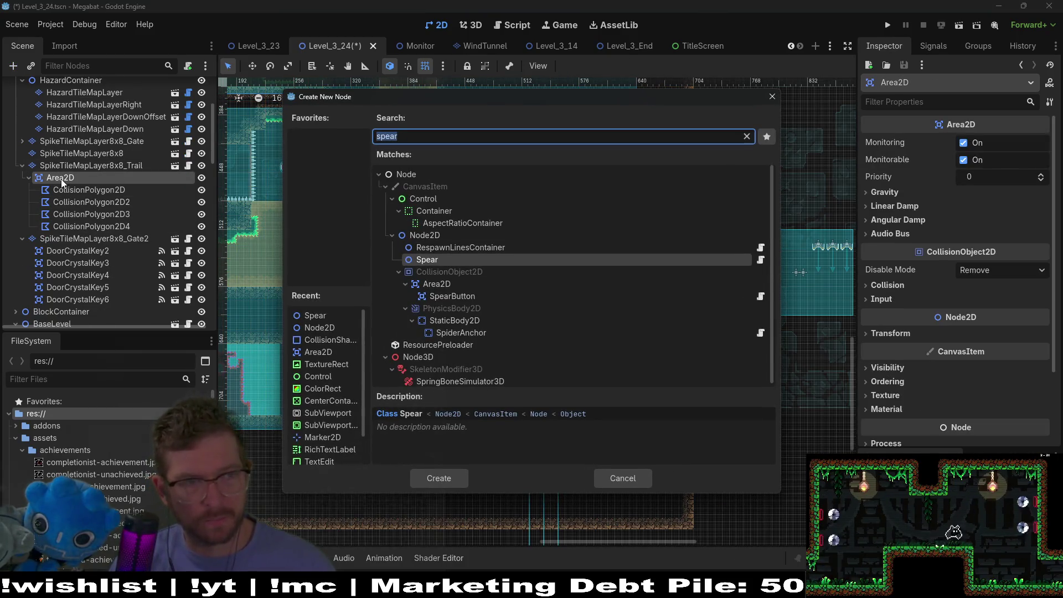
{"action": "type", "text": "co"}
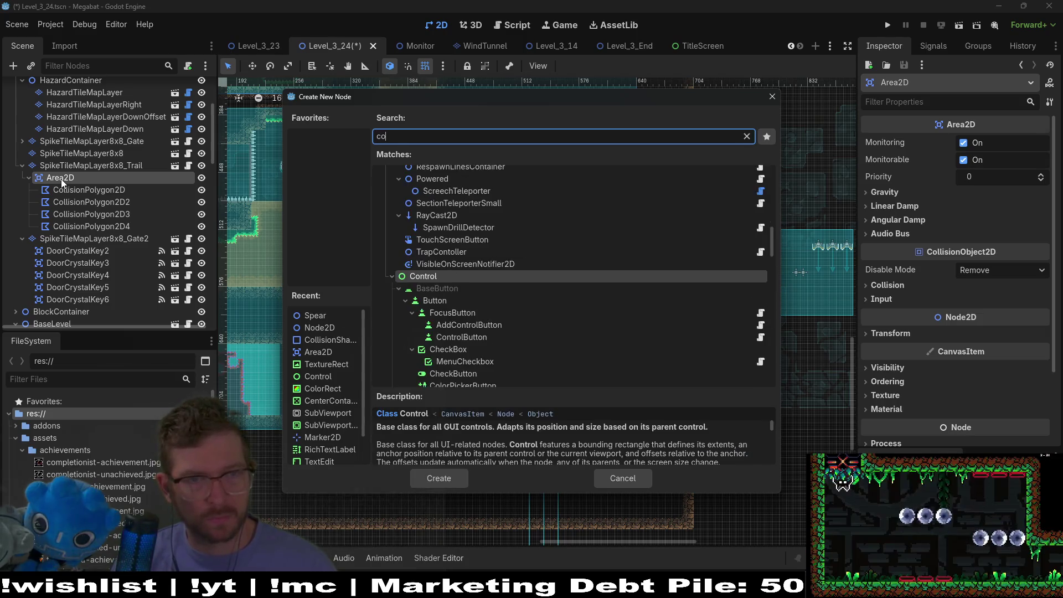
{"action": "type", "text": "llisionpoly"}
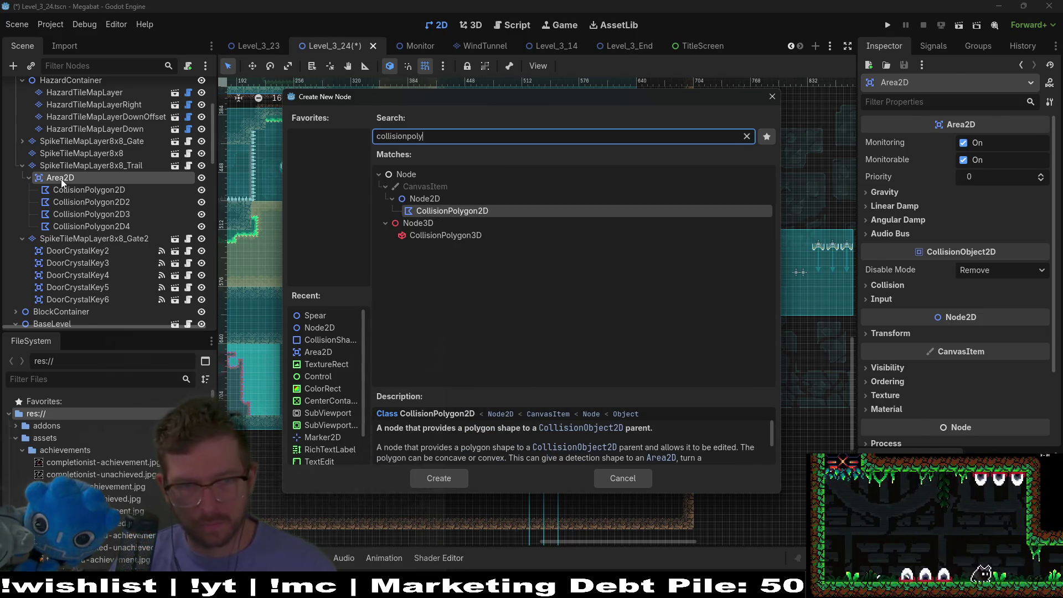
{"action": "key", "text": "Return"}
{"action": "scroll", "coordinate": [393, 305], "scroll_direction": "down", "scroll_amount": 6}
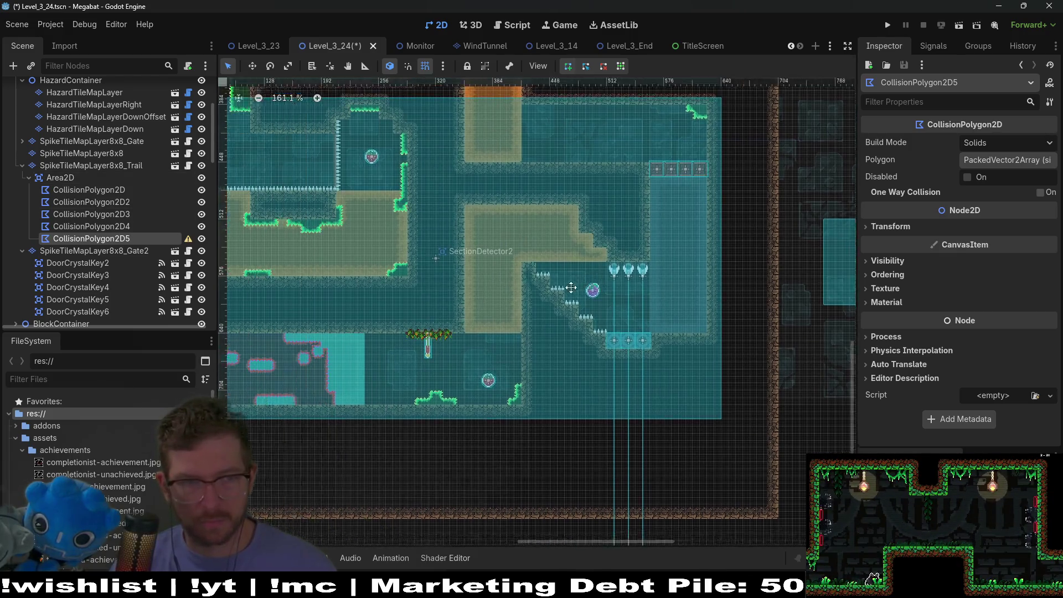
{"action": "scroll", "coordinate": [494, 271], "scroll_direction": "up", "scroll_amount": 5}
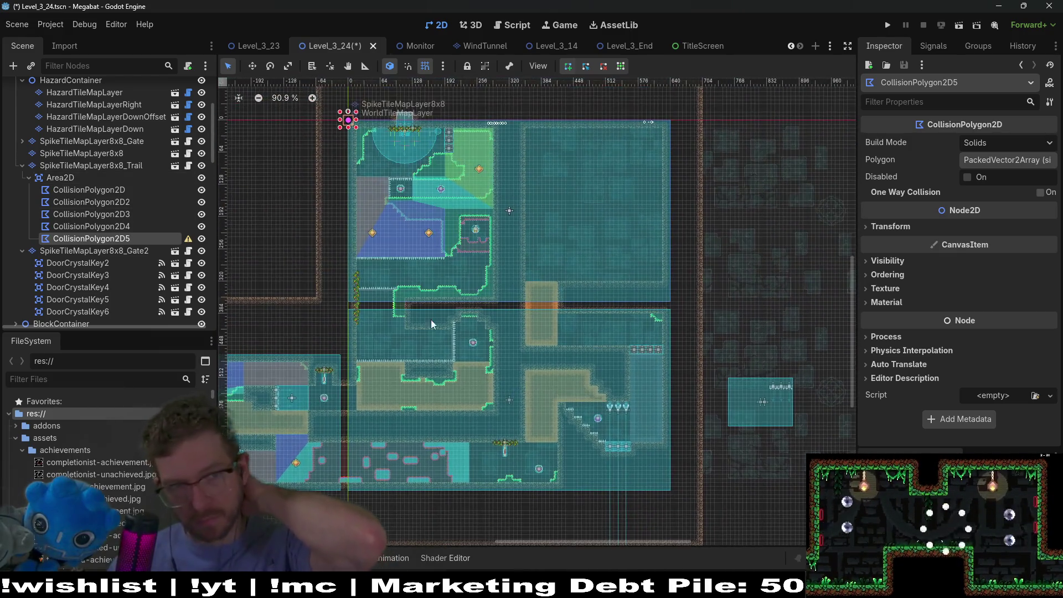
{"action": "left_click", "coordinate": [102, 229]}
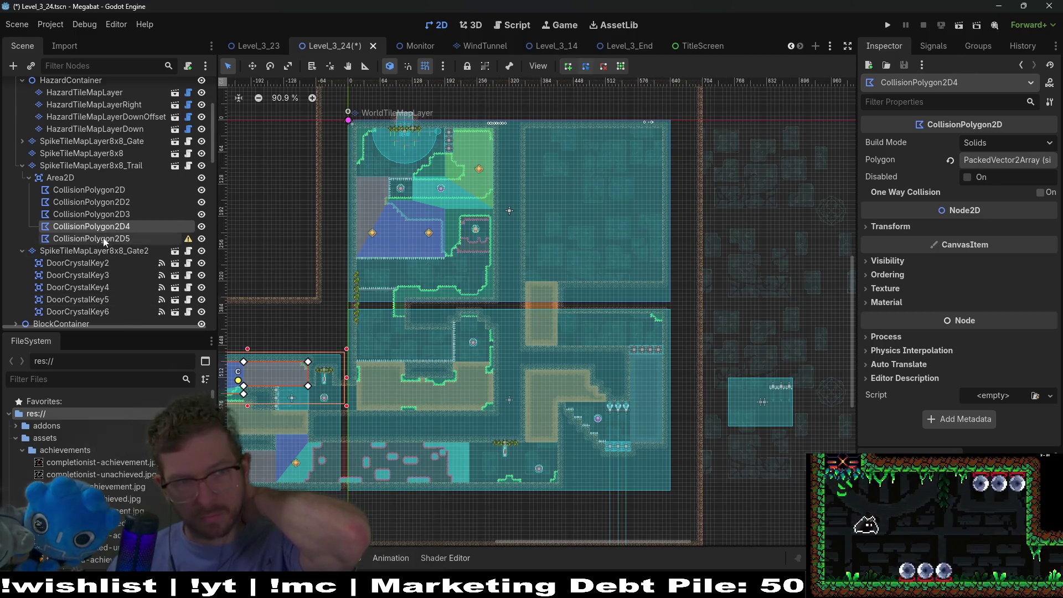
{"action": "left_click", "coordinate": [105, 239]}
{"action": "scroll", "coordinate": [597, 335], "scroll_direction": "up", "scroll_amount": 15}
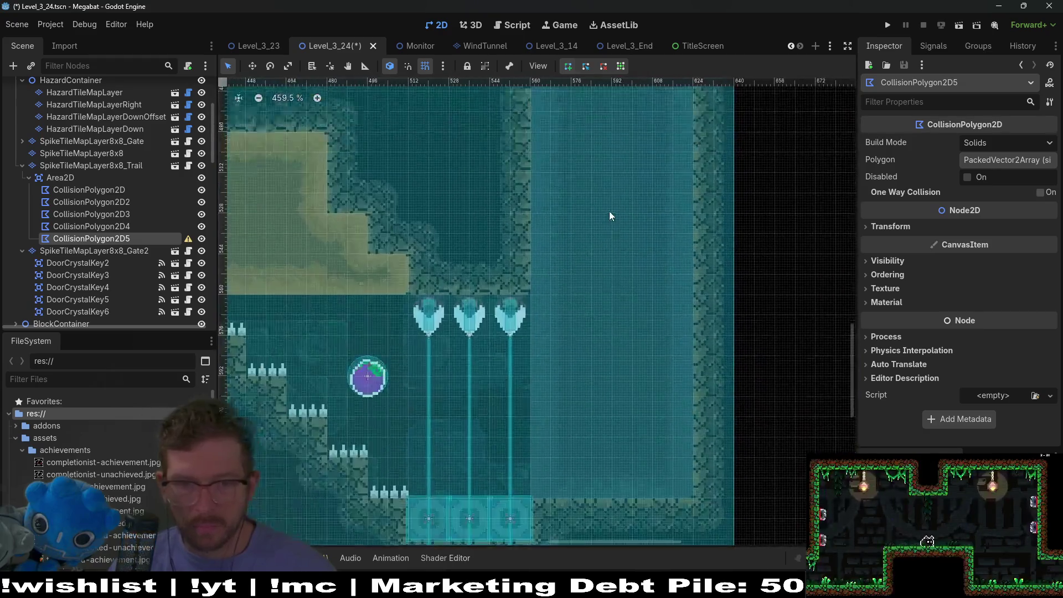
{"action": "scroll", "coordinate": [609, 216], "scroll_direction": "down", "scroll_amount": 1}
- Draw CollisionPolygon2D5 as a four-corner outline around the tall column and close it
{"action": "left_click", "coordinate": [529, 464]}
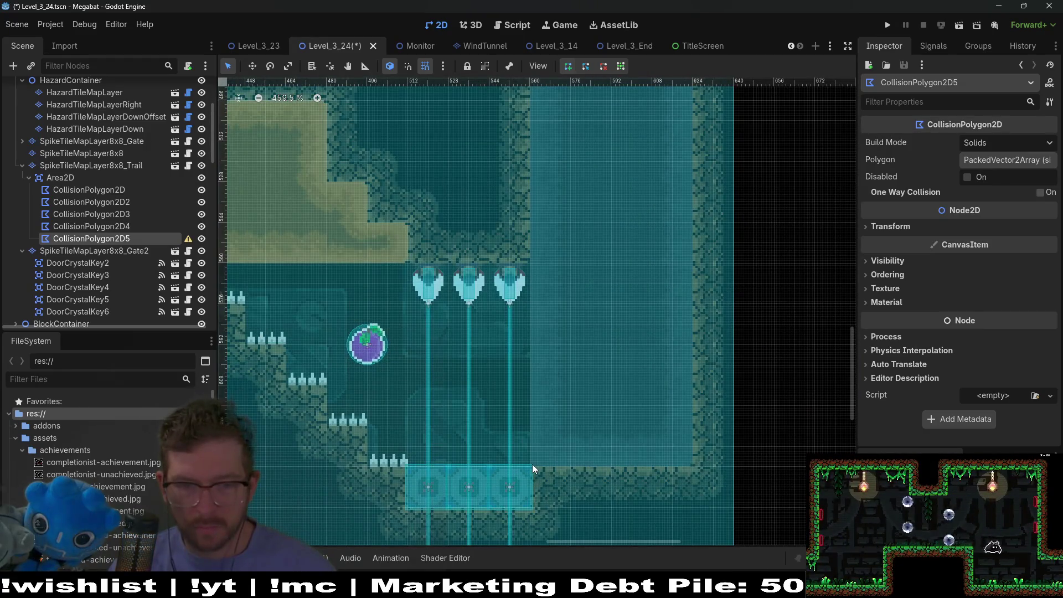
{"action": "left_click", "coordinate": [694, 465]}
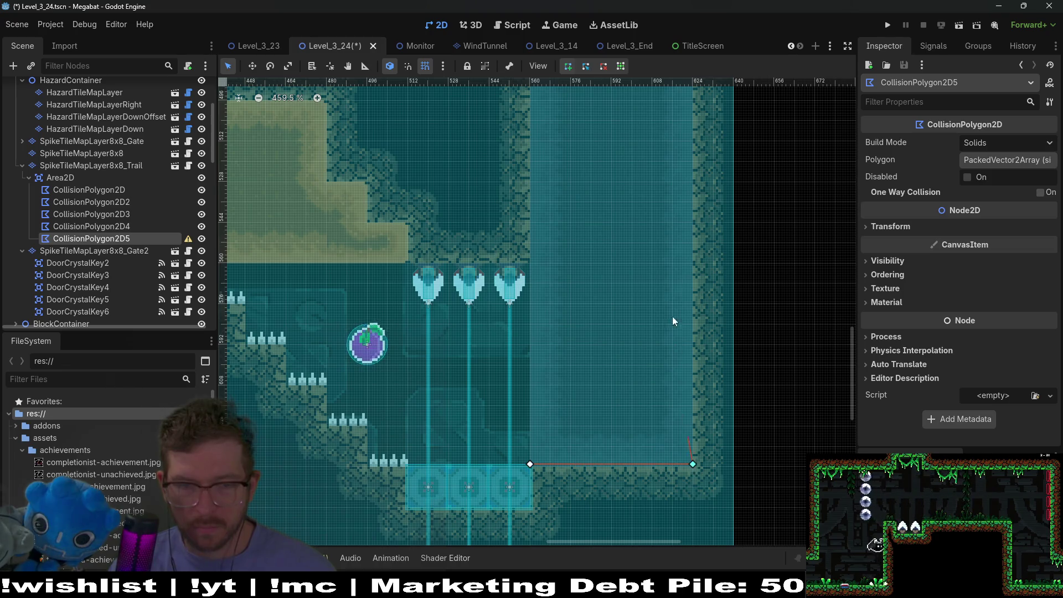
{"action": "scroll", "coordinate": [676, 347], "scroll_direction": "up", "scroll_amount": 6}
{"action": "left_click", "coordinate": [666, 202]}
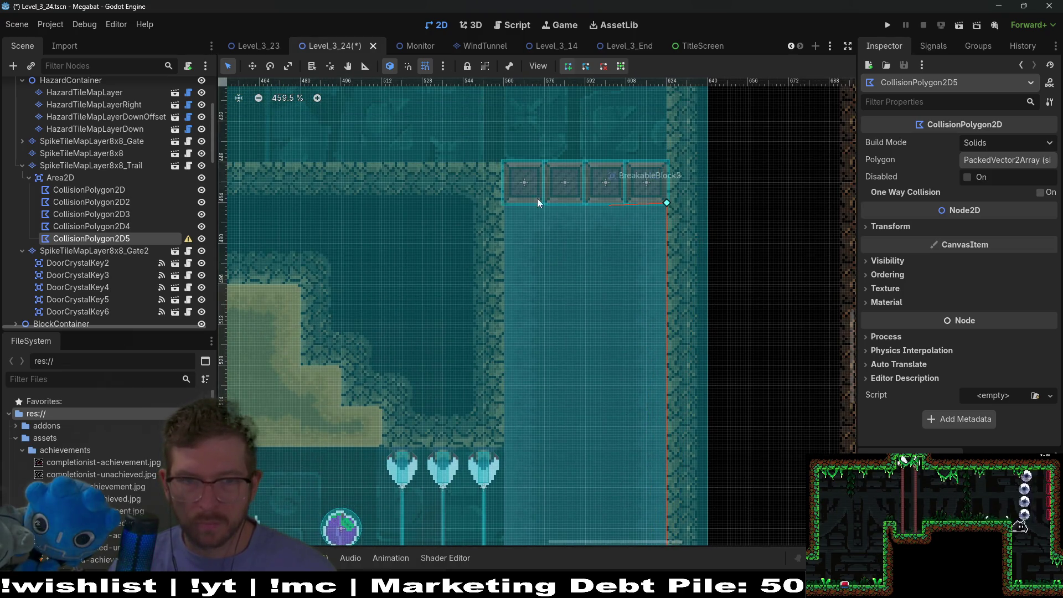
{"action": "left_click", "coordinate": [502, 205]}
{"action": "scroll", "coordinate": [542, 175], "scroll_direction": "down", "scroll_amount": 1}
{"action": "scroll", "coordinate": [542, 175], "scroll_direction": "down", "scroll_amount": 4}
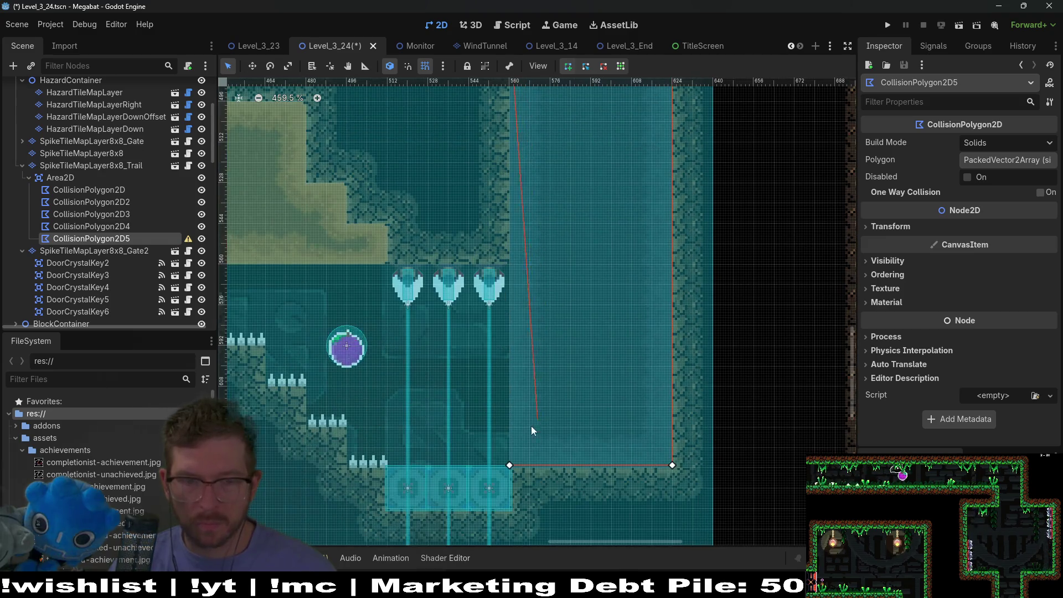
{"action": "left_click", "coordinate": [510, 465]}
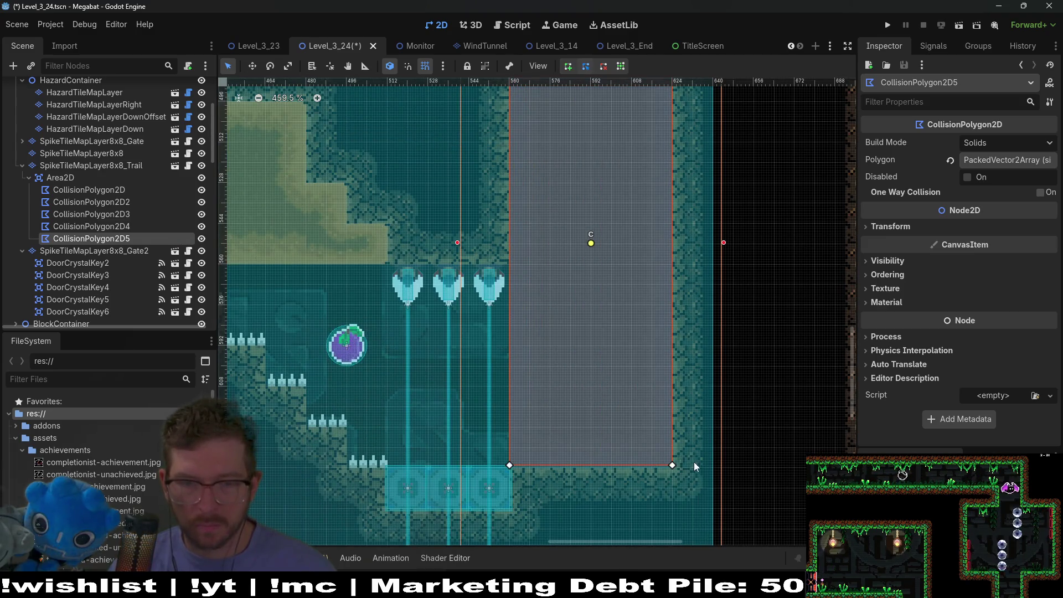
{"action": "scroll", "coordinate": [685, 469], "scroll_direction": "up", "scroll_amount": 5}
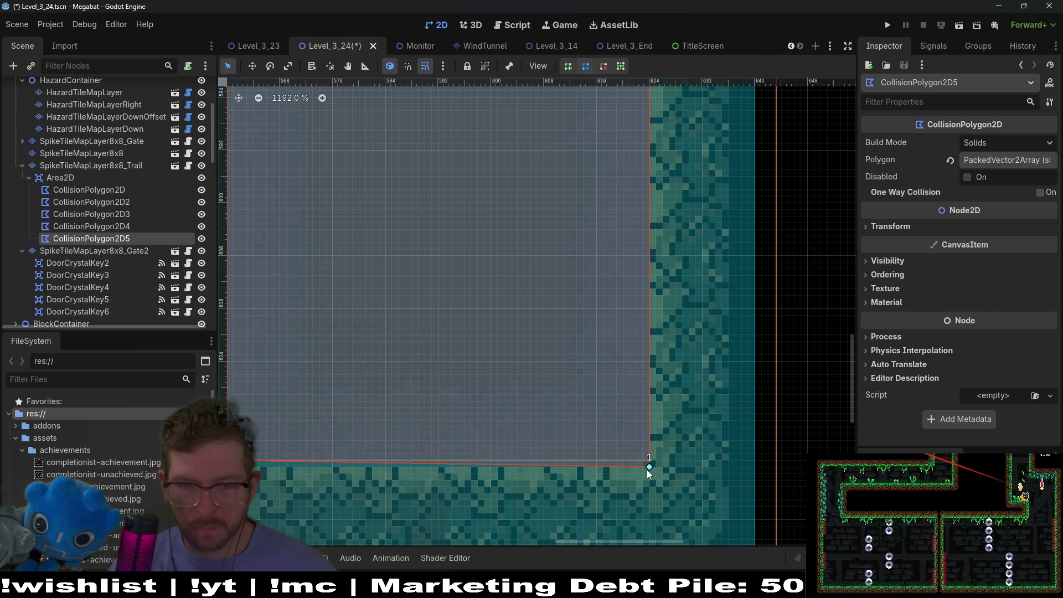
{"action": "scroll", "coordinate": [559, 464], "scroll_direction": "left", "scroll_amount": 5}
- Lower the polygon's bottom-left point, then select the SpikeTileMapLayer8x8 layer
{"action": "left_click_drag", "start_coordinate": [577, 447], "coordinate": [579, 456]}
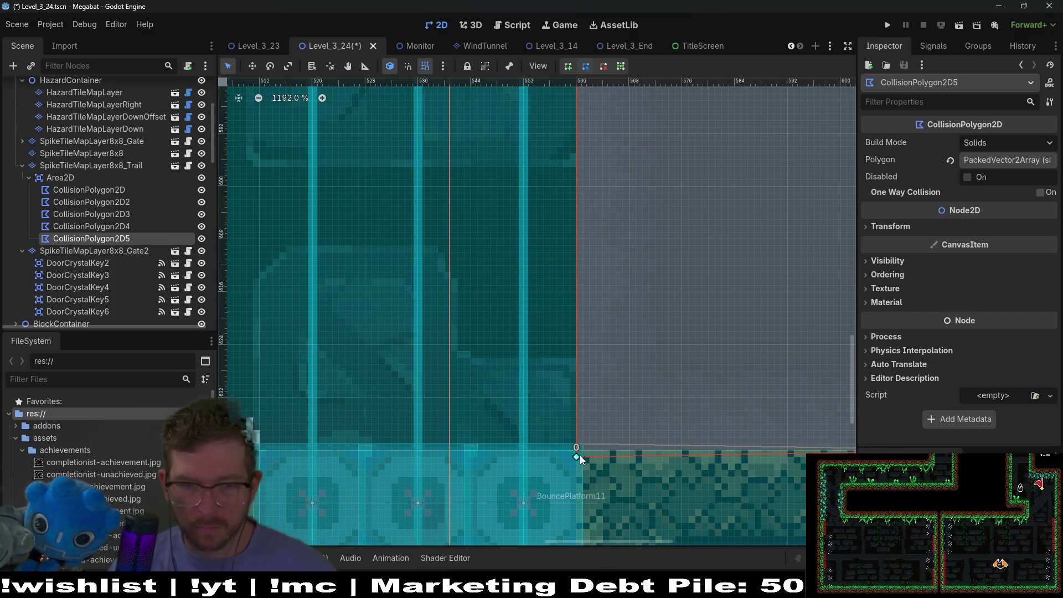
{"action": "scroll", "coordinate": [577, 453], "scroll_direction": "right", "scroll_amount": 4}
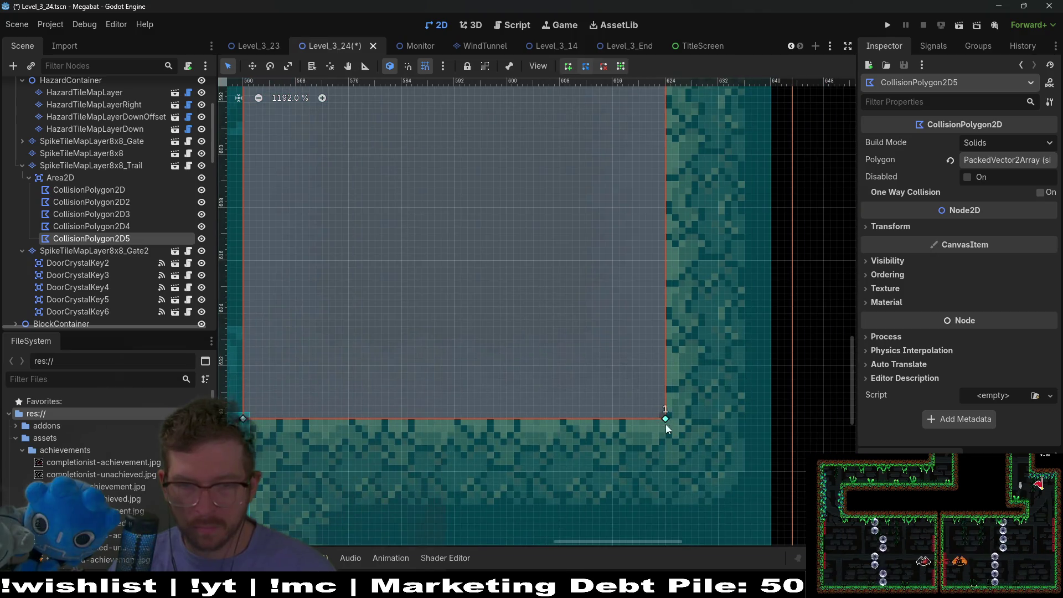
{"action": "scroll", "coordinate": [666, 424], "scroll_direction": "up", "scroll_amount": 2}
{"action": "scroll", "coordinate": [587, 476], "scroll_direction": "right", "scroll_amount": 1}
{"action": "scroll", "coordinate": [629, 320], "scroll_direction": "up", "scroll_amount": 10}
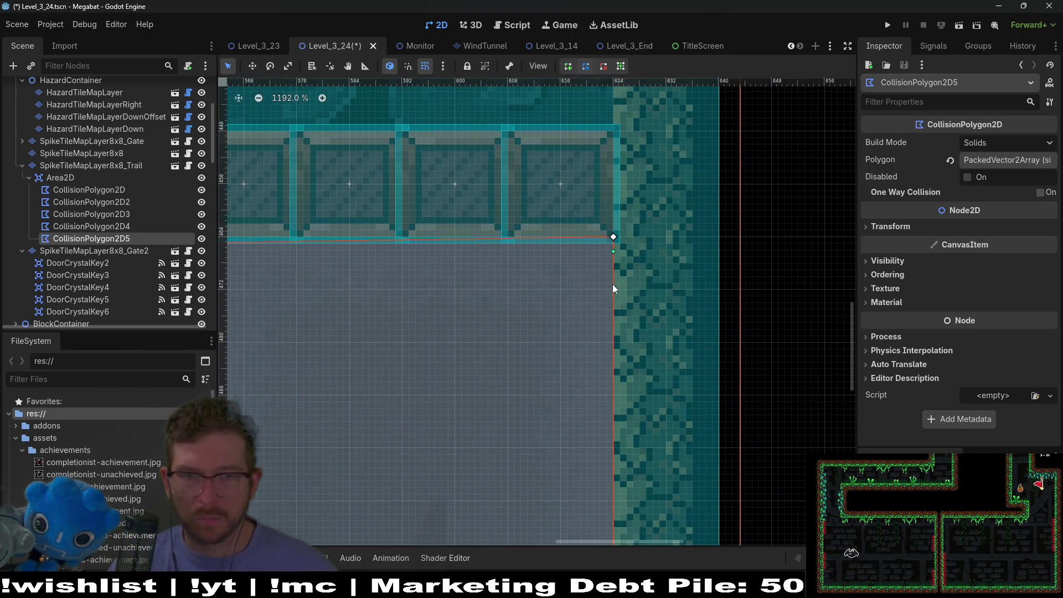
{"action": "scroll", "coordinate": [611, 270], "scroll_direction": "left", "scroll_amount": 5}
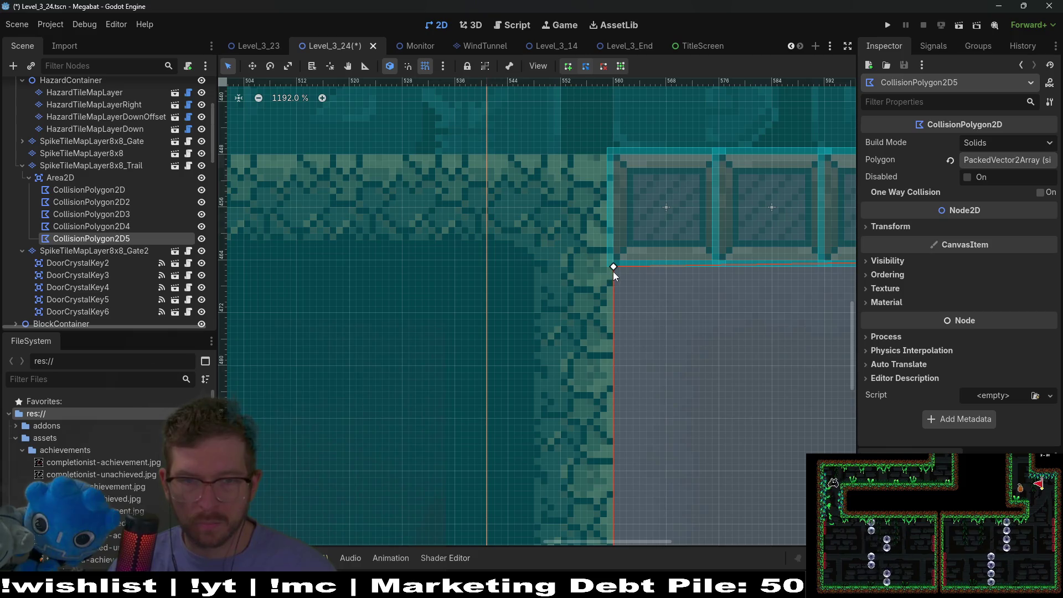
{"action": "scroll", "coordinate": [631, 263], "scroll_direction": "down", "scroll_amount": 8}
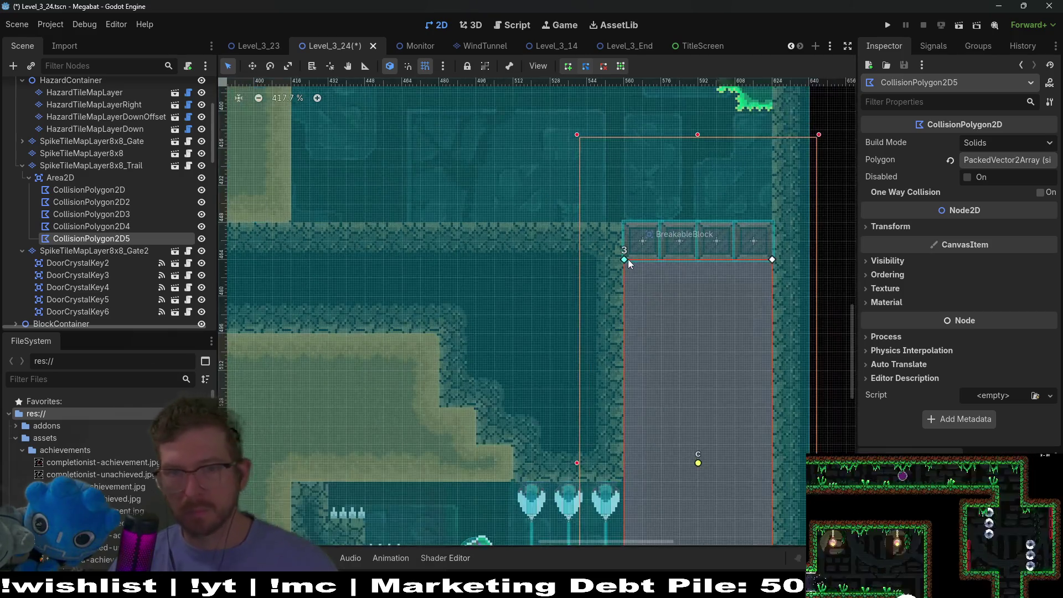
{"action": "scroll", "coordinate": [676, 368], "scroll_direction": "down", "scroll_amount": 1}
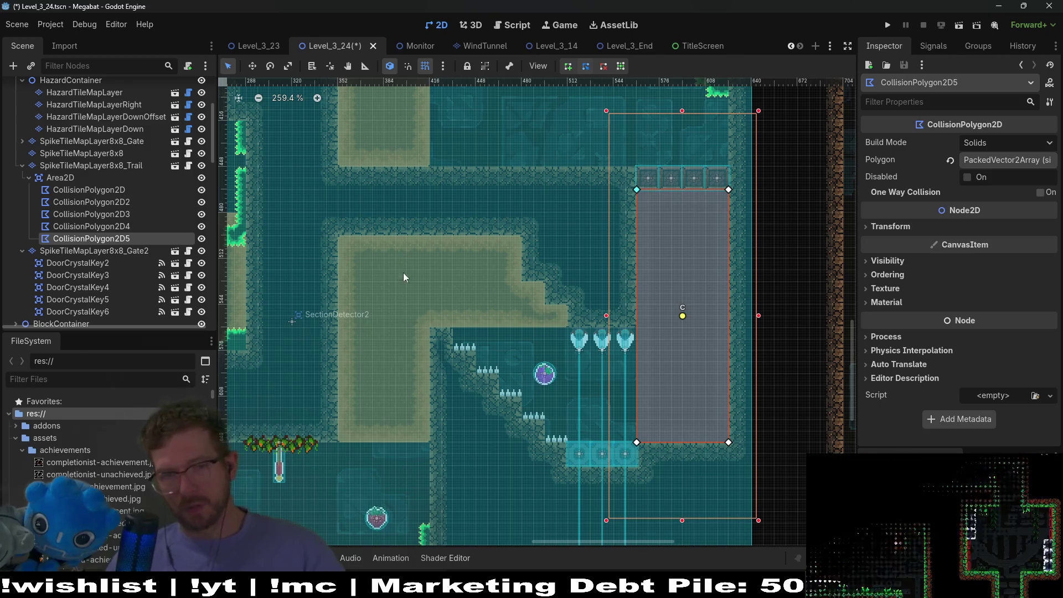
{"action": "scroll", "coordinate": [659, 221], "scroll_direction": "up", "scroll_amount": 2}
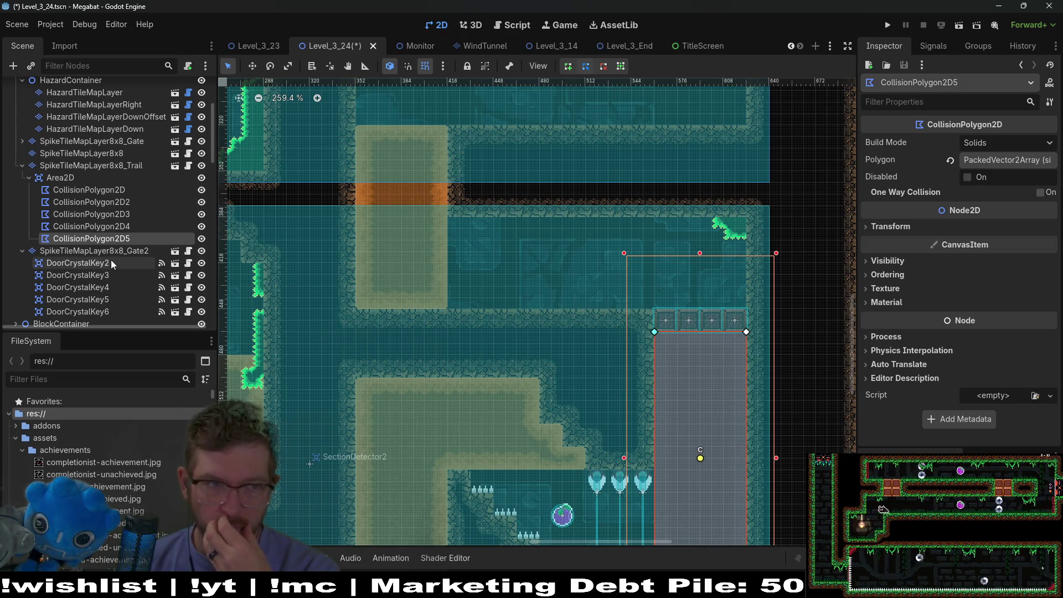
{"action": "scroll", "coordinate": [108, 206], "scroll_direction": "up", "scroll_amount": 5}
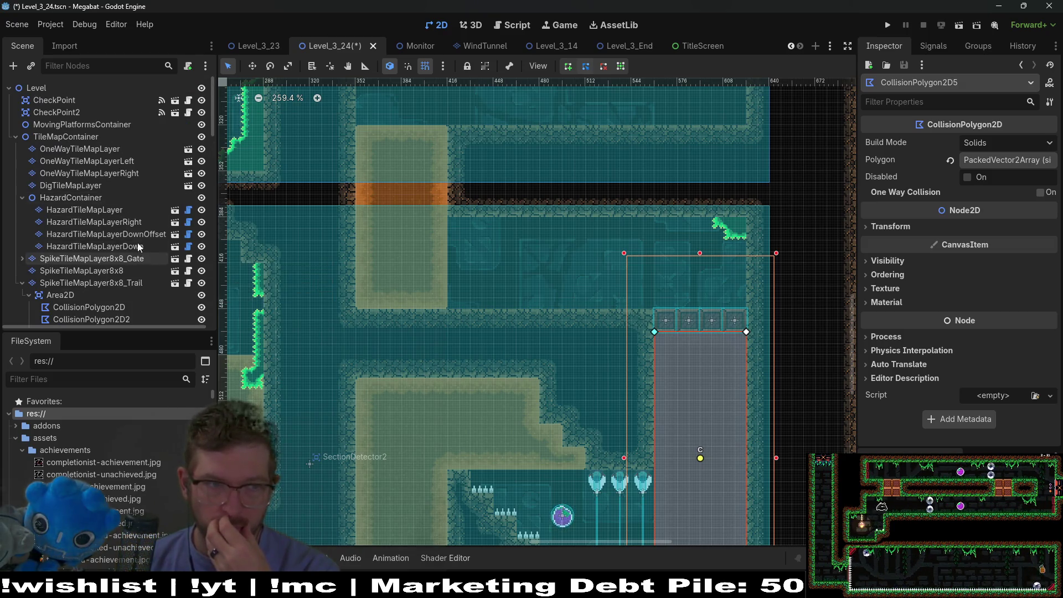
{"action": "left_click", "coordinate": [129, 271]}
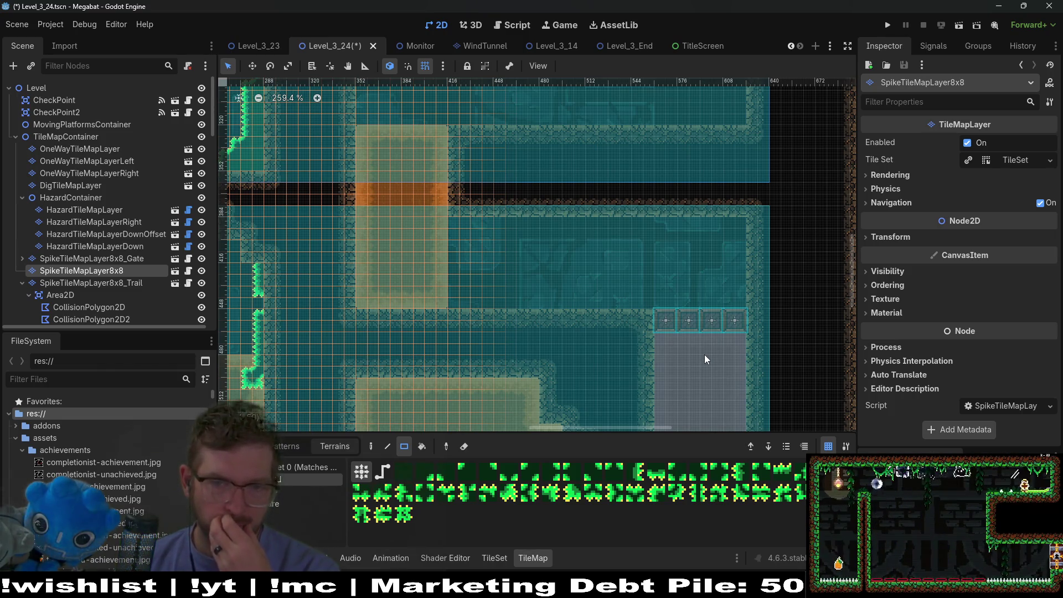
- Inspect HazardTileMapLayer and HazardTileMapLayerRight settings, then select WorldTileMapLayer
{"action": "left_click_drag", "start_coordinate": [706, 360], "coordinate": [690, 252]}
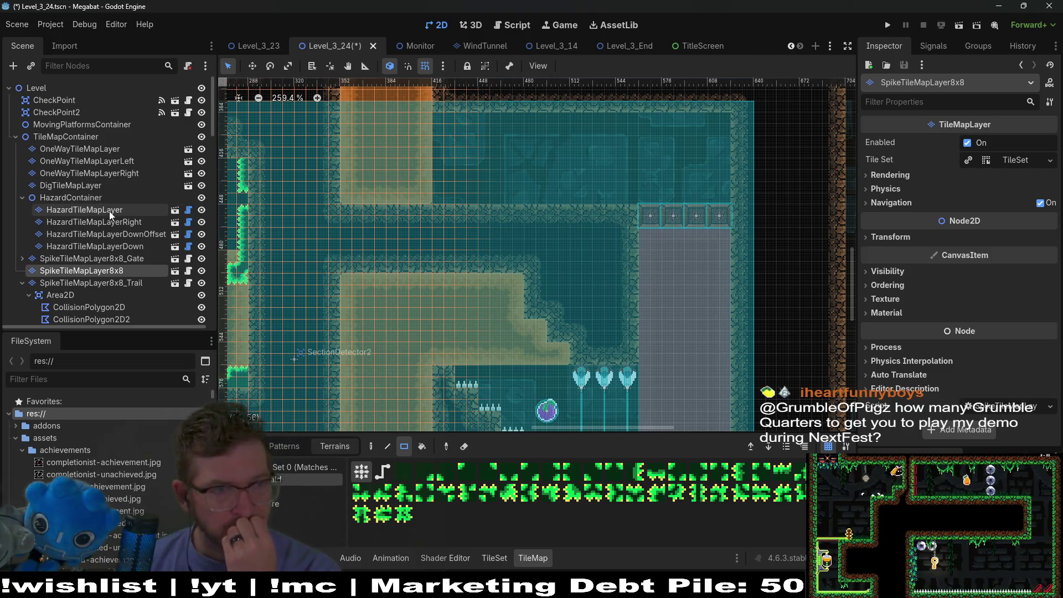
{"action": "left_click", "coordinate": [105, 212]}
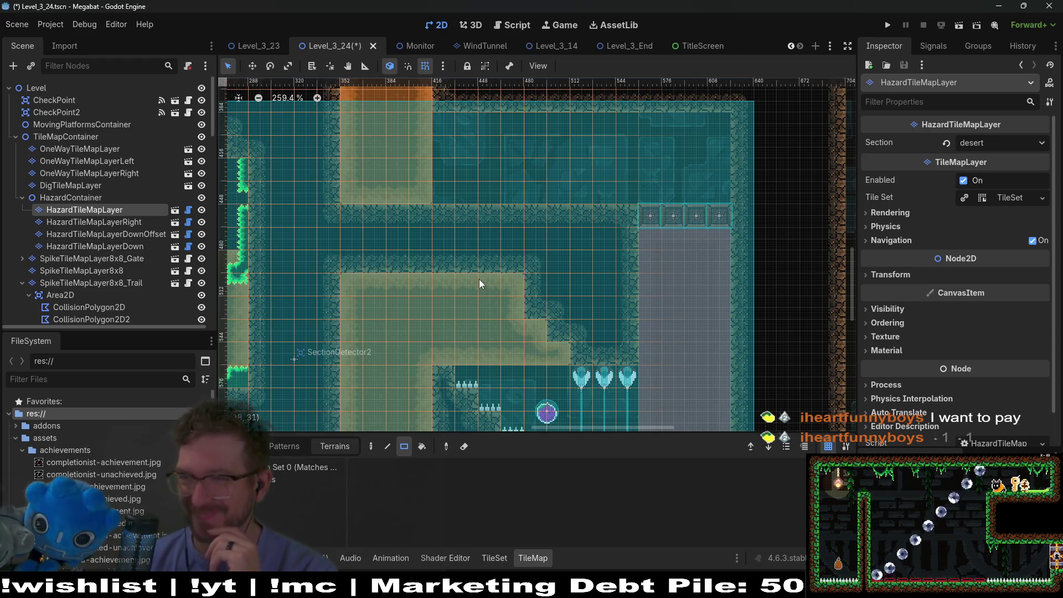
{"action": "left_click", "coordinate": [112, 221]}
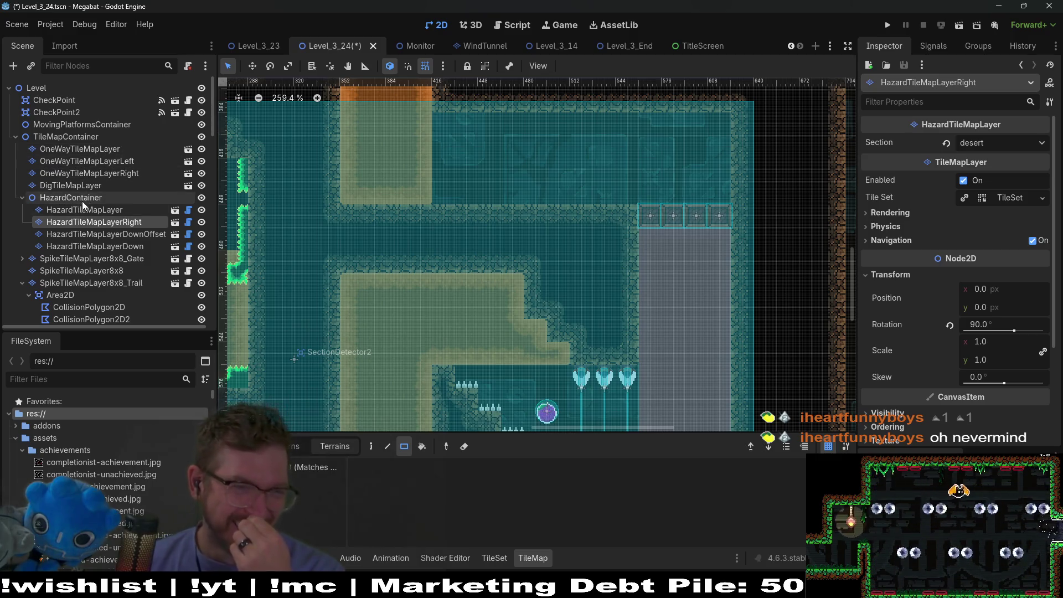
{"action": "scroll", "coordinate": [85, 201], "scroll_direction": "down", "scroll_amount": 5}
{"action": "scroll", "coordinate": [82, 207], "scroll_direction": "down", "scroll_amount": 4}
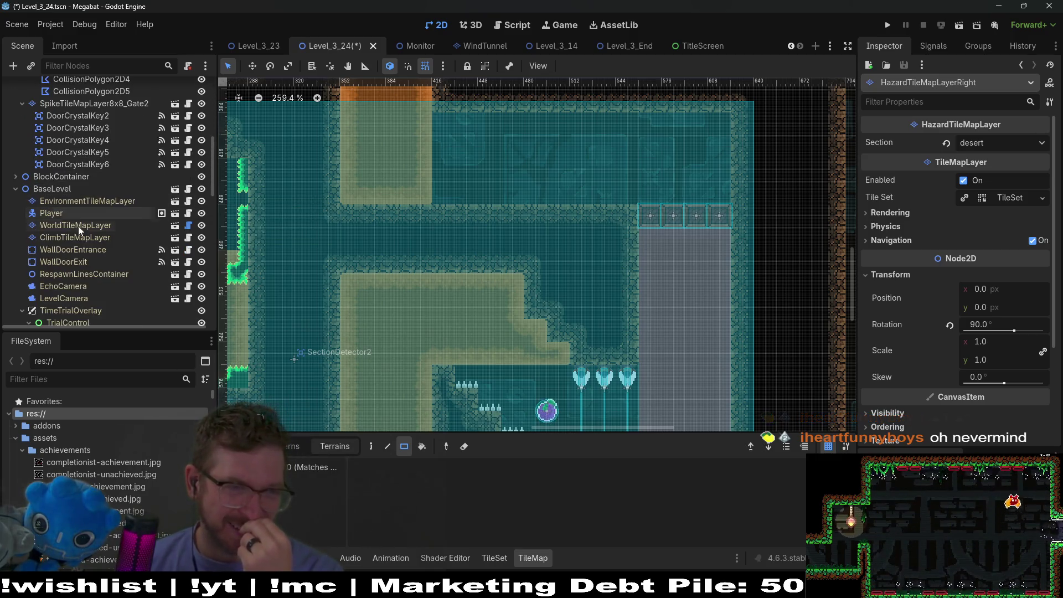
{"action": "left_click", "coordinate": [78, 226]}
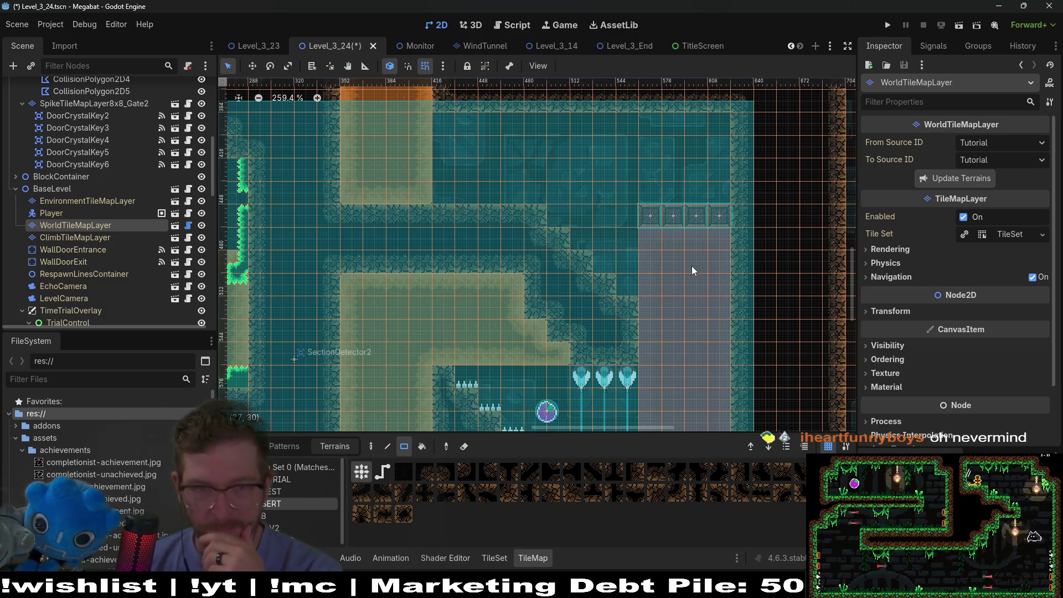
- Paint a 4x1 row of desert wall tiles over the dark gap in the ledge
{"action": "left_click_drag", "start_coordinate": [683, 269], "coordinate": [579, 254]}
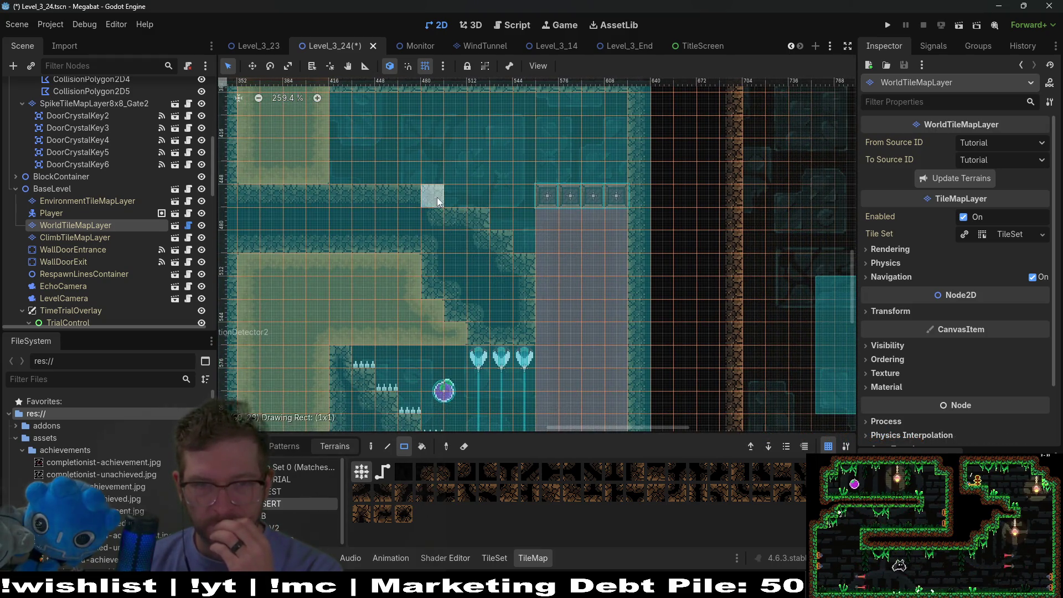
{"action": "left_click", "coordinate": [457, 204]}
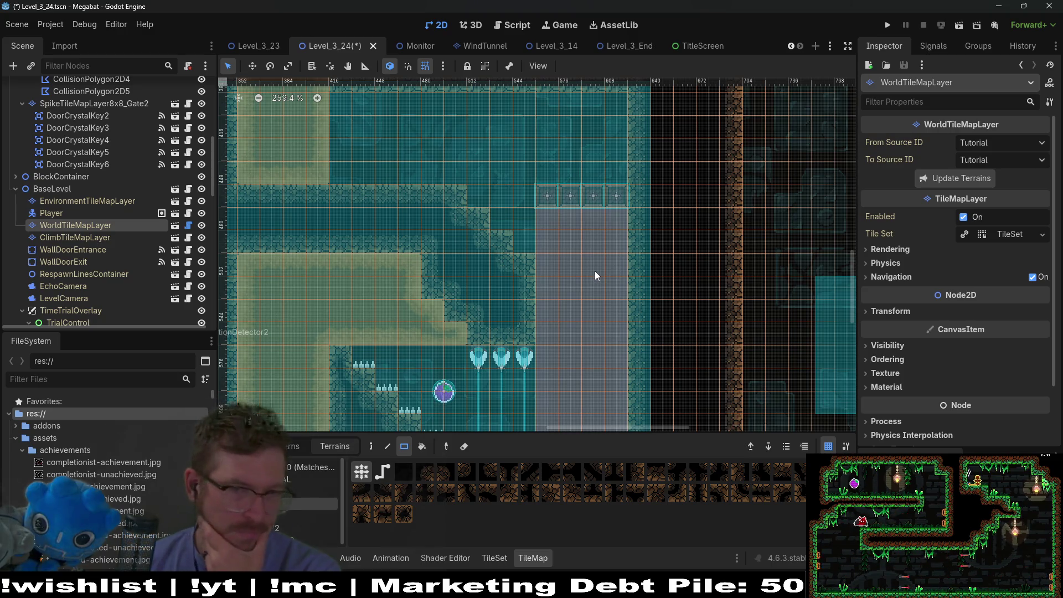
{"action": "scroll", "coordinate": [573, 277], "scroll_direction": "up", "scroll_amount": 2}
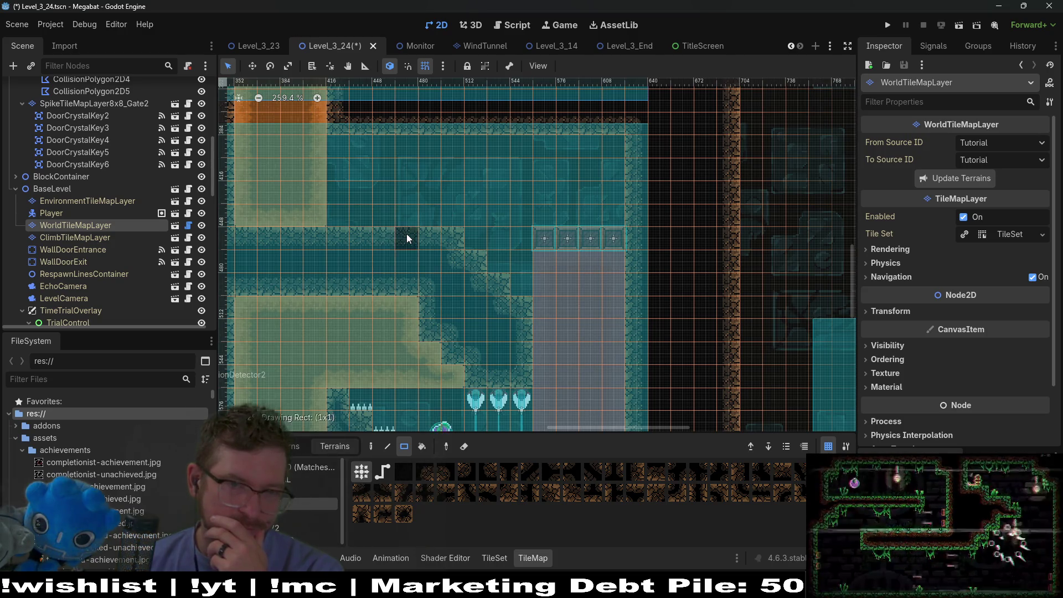
{"action": "left_click_drag", "start_coordinate": [348, 234], "coordinate": [348, 235]}
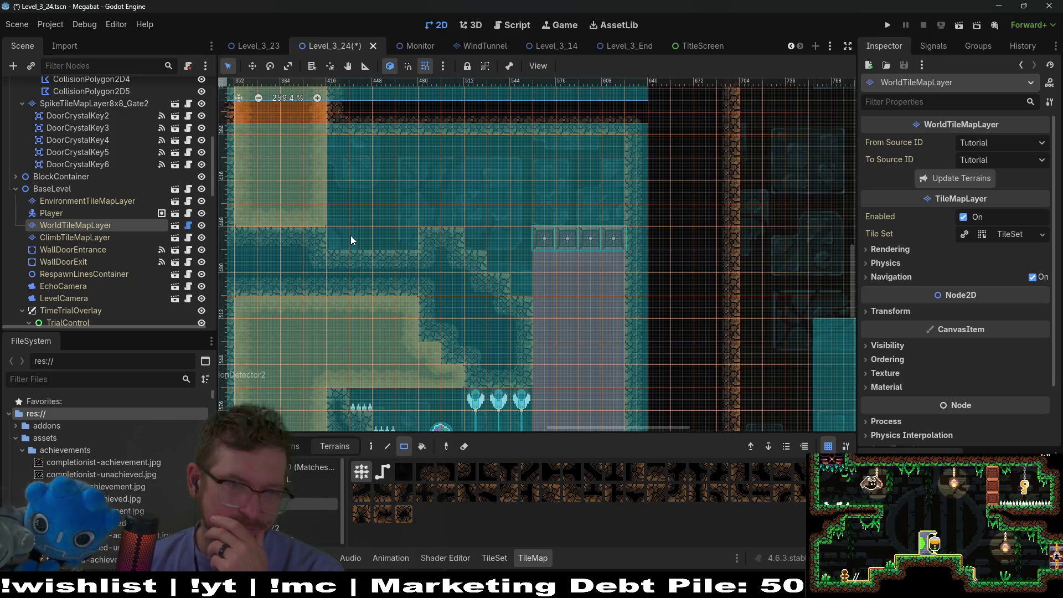
{"action": "scroll", "coordinate": [108, 224], "scroll_direction": "down", "scroll_amount": 10}
{"action": "scroll", "coordinate": [104, 224], "scroll_direction": "down", "scroll_amount": 4}
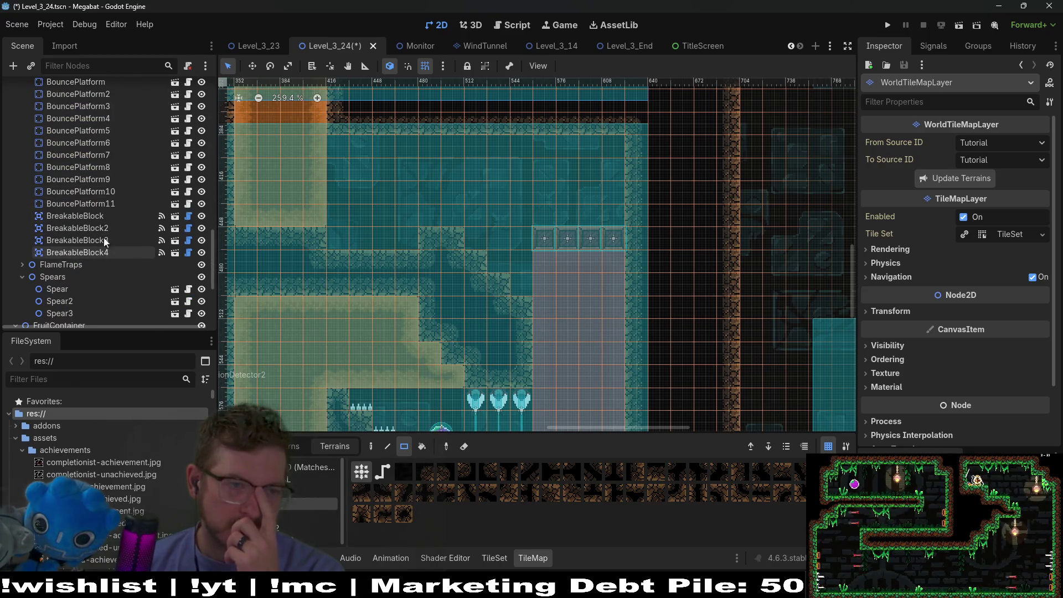
- Duplicate BouncePlatform9–11 onto the left ledge and add a fourth copy from BouncePlatform14
{"action": "left_click", "coordinate": [112, 202]}
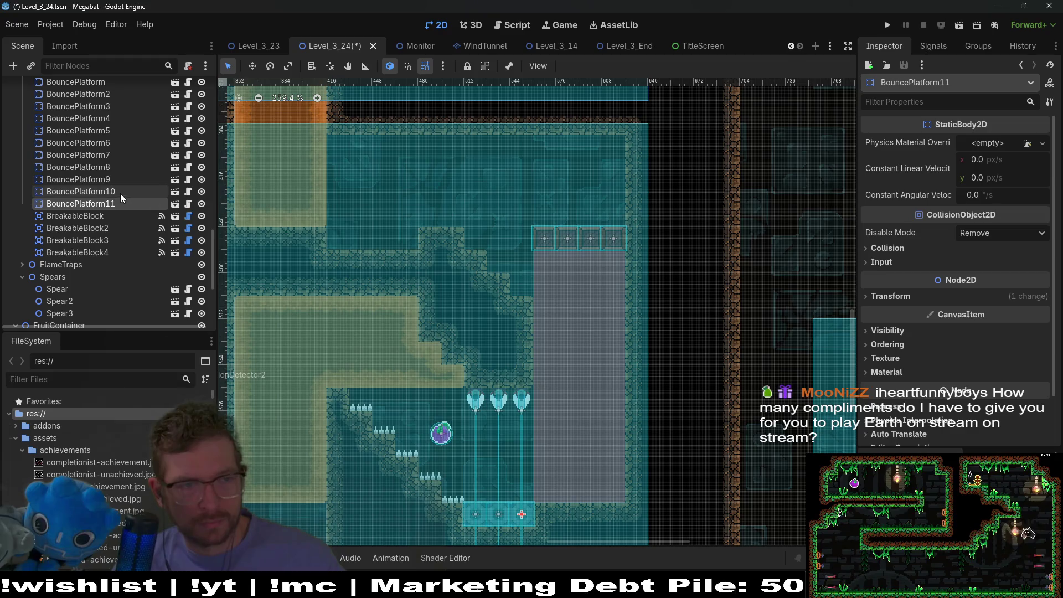
{"action": "left_click", "coordinate": [106, 184], "text": "shift"}
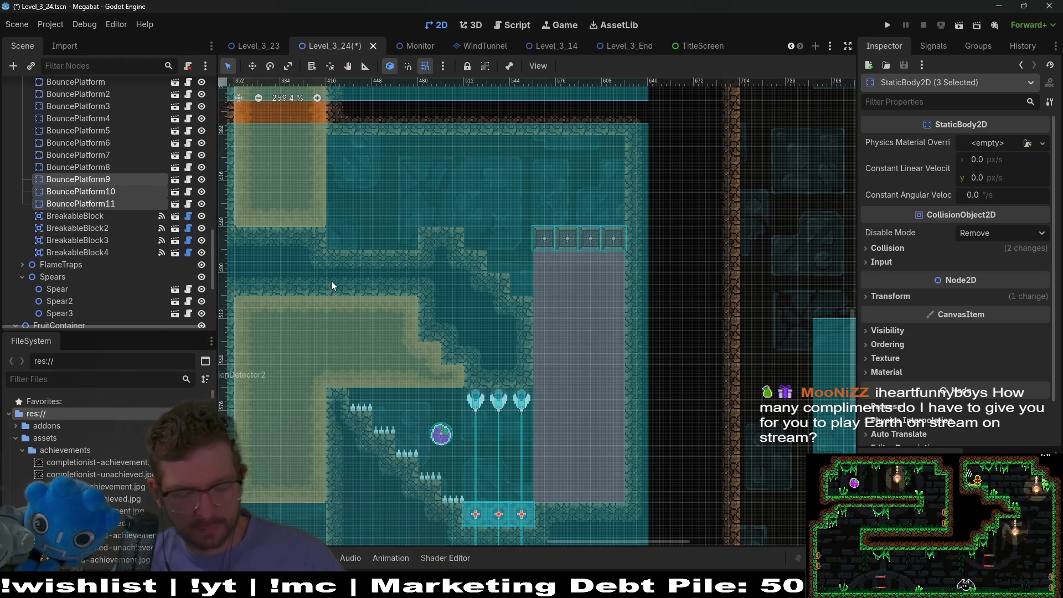
{"action": "key", "text": "ctrl+d"}
{"action": "key", "text": "w"}
{"action": "mouse_move", "coordinate": [522, 517]}
{"action": "left_mouse_down"}
{"action": "mouse_move", "coordinate": [462, 349]}
{"action": "mouse_move", "coordinate": [385, 236]}
{"action": "left_mouse_up"}
{"action": "scroll", "coordinate": [347, 236], "scroll_direction": "up", "scroll_amount": 1}
{"action": "scroll", "coordinate": [376, 241], "scroll_direction": "up", "scroll_amount": 2}
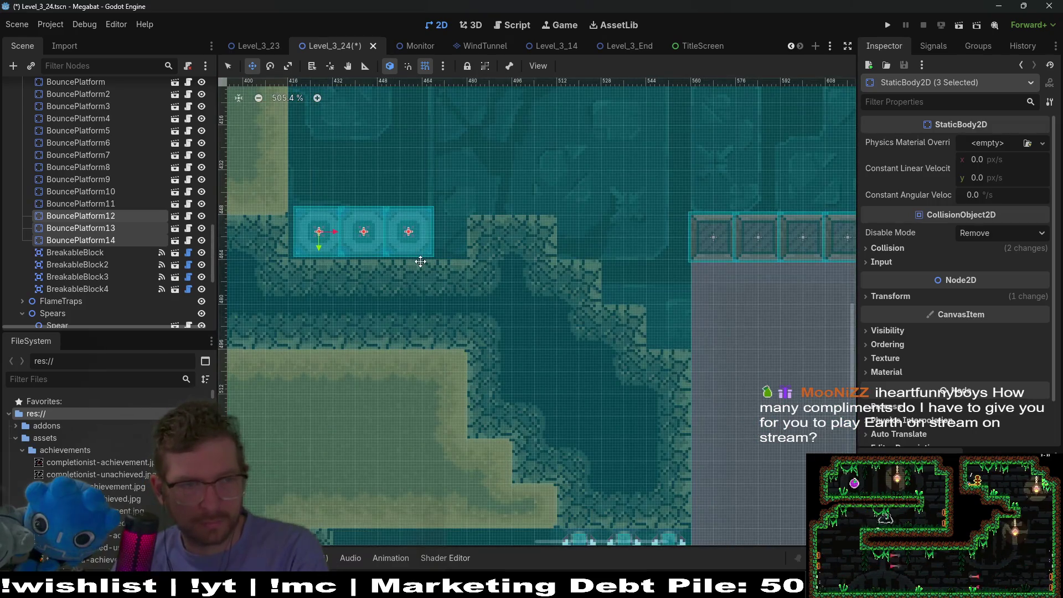
{"action": "mouse_move", "coordinate": [421, 261]}
{"action": "left_mouse_down"}
{"action": "mouse_move", "coordinate": [413, 267]}
{"action": "mouse_move", "coordinate": [454, 251]}
{"action": "left_mouse_up"}
{"action": "left_click", "coordinate": [124, 242]}
{"action": "key", "text": "ctrl+d"}
{"action": "scroll", "coordinate": [466, 255], "scroll_direction": "down", "scroll_amount": 5}
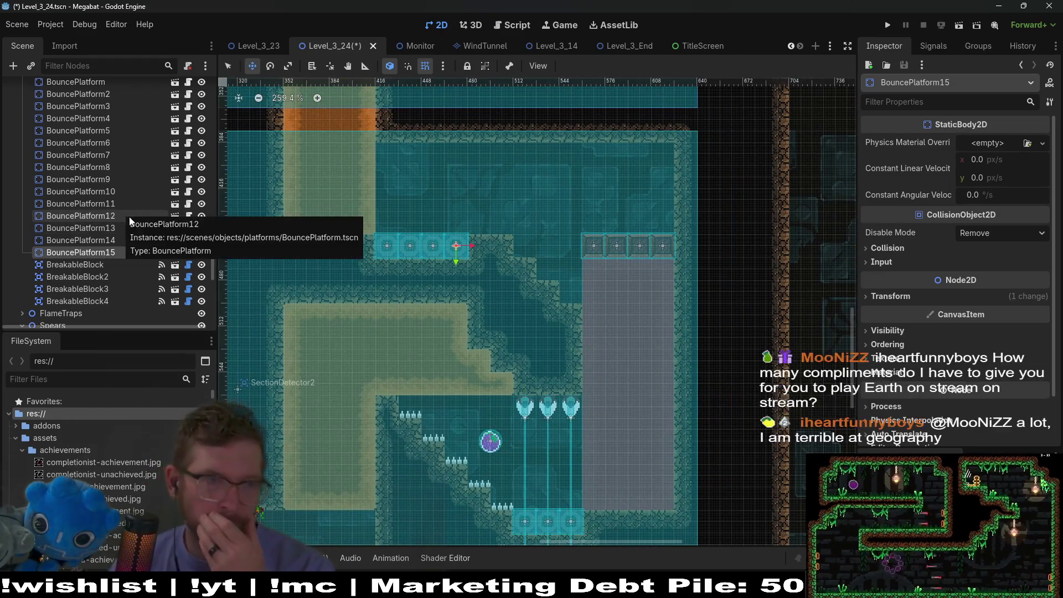
- Move the four breakable blocks up and left, then nudge them into alignment with arrow keys
{"action": "left_click", "coordinate": [103, 302]}
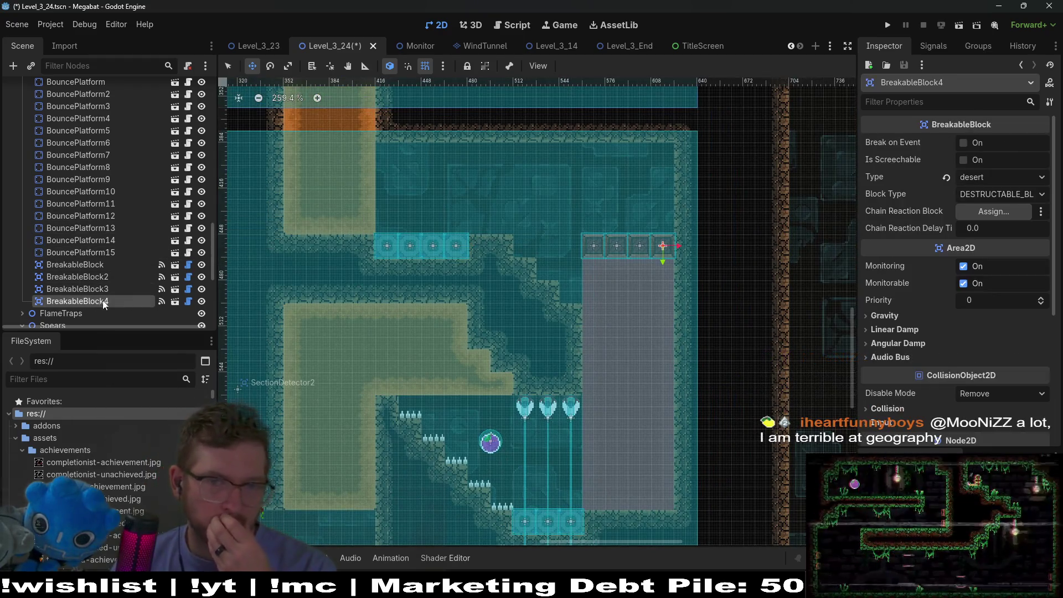
{"action": "left_click", "coordinate": [101, 265], "text": "shift"}
{"action": "left_click_drag", "start_coordinate": [625, 243], "coordinate": [561, 238]}
{"action": "scroll", "coordinate": [614, 254], "scroll_direction": "up", "scroll_amount": 4}
{"action": "key", "text": "Right"}
{"action": "key", "text": "Right"}
{"action": "key", "text": "Right"}
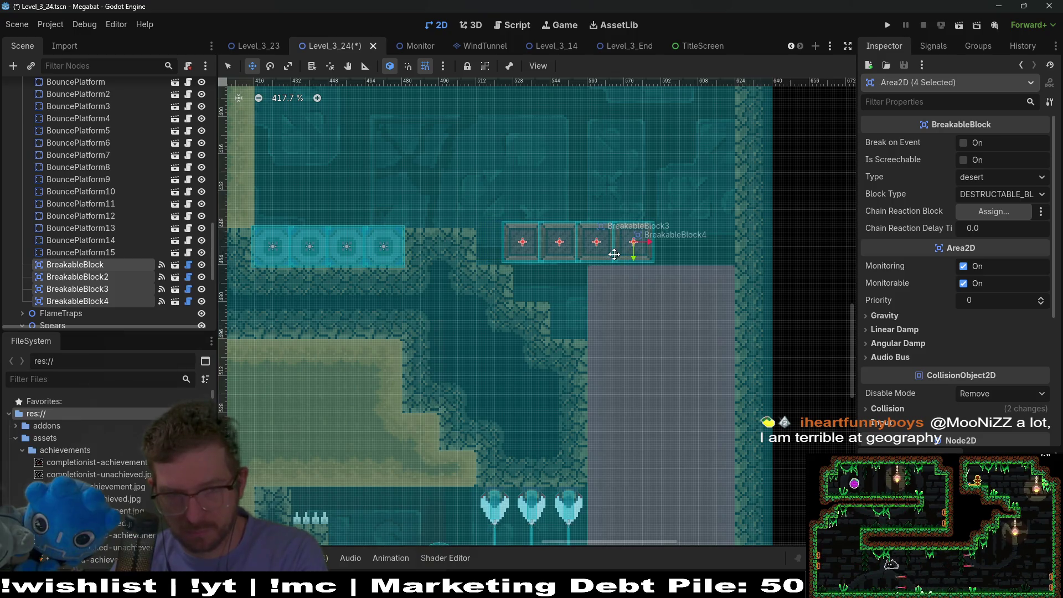
{"action": "key", "text": "Down"}
{"action": "key", "text": "Right"}
{"action": "key", "text": "Right"}
{"action": "key", "text": "Right"}
{"action": "key", "text": "Down"}
{"action": "key", "text": "Left"}
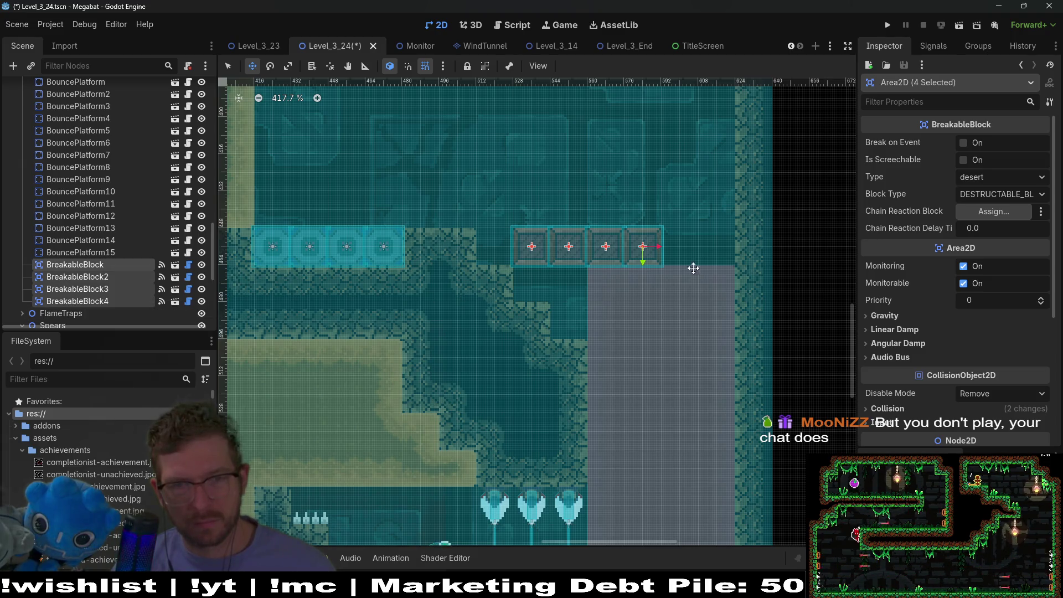
- Try duplicating BreakableBlock4 into a fifth block beside it, then undo the copy
{"action": "left_click", "coordinate": [126, 294]}
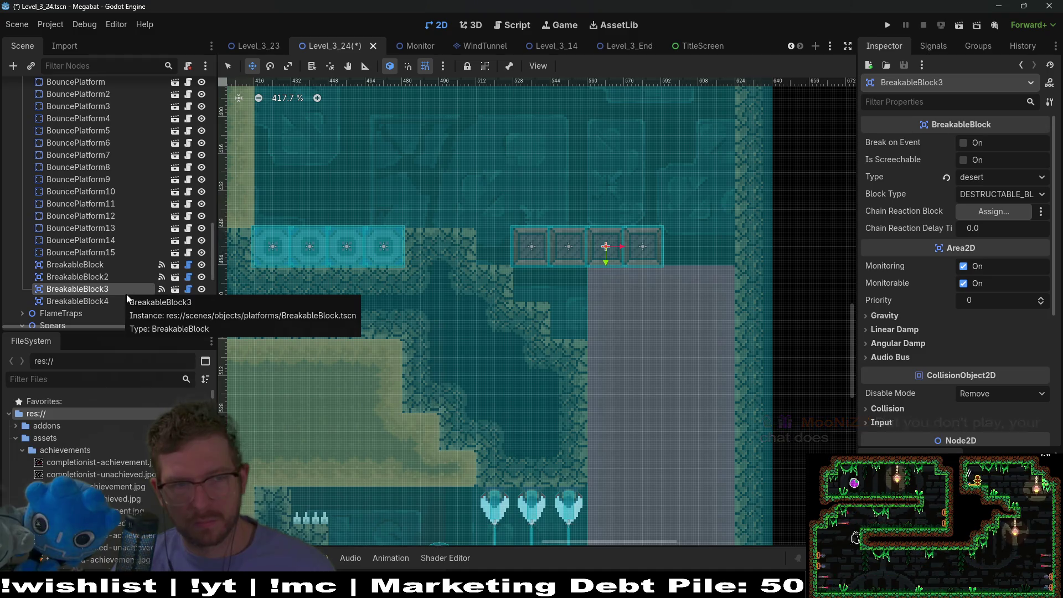
{"action": "left_click", "coordinate": [110, 304]}
{"action": "scroll", "coordinate": [586, 300], "scroll_direction": "up", "scroll_amount": 2}
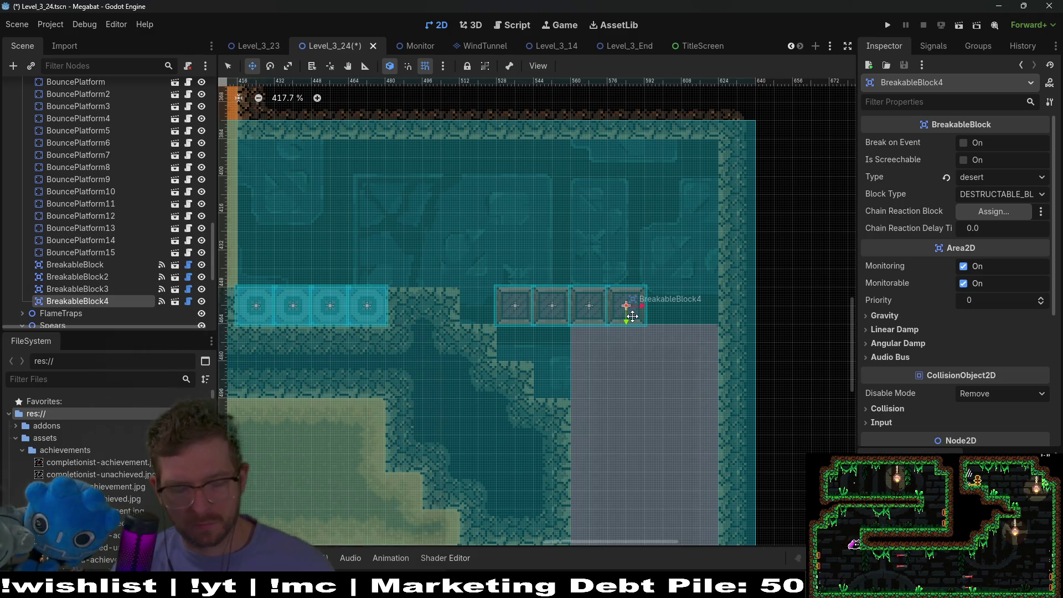
{"action": "key", "text": "ctrl+d"}
{"action": "left_click_drag", "start_coordinate": [629, 316], "coordinate": [634, 316]}
{"action": "key", "text": "Right"}
{"action": "key", "text": "Right"}
{"action": "key", "text": "Right"}
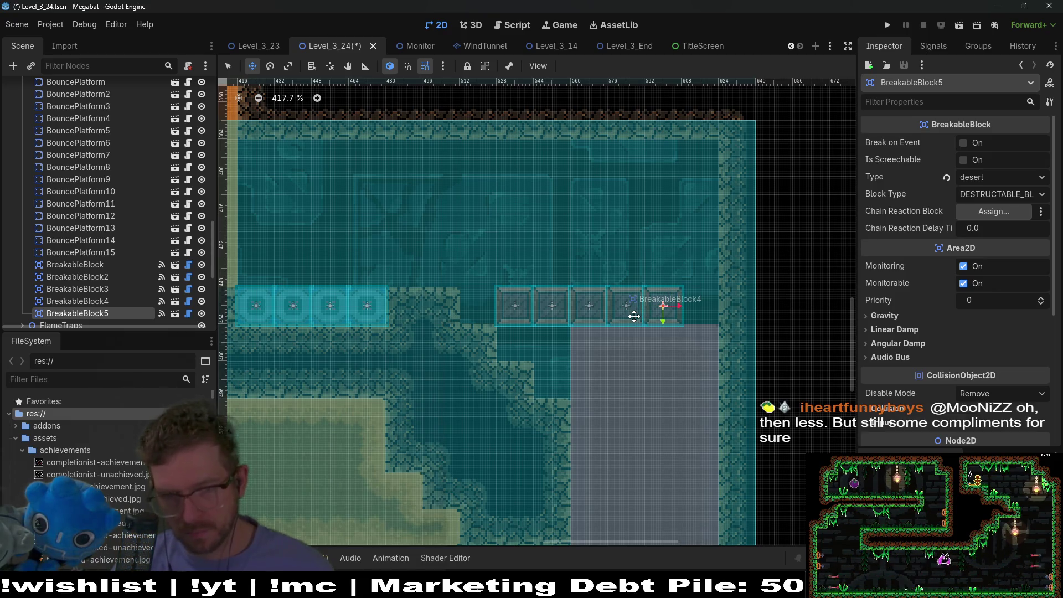
{"action": "key", "text": "ctrl+z"}
{"action": "key", "text": "ctrl+z"}
{"action": "key", "text": "ctrl+z"}
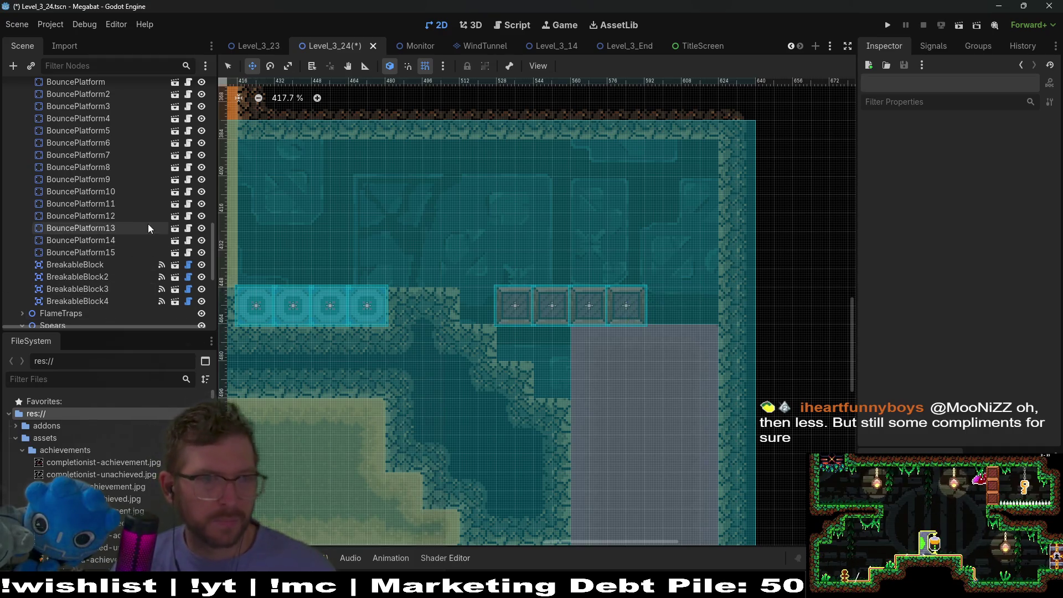
- Select WorldTileMapLayer and pick the DESERT terrain set for painting
{"action": "scroll", "coordinate": [147, 228], "scroll_direction": "up", "scroll_amount": 10}
{"action": "left_click", "coordinate": [77, 226]}
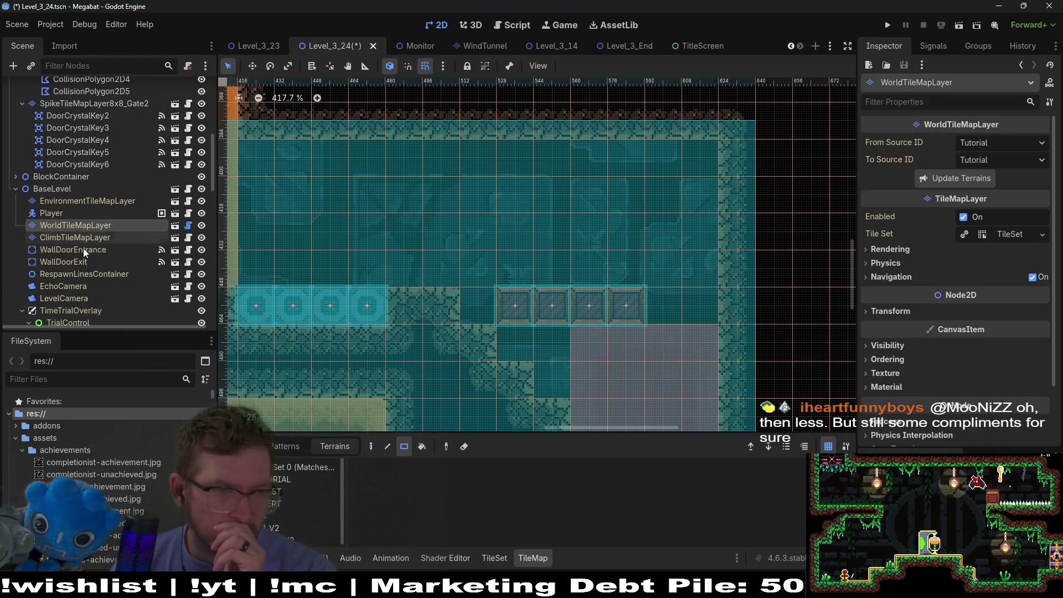
{"action": "left_click", "coordinate": [274, 505]}
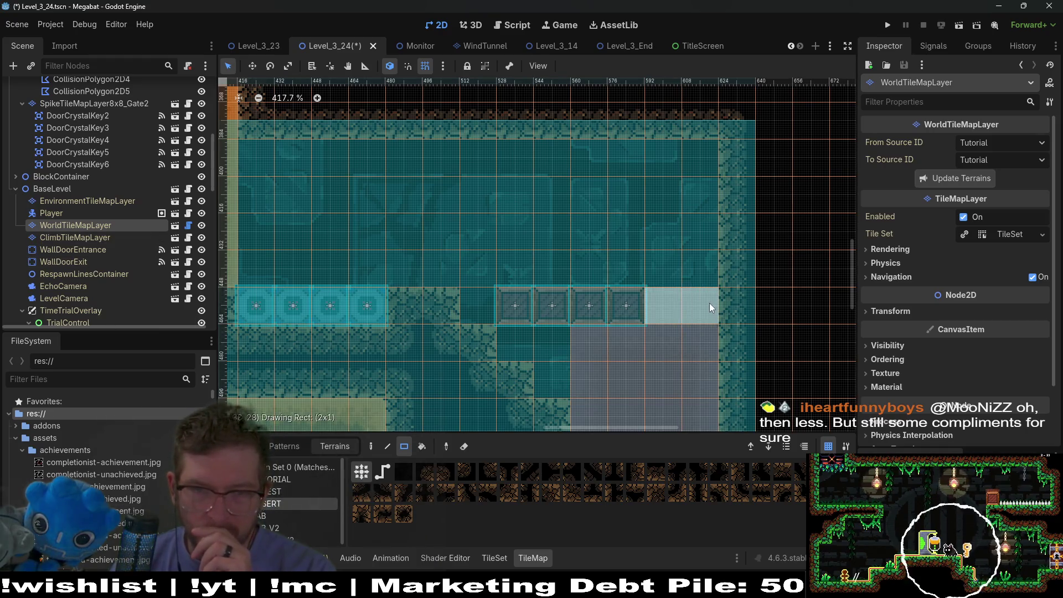
{"action": "scroll", "coordinate": [709, 303], "scroll_direction": "down", "scroll_amount": 7}
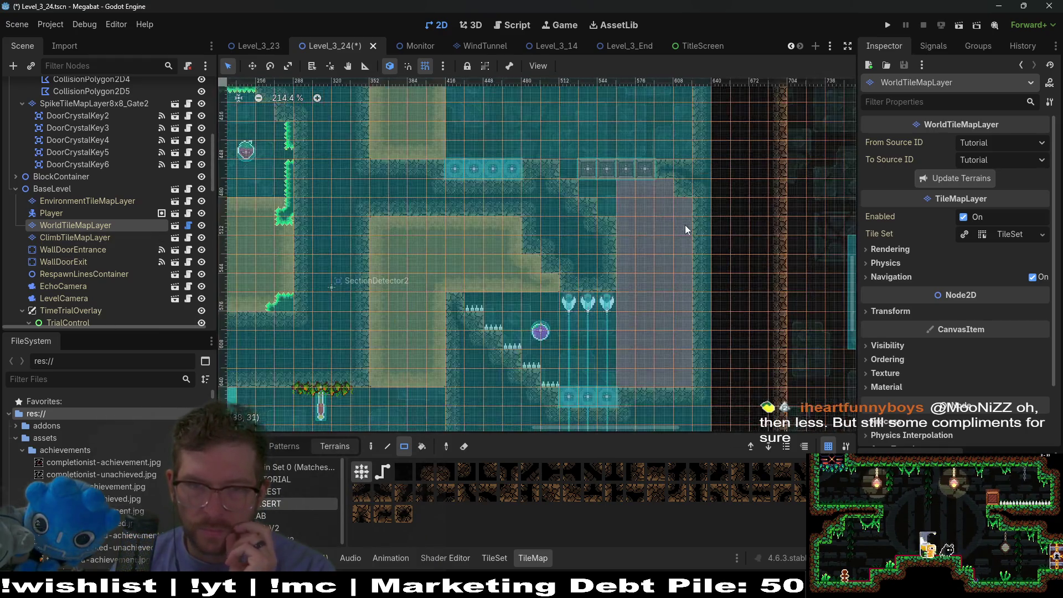
{"action": "scroll", "coordinate": [685, 244], "scroll_direction": "up", "scroll_amount": 1}
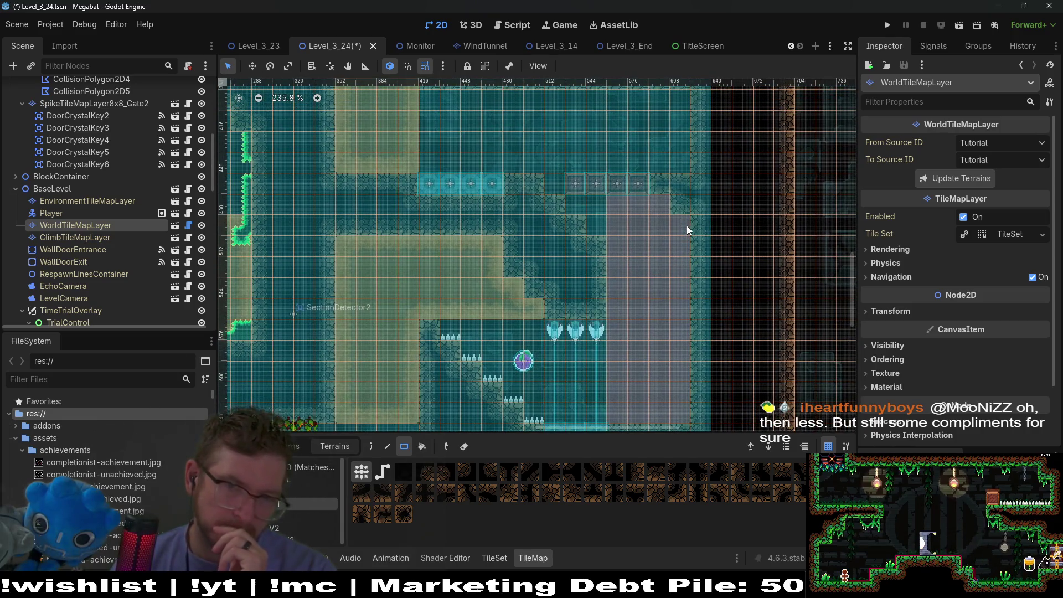
{"action": "scroll", "coordinate": [682, 228], "scroll_direction": "up", "scroll_amount": 1}
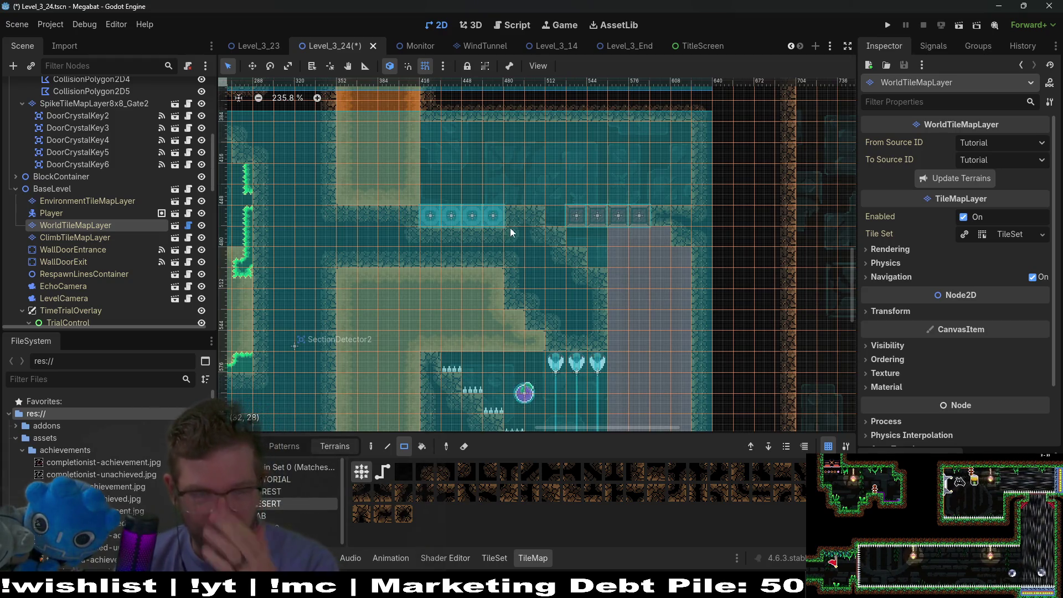
- Move BreakableBlock through BreakableBlock4 together one tile to the left
{"action": "scroll", "coordinate": [62, 224], "scroll_direction": "down", "scroll_amount": 5}
{"action": "scroll", "coordinate": [104, 240], "scroll_direction": "down", "scroll_amount": 5}
{"action": "left_click", "coordinate": [105, 236]}
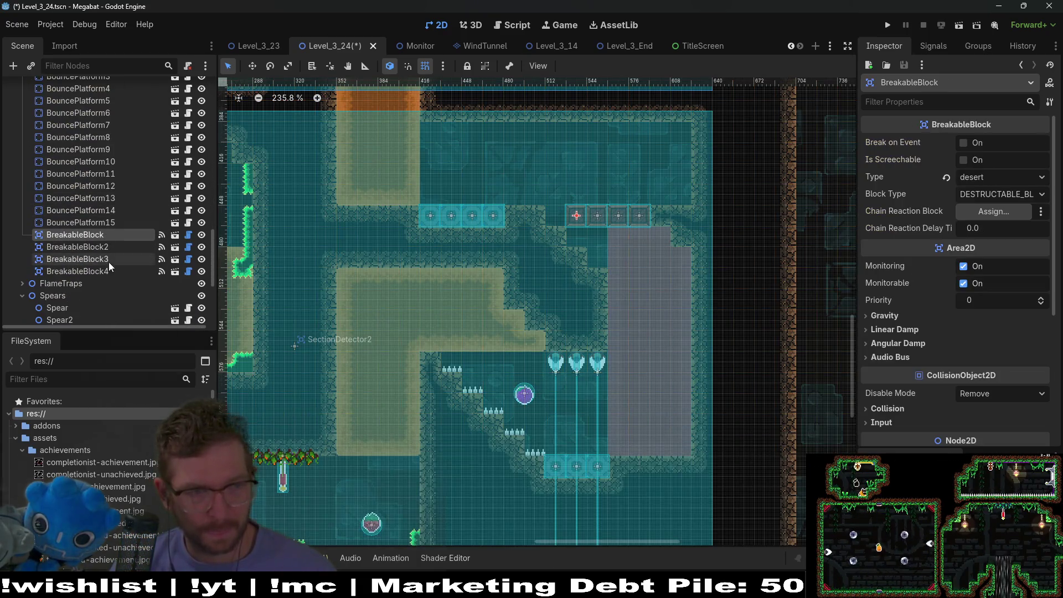
{"action": "left_click", "coordinate": [109, 270], "text": "shift"}
{"action": "key", "text": "w"}
{"action": "scroll", "coordinate": [644, 217], "scroll_direction": "up", "scroll_amount": 3}
{"action": "left_click_drag", "start_coordinate": [645, 217], "coordinate": [609, 217]}
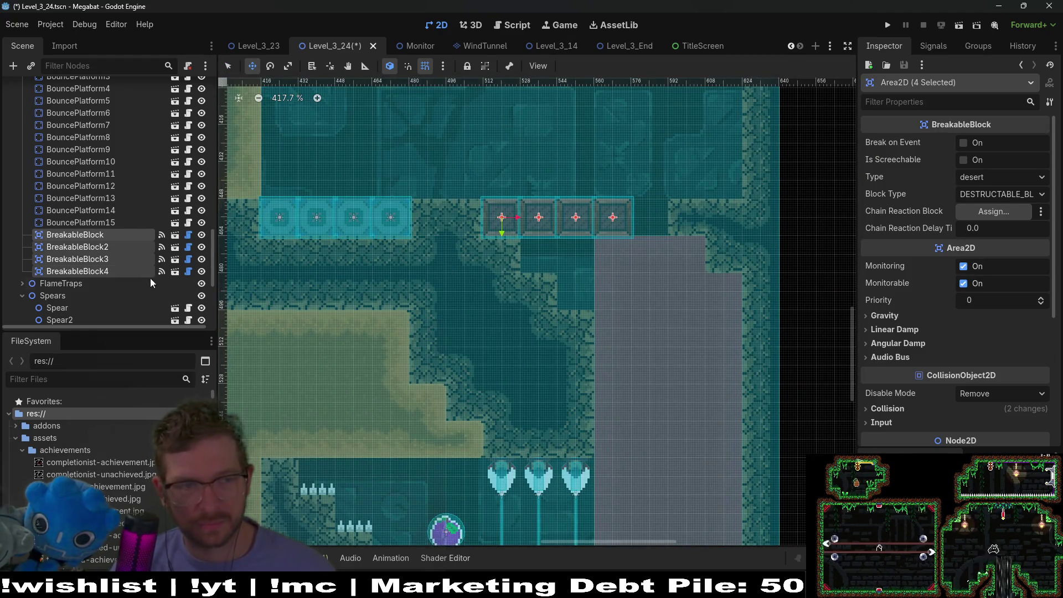
- Duplicate BreakableBlock4 into BreakableBlock5, one tile right at the row's end
{"action": "left_click", "coordinate": [108, 270]}
{"action": "key", "text": "ctrl+d"}
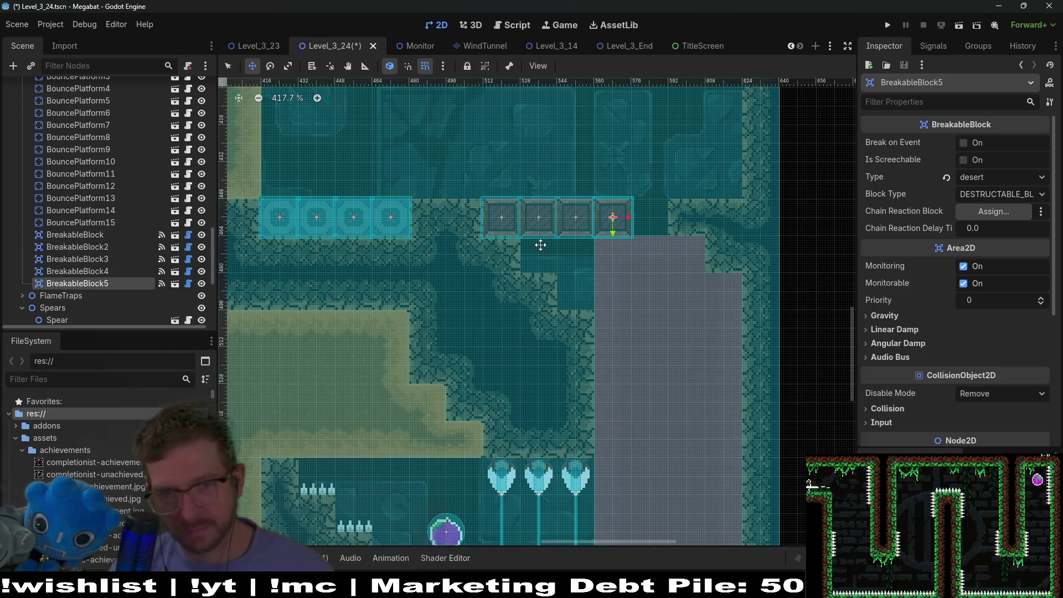
{"action": "key", "text": "Right"}
{"action": "key", "text": "Right"}
{"action": "key", "text": "Right"}
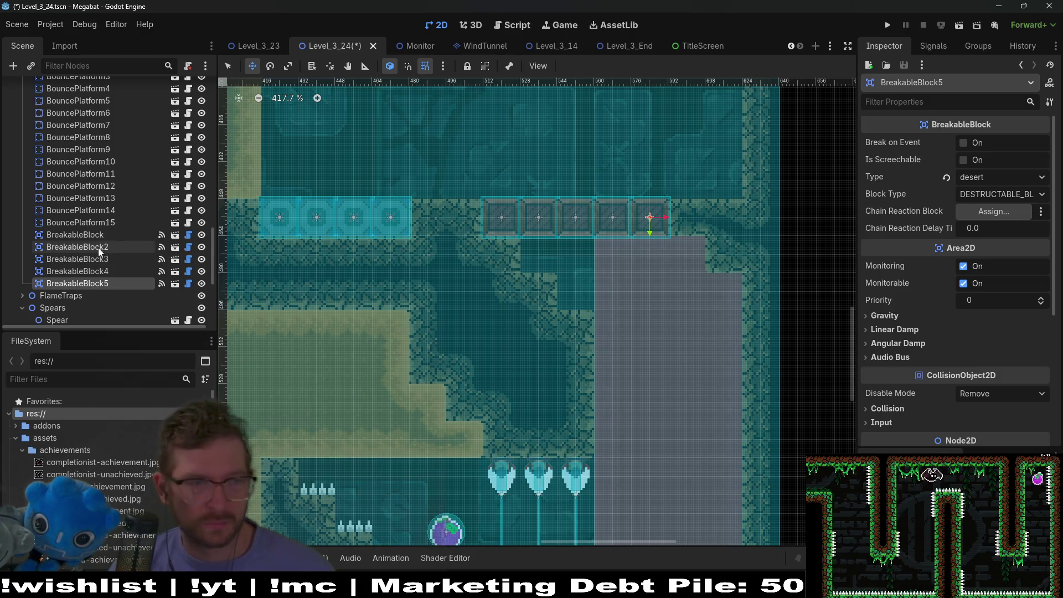
{"action": "scroll", "coordinate": [104, 244], "scroll_direction": "up", "scroll_amount": 10}
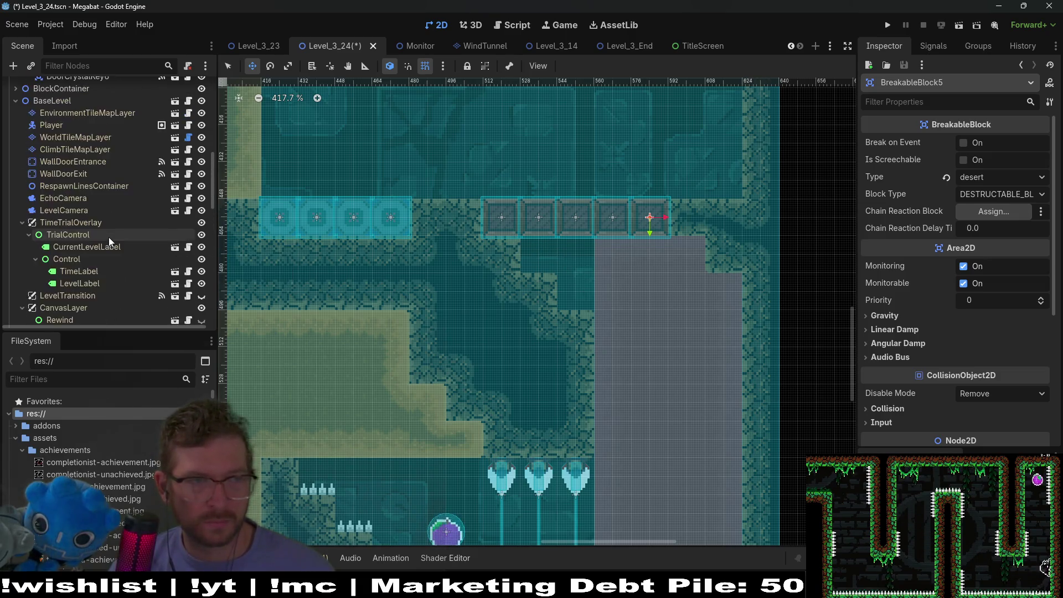
{"action": "scroll", "coordinate": [109, 237], "scroll_direction": "up", "scroll_amount": 8}
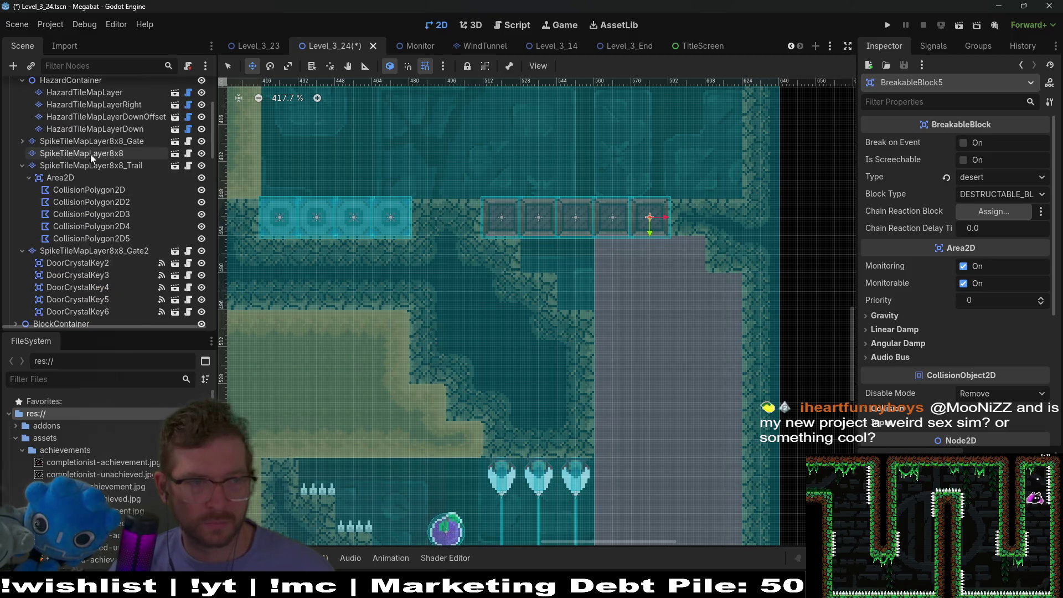
{"action": "left_click", "coordinate": [92, 155]}
{"action": "scroll", "coordinate": [113, 110], "scroll_direction": "up", "scroll_amount": 3}
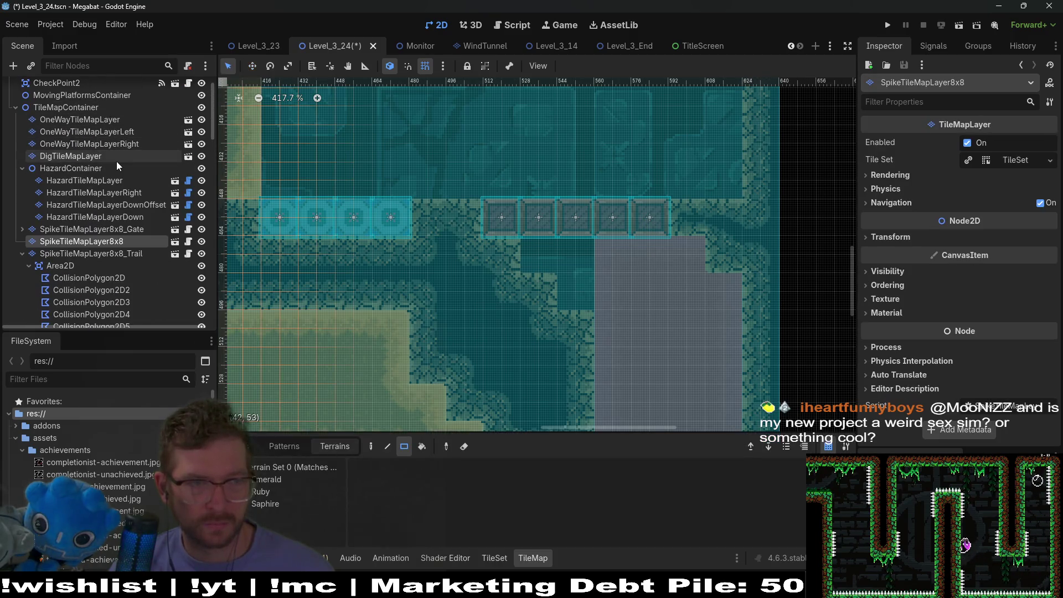
- Pick DigTileMapLayer's Dark Sand terrain, then select CollisionPolygon2D5 under SpikeTileMapLayer8x8_Trail/Area2D
{"action": "left_click", "coordinate": [116, 160]}
{"action": "left_click", "coordinate": [259, 491]}
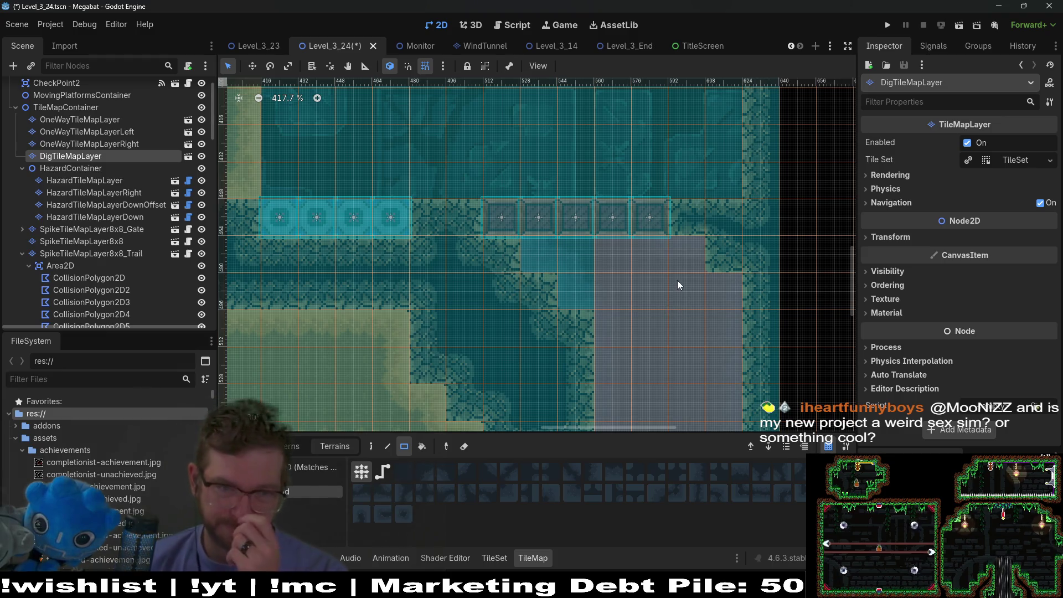
{"action": "scroll", "coordinate": [676, 280], "scroll_direction": "down", "scroll_amount": 3}
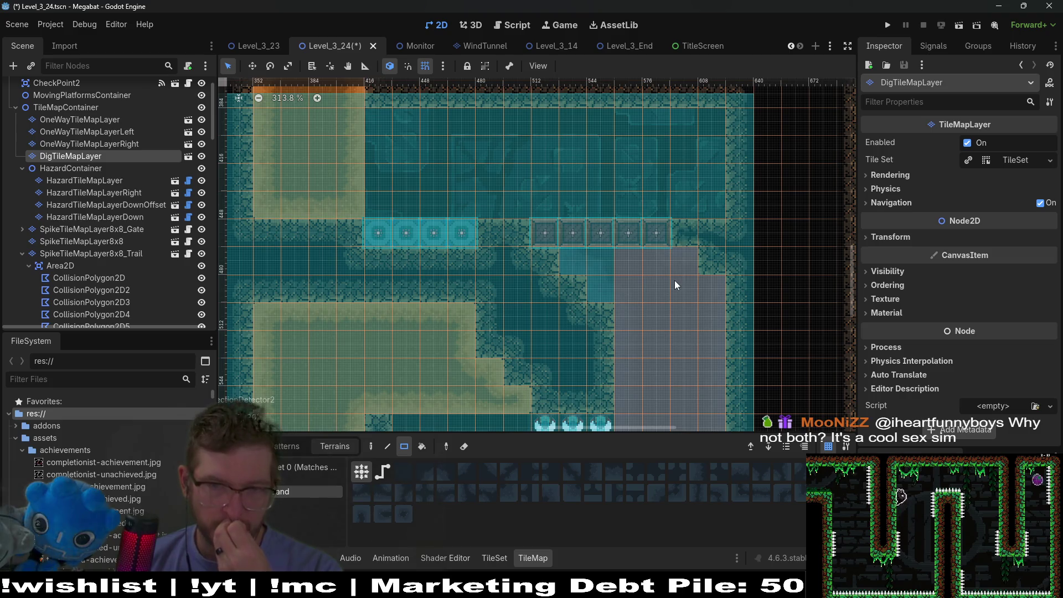
{"action": "scroll", "coordinate": [101, 216], "scroll_direction": "down", "scroll_amount": 5}
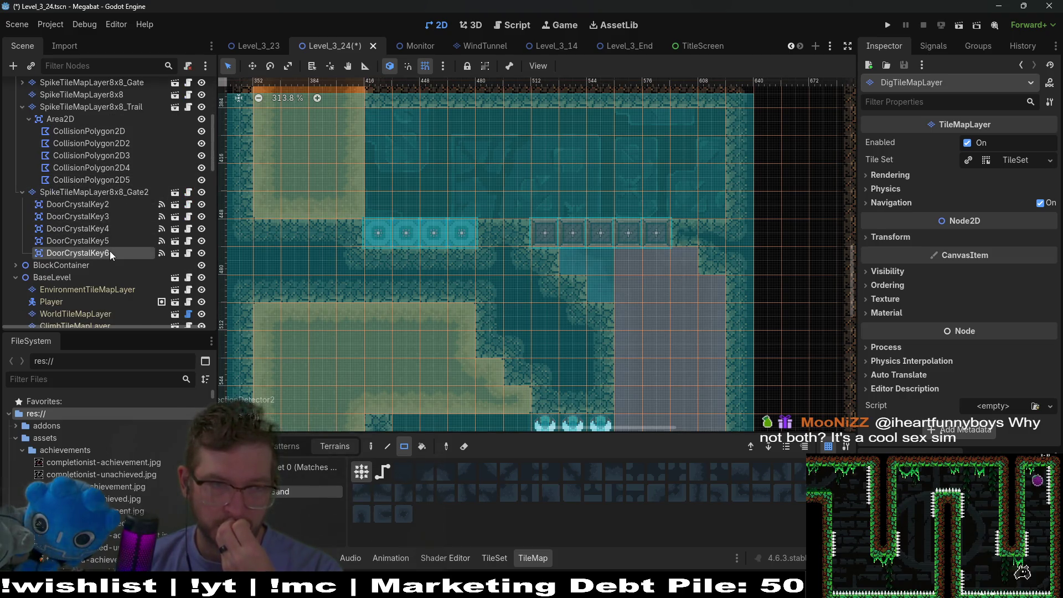
{"action": "left_click", "coordinate": [110, 251]}
{"action": "left_click", "coordinate": [123, 180]}
{"action": "scroll", "coordinate": [642, 244], "scroll_direction": "up", "scroll_amount": 7}
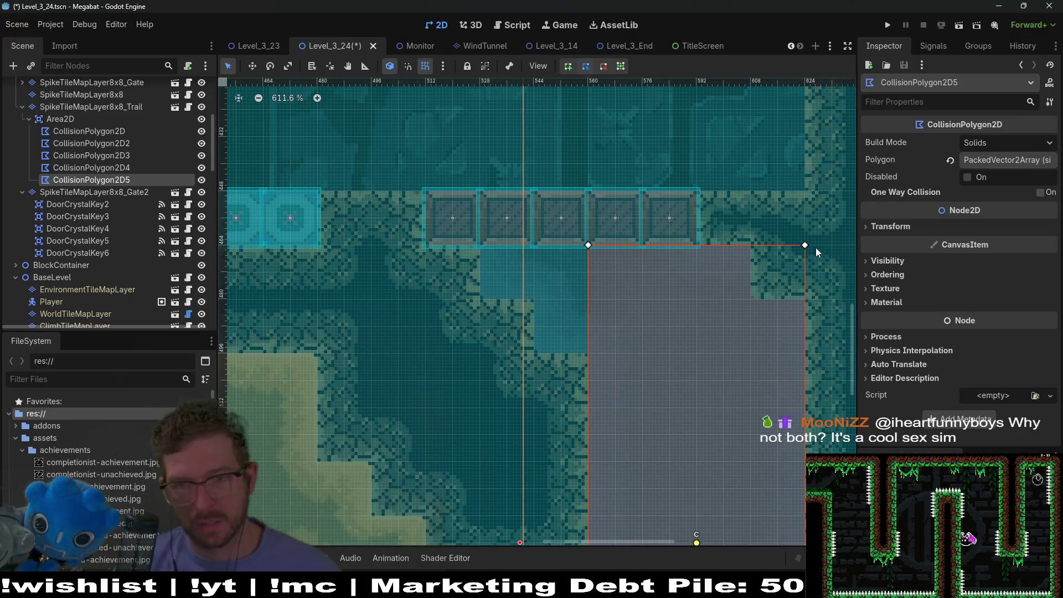
- Pull the polygon's top vertices up to the blocks' corners and delete an extra point
{"action": "left_click_drag", "start_coordinate": [805, 244], "coordinate": [805, 191]}
{"action": "left_click_drag", "start_coordinate": [589, 245], "coordinate": [425, 191]}
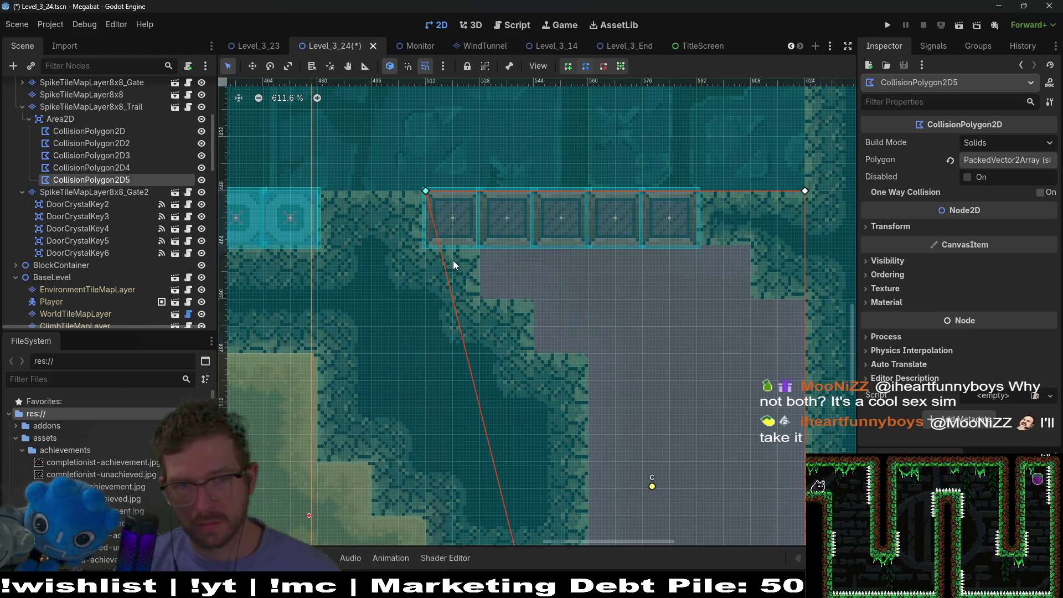
{"action": "left_click_drag", "start_coordinate": [443, 259], "coordinate": [481, 245]}
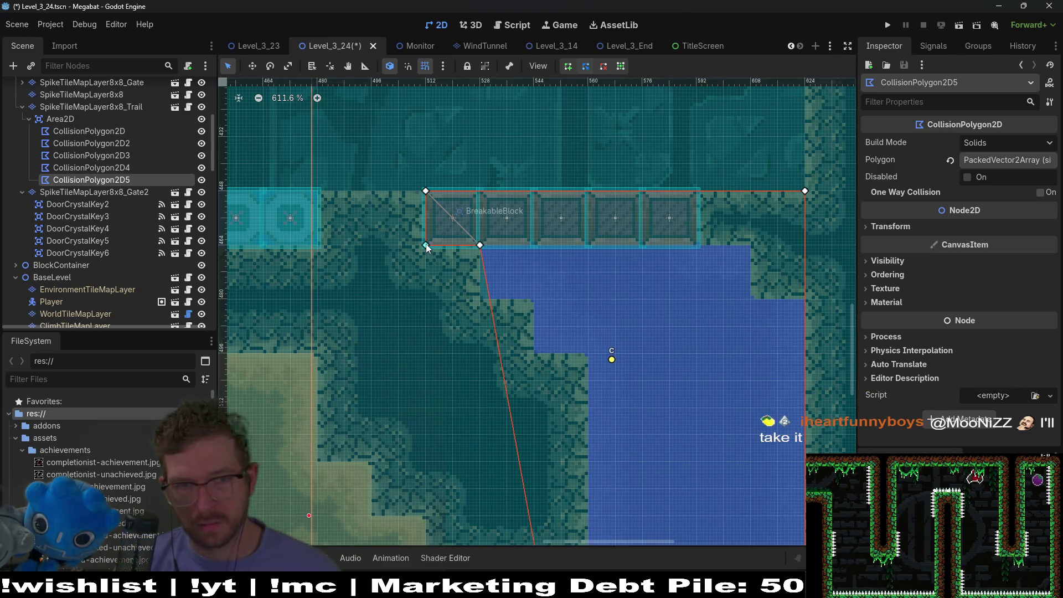
{"action": "left_click_drag", "start_coordinate": [426, 244], "coordinate": [427, 244]}
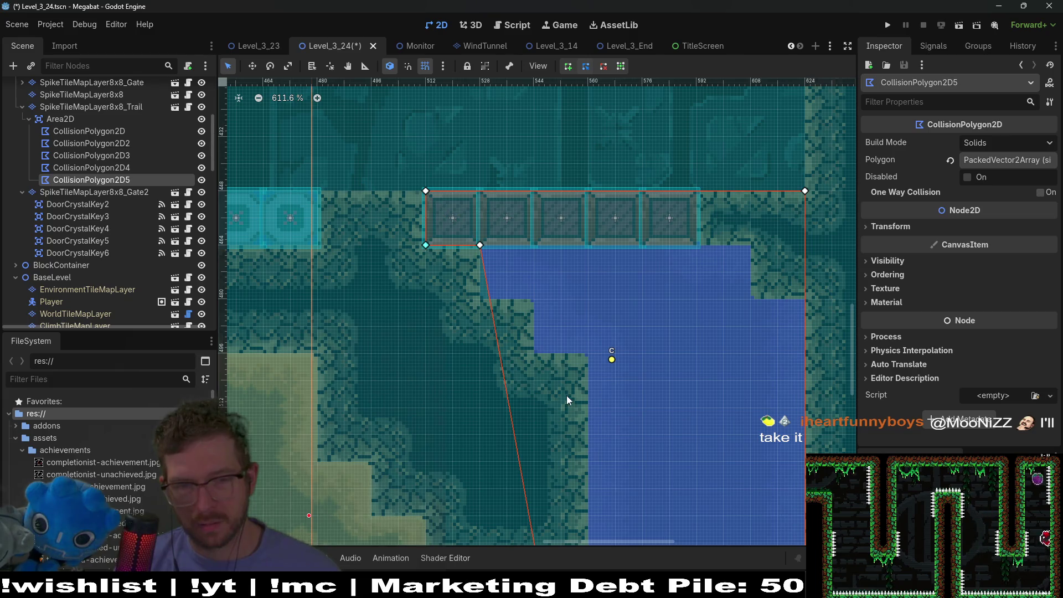
{"action": "key", "text": "Delete"}
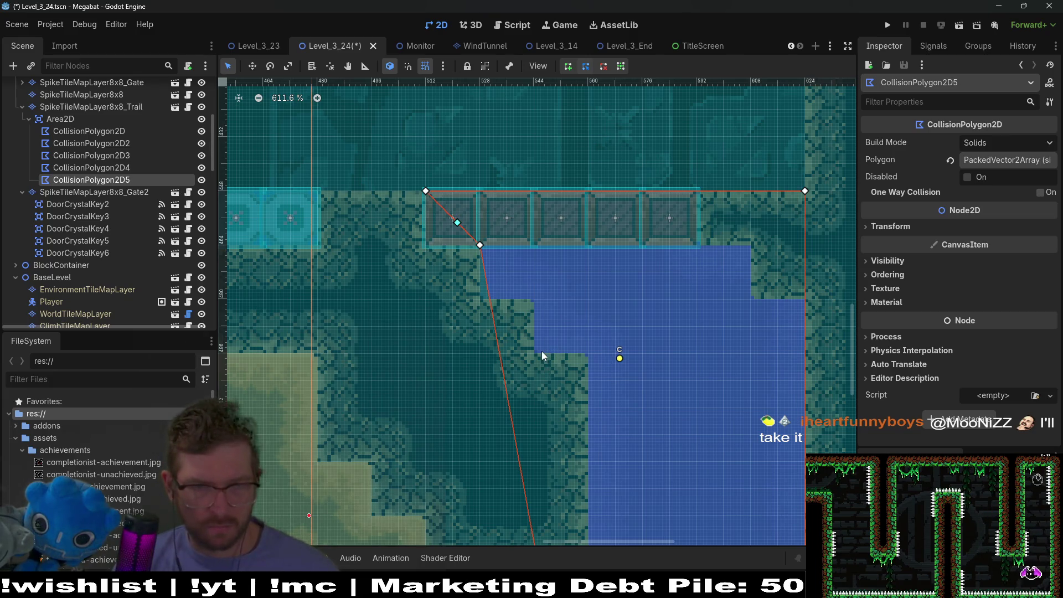
- Reposition the lower vertices and add a point along the sloped edge beneath the blocks
{"action": "left_click_drag", "start_coordinate": [556, 308], "coordinate": [549, 210]}
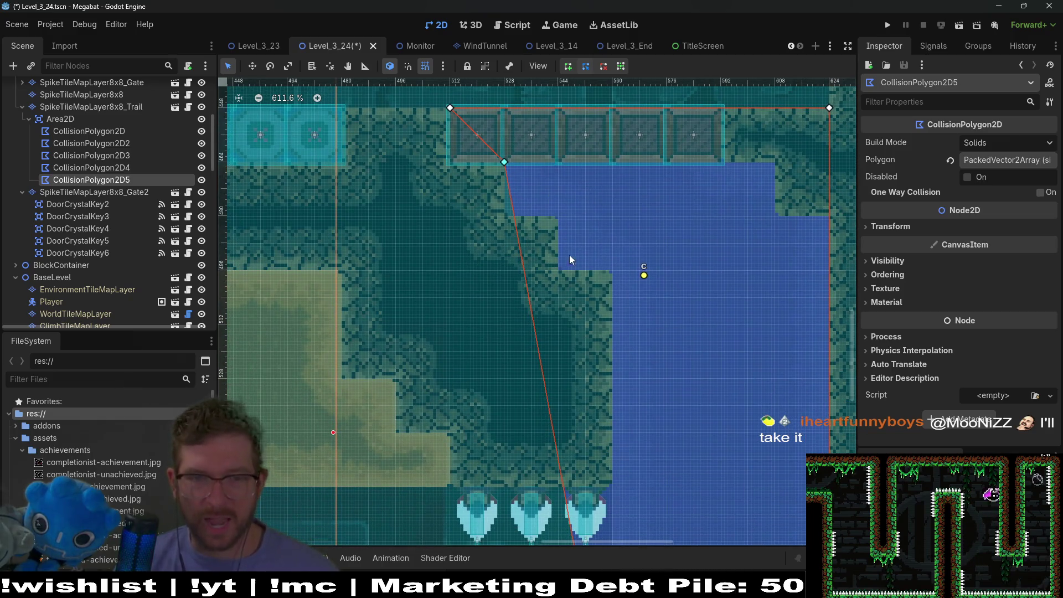
{"action": "mouse_move", "coordinate": [466, 176]}
{"action": "left_mouse_down"}
{"action": "mouse_move", "coordinate": [468, 358]}
{"action": "mouse_move", "coordinate": [449, 271]}
{"action": "left_mouse_up"}
{"action": "mouse_move", "coordinate": [471, 329]}
{"action": "left_mouse_down"}
{"action": "mouse_move", "coordinate": [572, 308]}
{"action": "mouse_move", "coordinate": [612, 271]}
{"action": "mouse_move", "coordinate": [623, 311]}
{"action": "left_mouse_up"}
{"action": "scroll", "coordinate": [613, 271], "scroll_direction": "down", "scroll_amount": 5}
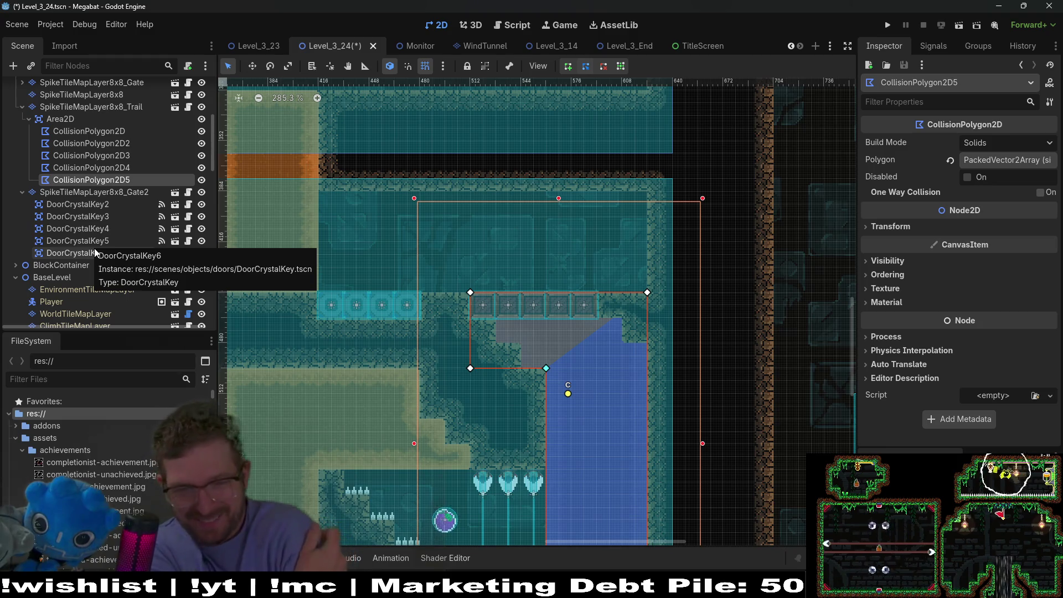
{"action": "scroll", "coordinate": [69, 230], "scroll_direction": "down", "scroll_amount": 10}
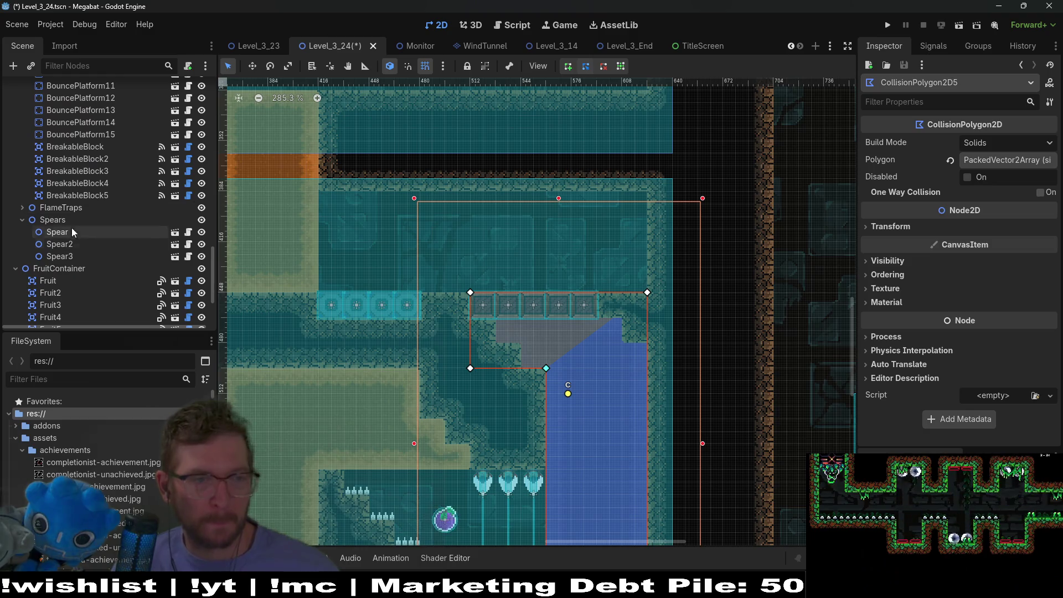
{"action": "scroll", "coordinate": [85, 258], "scroll_direction": "down", "scroll_amount": 3}
{"action": "left_click", "coordinate": [97, 166]}
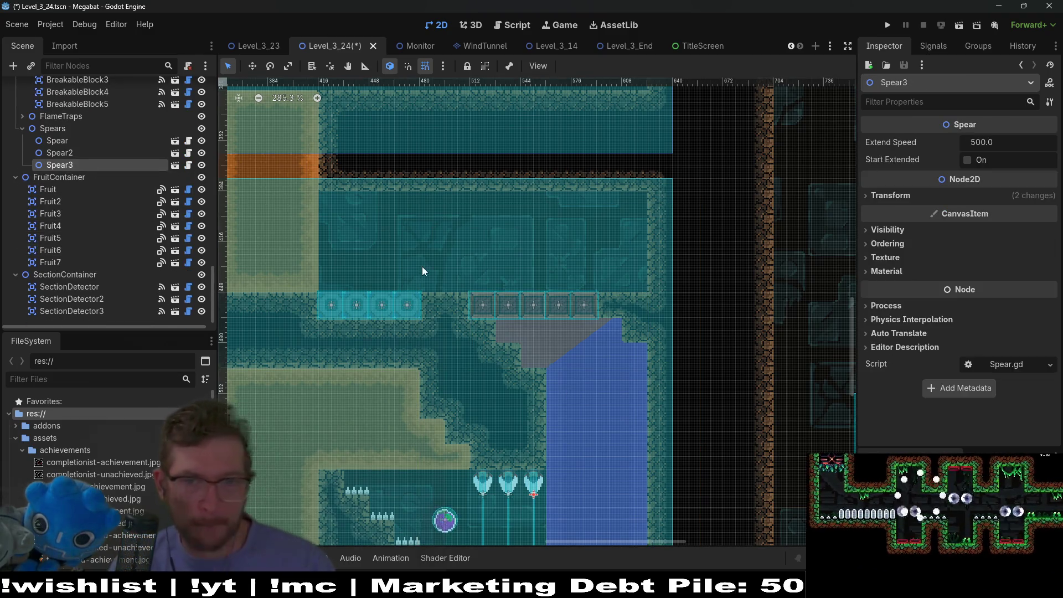
{"action": "left_click_drag", "start_coordinate": [517, 441], "coordinate": [543, 341]}
{"action": "key", "text": "ctrl+d"}
{"action": "key", "text": "w"}
{"action": "mouse_move", "coordinate": [590, 430]}
{"action": "left_mouse_down"}
{"action": "mouse_move", "coordinate": [619, 327]}
{"action": "mouse_move", "coordinate": [718, 193]}
{"action": "left_mouse_up"}
{"action": "left_click", "coordinate": [890, 196]}
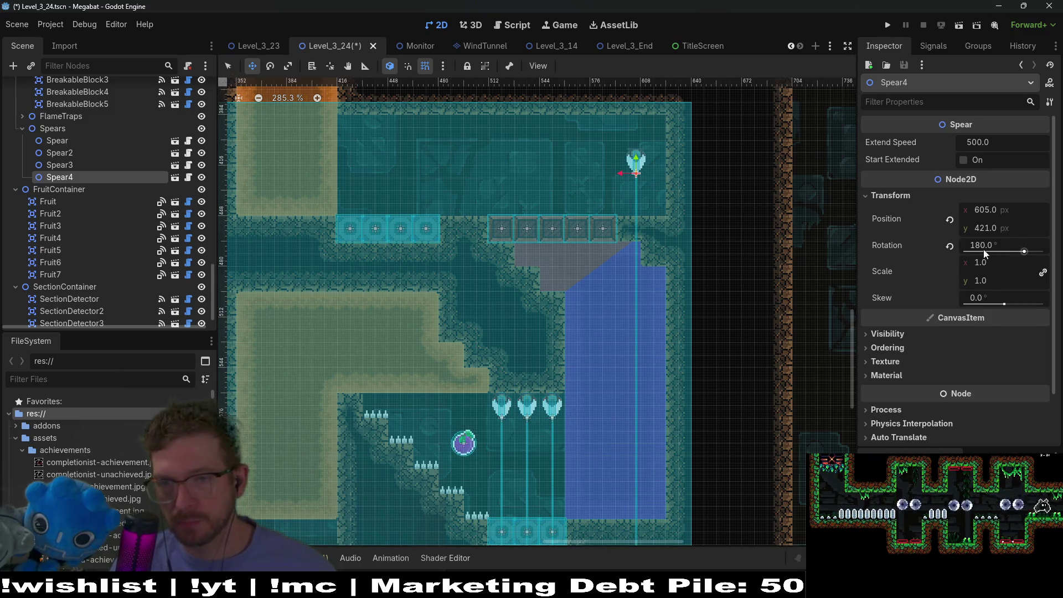
{"action": "left_click", "coordinate": [999, 245]}
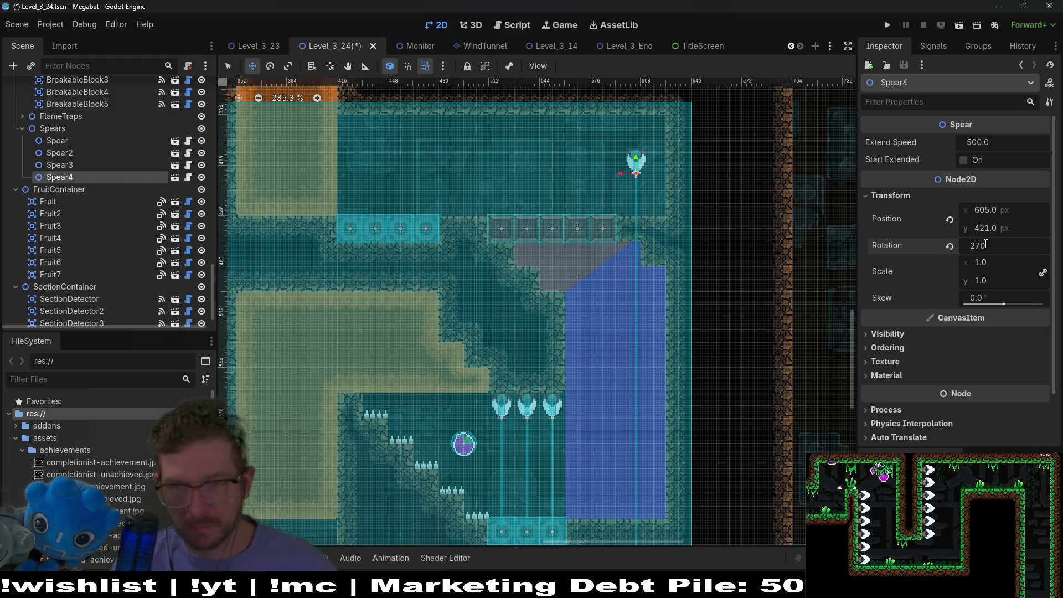
{"action": "key", "text": "Return"}
{"action": "scroll", "coordinate": [637, 144], "scroll_direction": "up", "scroll_amount": 5}
{"action": "left_click_drag", "start_coordinate": [634, 276], "coordinate": [661, 354]}
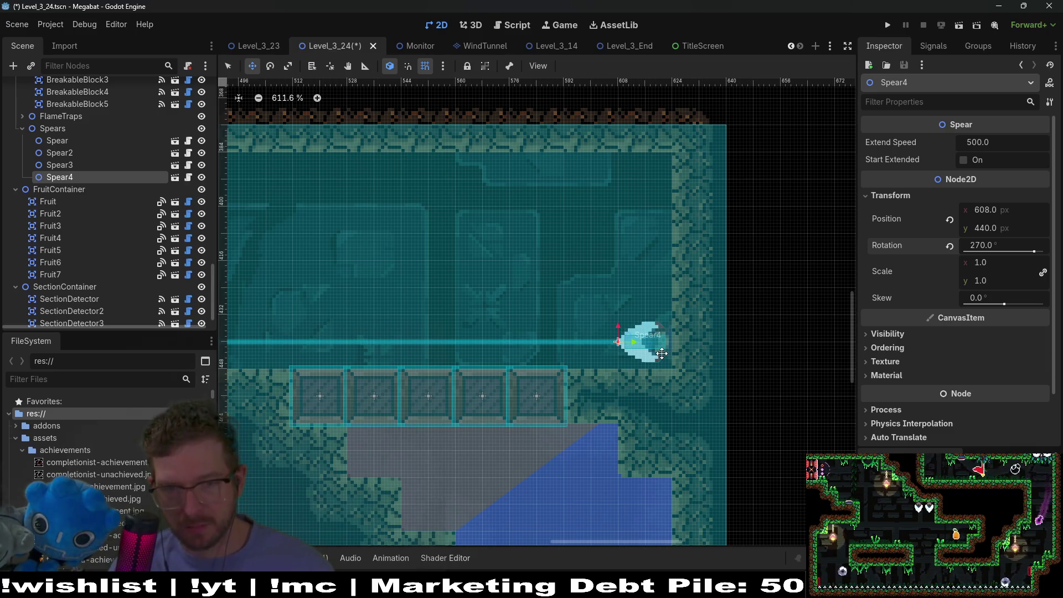
{"action": "key", "text": "ctrl+d"}
{"action": "key", "text": "Up"}
{"action": "key", "text": "Up"}
{"action": "key", "text": "Up"}
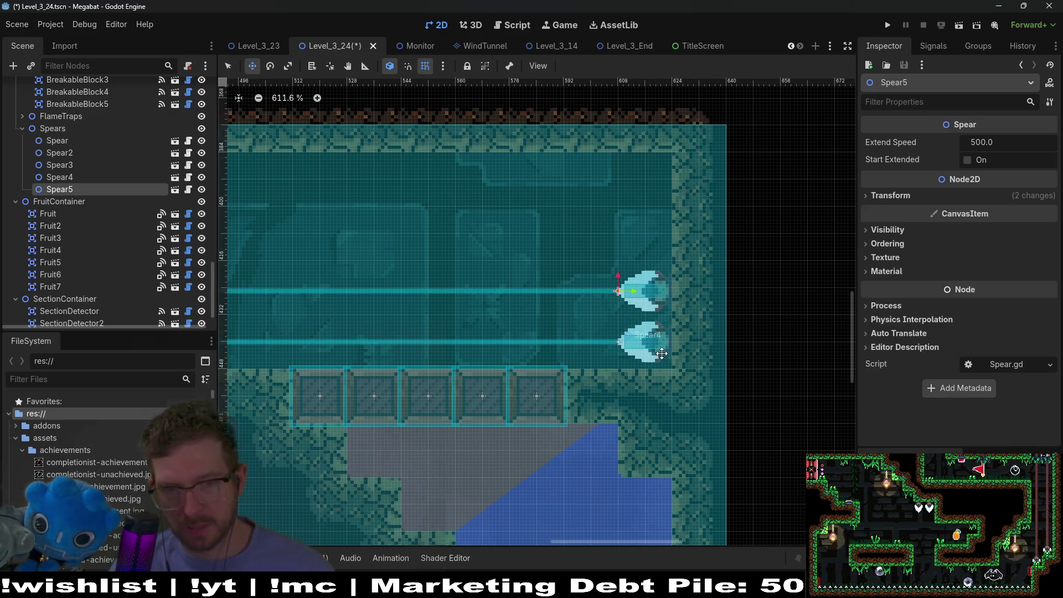
{"action": "key", "text": "ctrl+d"}
{"action": "key", "text": "Up"}
{"action": "key", "text": "Up"}
{"action": "key", "text": "Up"}
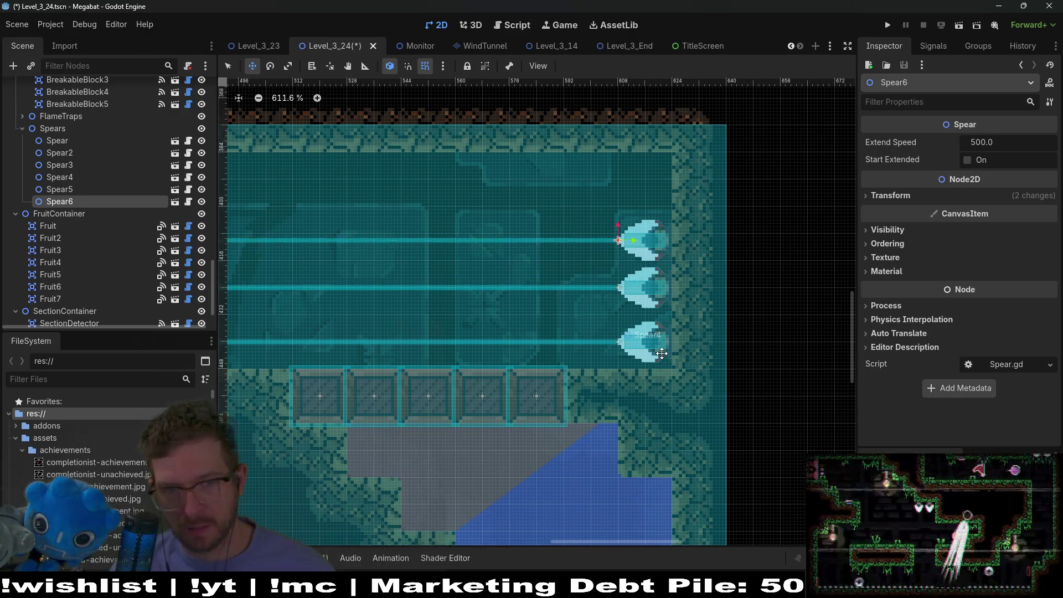
{"action": "key", "text": "Up"}
{"action": "key", "text": "Up"}
{"action": "key", "text": "Up"}
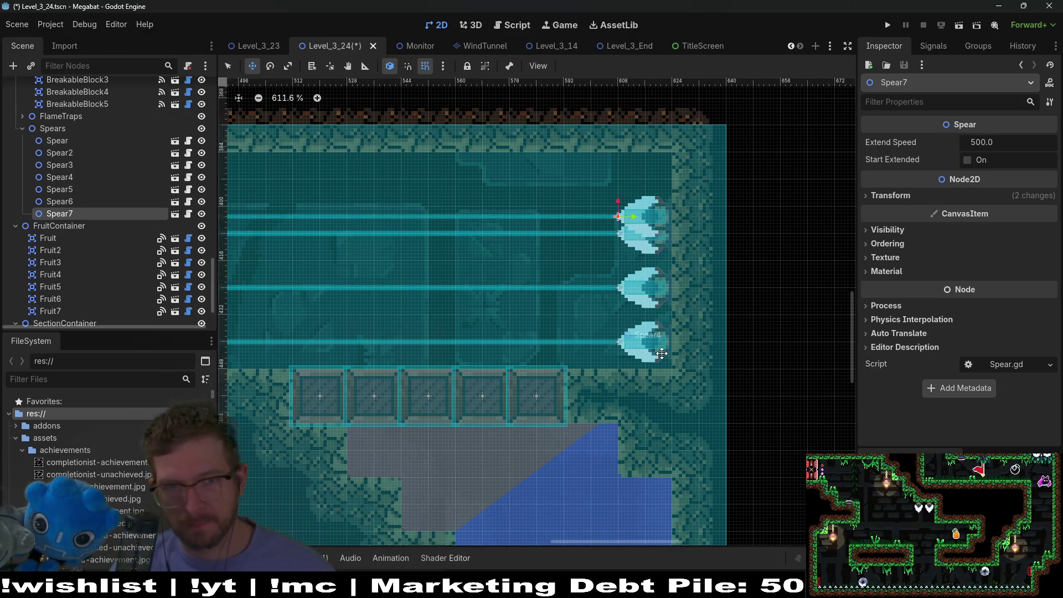
{"action": "scroll", "coordinate": [461, 272], "scroll_direction": "down", "scroll_amount": 3}
{"action": "scroll", "coordinate": [559, 269], "scroll_direction": "down", "scroll_amount": 2}
{"action": "key", "text": "ctrl+s"}
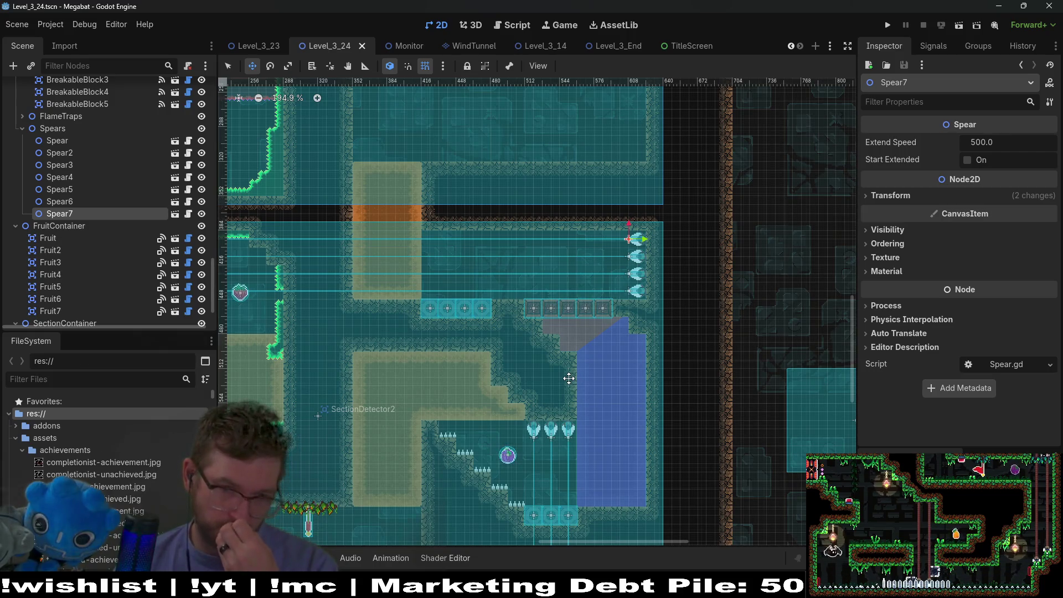
{"action": "scroll", "coordinate": [576, 275], "scroll_direction": "down", "scroll_amount": 5}
{"action": "scroll", "coordinate": [576, 275], "scroll_direction": "left", "scroll_amount": 5}
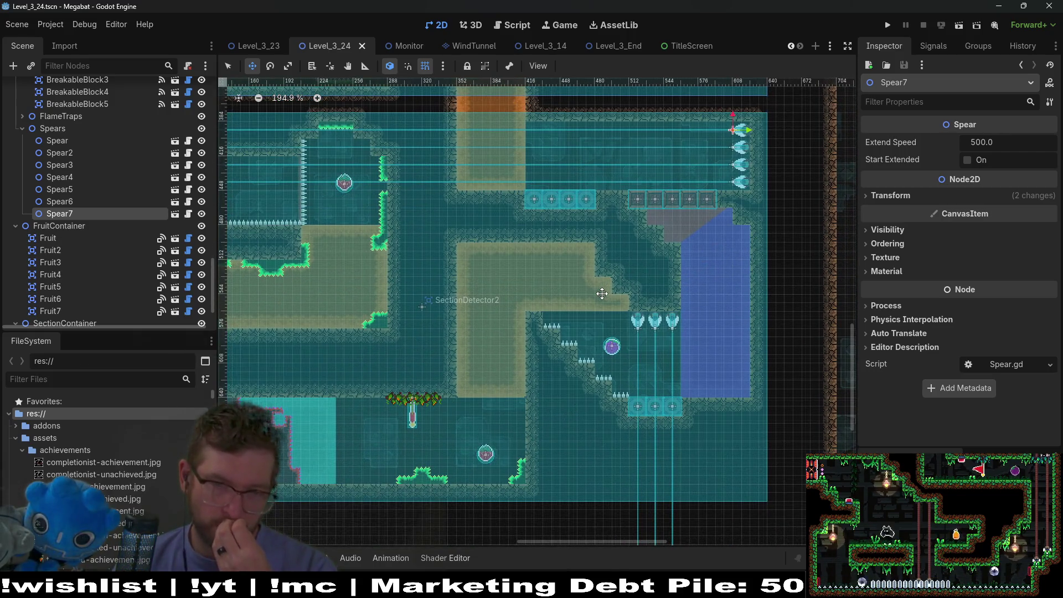
{"action": "scroll", "coordinate": [577, 259], "scroll_direction": "up", "scroll_amount": 3}
{"action": "scroll", "coordinate": [577, 258], "scroll_direction": "right", "scroll_amount": 1}
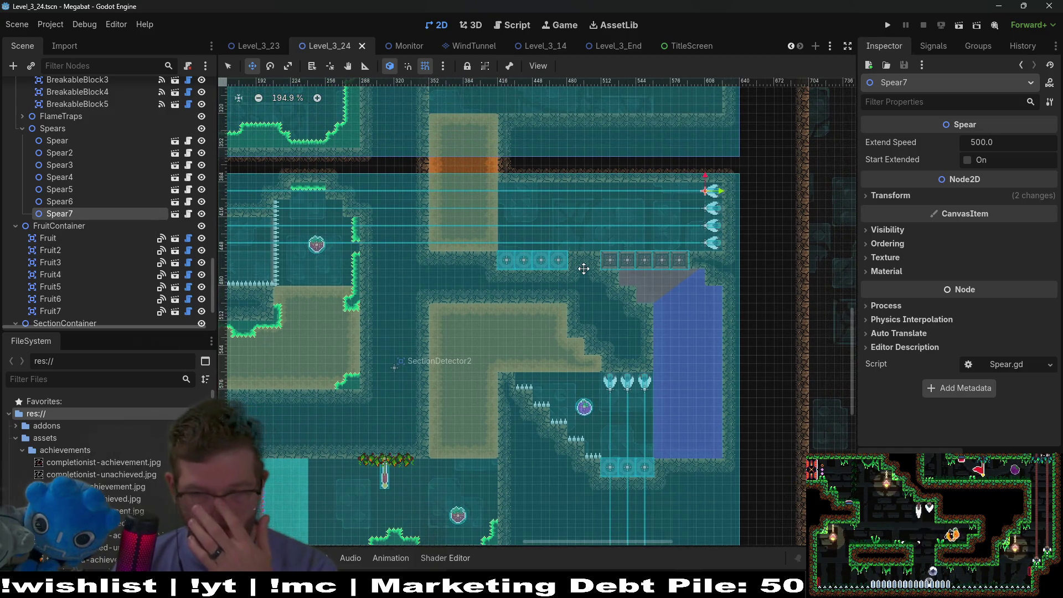
{"action": "left_click", "coordinate": [965, 27]}
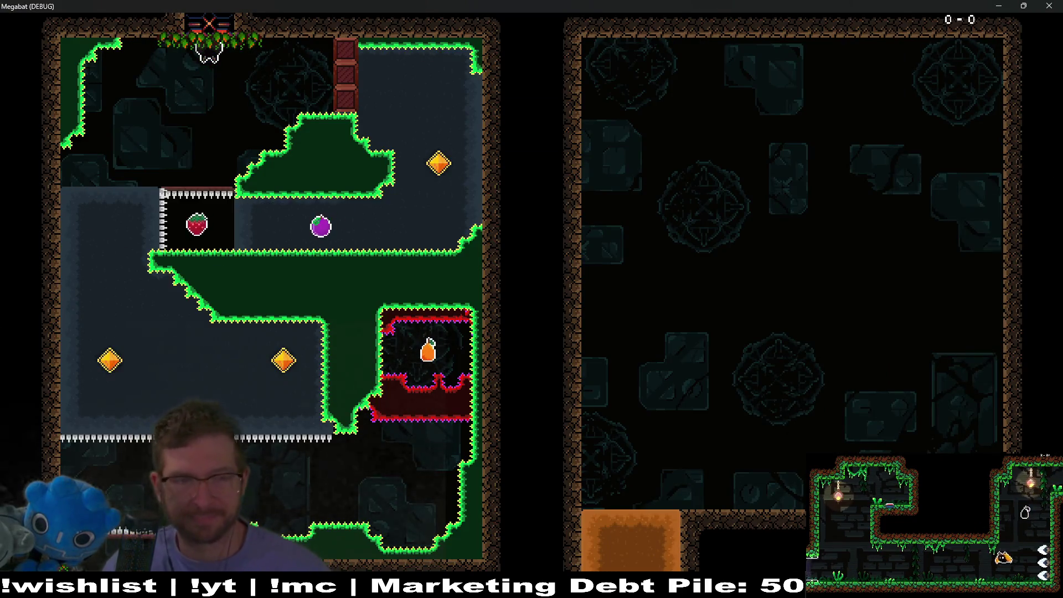
- Fly and dig the bat through the earlier rooms, collecting orange gems, into the desert room
{"action": "key", "text": "Right"}
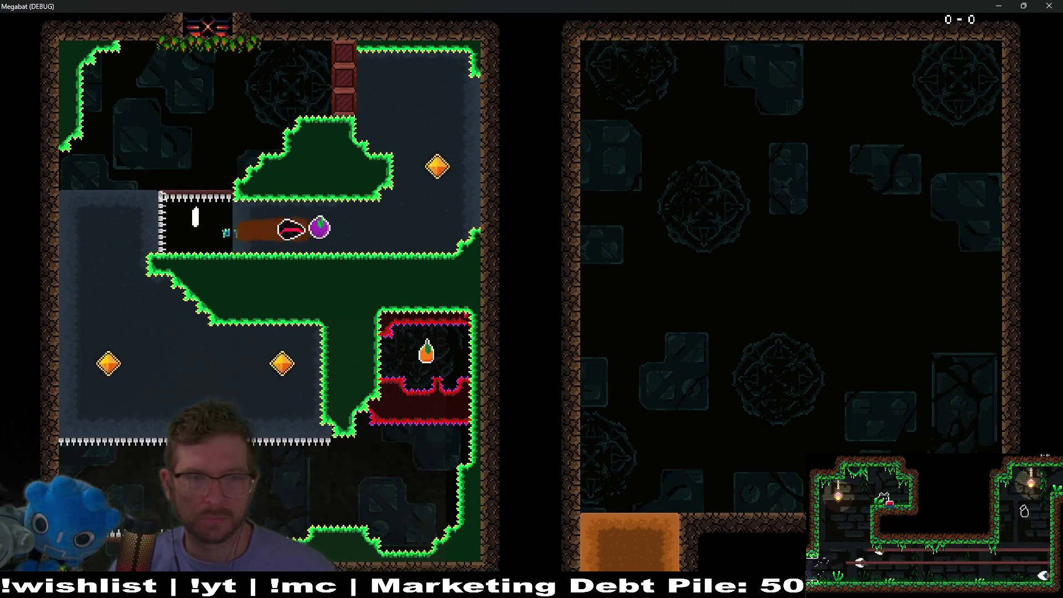
{"action": "key", "text": "Left"}
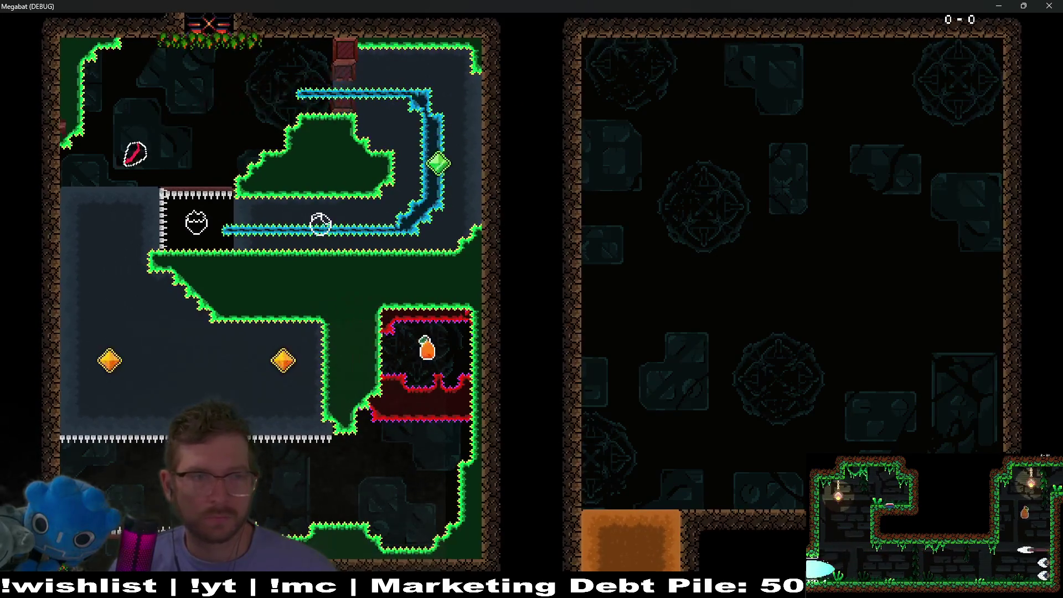
{"action": "key", "text": "Right"}
{"action": "key", "text": "Down"}
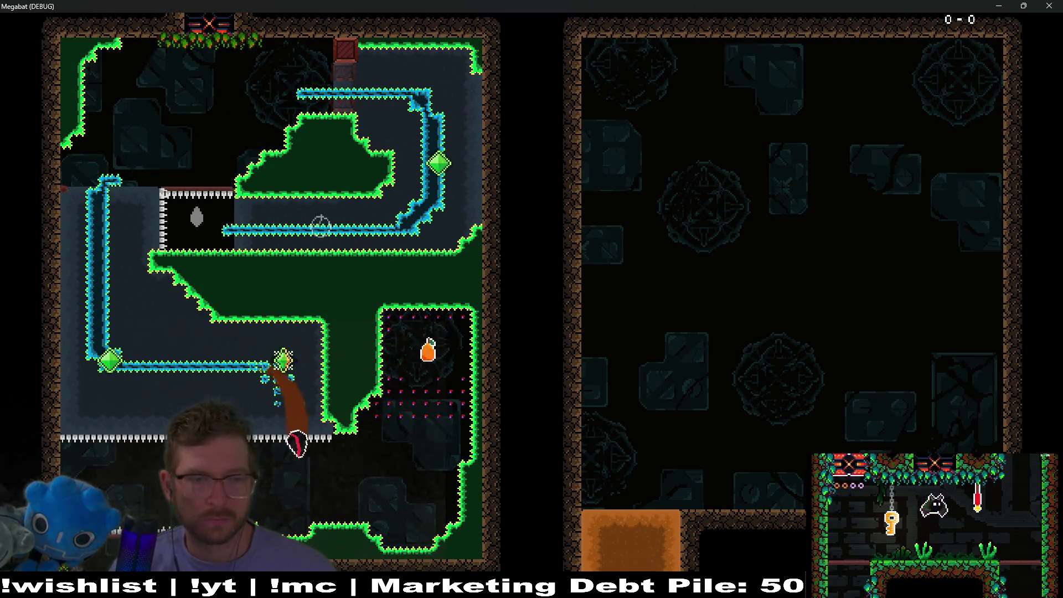
{"action": "key", "text": "Down"}
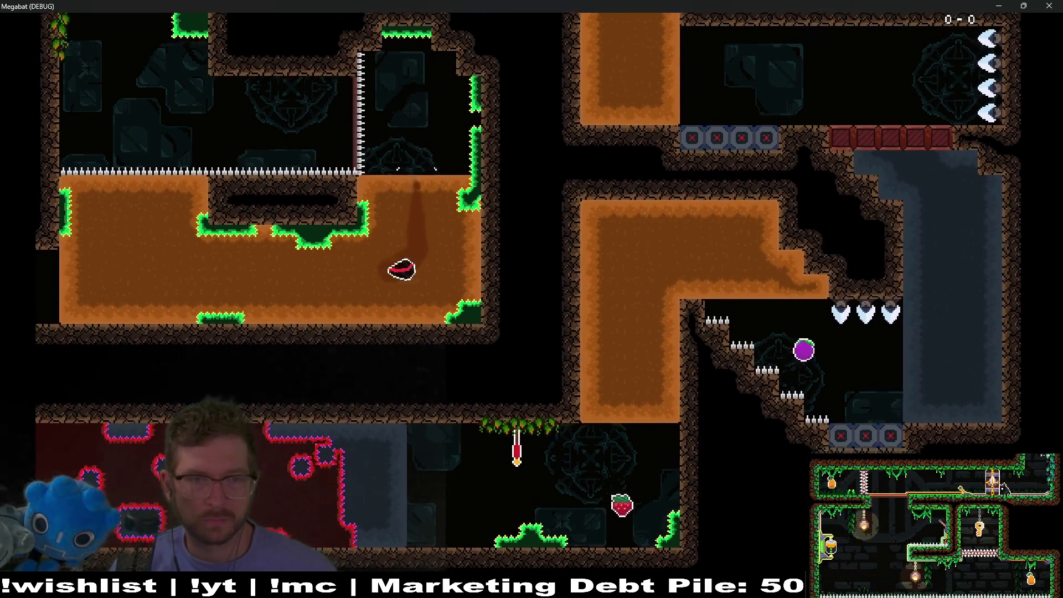
{"action": "key", "text": "Left"}
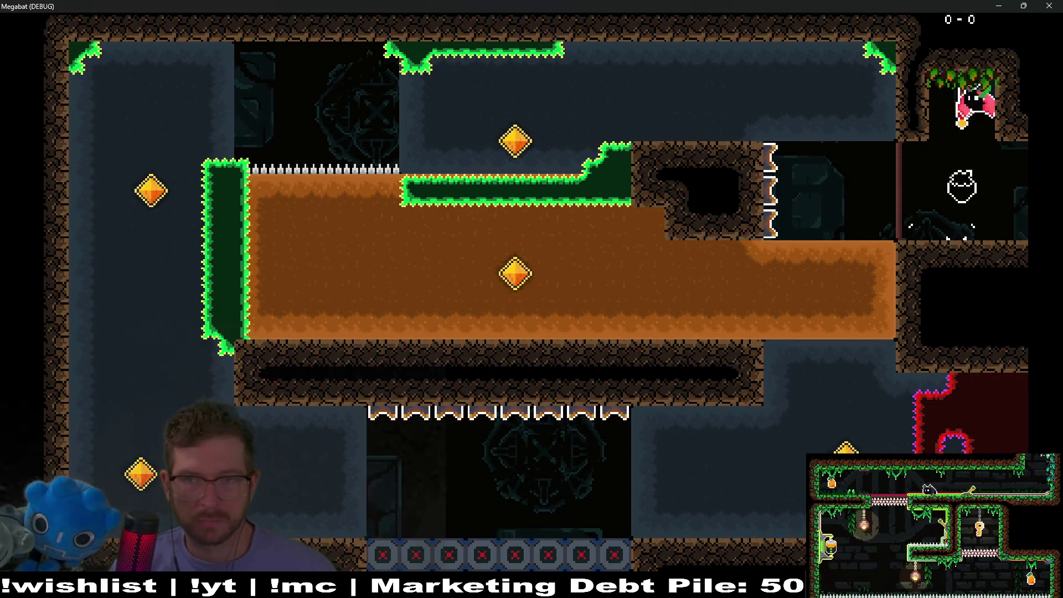
{"action": "key", "text": "Left"}
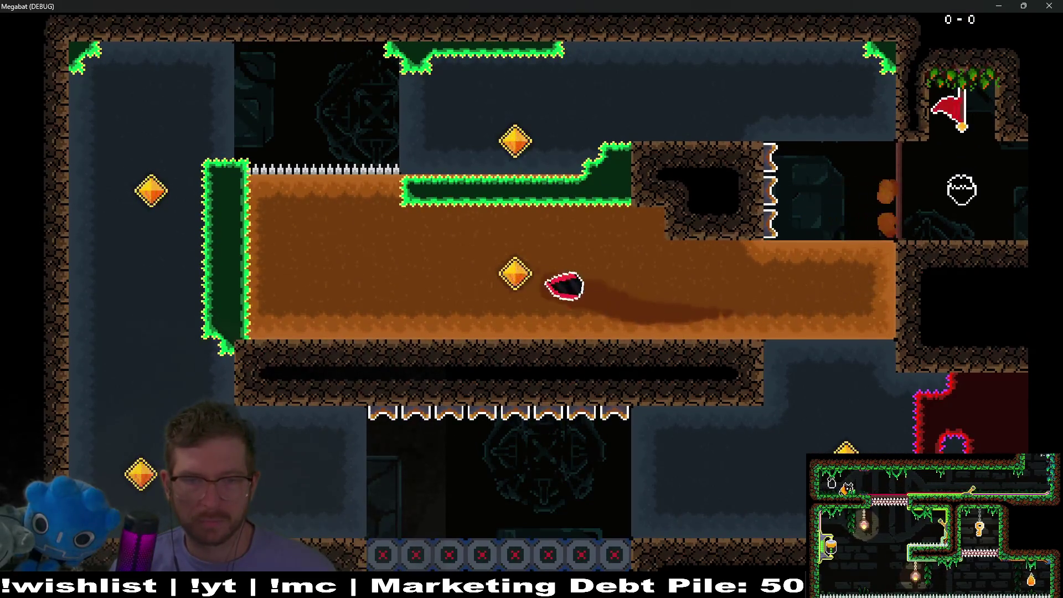
{"action": "key", "text": "Up"}
{"action": "key", "text": "Right"}
{"action": "key", "text": "Up"}
{"action": "key", "text": "Right"}
{"action": "key", "text": "Down"}
{"action": "key", "text": "Left"}
{"action": "key", "text": "Up"}
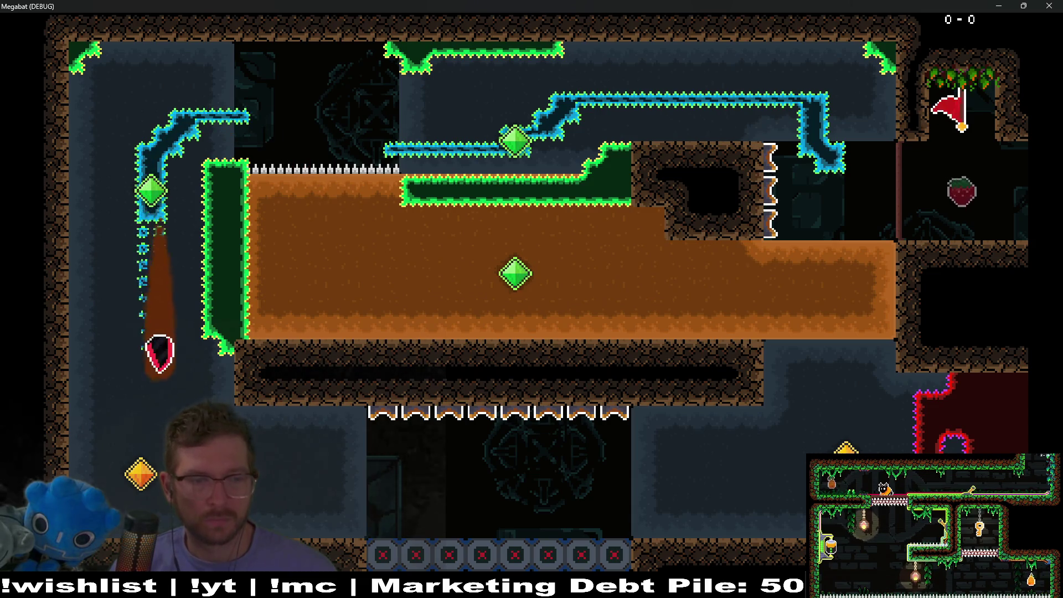
{"action": "key", "text": "Right"}
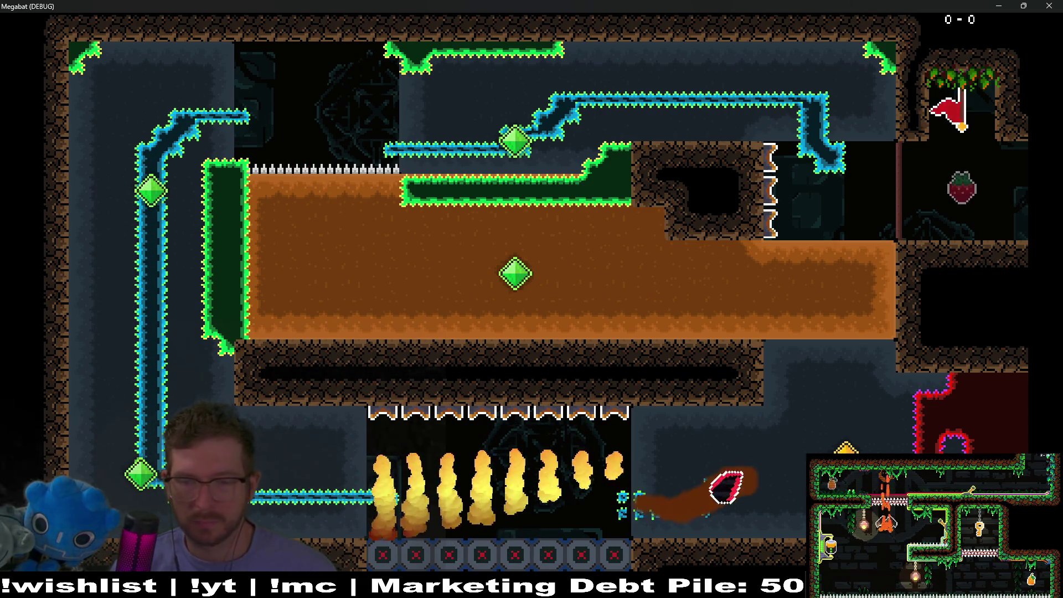
{"action": "key", "text": "Up"}
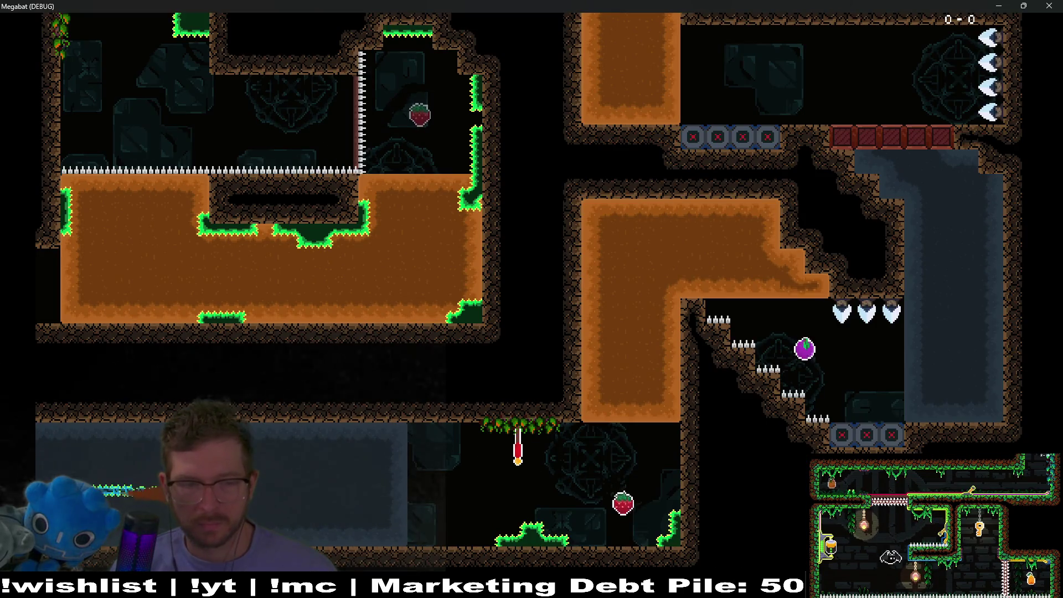
- Burrow up the dirt column, grab the purple fruit and smash through the breakable blocks
{"action": "key", "text": "Right"}
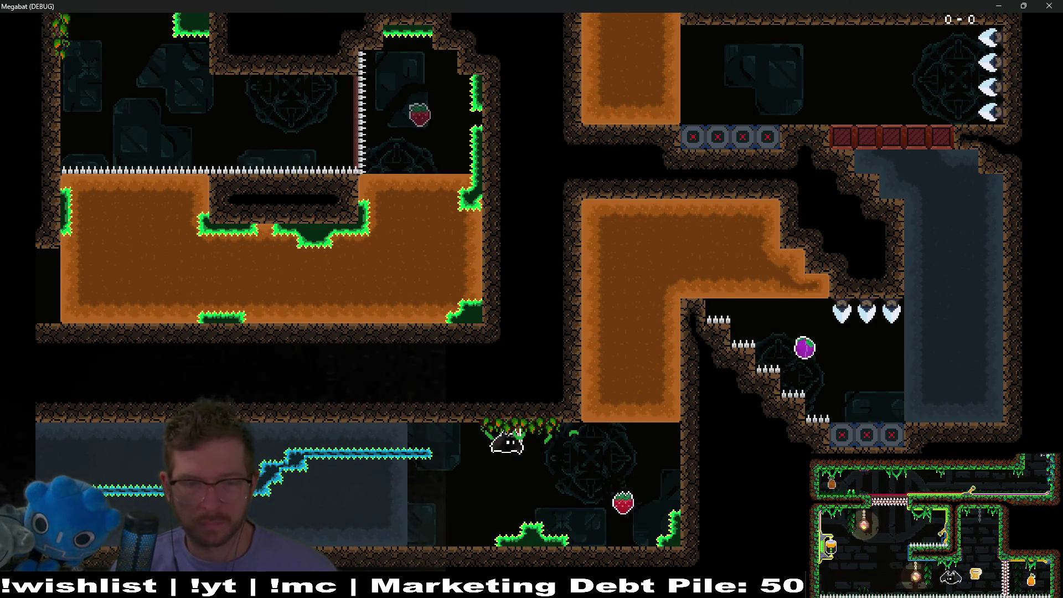
{"action": "key", "text": "Right"}
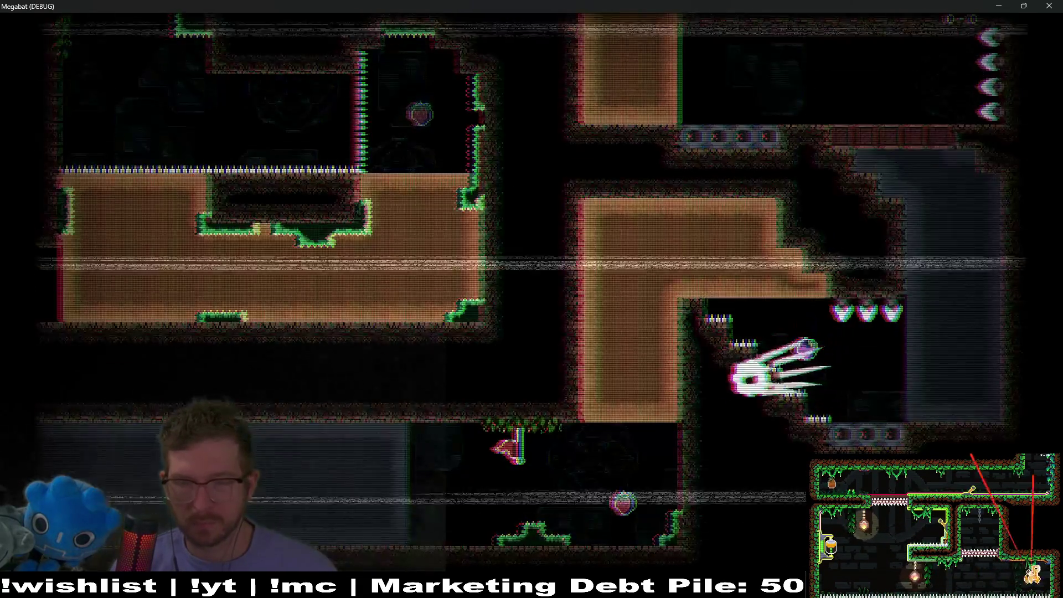
{"action": "key", "text": "Up"}
{"action": "key", "text": "Right"}
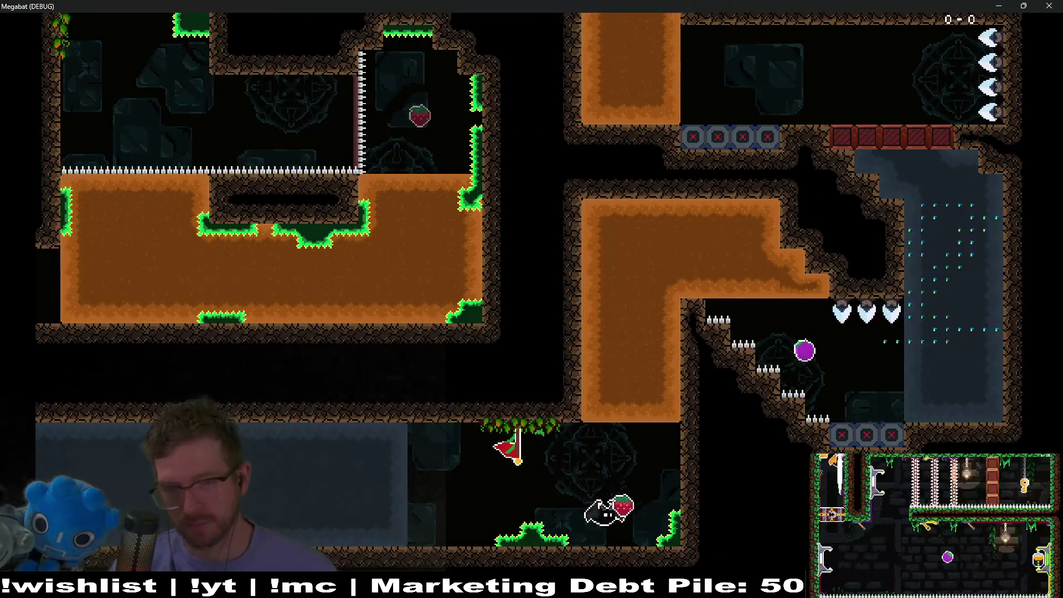
{"action": "key", "text": "Up"}
{"action": "key", "text": "Right"}
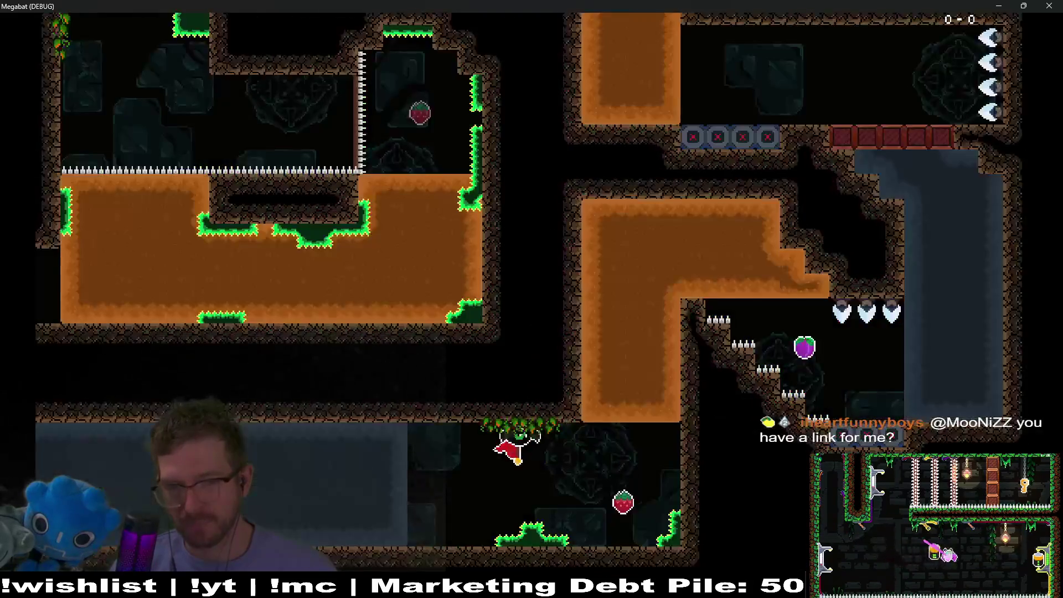
- Test the bat against the right-side spikes, then head left to trigger the wall spears
{"action": "key", "text": "Up"}
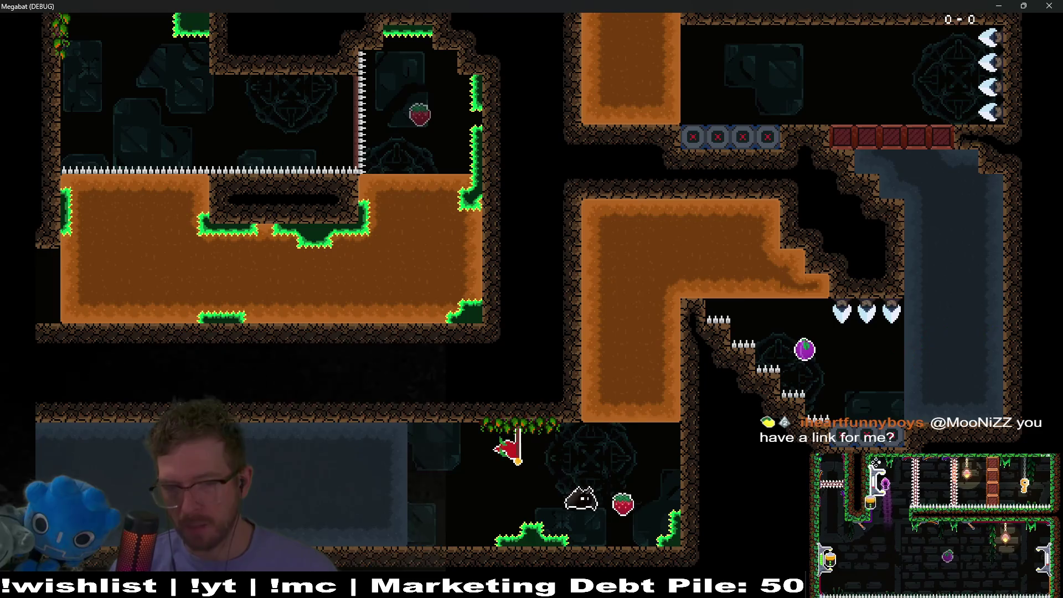
{"action": "key", "text": "Up"}
{"action": "key", "text": "Right"}
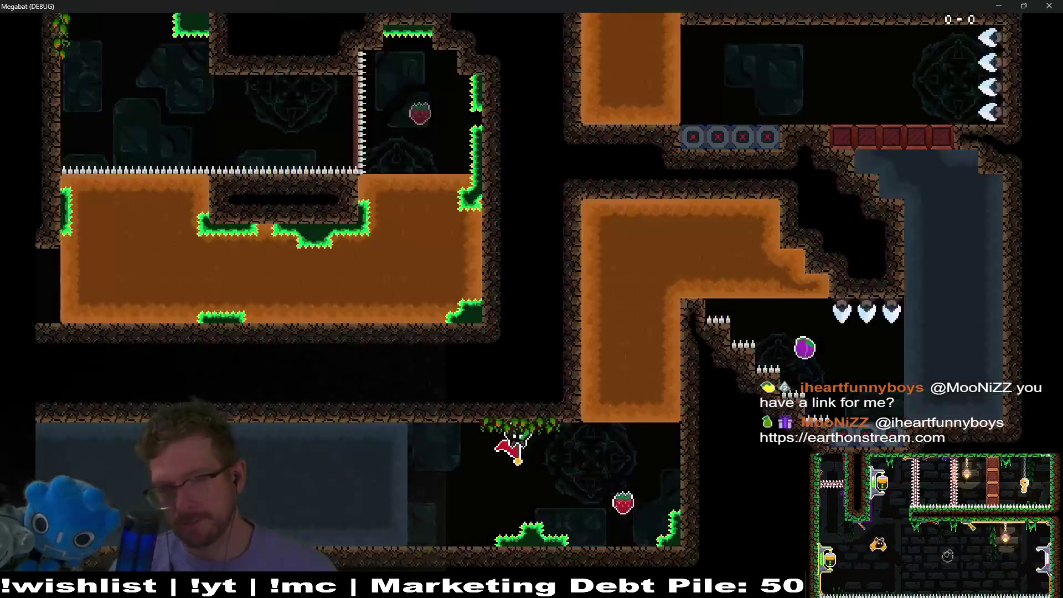
{"action": "key", "text": "Up"}
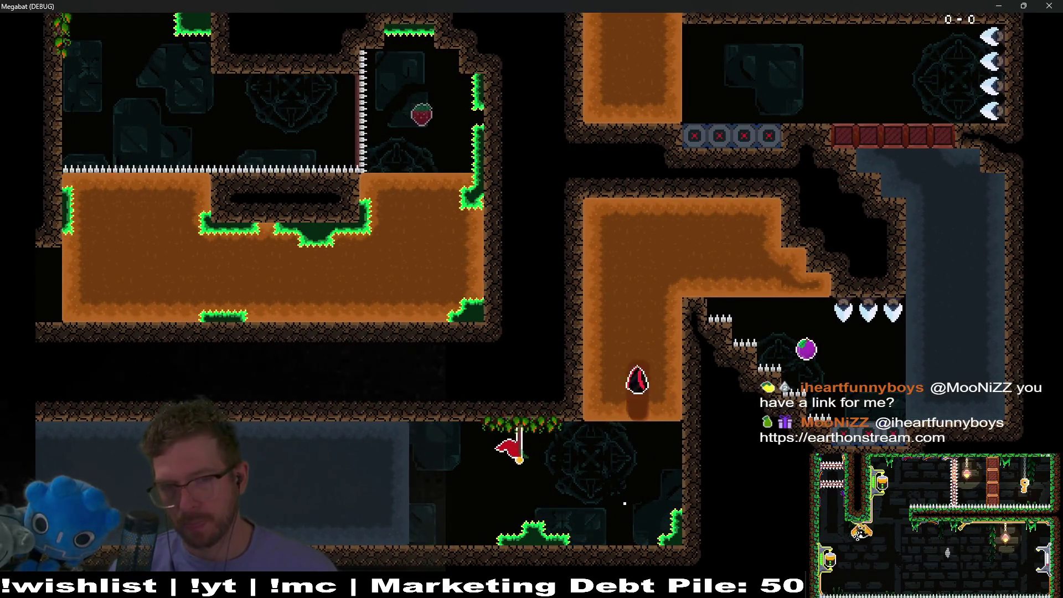
{"action": "key", "text": "Up"}
{"action": "key", "text": "Left"}
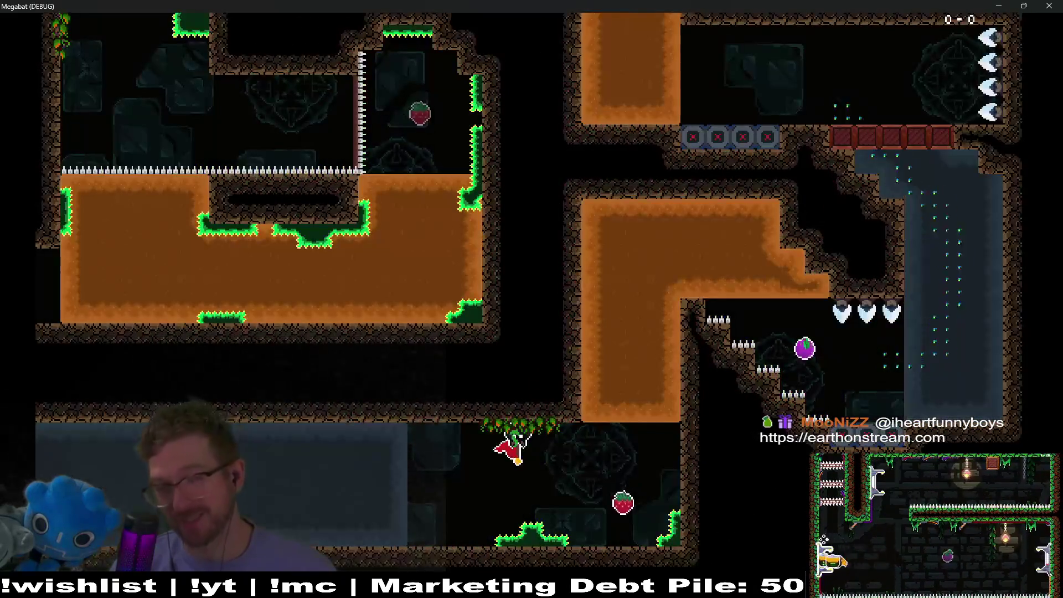
- Grab the strawberry, climb the right shaft toward the spears, then close the game
{"action": "key", "text": "Right"}
{"action": "key", "text": "Up"}
{"action": "key", "text": "Right"}
{"action": "key", "text": "Down"}
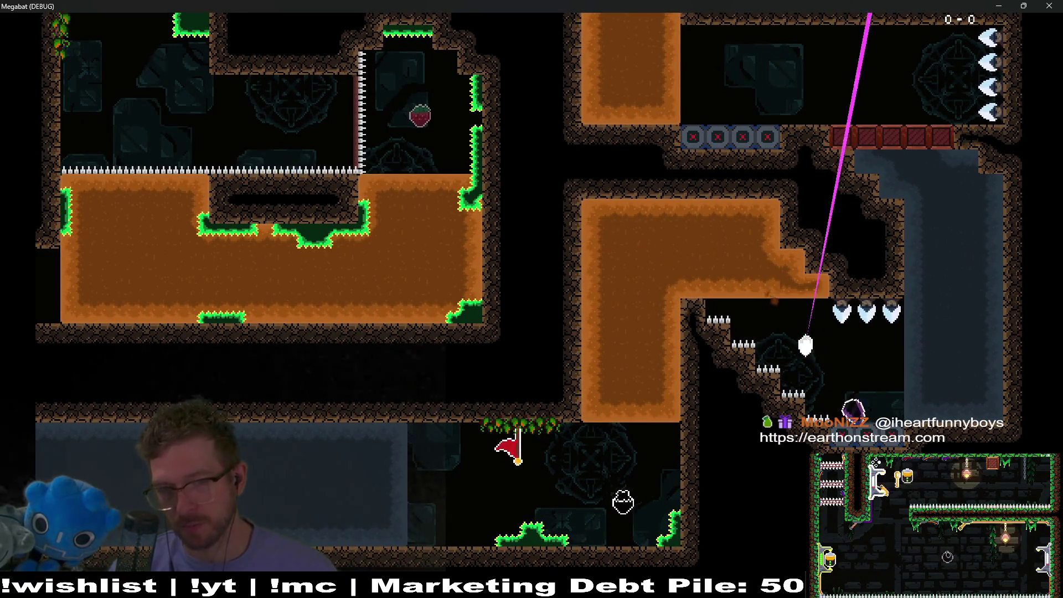
{"action": "key", "text": "Right"}
{"action": "key", "text": "Up"}
{"action": "key", "text": "Left"}
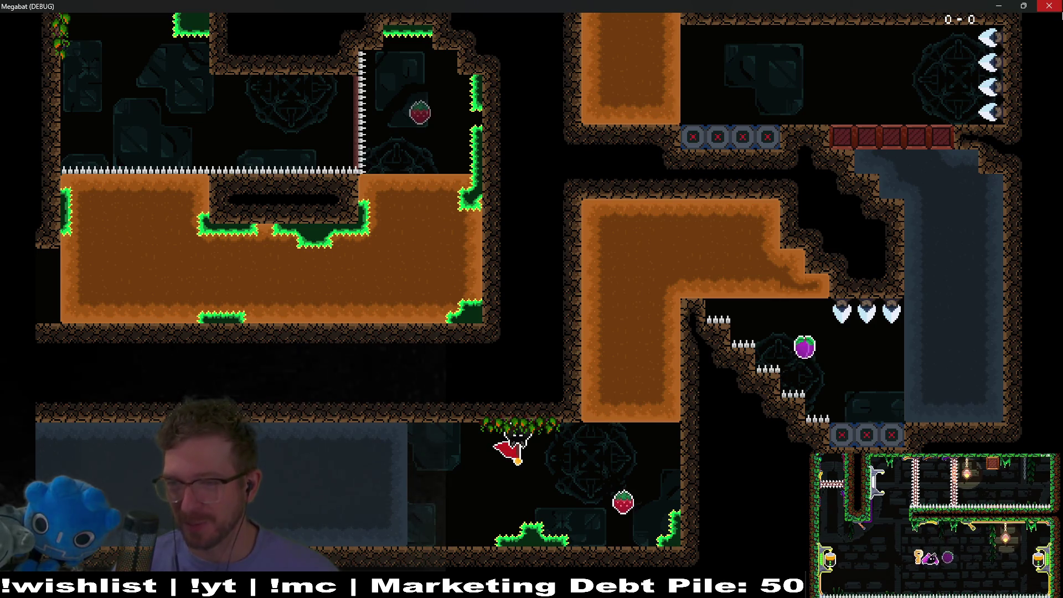
{"action": "left_click", "coordinate": [1053, 11]}
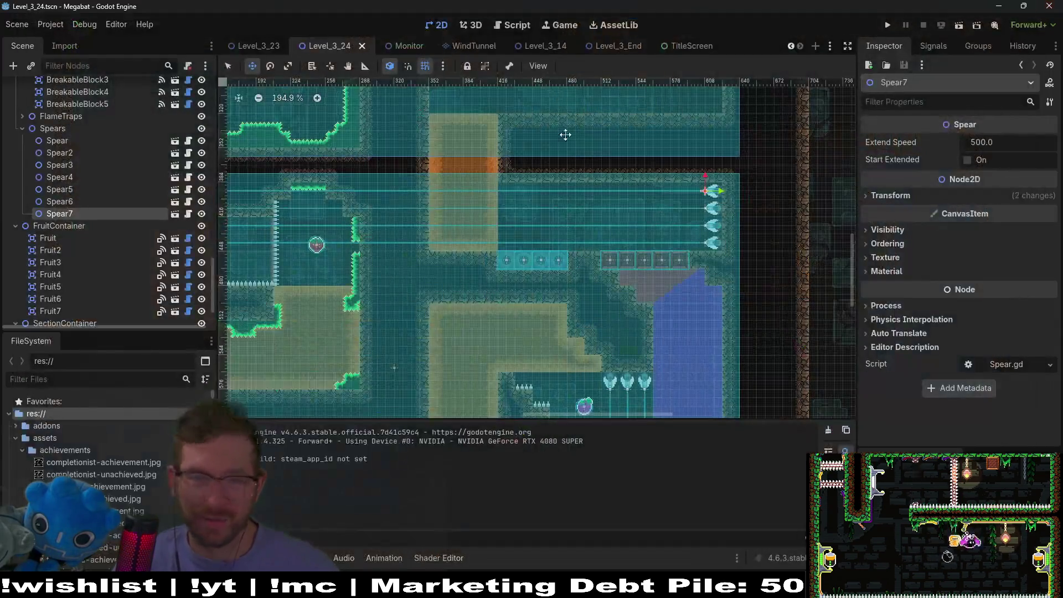
- Check Spear4–Spear7's Transform values together, then open the Spear.gd script
{"action": "key", "text": "shift+Up"}
{"action": "key", "text": "shift+Up"}
{"action": "key", "text": "shift+Up"}
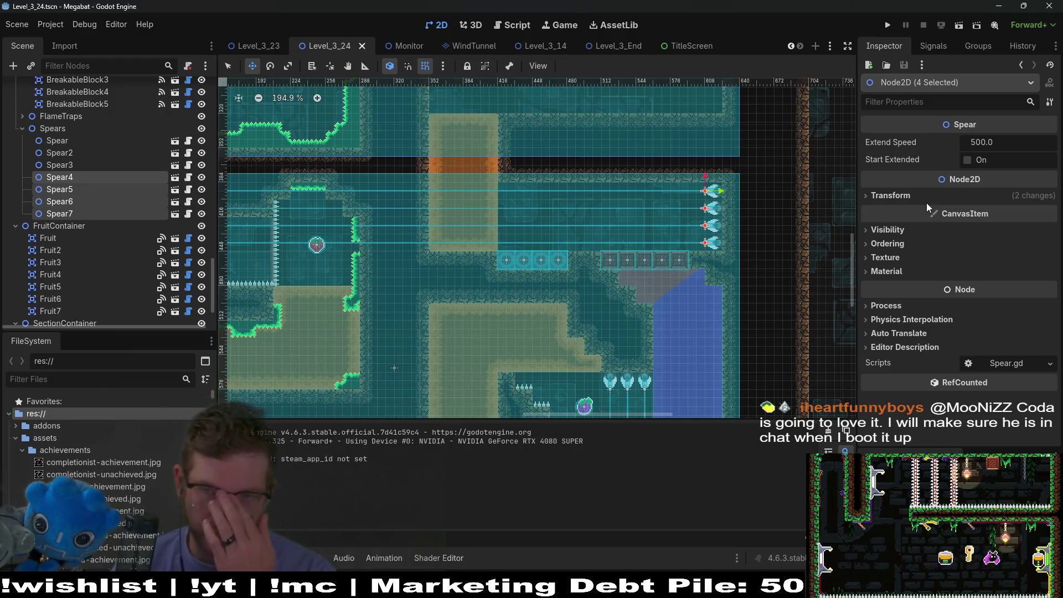
{"action": "left_click", "coordinate": [889, 196]}
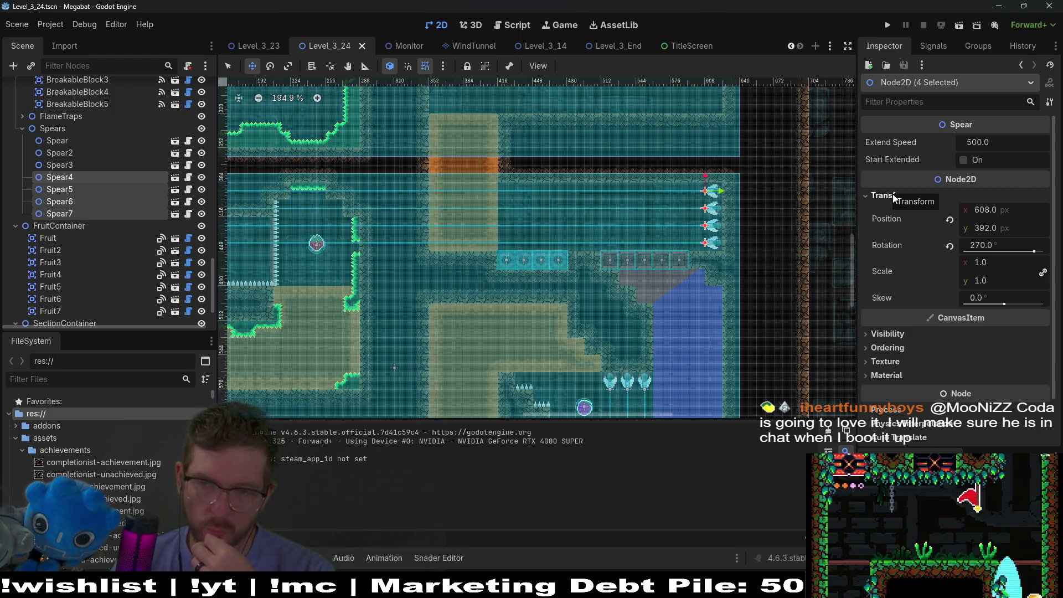
{"action": "left_click", "coordinate": [893, 195]}
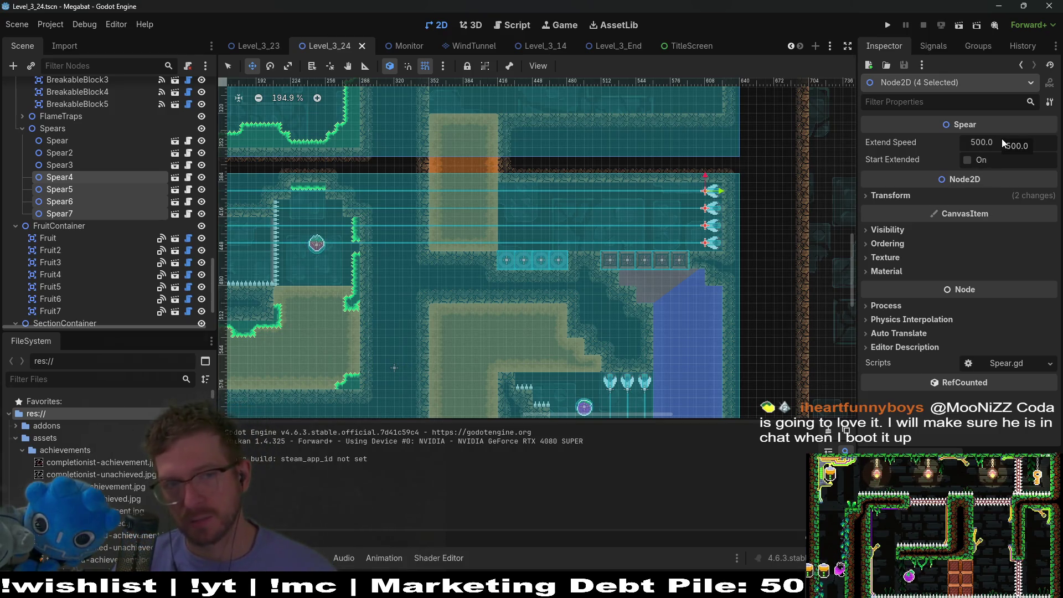
{"action": "left_click", "coordinate": [191, 177]}
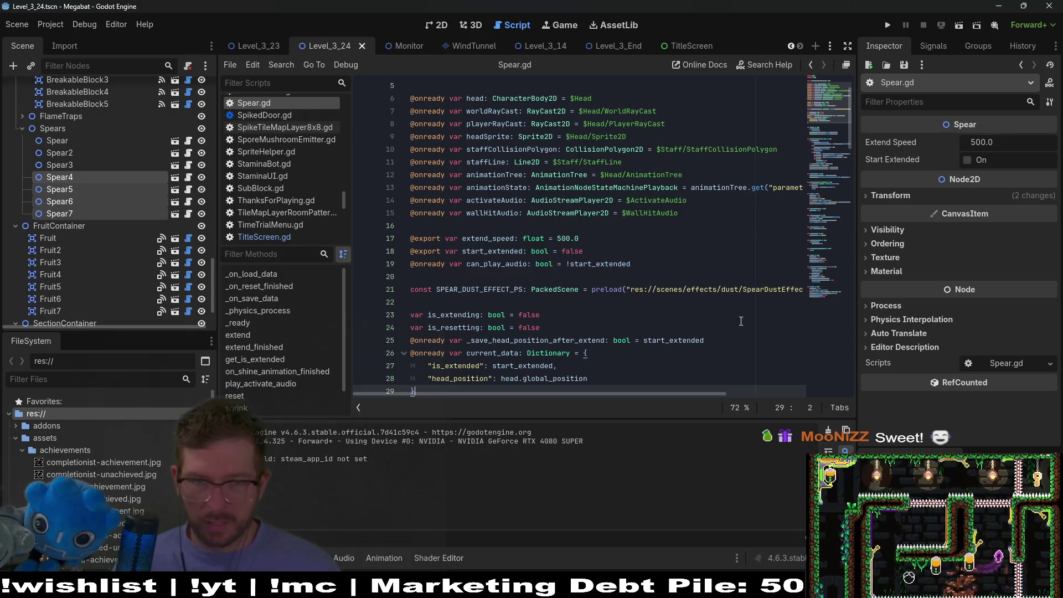
{"action": "scroll", "coordinate": [692, 312], "scroll_direction": "down", "scroll_amount": 2}
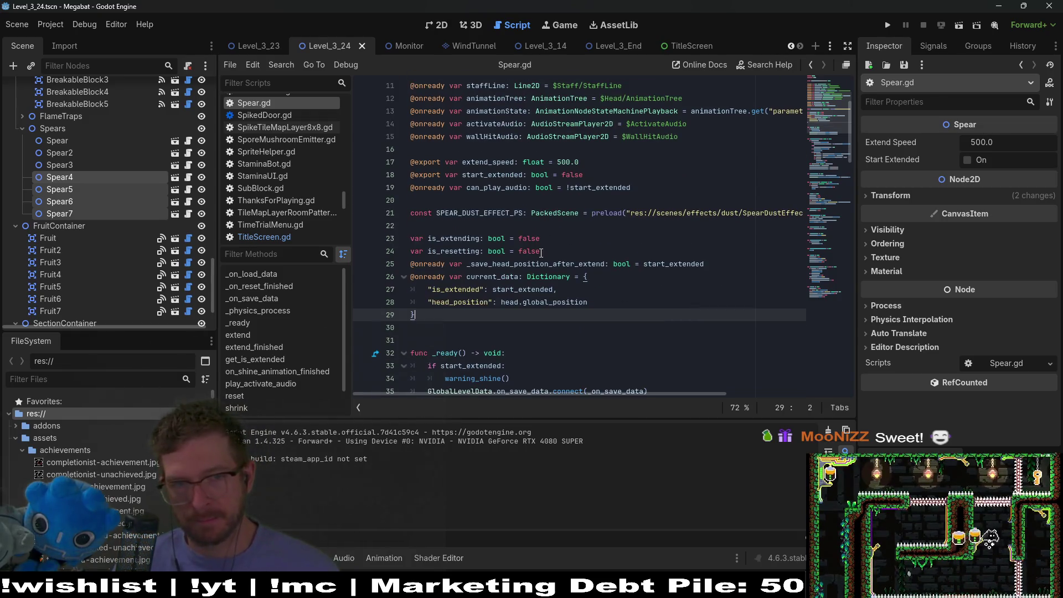